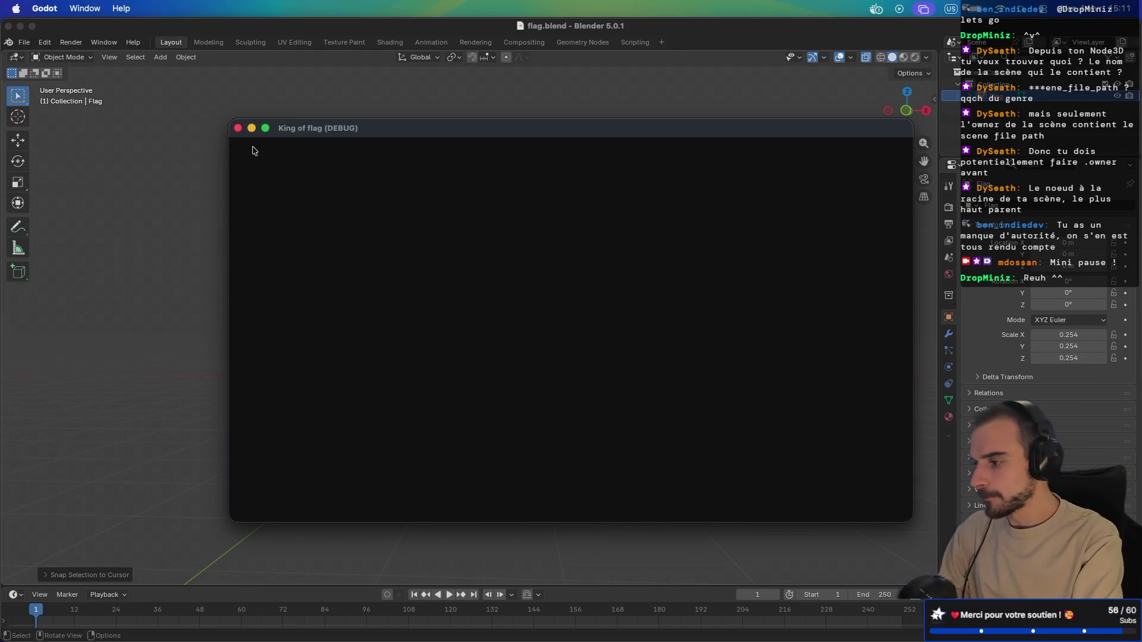
- Stop the running game and create a 'spawner' folder under res://addons/mds_lib
key("ctrl+Right")
key("ctrl+Right")
key("ctrl+shift+F11")
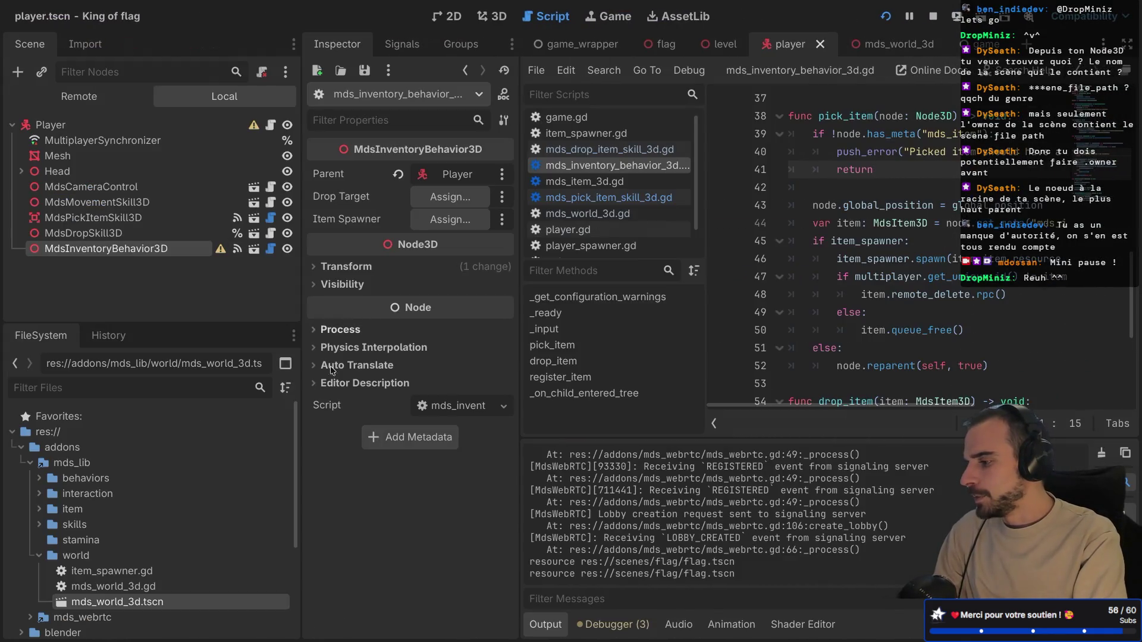
left_click(40, 555)
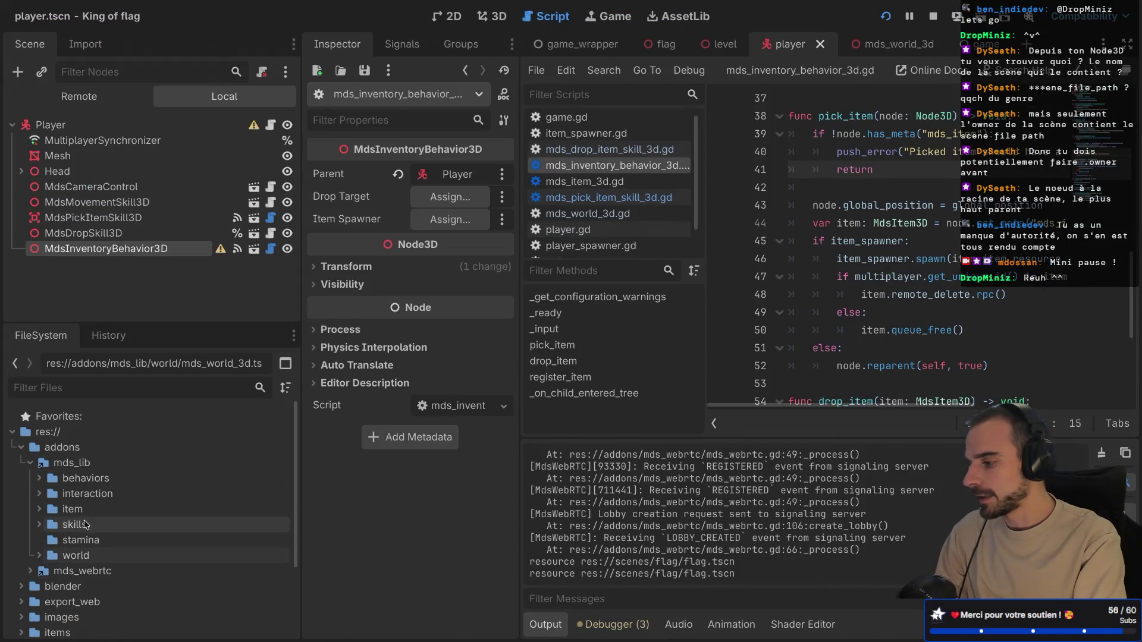
left_click(86, 468)
right_click(86, 469)
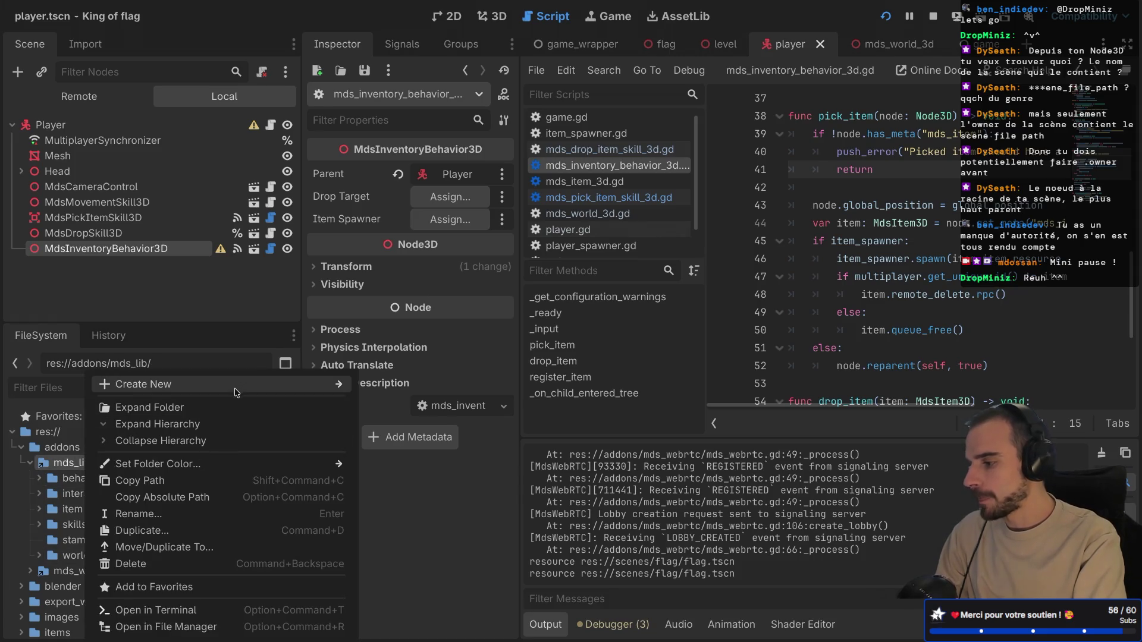
mouse_move(327, 387)
left_click(415, 387)
type("s")
key("BackSpace")
type("spawner")
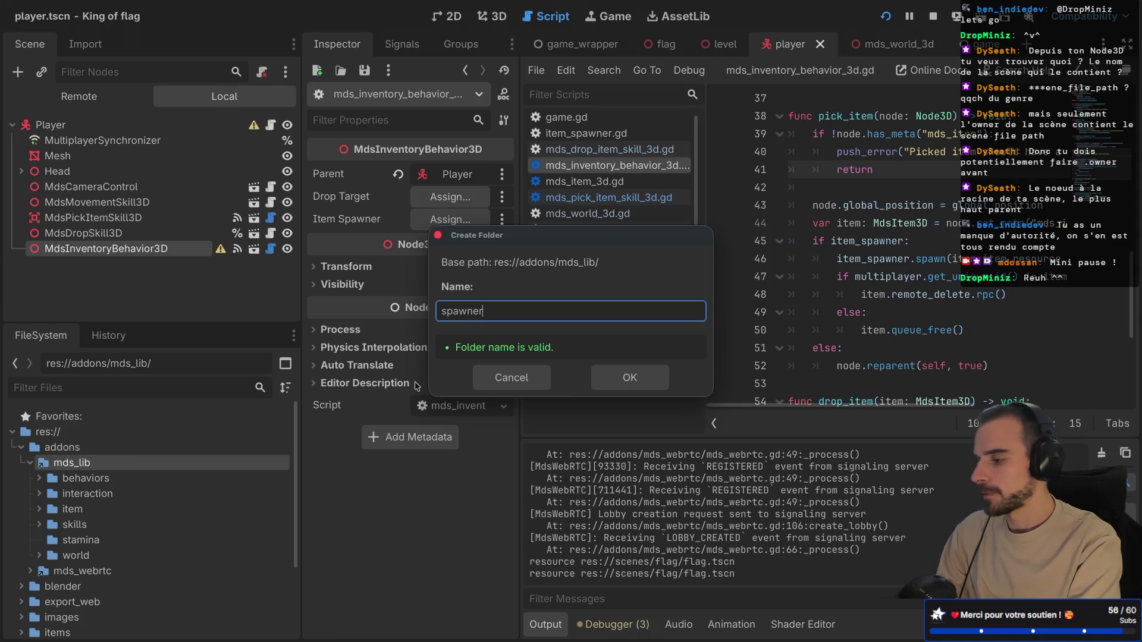
key("Return")
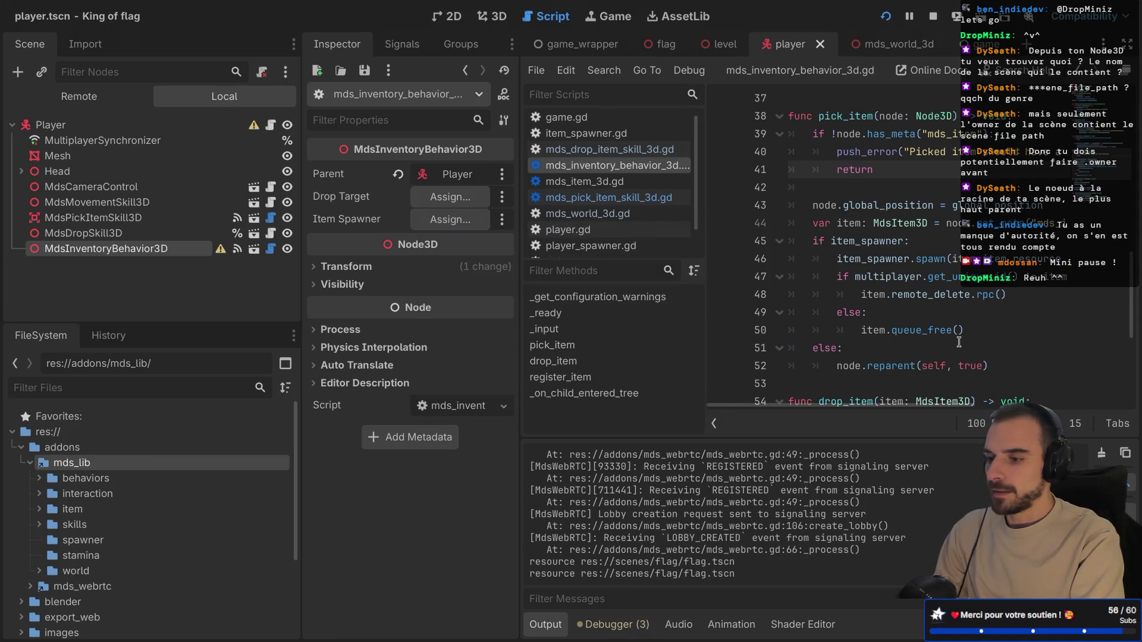
key("ctrl+shift+F11")
scroll(393, 295, "down", 1)
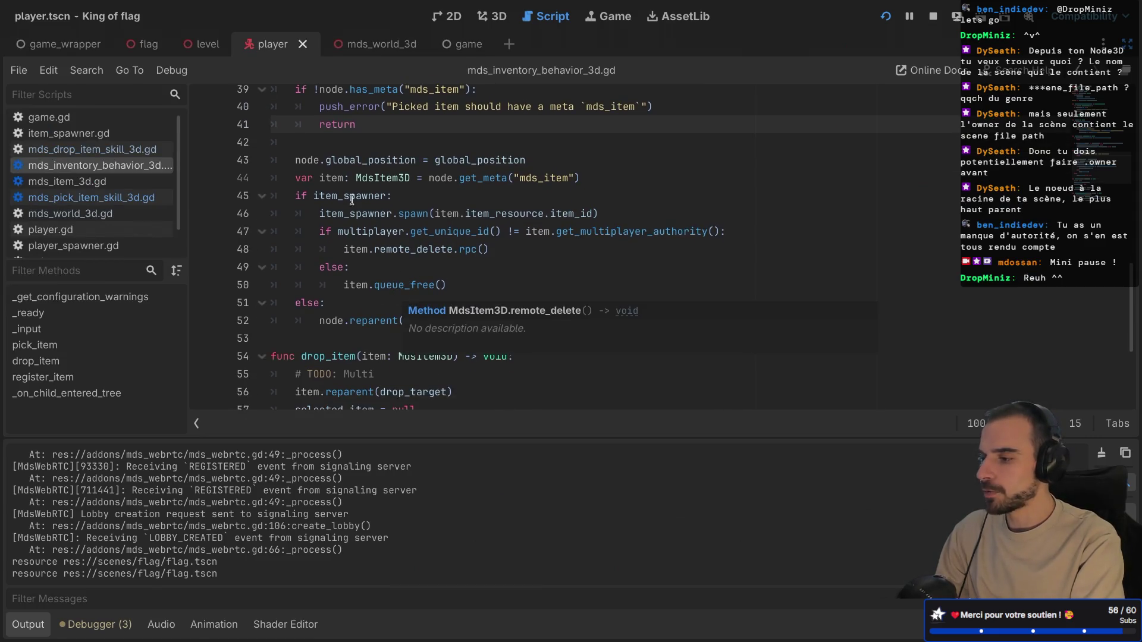
double_click(407, 177)
left_click(402, 252)
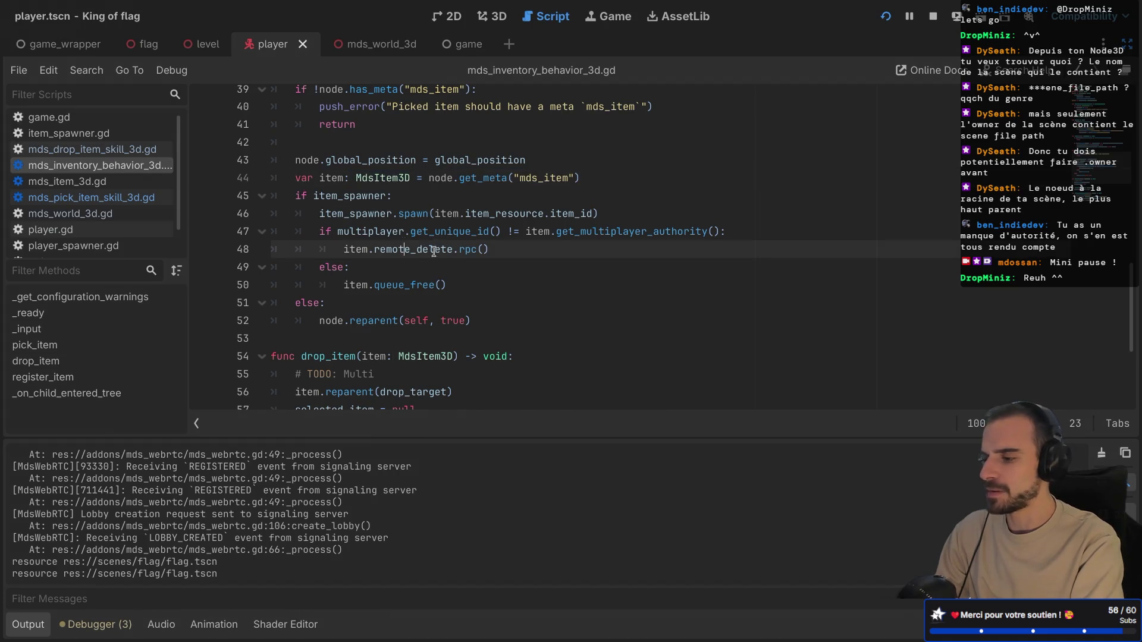
left_click_drag(392, 249, 442, 253)
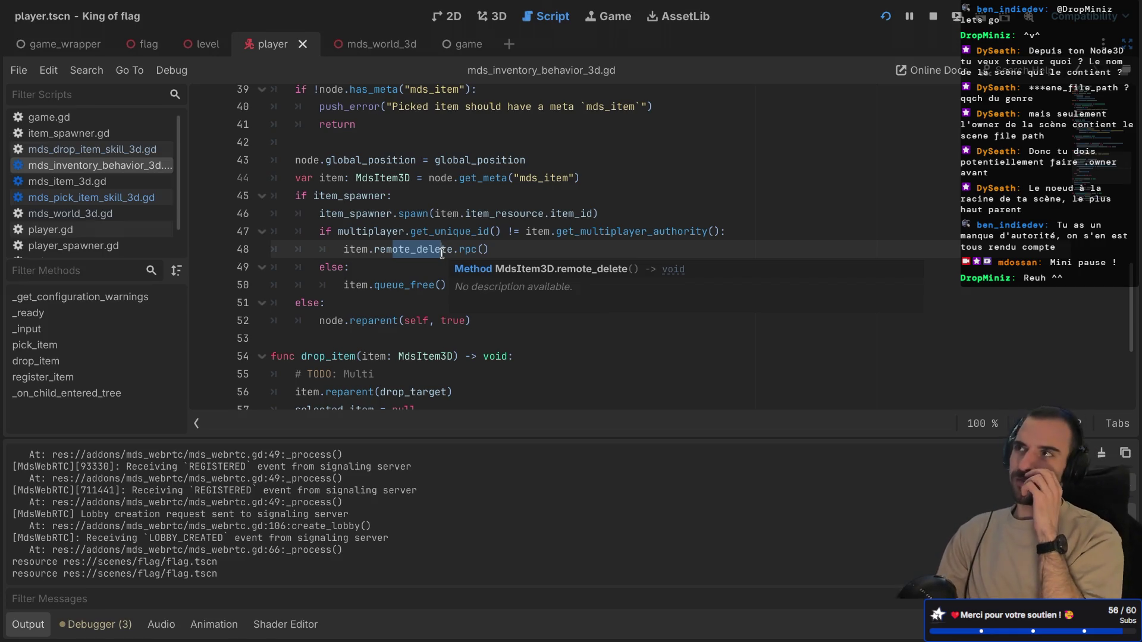
mouse_move(334, 215)
left_mouse_down()
mouse_move(400, 275)
mouse_move(398, 288)
left_mouse_up()
left_click(390, 320)
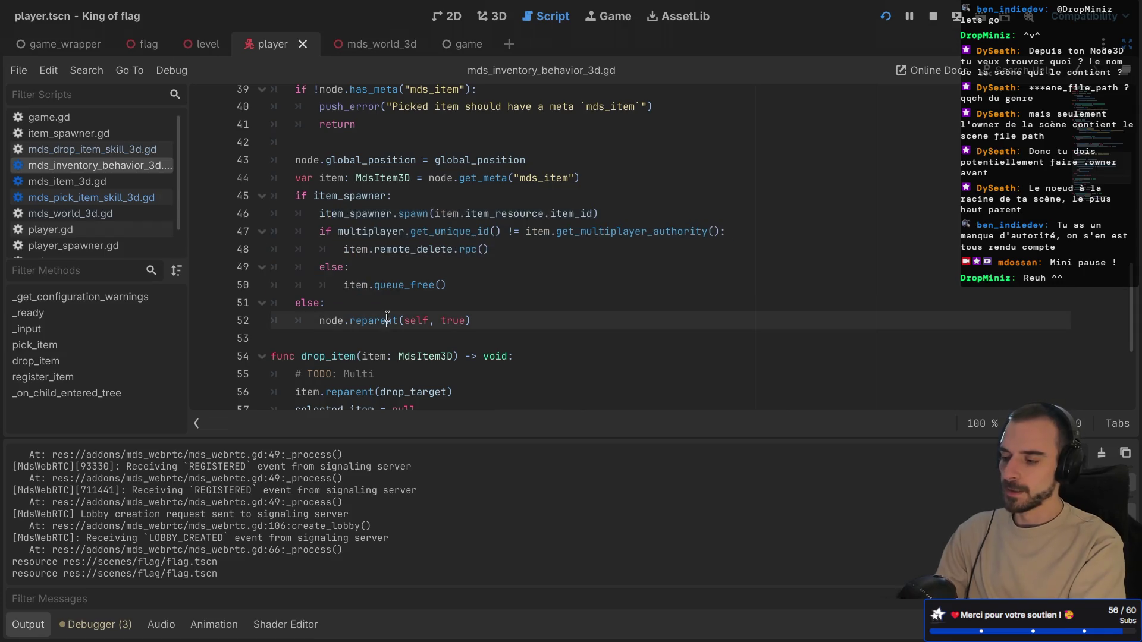
scroll(407, 304, "down", 2)
key("ctrl+shift+F11")
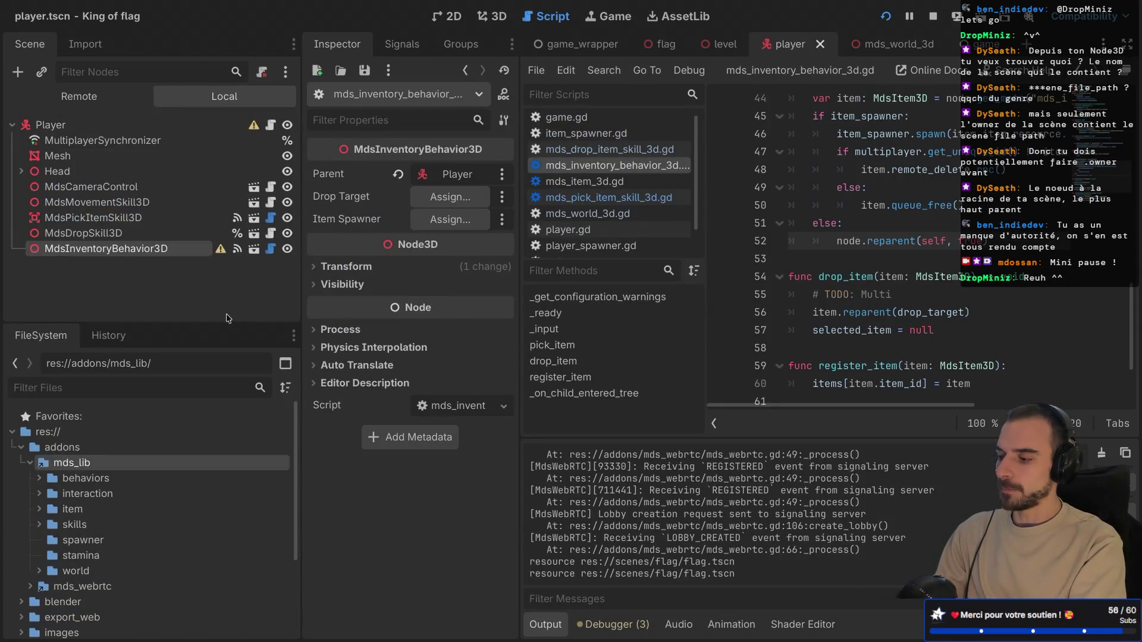
left_click(32, 462)
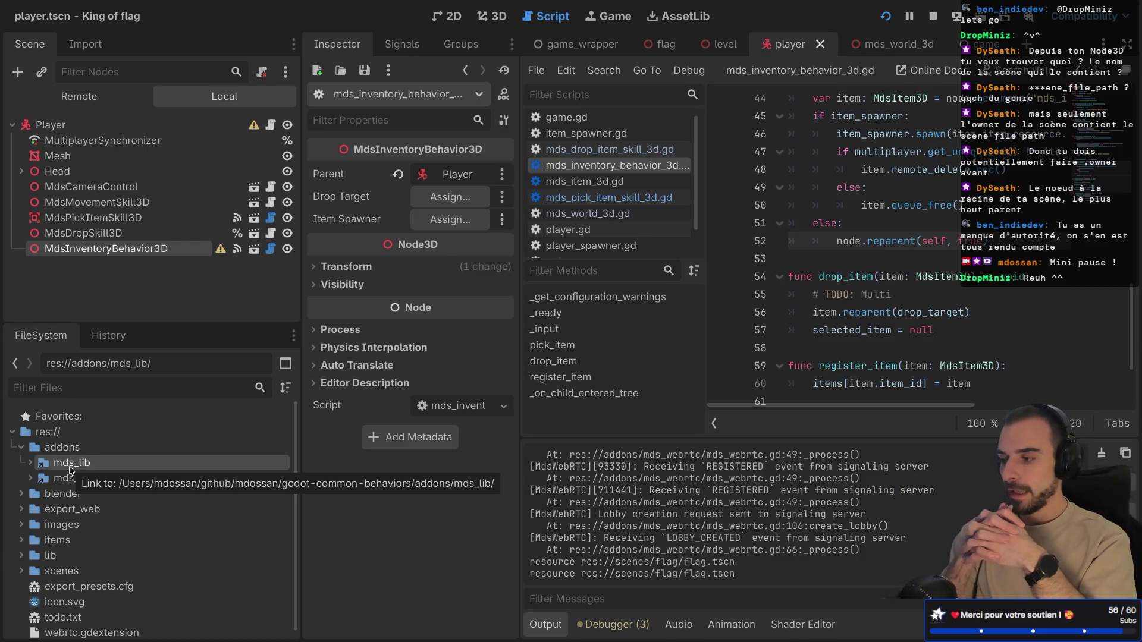
left_click(107, 188)
left_click(109, 203)
left_click(91, 218)
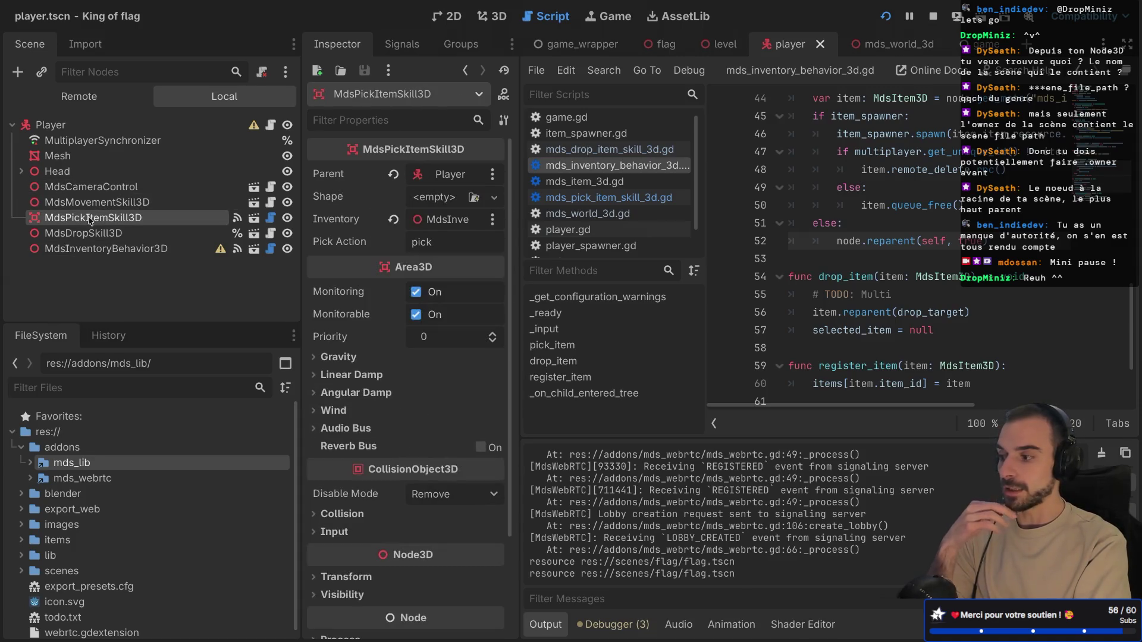
left_click(62, 127)
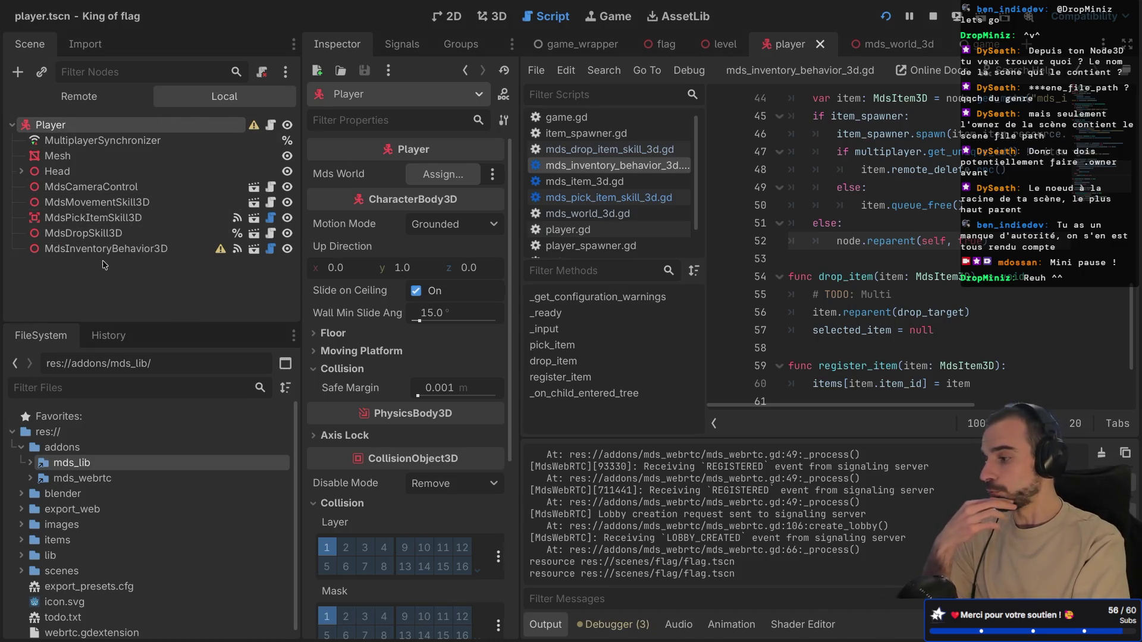
left_click(146, 203)
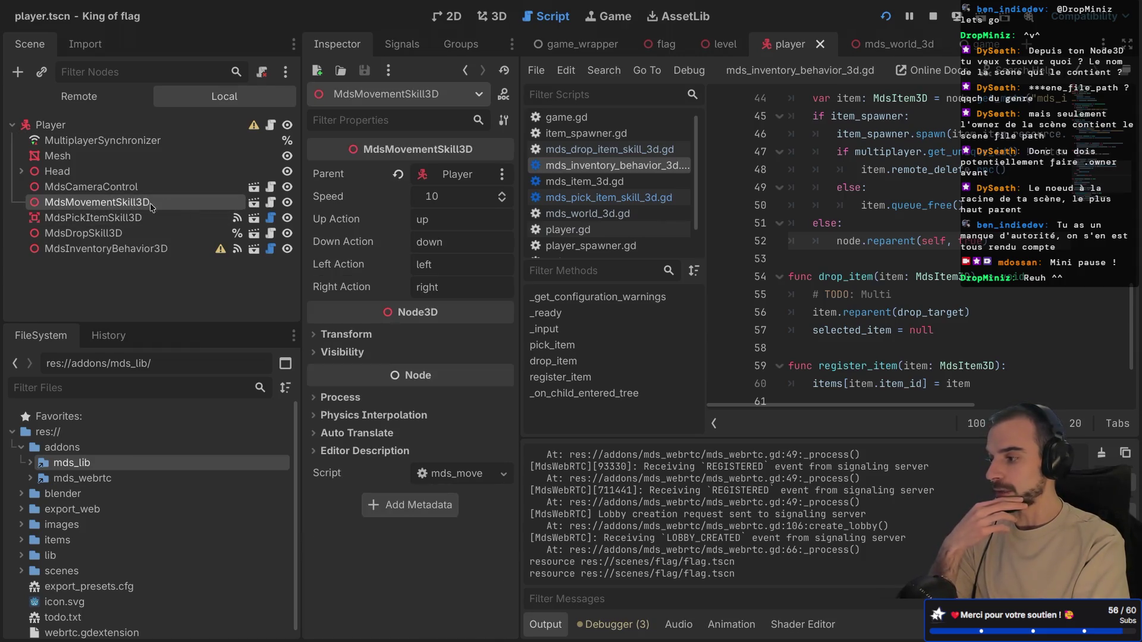
left_click(106, 189)
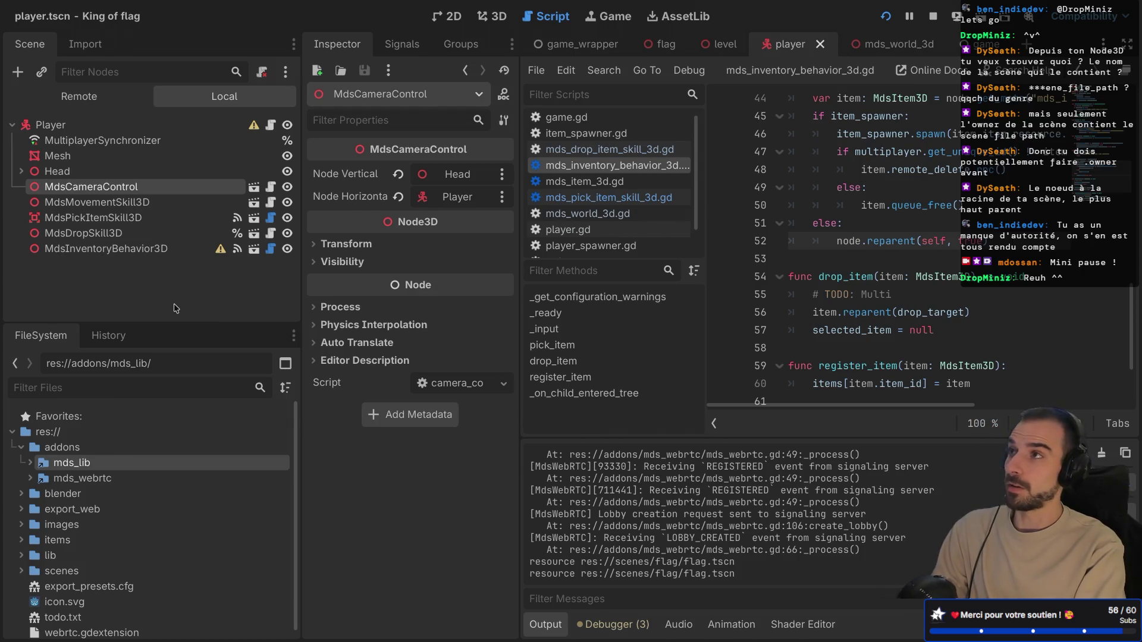
- Create scene mds_node_3d_spawner in the spawner folder with a MultiplayerSpawner root
left_click(30, 463)
scroll(73, 509, "down", 1)
left_click(92, 500)
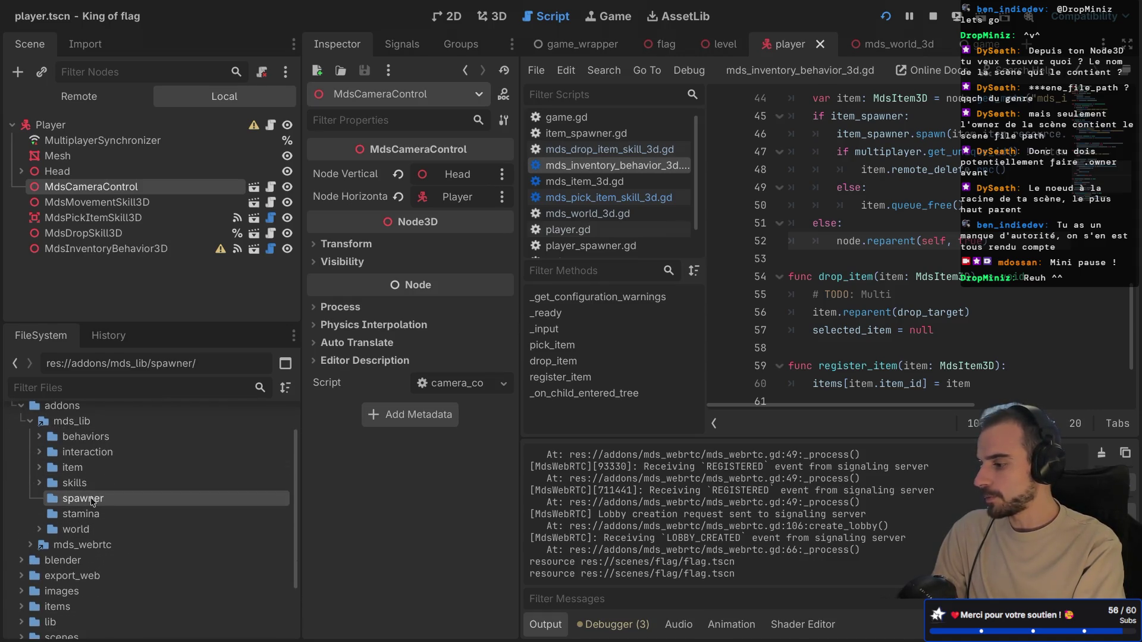
right_click(131, 504)
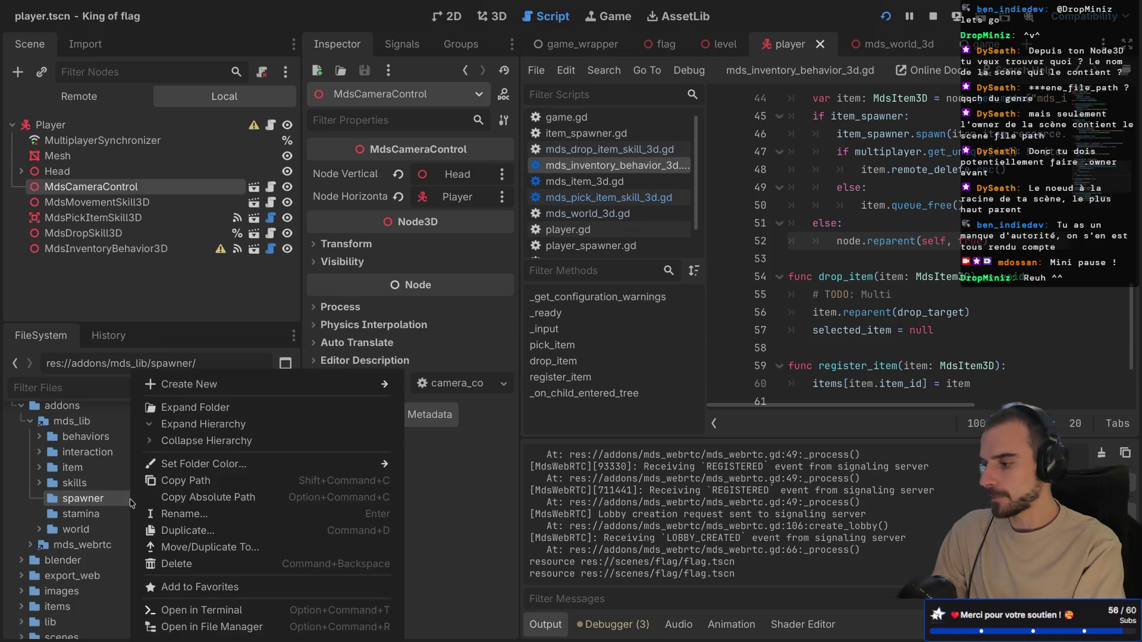
mouse_move(333, 384)
left_click(448, 402)
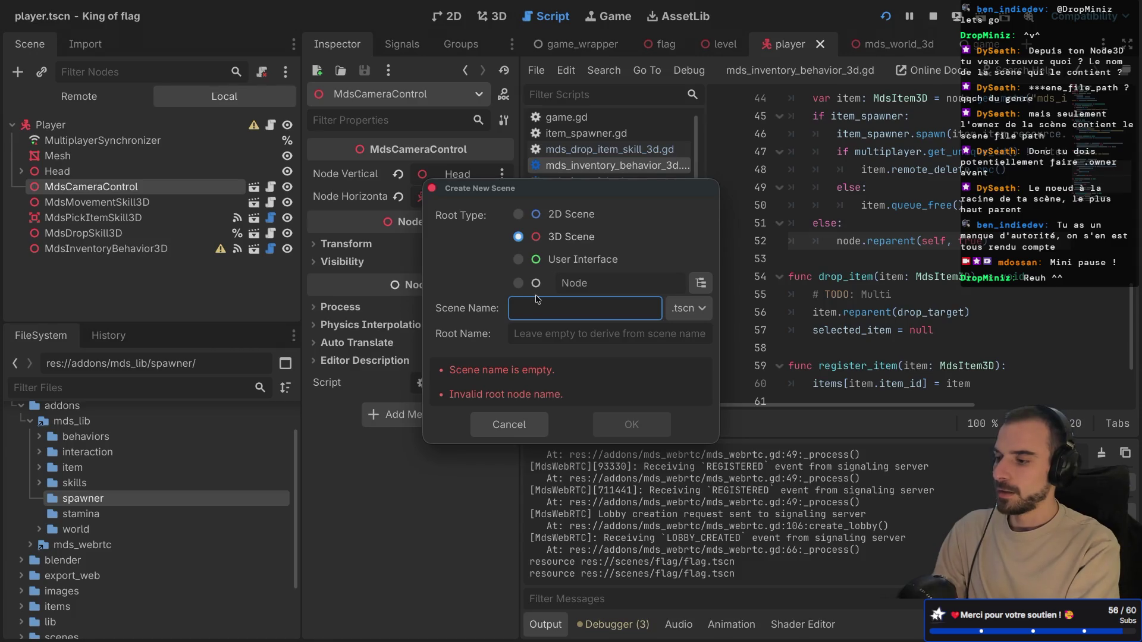
left_click(518, 283)
type("mds_")
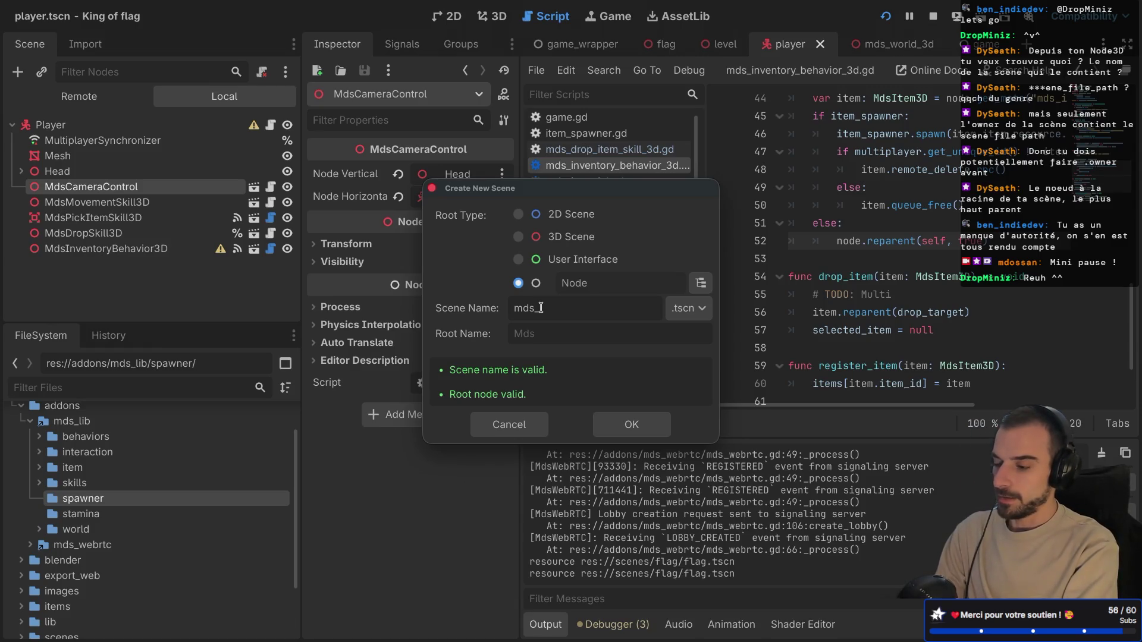
type("node_3d_spawner")
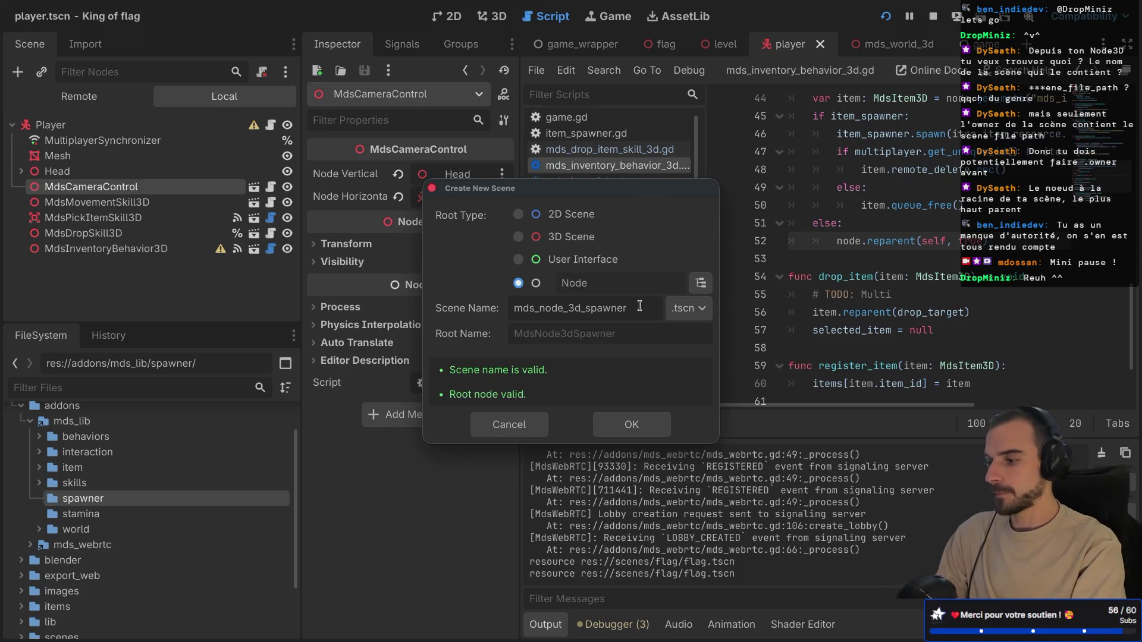
left_click(699, 284)
type("spaw")
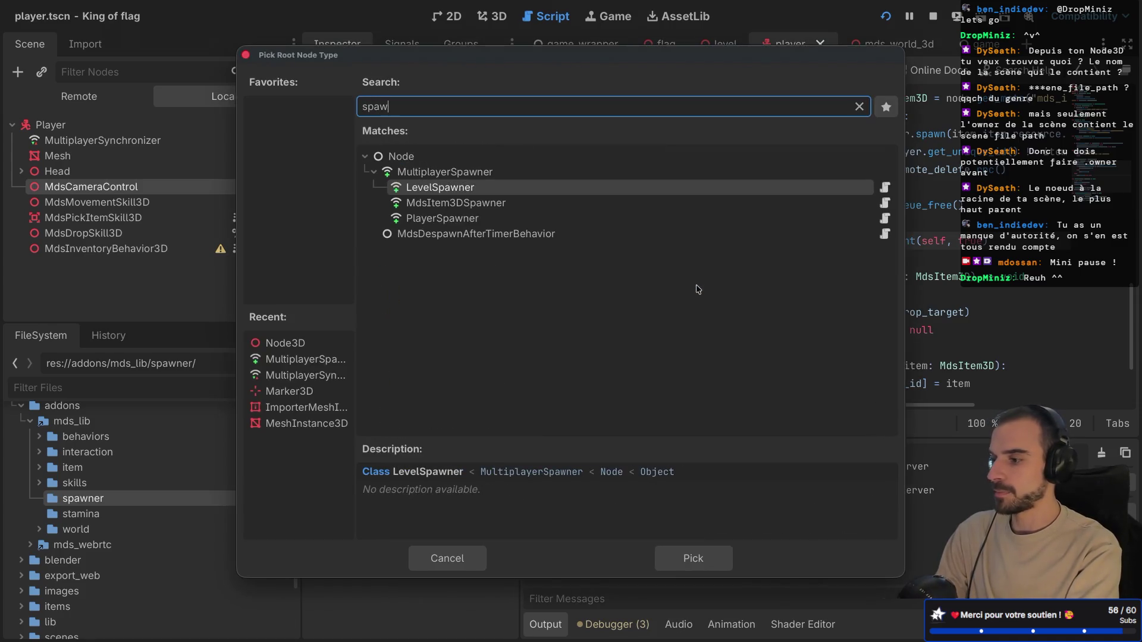
left_click(453, 172)
double_click(454, 173)
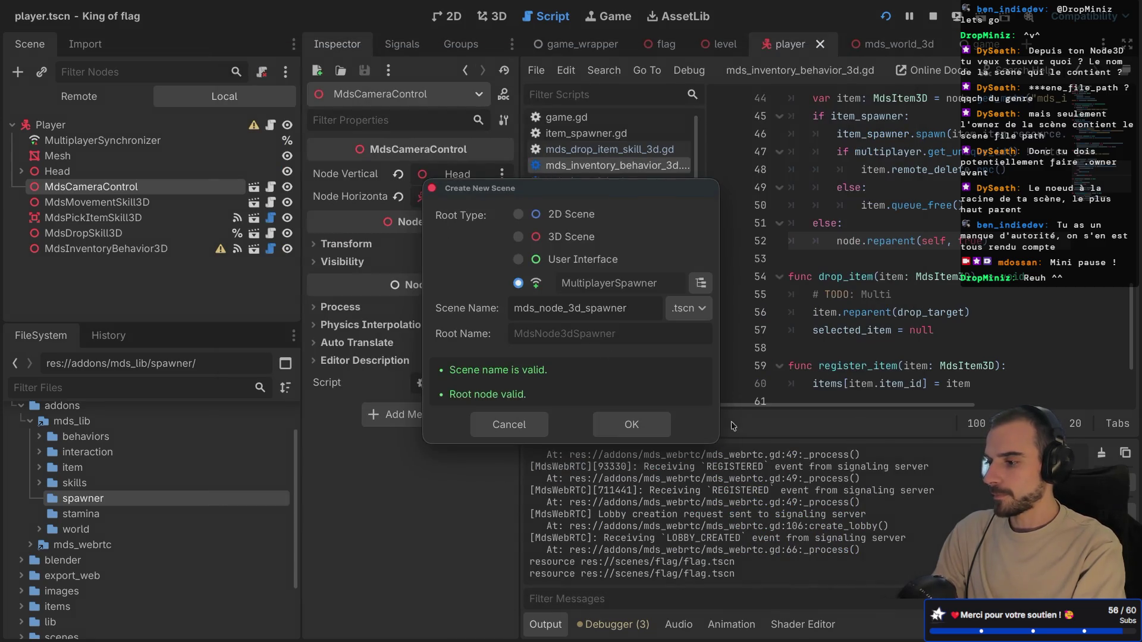
left_click(634, 426)
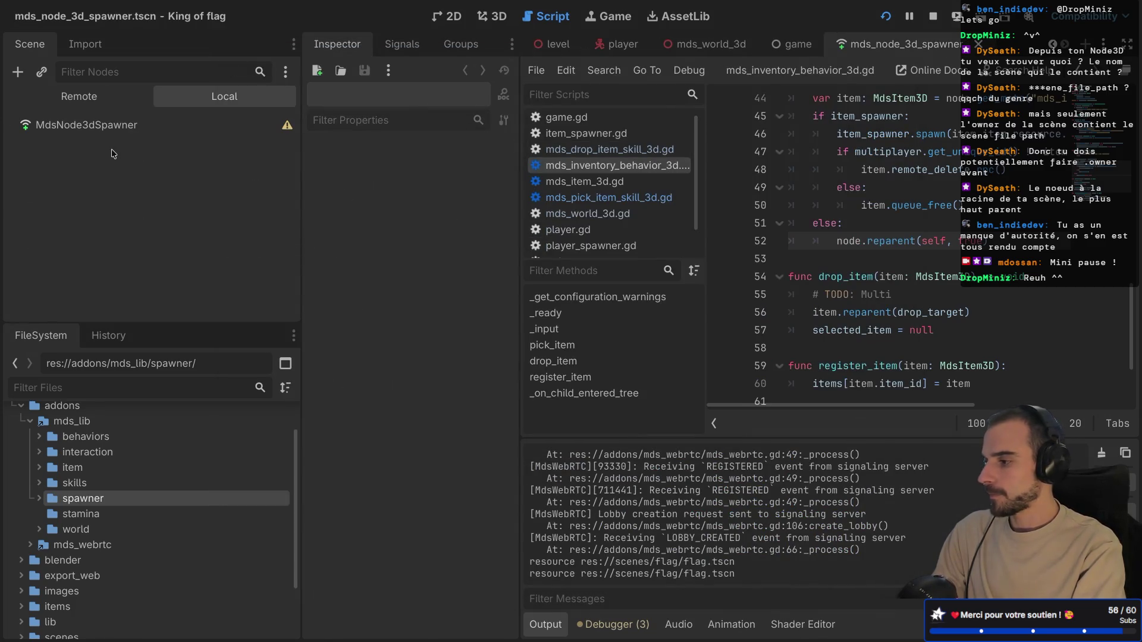
- Rename the root node to MdsNode3DSpawner
double_click(90, 125)
left_click(97, 124)
key("BackSpace")
type("D")
key("Return")
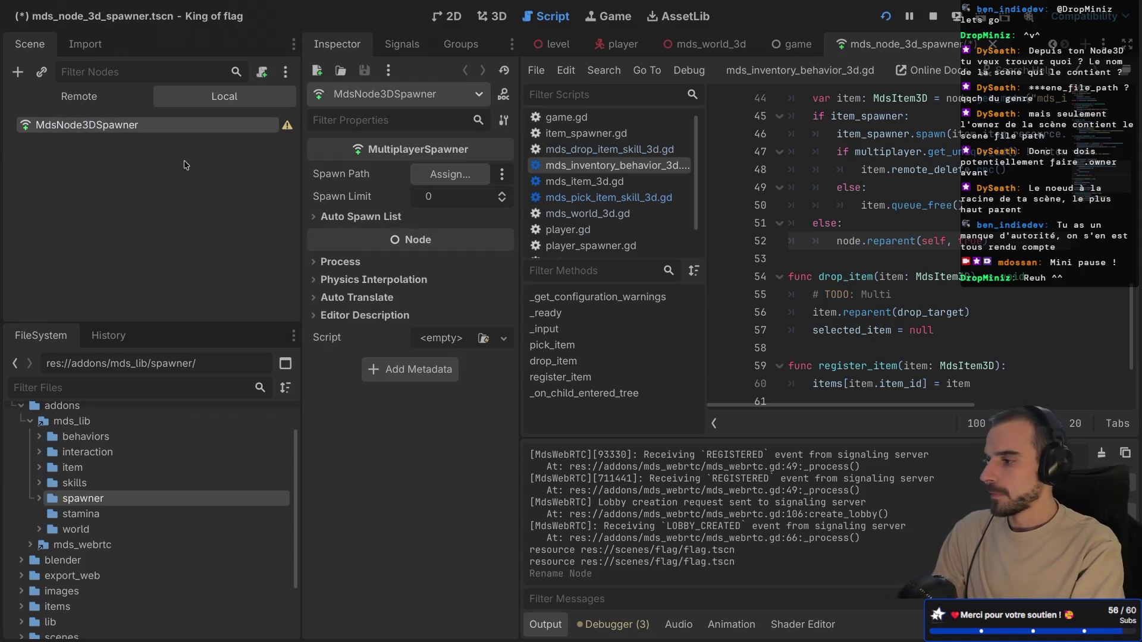
- Attach a new mds_node_3d_spawner.gd script to the spawner root and save the scene
left_click(262, 72)
left_click(640, 438)
key("ctrl+s")
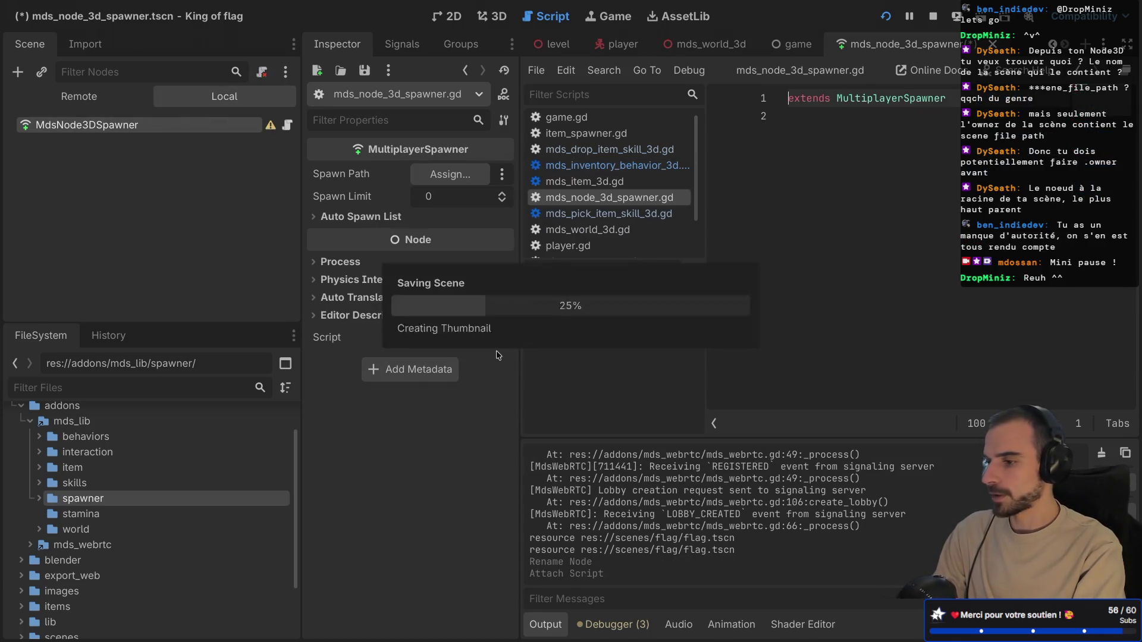
key("ctrl+shift+F11")
left_click_drag(186, 184, 283, 183)
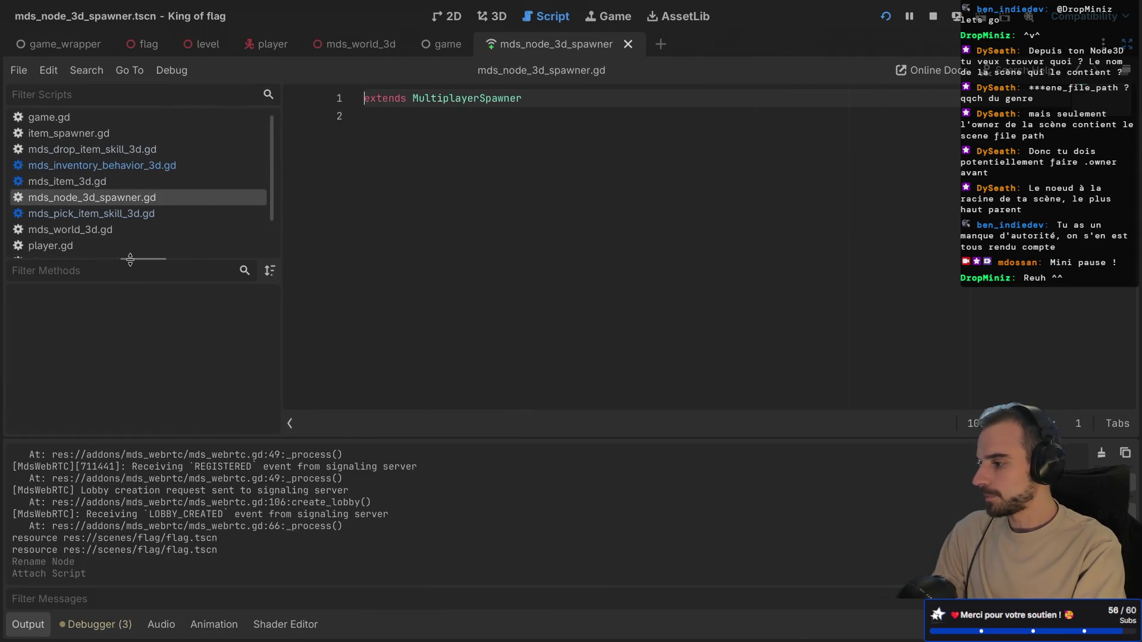
left_click_drag(129, 263, 126, 342)
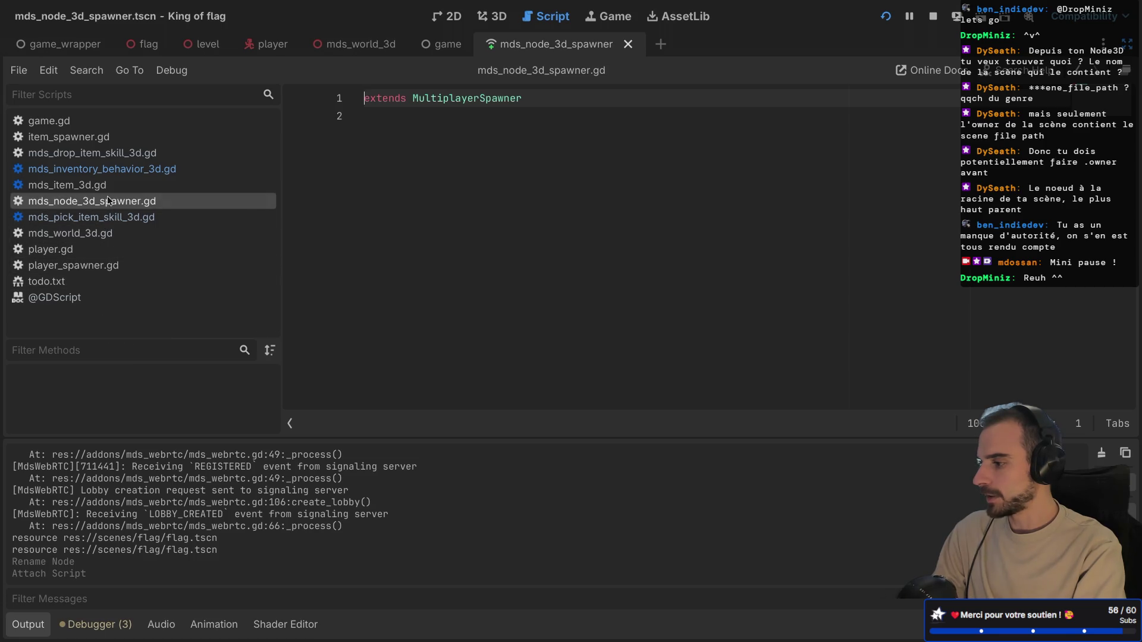
- In item_spawner.gd, replace the peer_id variable and key on line 7 with multiplayer_authority
left_click(99, 138)
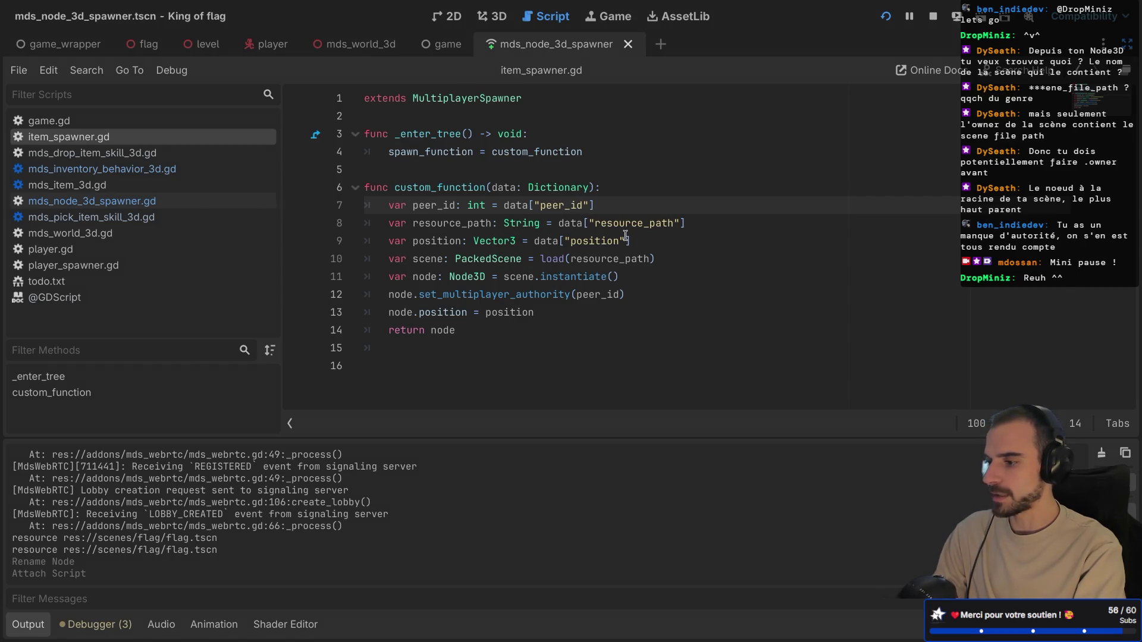
double_click(558, 206)
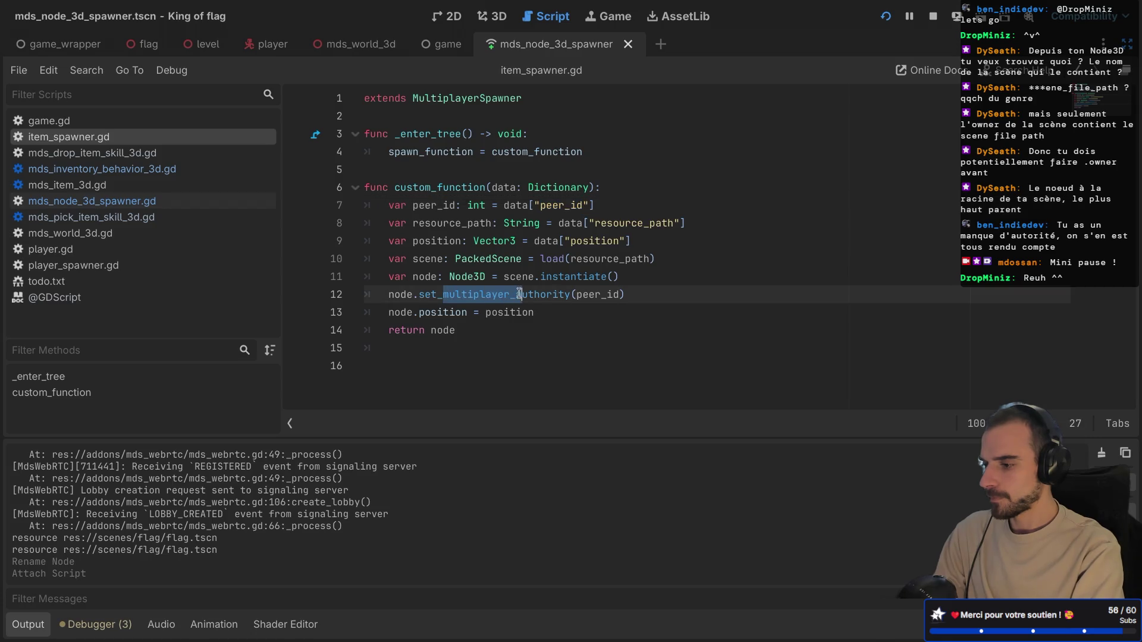
left_click(494, 294, "ctrl")
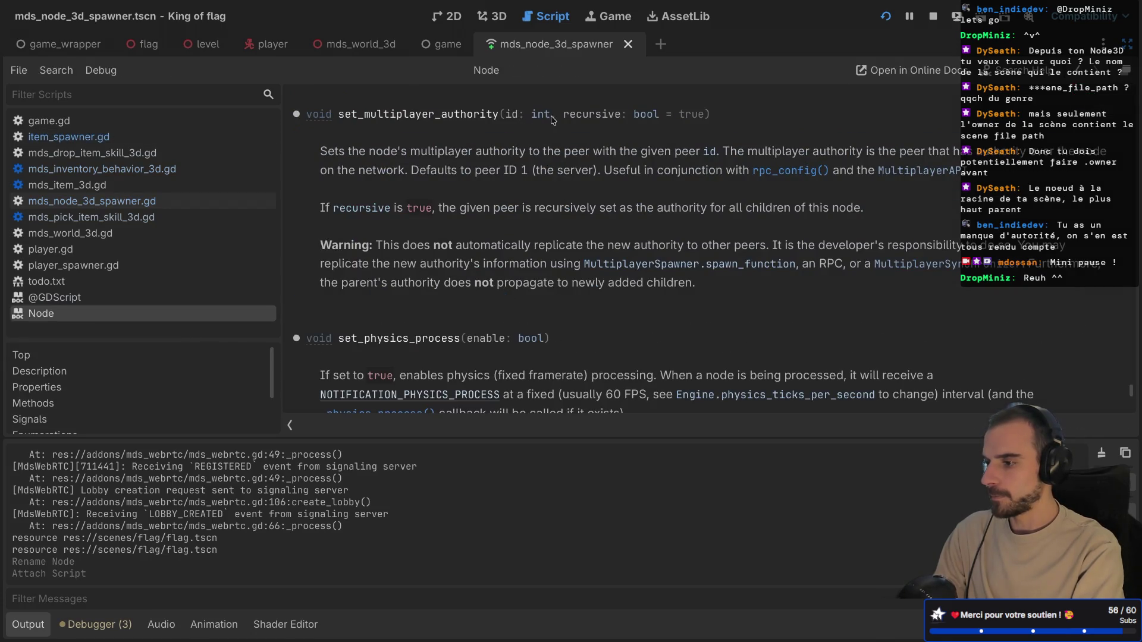
key("ctrl+w")
left_click_drag(445, 296, 570, 296)
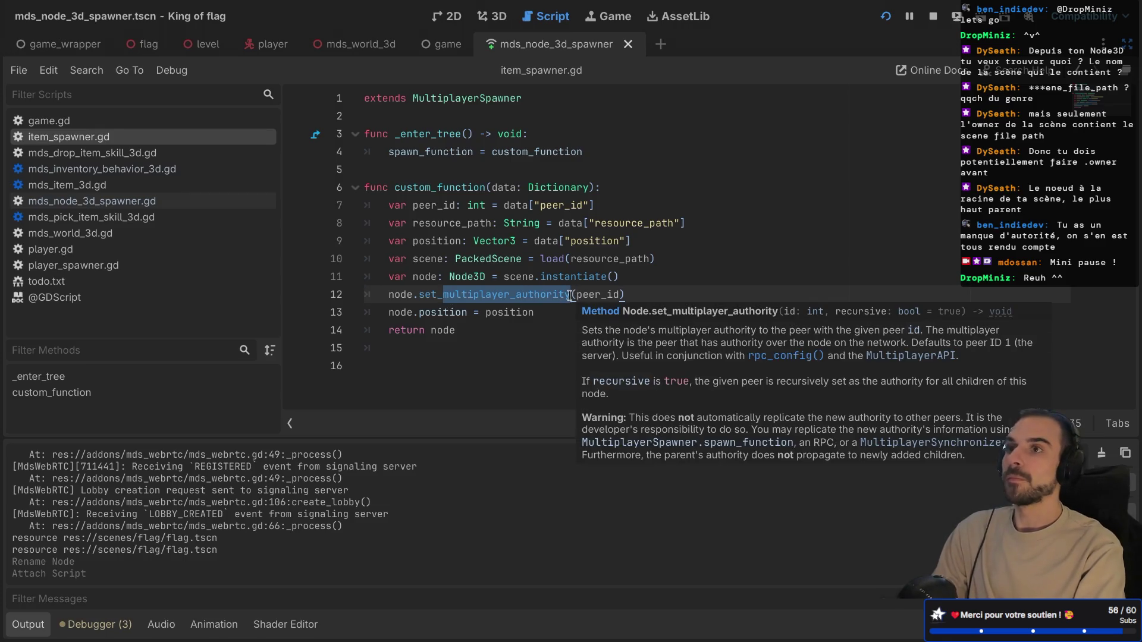
key("ctrl+c")
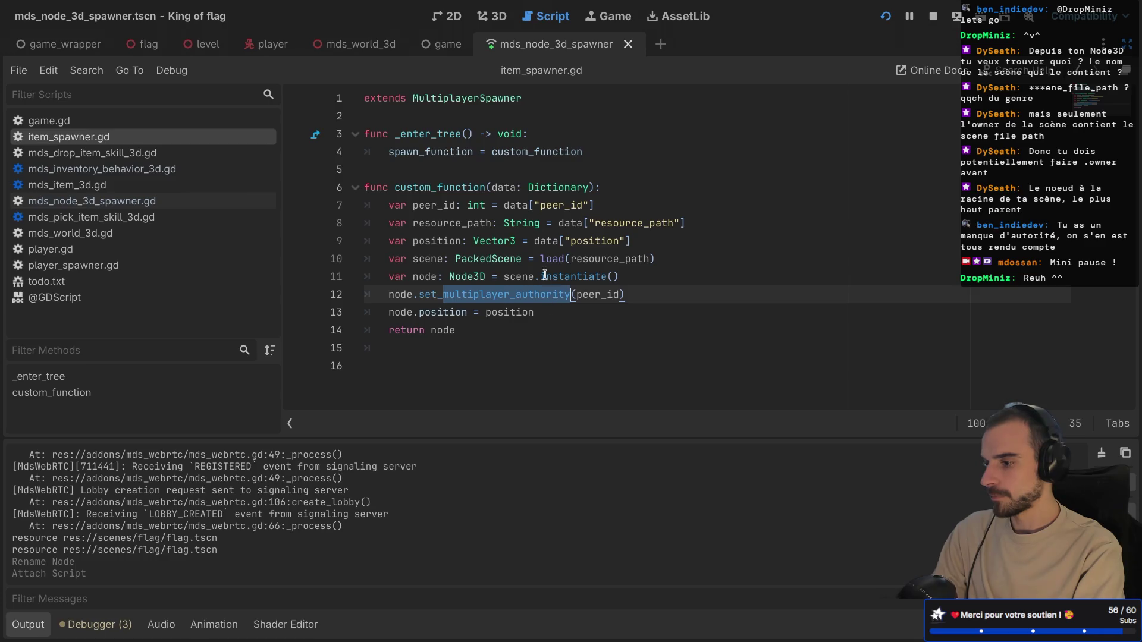
double_click(555, 207)
key("ctrl+v")
double_click(434, 204)
key("ctrl+v")
key("ctrl+s")
- Change peer_id to multiplayer_authority in the line 12 authority call and save
left_click(604, 175)
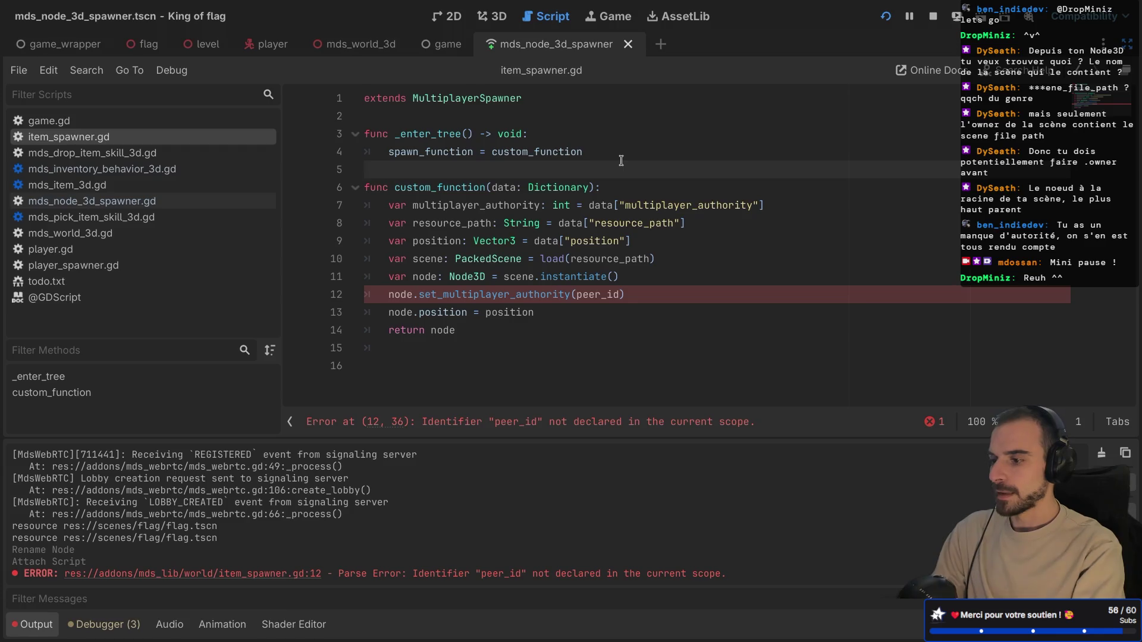
double_click(594, 295)
key("ctrl+v")
left_click(620, 223)
key("ctrl+s")
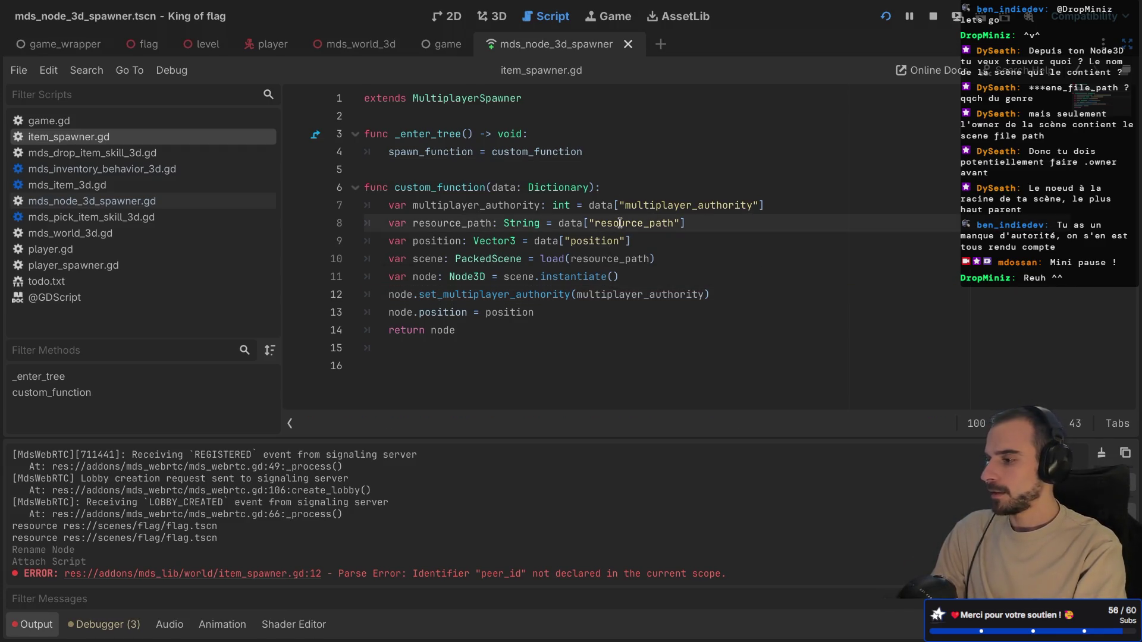
- Copy all of item_spawner.gd and paste it into mds_node_3d_spawner.gd below extends
left_click(388, 376)
key("ctrl+a")
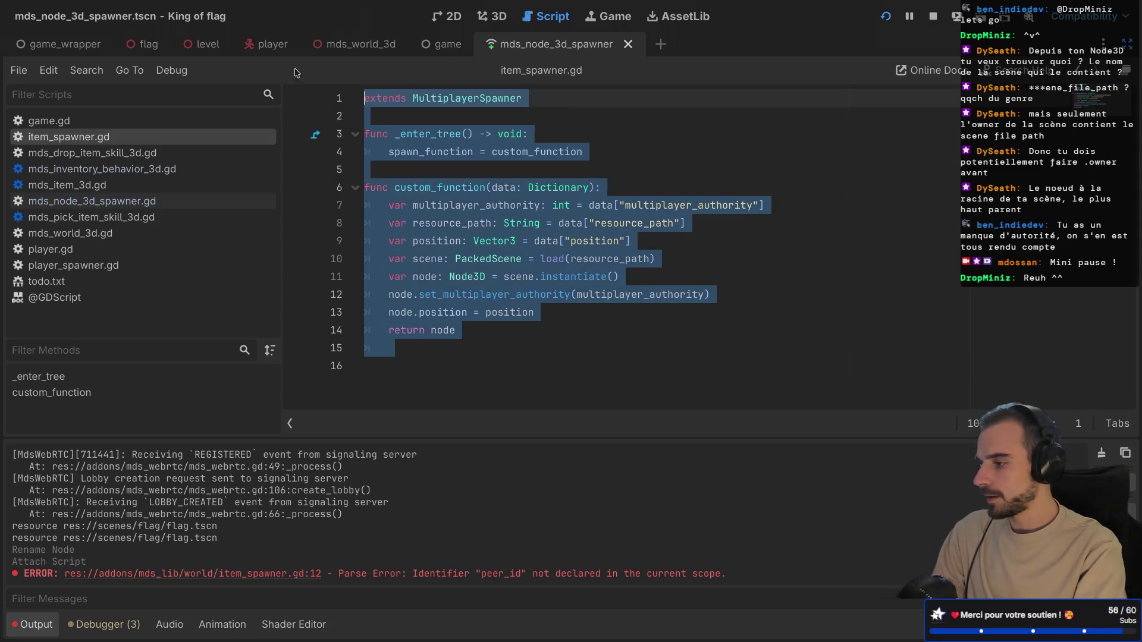
left_click(130, 201)
left_click(436, 177)
key("ctrl+v")
- Add 'class_name MdsNode3DSpawner' as the script's first line and save
left_click(365, 101)
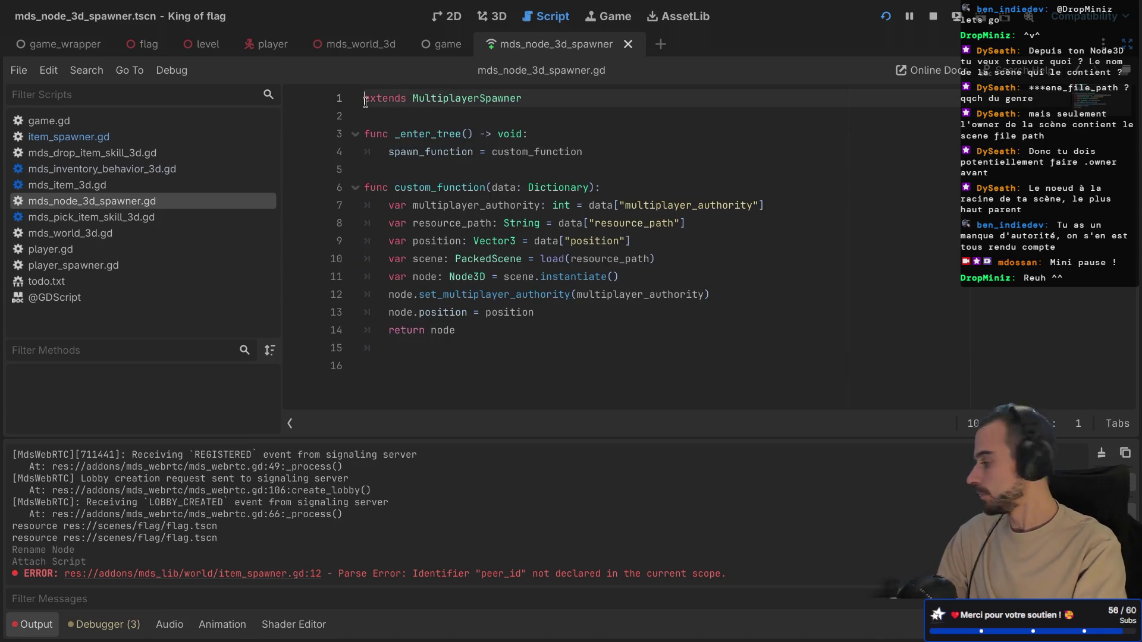
key("Return")
key("Up")
type("ss_name")
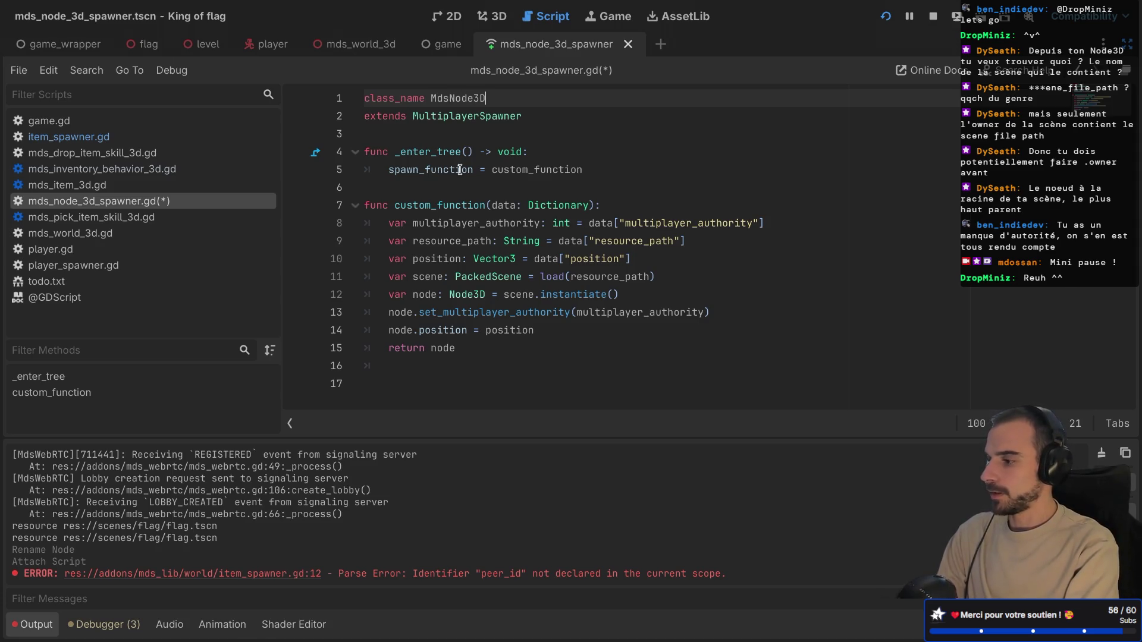
type("Spawner")
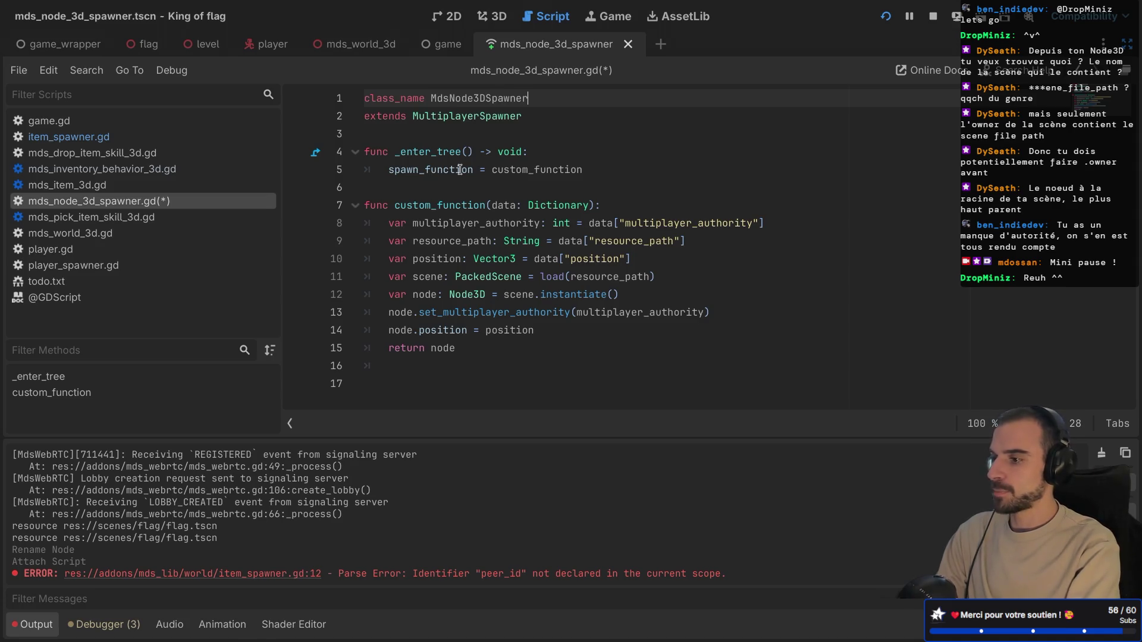
key("ctrl+s")
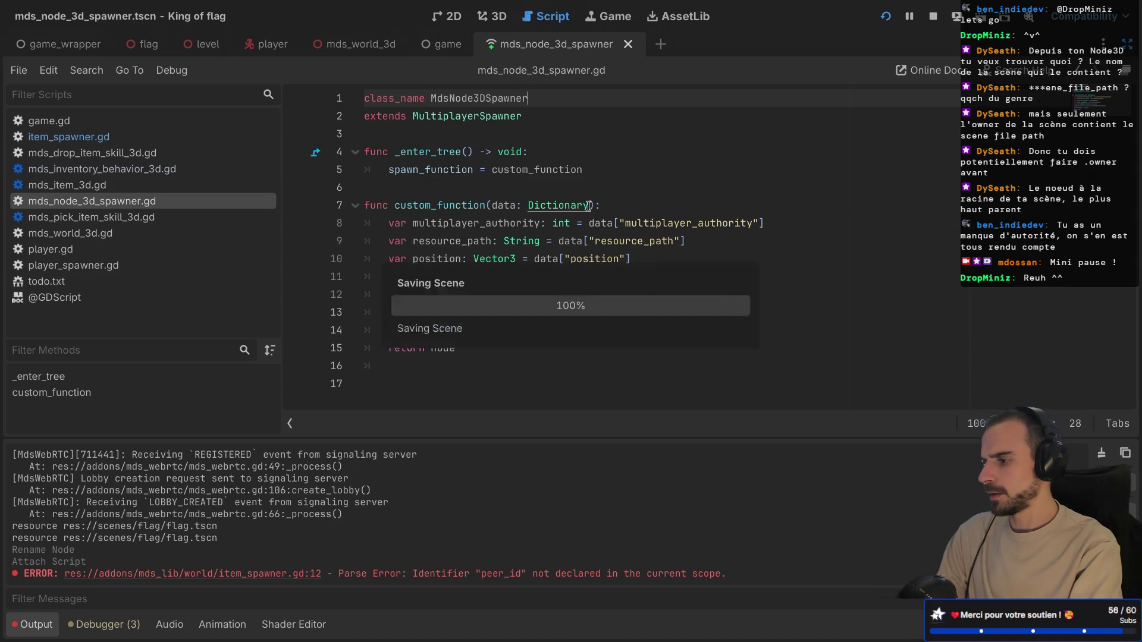
key("ctrl+shift+F11")
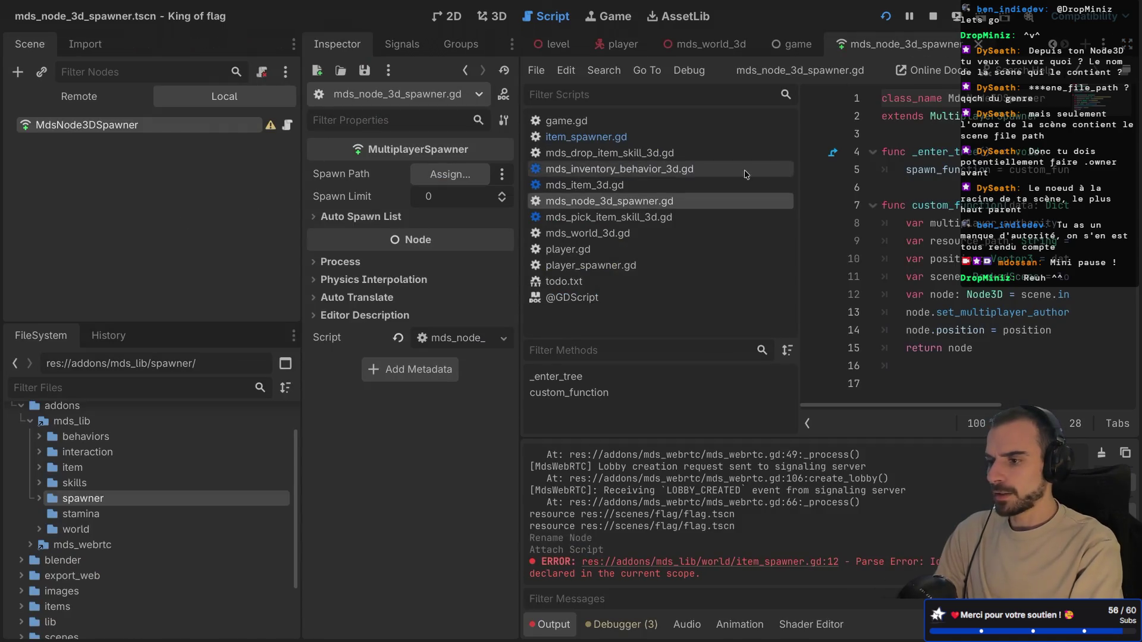
- Delete the ItemSpawner node from the mds_world_3d scene
left_click(724, 43)
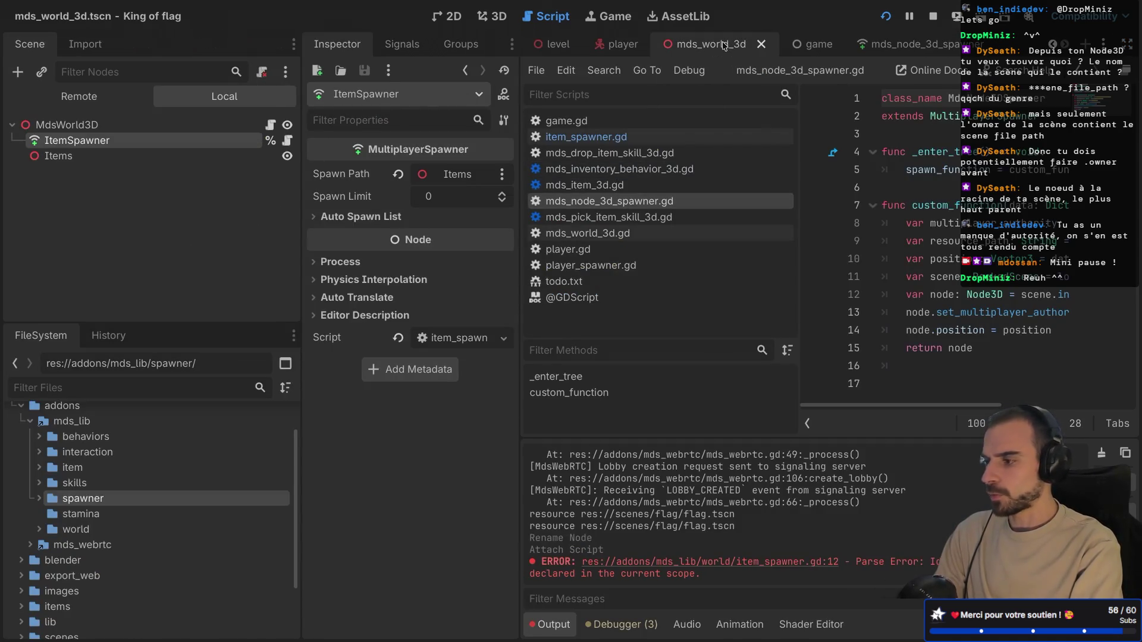
right_click(67, 143)
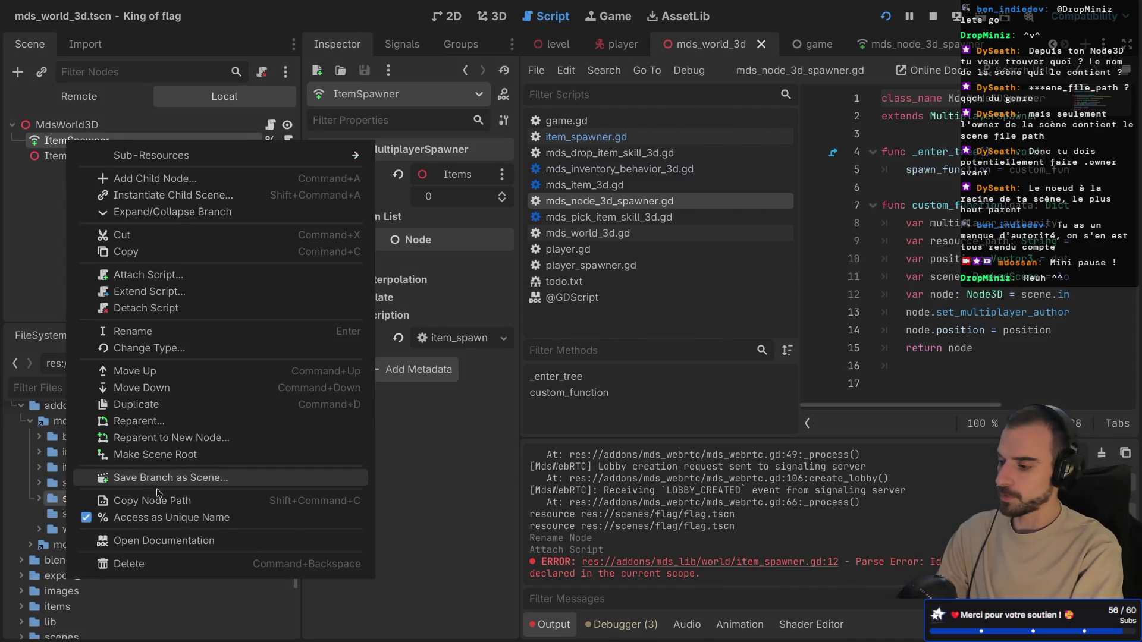
left_click(135, 561)
left_click(611, 335)
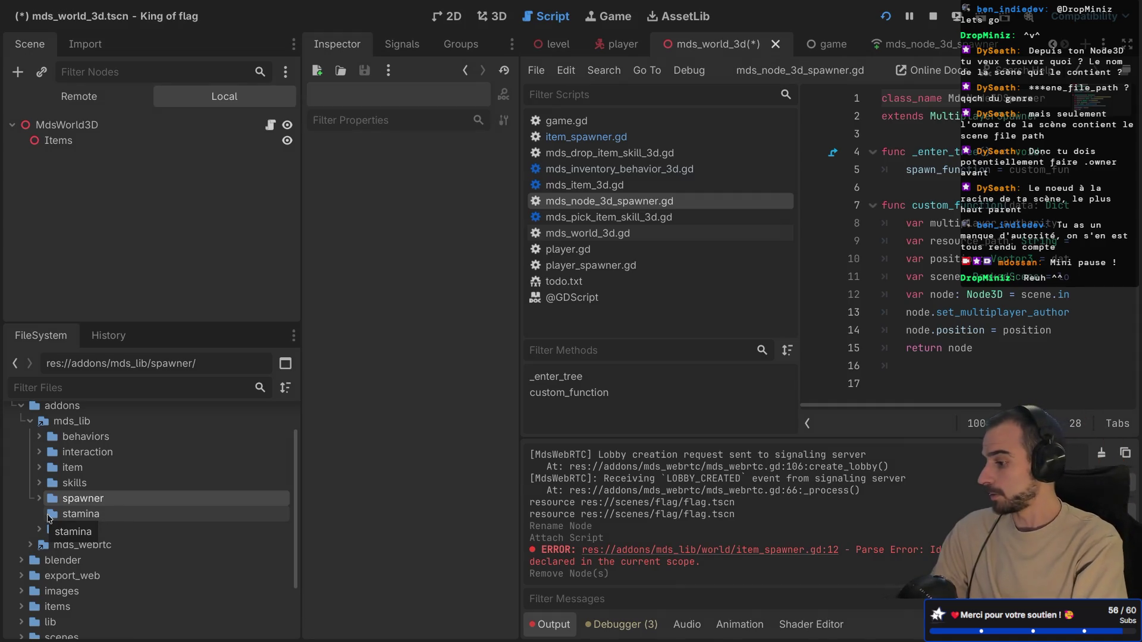
- Delete world/item_spawner.gd from the project
left_click(39, 530)
left_click(106, 546)
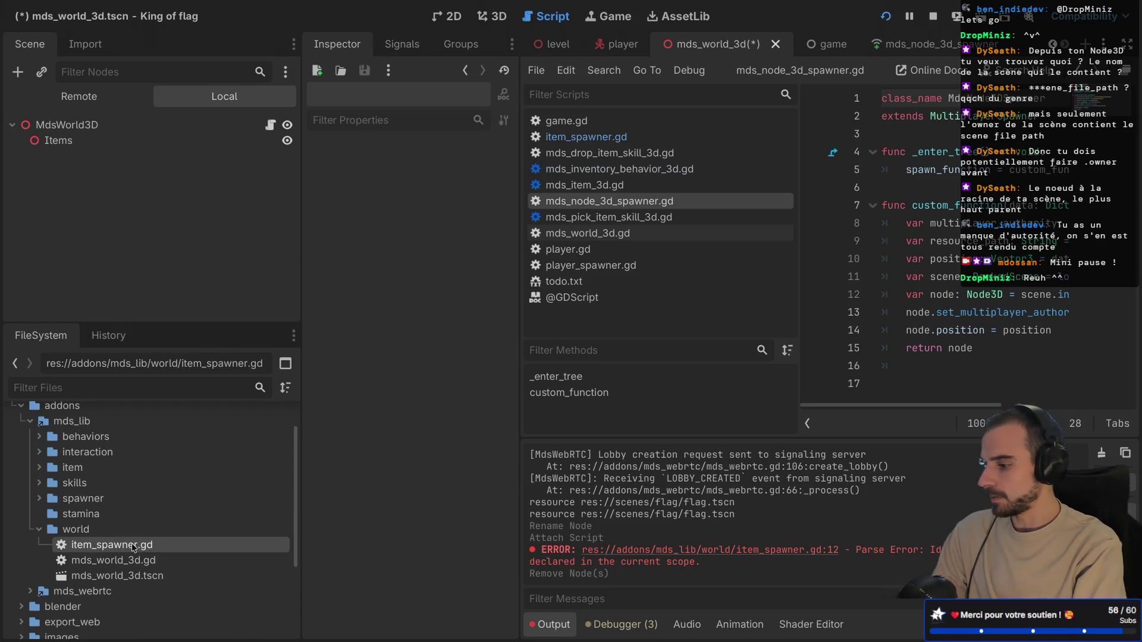
right_click(128, 547)
left_click(160, 548)
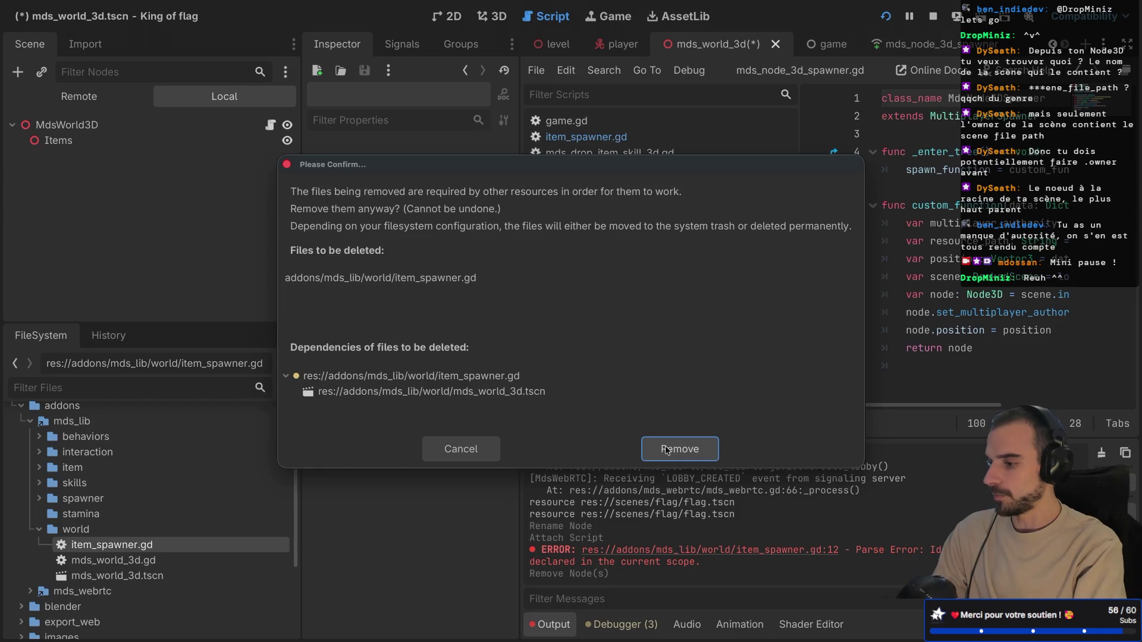
left_click(668, 450)
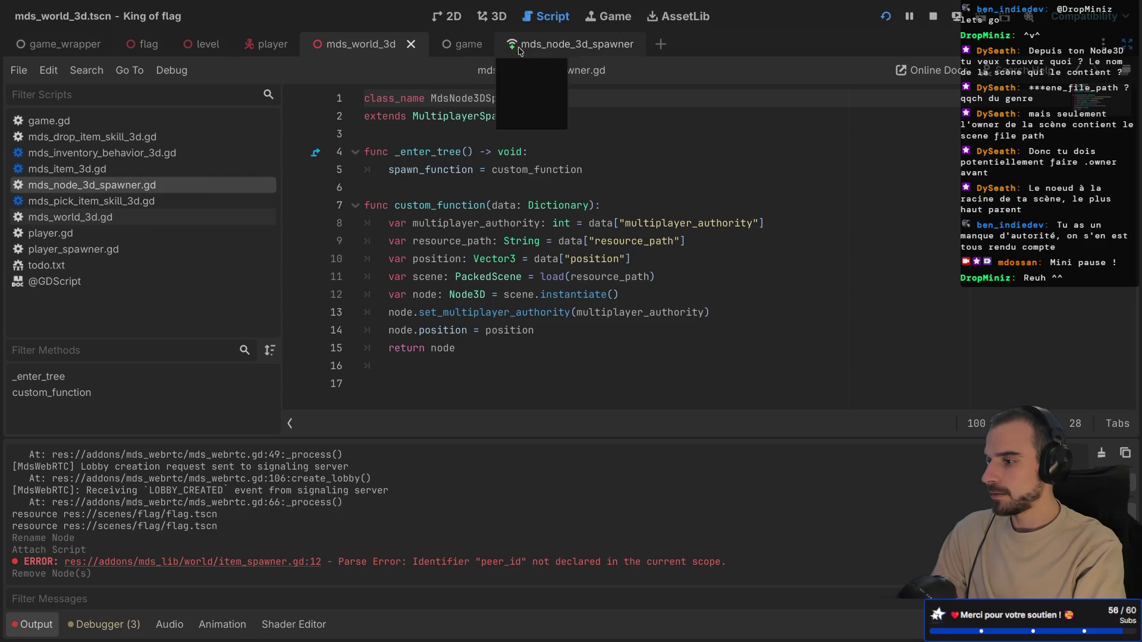
- Close the game, flag and level scene tabs, returning to mds_world_3d
left_click(466, 46)
left_click(479, 44)
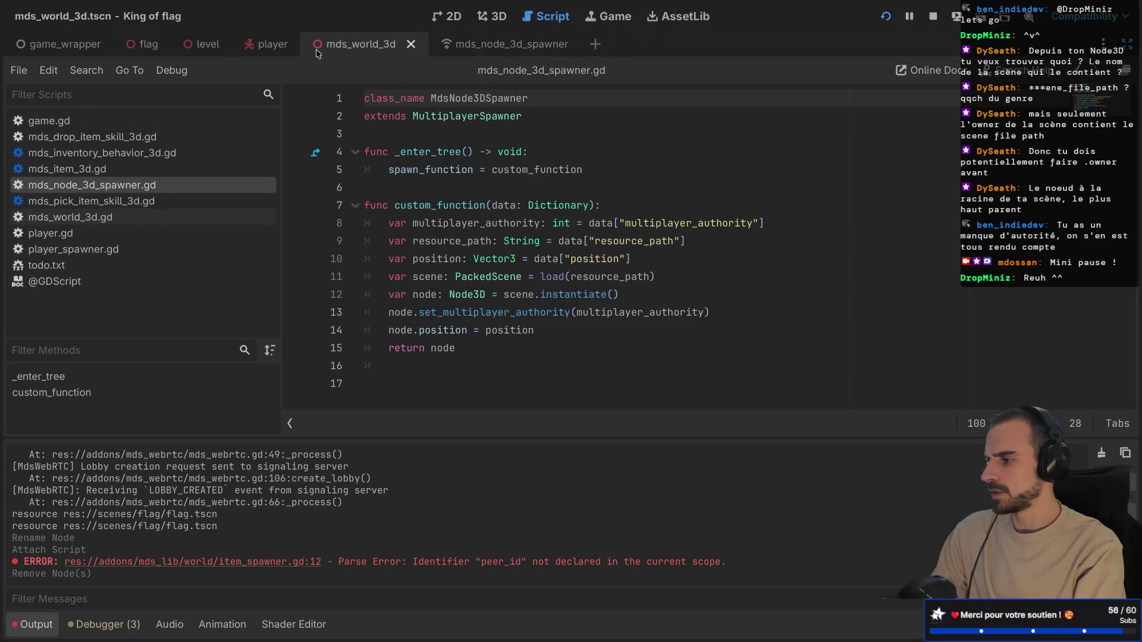
middle_click(143, 48)
middle_click(146, 47)
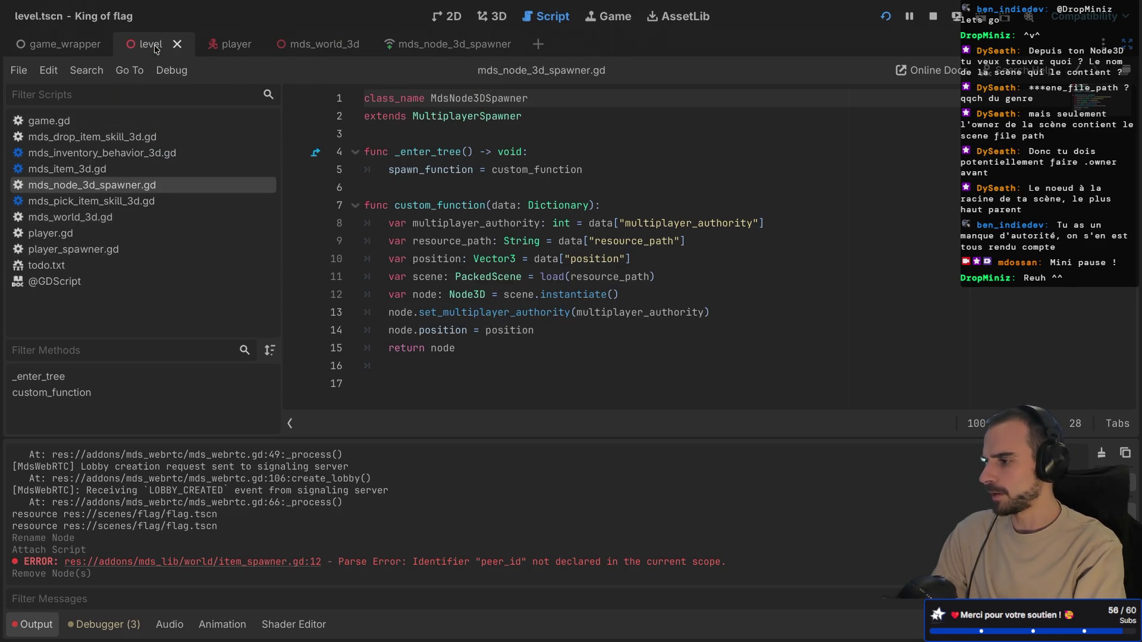
left_click(257, 48)
left_click(386, 45)
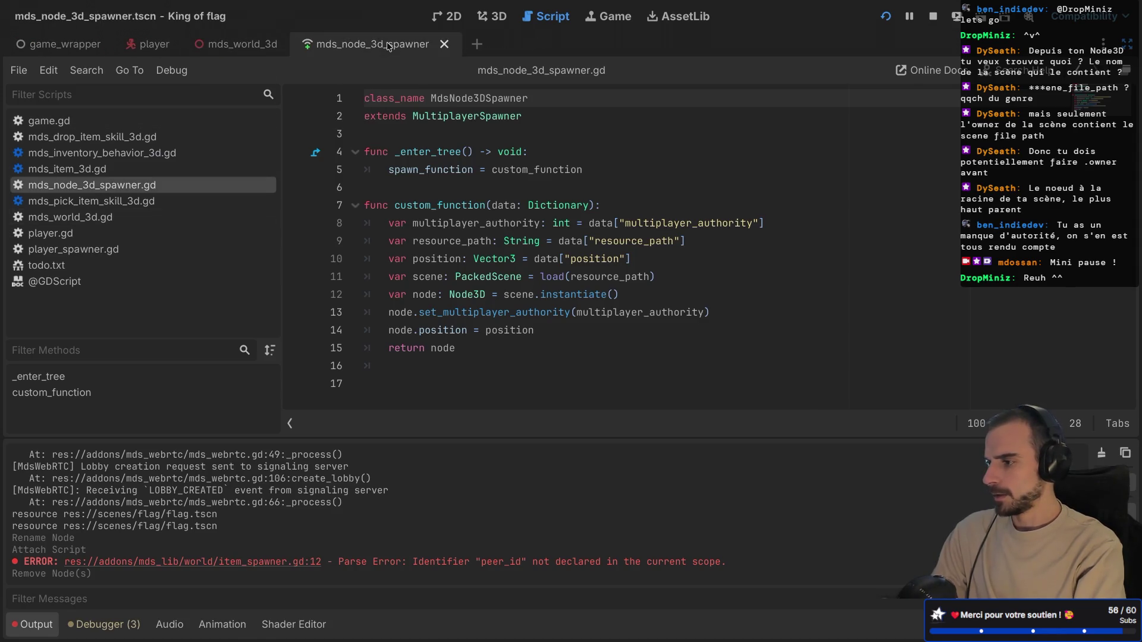
left_click(745, 45)
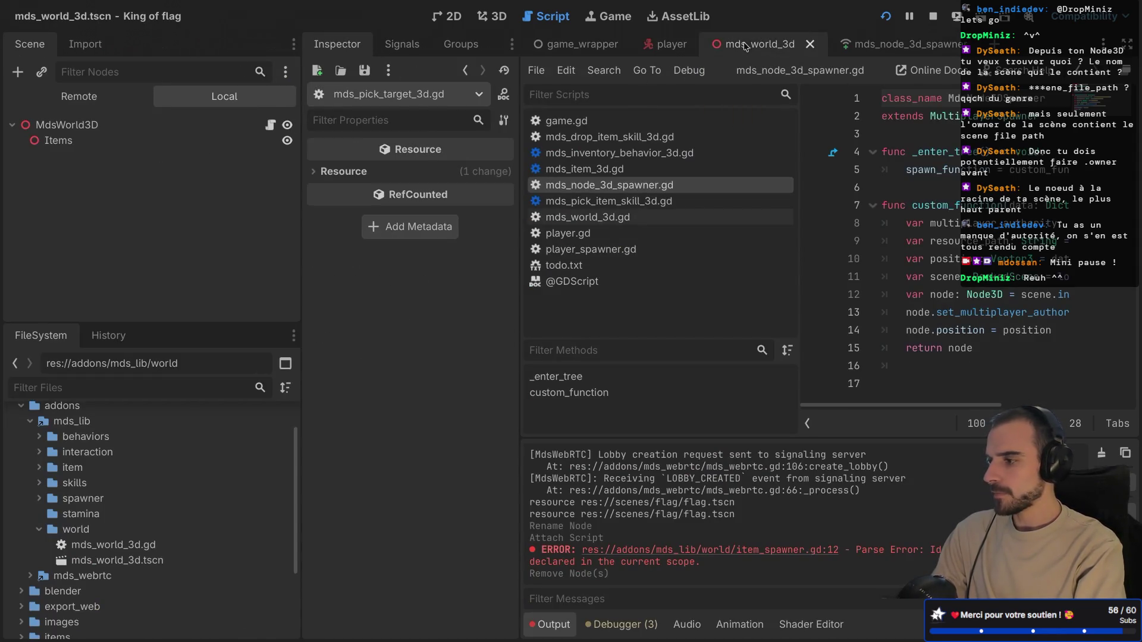
- Instance mds_node_3d_spawner.tscn under MdsWorld3D with Spawn Path Items, and save
left_click(39, 498)
left_click(117, 520)
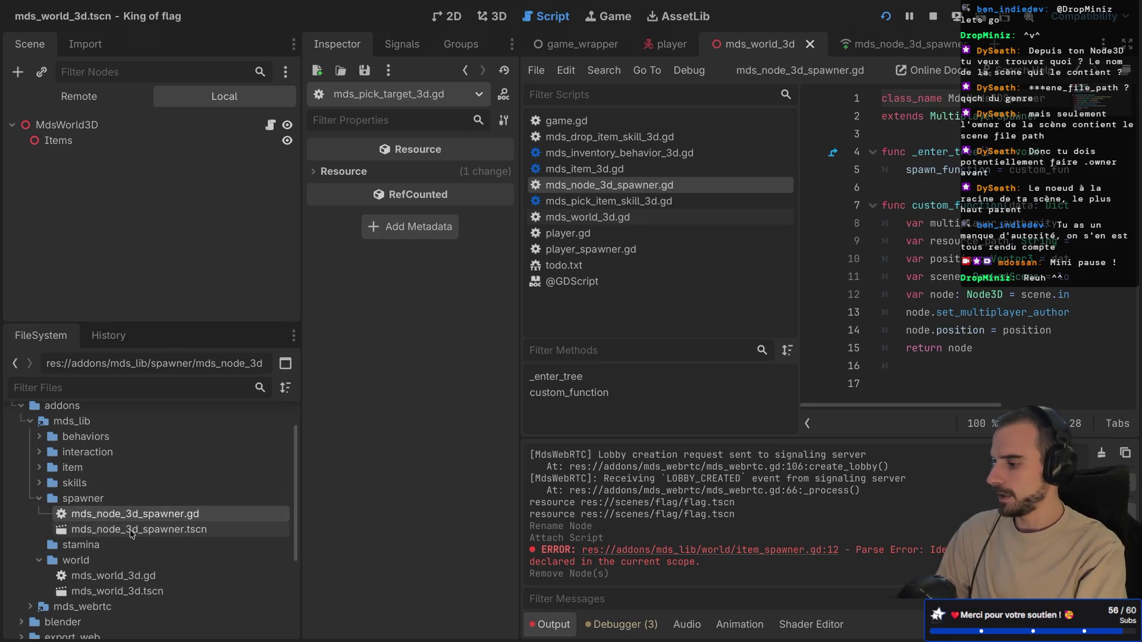
left_click(136, 531)
mouse_move(136, 531)
left_mouse_down()
mouse_move(107, 145)
mouse_move(95, 127)
mouse_move(98, 158)
mouse_move(89, 134)
mouse_move(106, 140)
left_mouse_up()
left_click(458, 176)
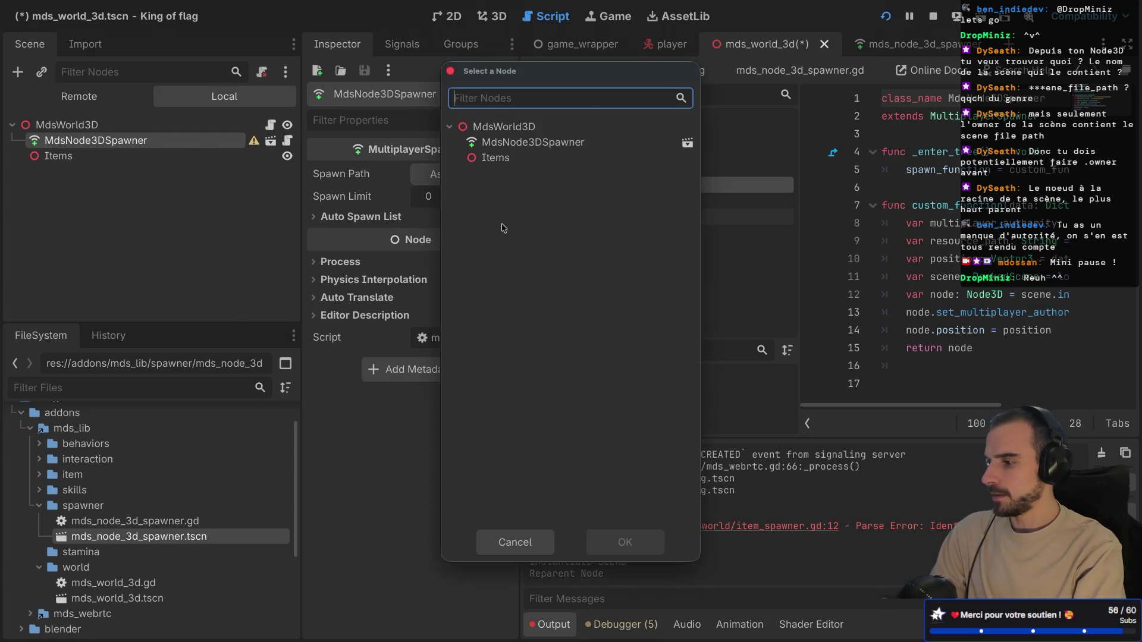
double_click(496, 158)
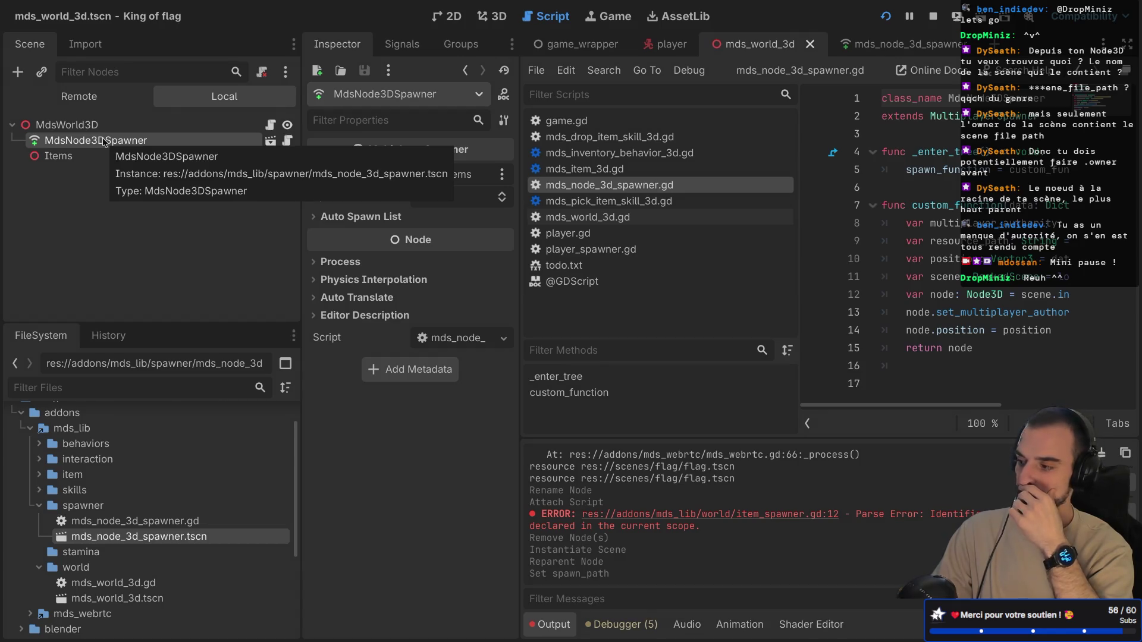
key("ctrl+s")
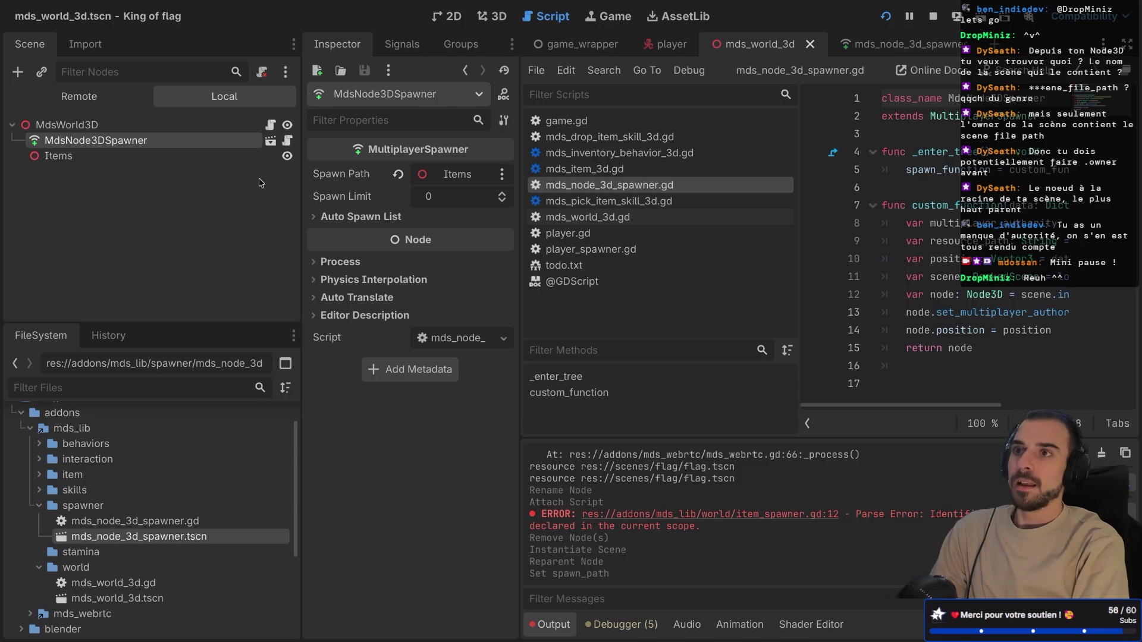
key("ctrl+shift+F11")
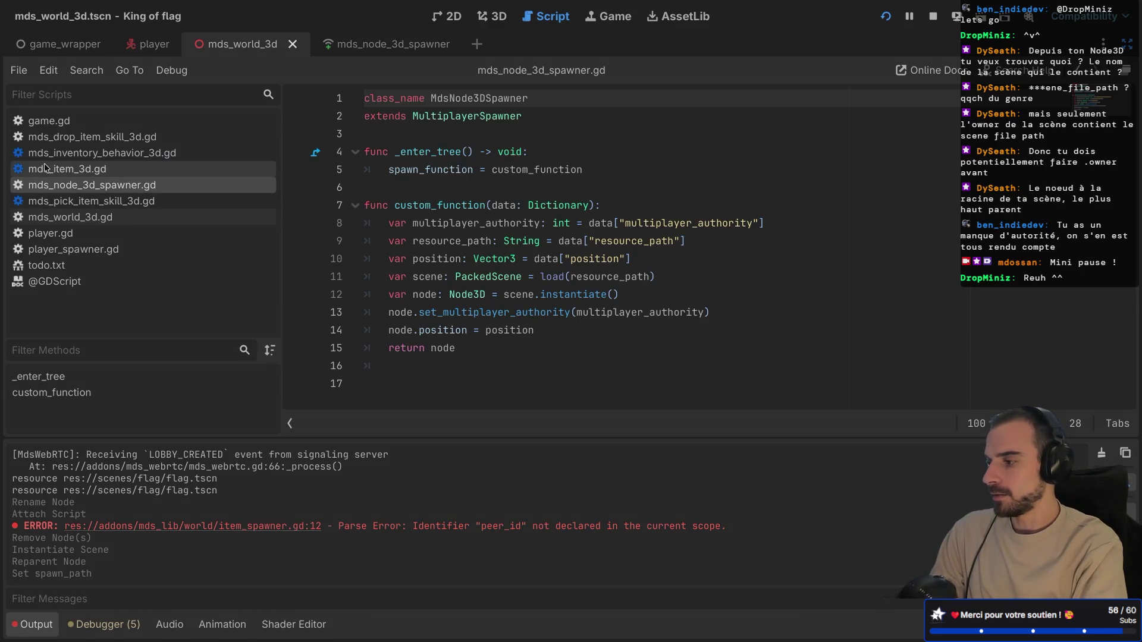
- Review the spawner, drop-item and item scripts, then rename mds_world_3d.gd's peer_id key to multiplayer_authority
left_click(110, 169)
left_click(105, 188)
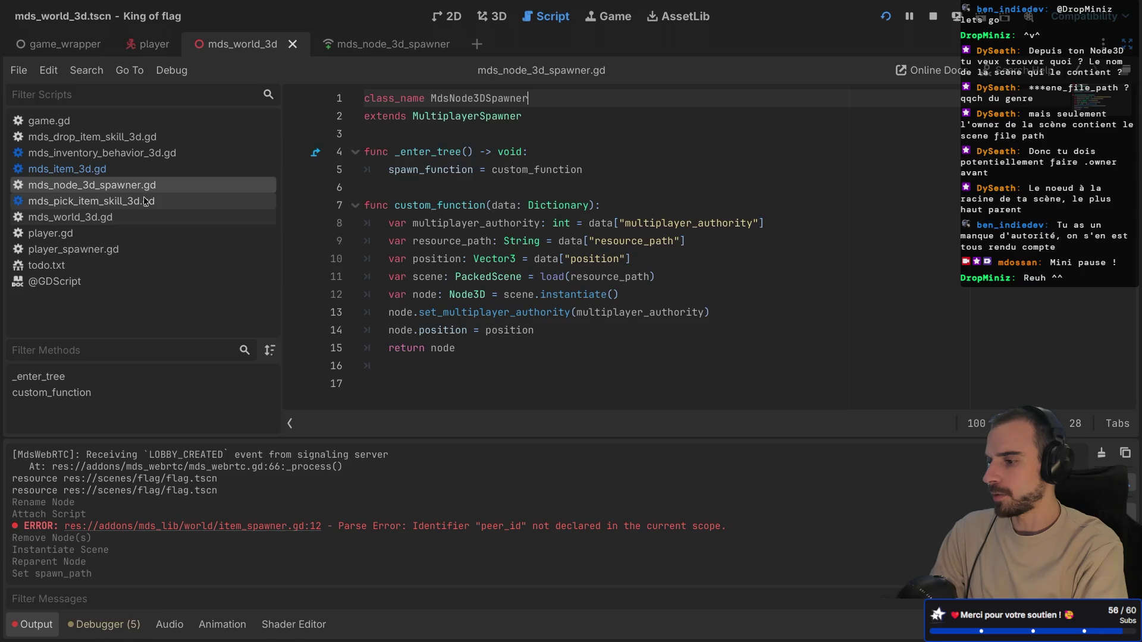
double_click(684, 225)
key("ctrl+c")
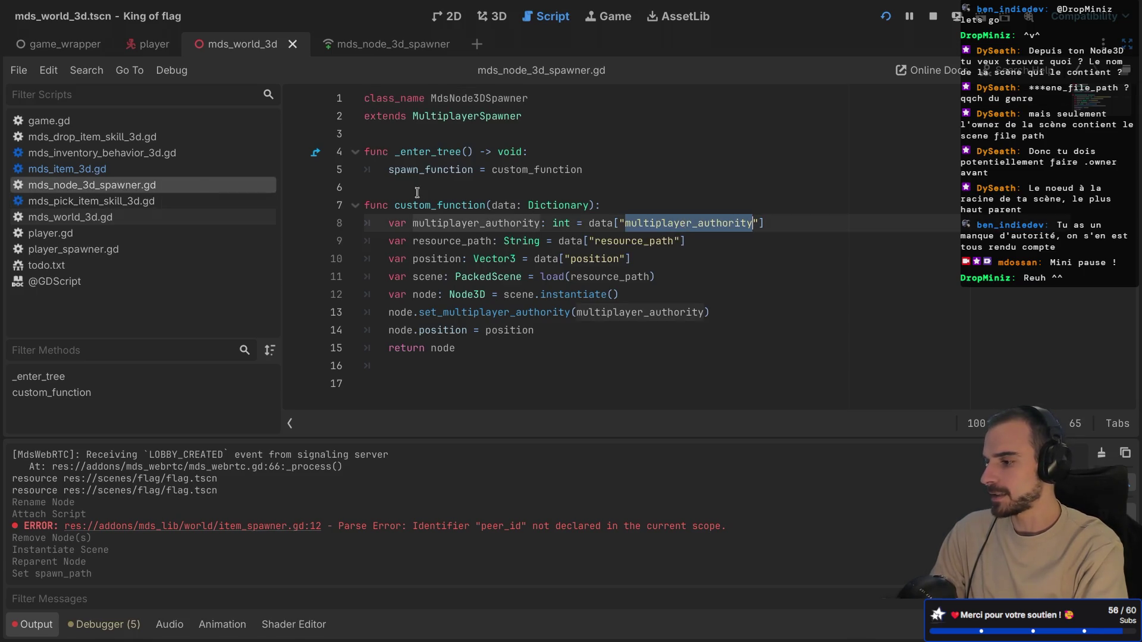
left_click(119, 137)
scroll(509, 258, "up", 2)
scroll(508, 258, "down", 2)
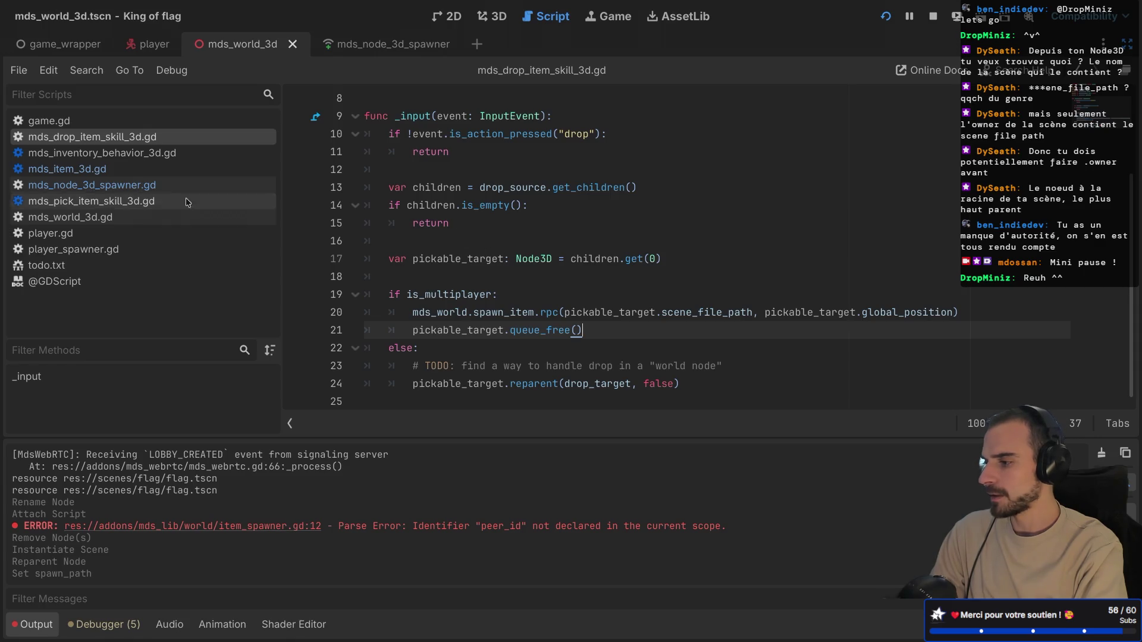
left_click(111, 169)
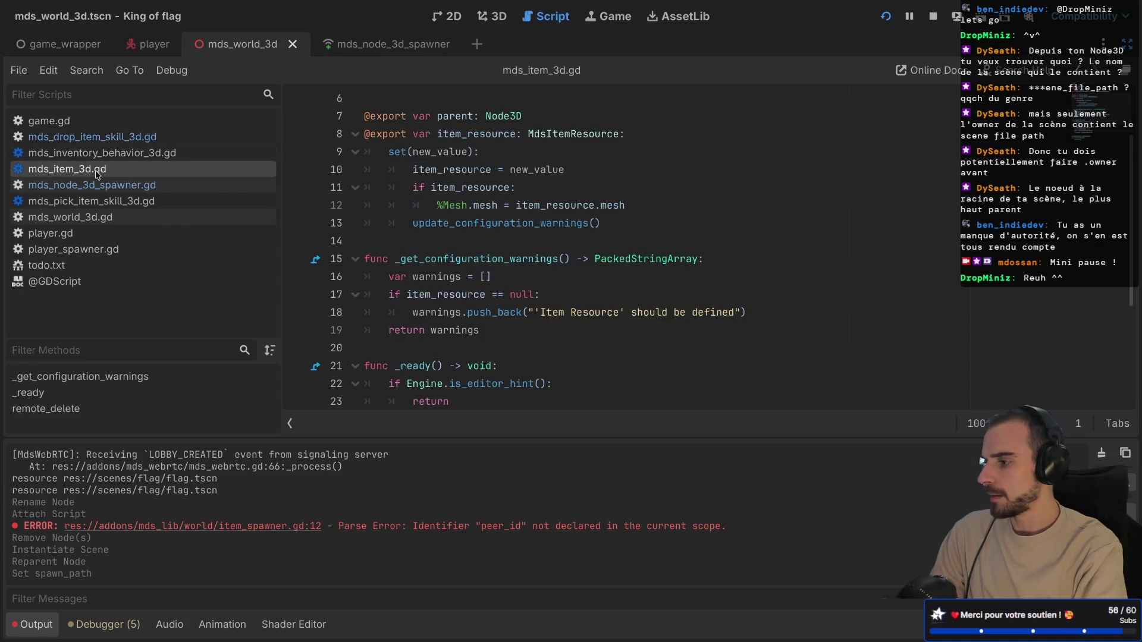
left_click(88, 215)
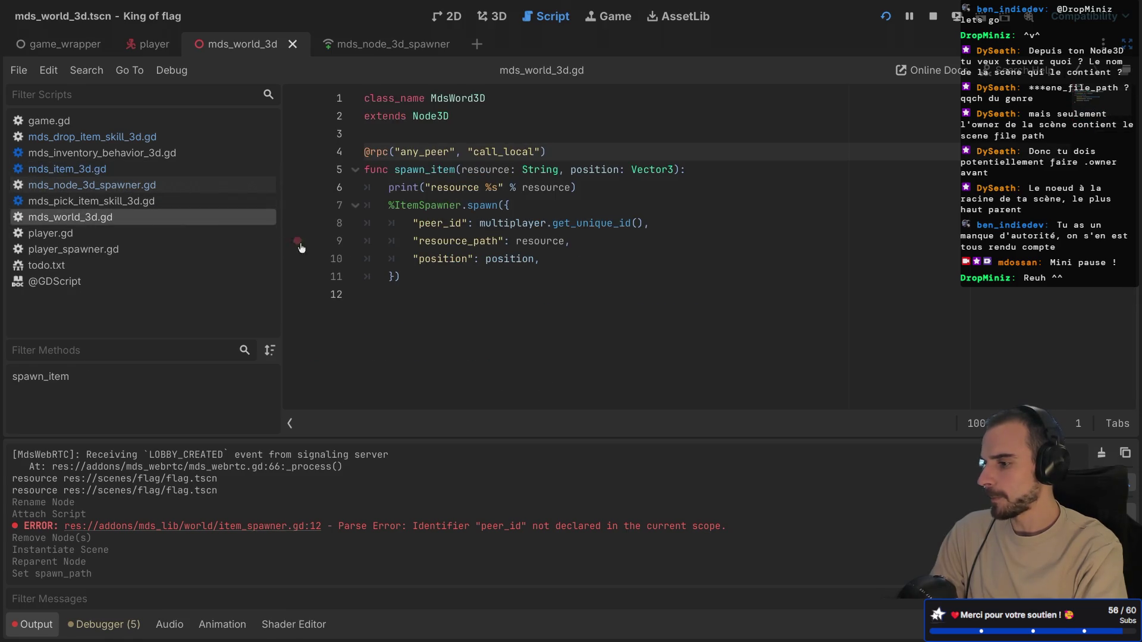
double_click(438, 224)
key("ctrl+v")
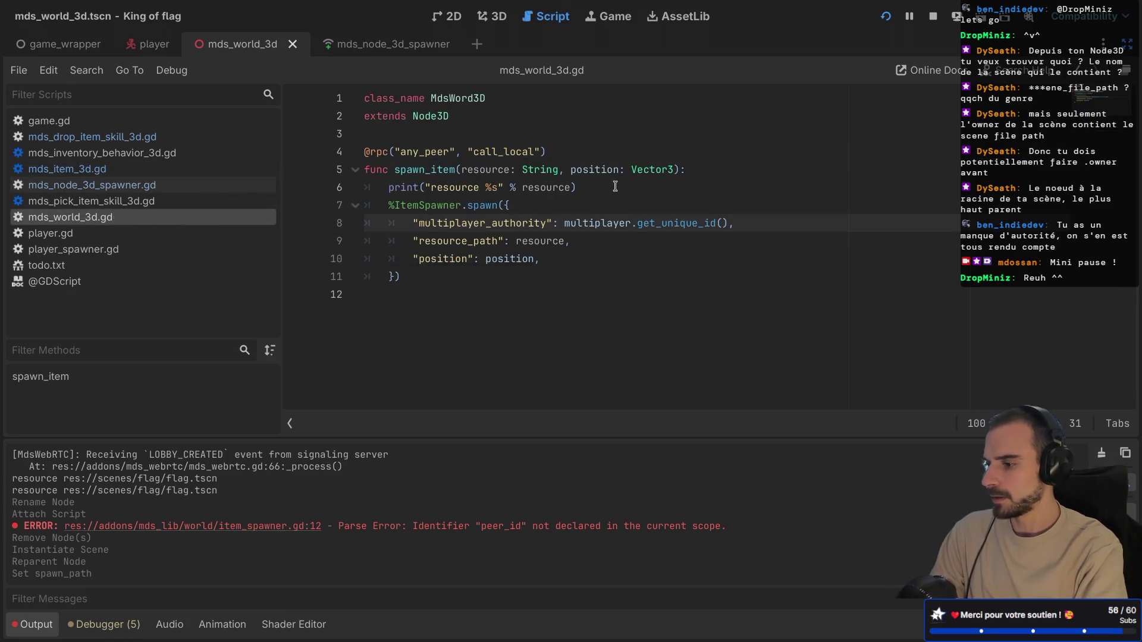
- Delete the debug print line from spawn_item
double_click(479, 241)
double_click(473, 223)
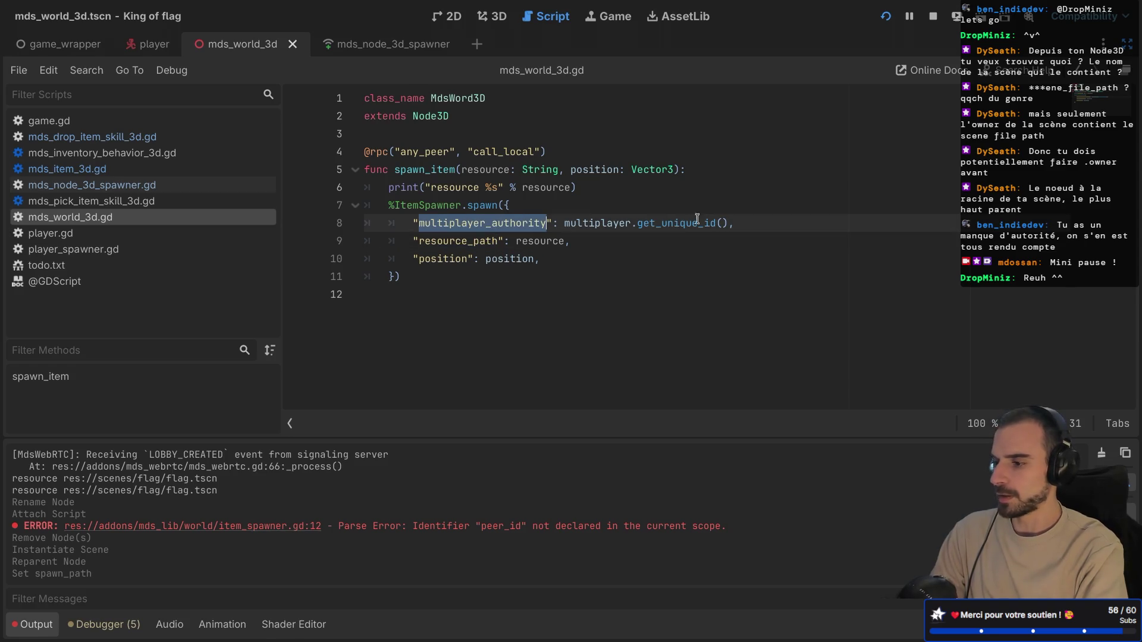
double_click(670, 223)
left_click_drag(580, 187, 330, 186)
key("BackSpace")
key("BackSpace")
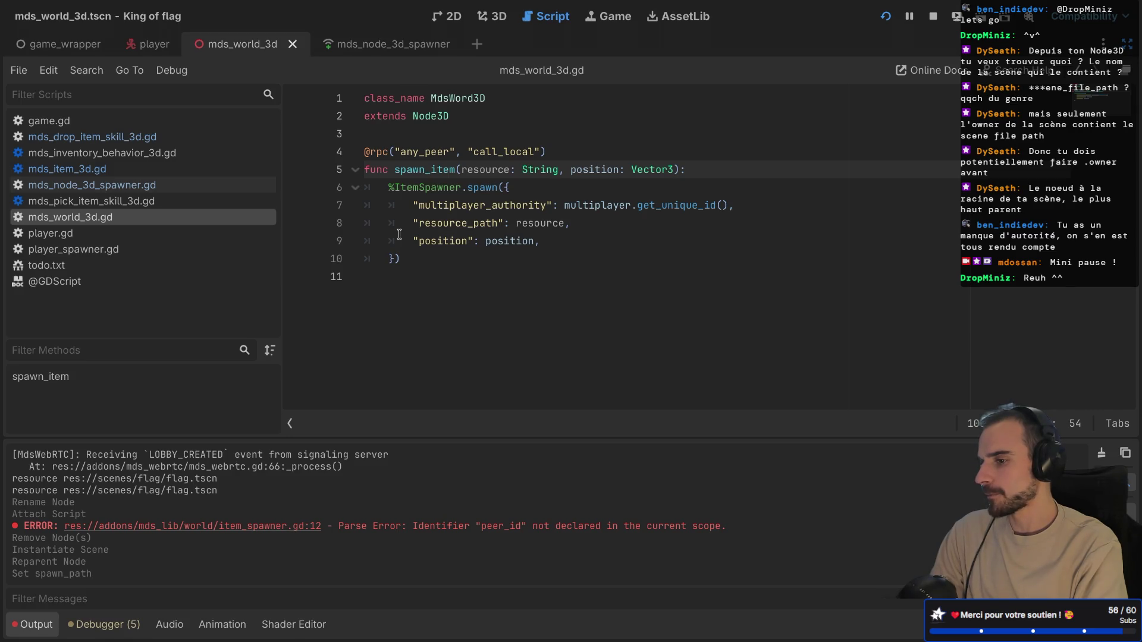
key("ctrl+shift+F11")
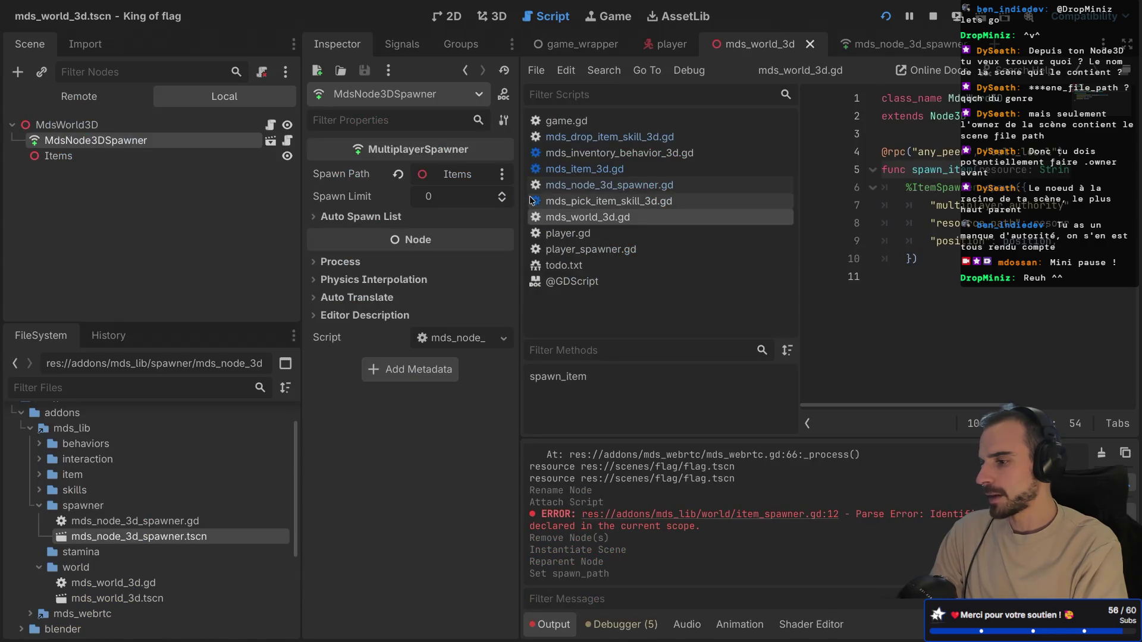
- Instance mds_node_3d_spawner.tscn as a child of Player in the player scene
left_click(664, 46)
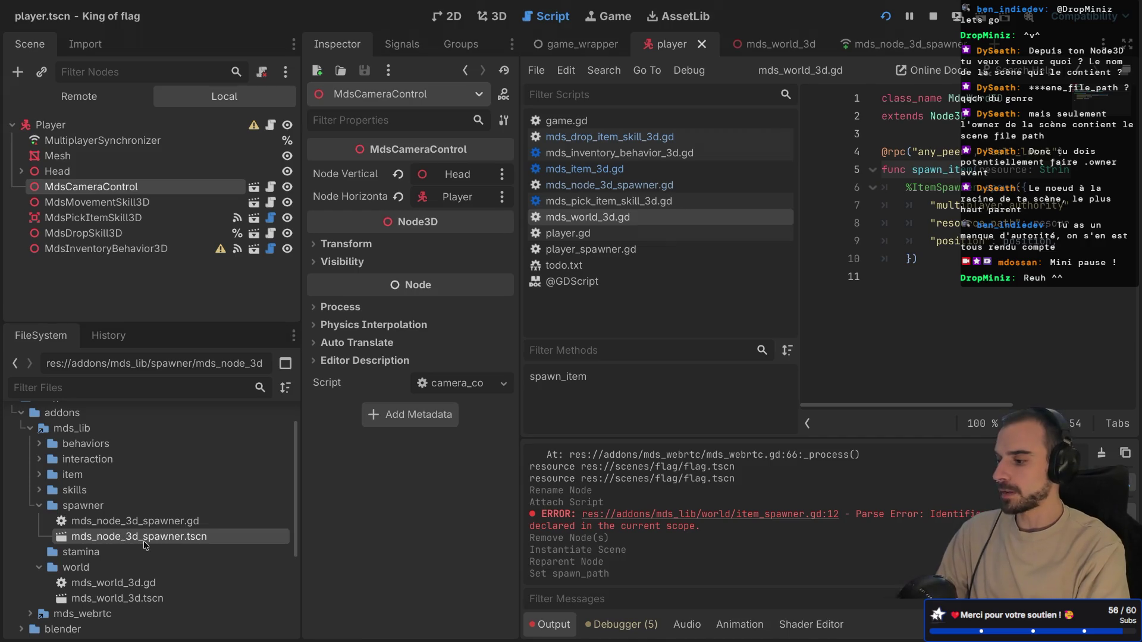
mouse_move(144, 539)
left_mouse_down()
mouse_move(95, 188)
mouse_move(70, 126)
left_mouse_up()
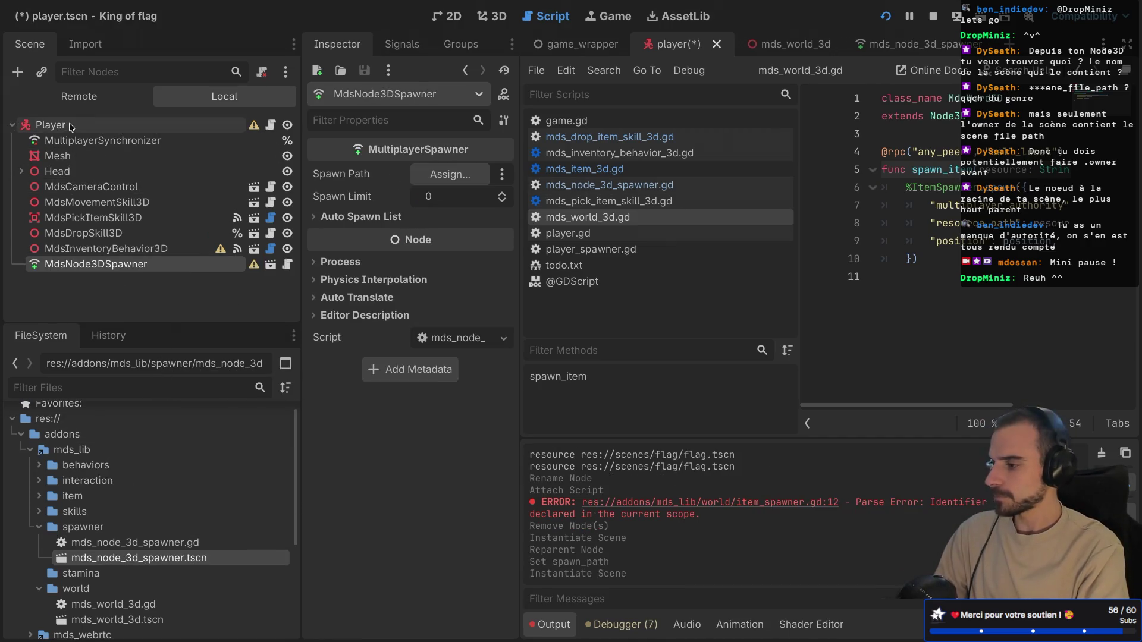
left_click(79, 252)
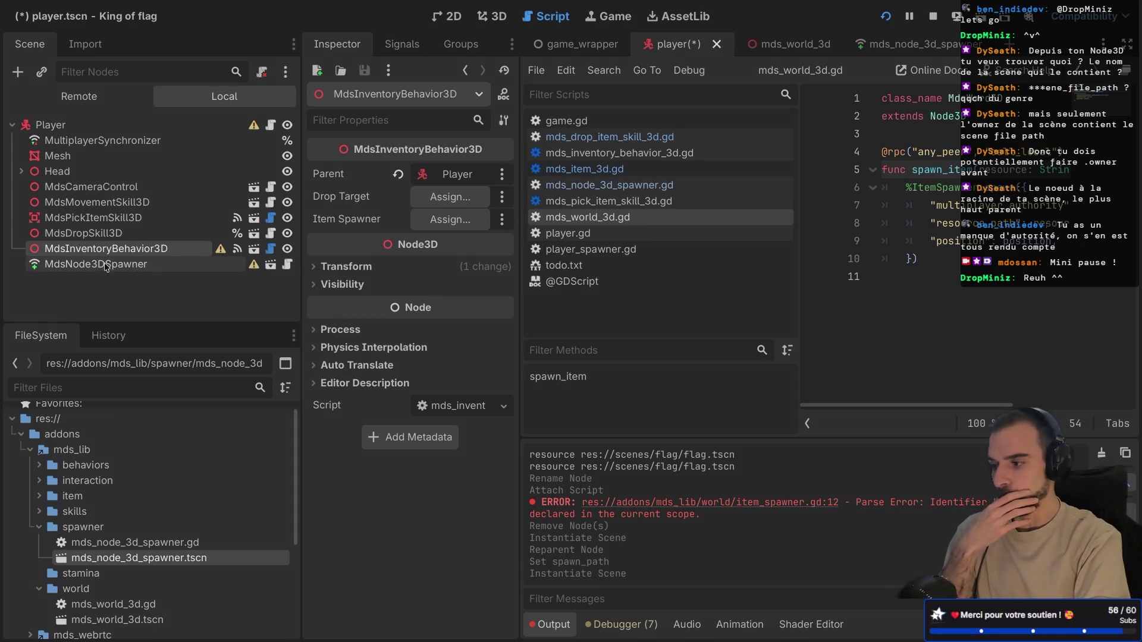
left_click(128, 264)
left_click(132, 250)
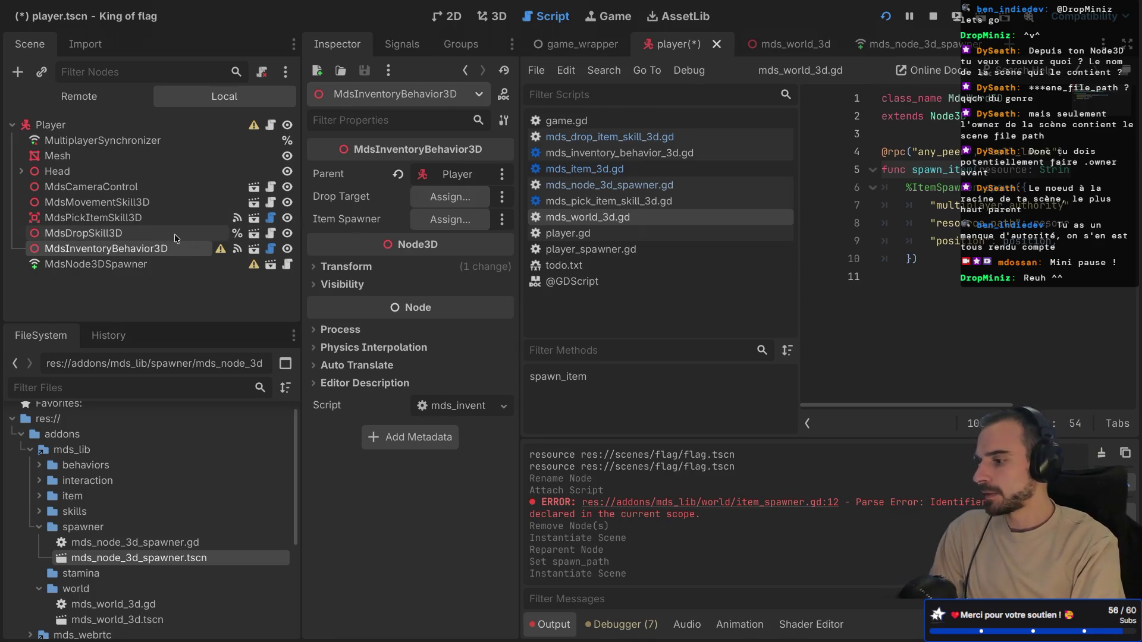
- Try assigning MdsInventoryBehavior3D's Item Spawner, cancel, and view mds_inventory_behavior_3d.gd
left_click(434, 220)
key("Escape")
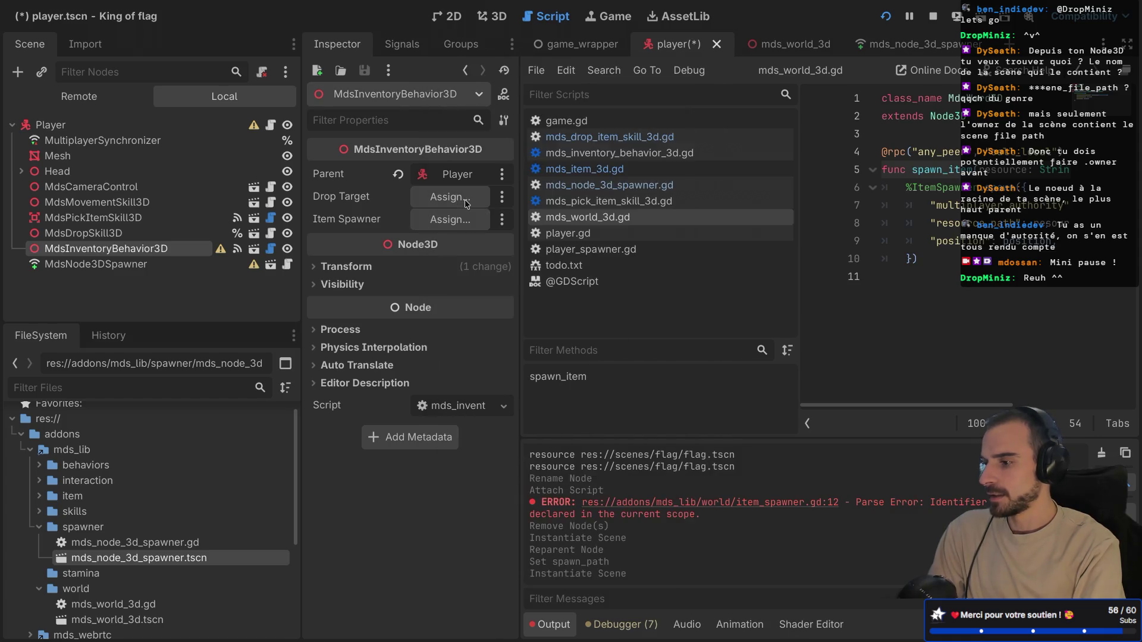
left_click(464, 219)
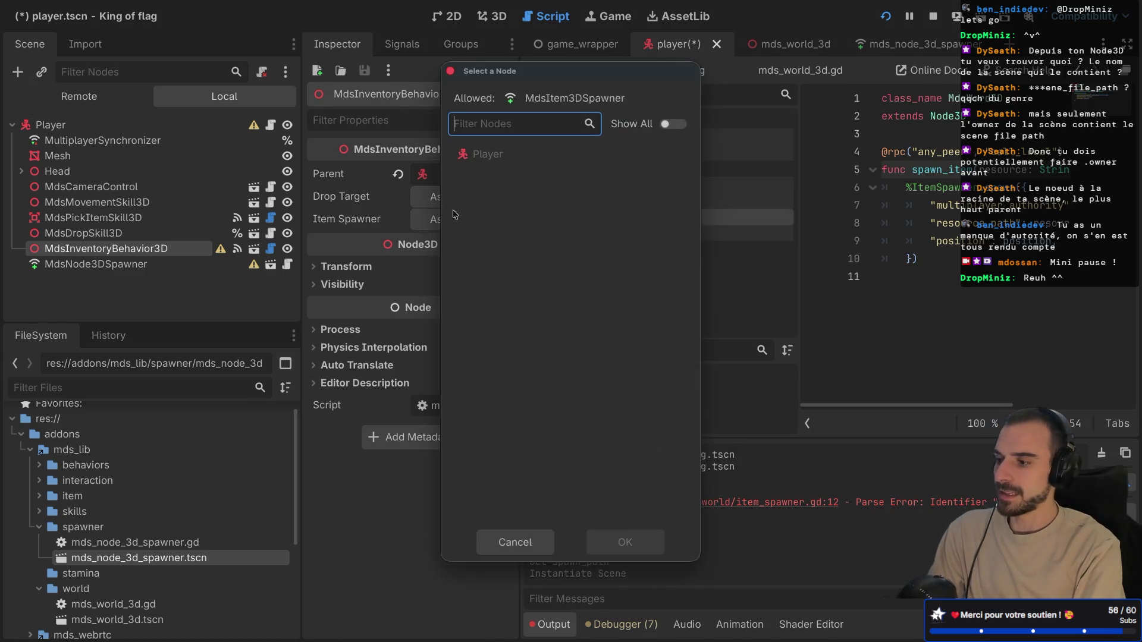
key("Escape")
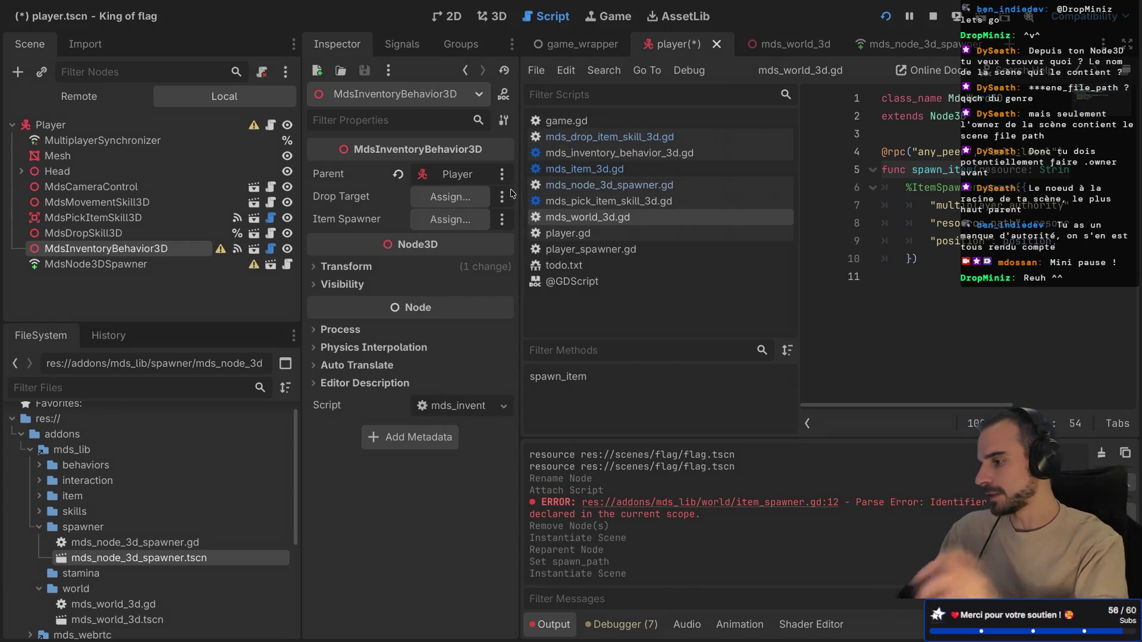
left_click(270, 248)
key("ctrl+shift+F11")
scroll(516, 193, "up", 15)
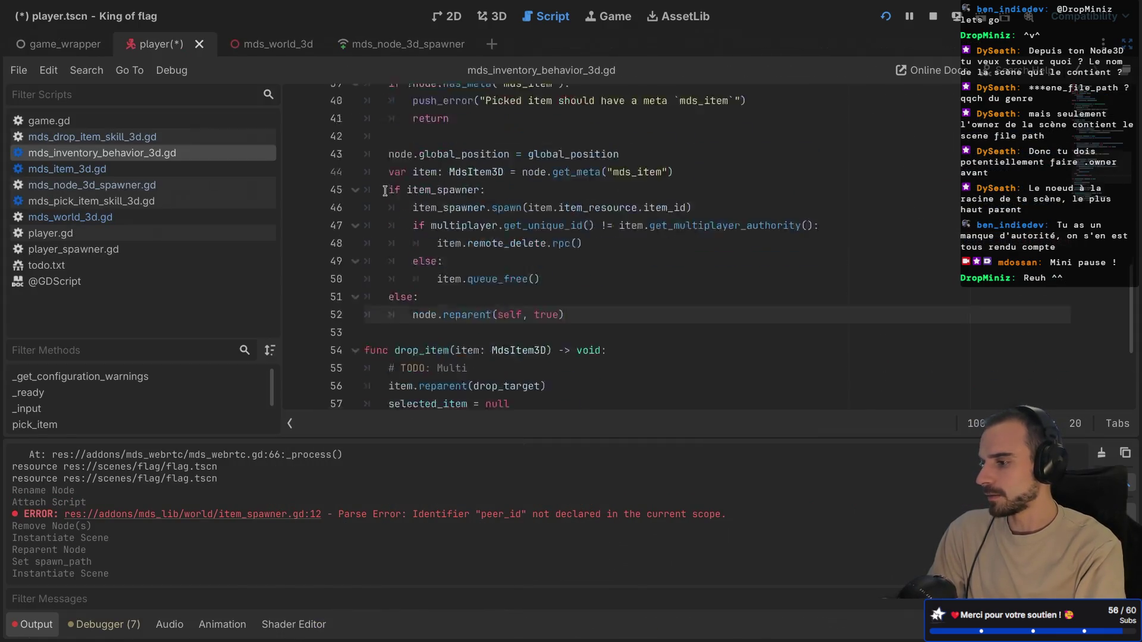
- Change the spawner variable's type to MdsNode3DSpawner, save, and rename item_spawner to spawner
left_click(37, 624)
left_click_drag(278, 489, 122, 487)
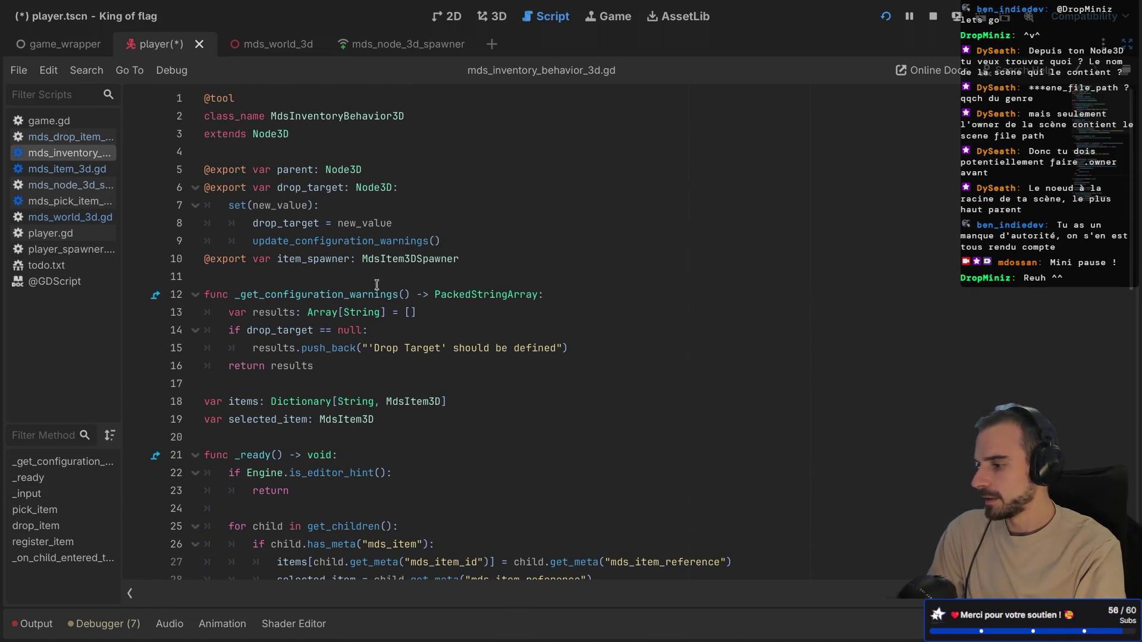
double_click(413, 262)
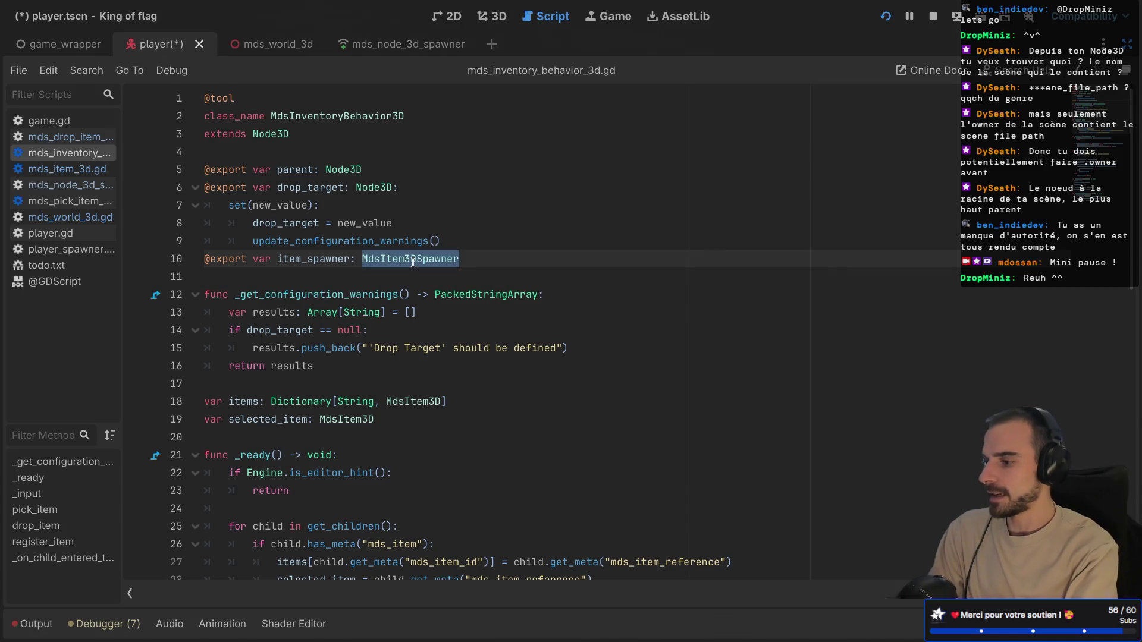
type("Mds")
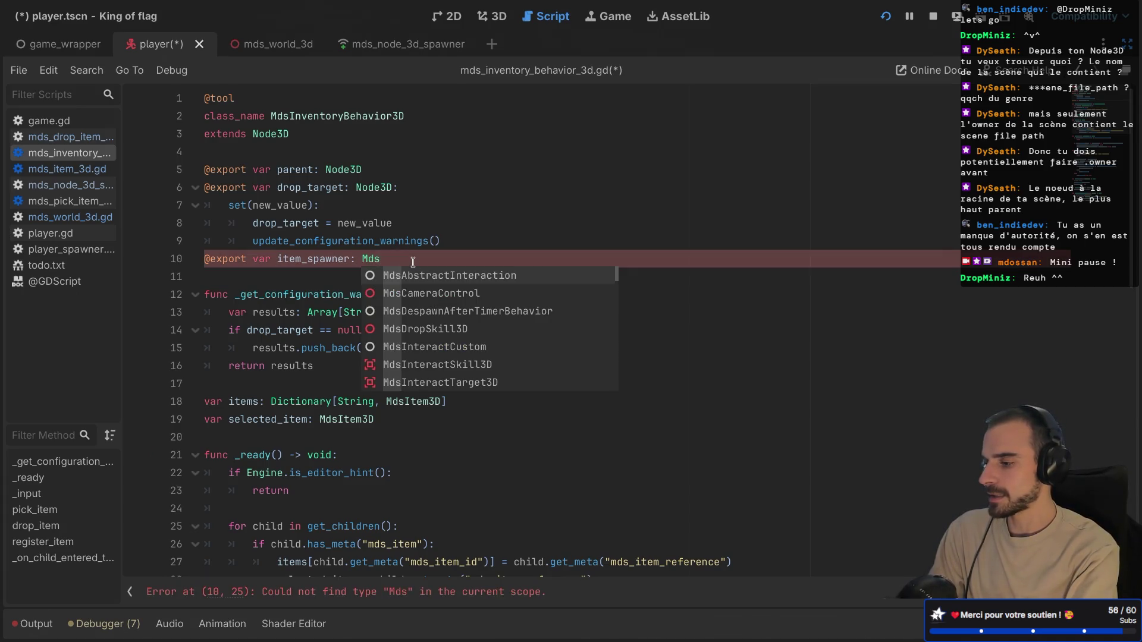
type("Node")
key("Return")
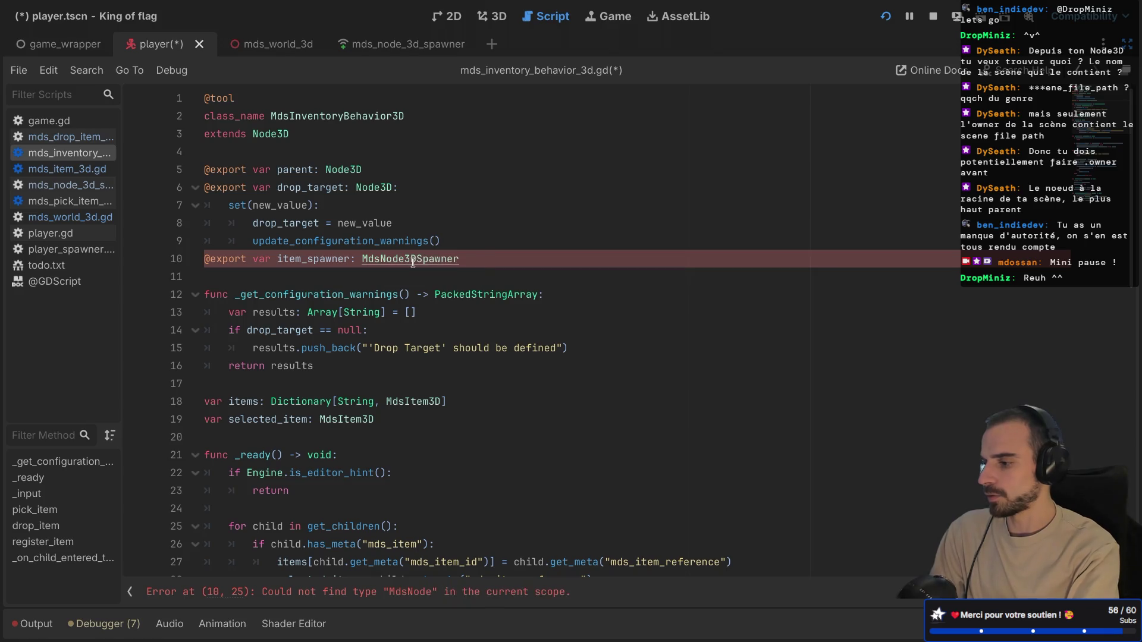
key("ctrl+s")
scroll(408, 215, "down", 1)
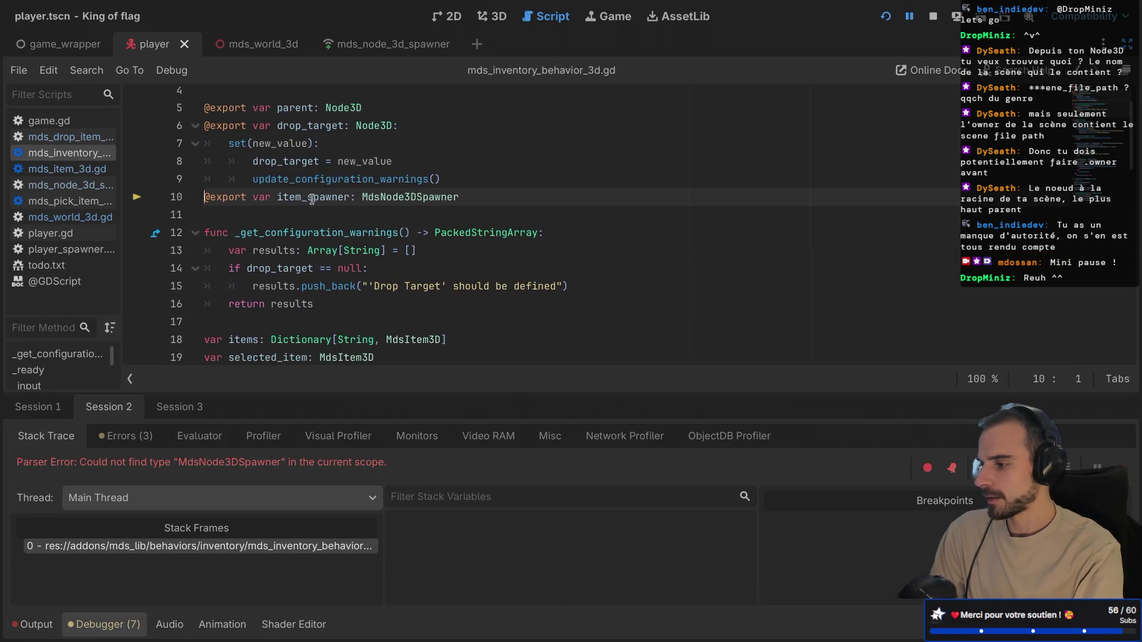
double_click(289, 194)
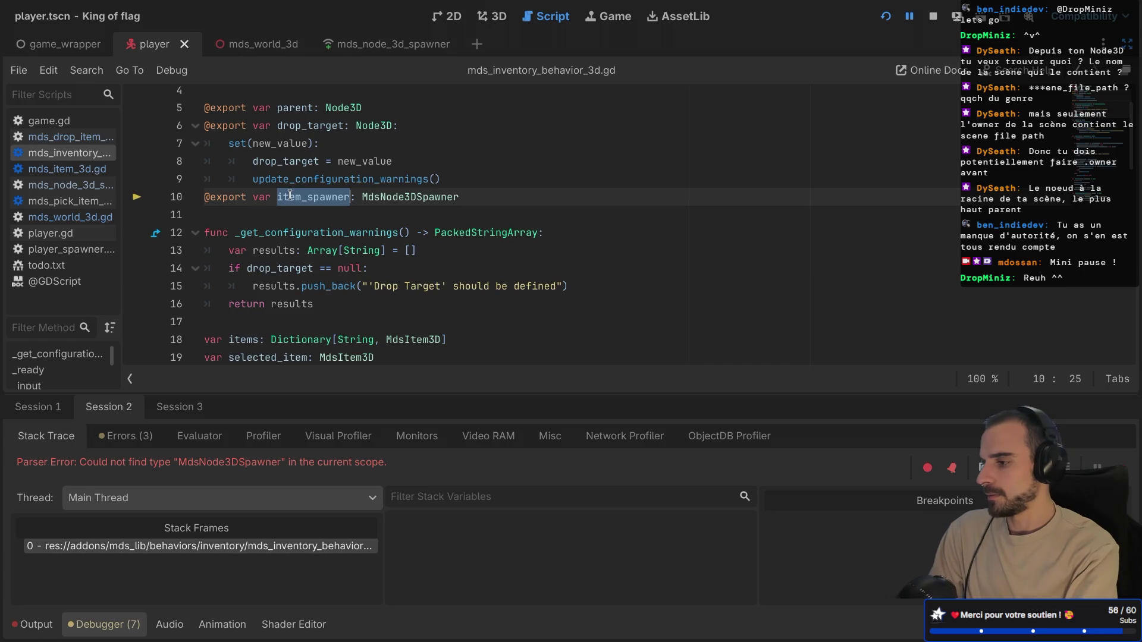
type("spawner")
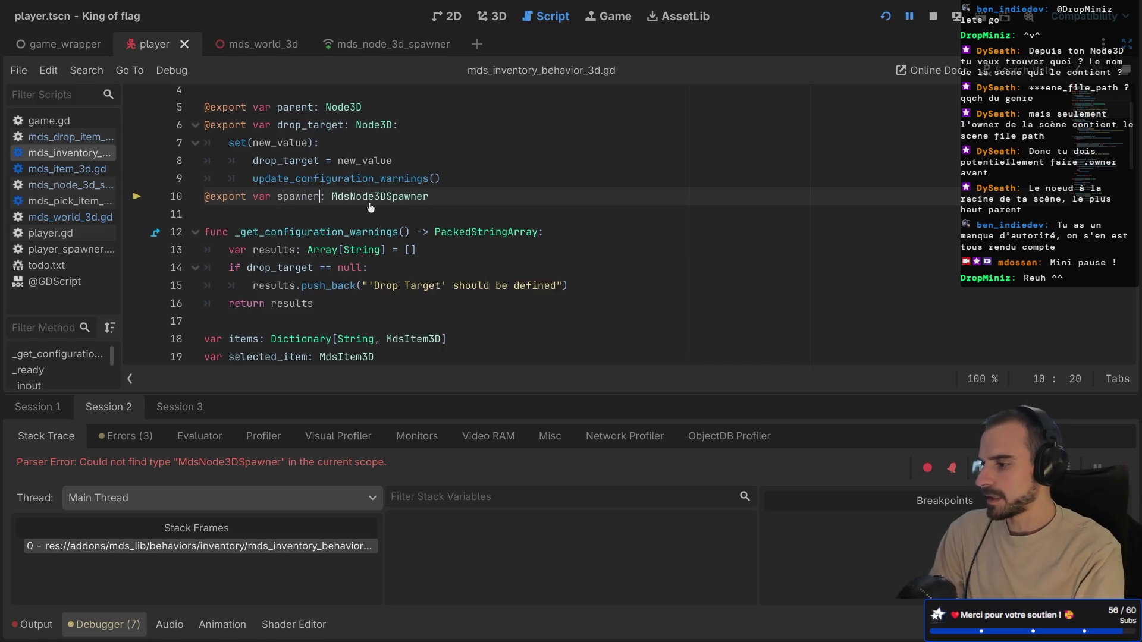
- Rename item_spawner to spawner in pick_item's spawn call on lines 45–46
scroll(442, 194, "up", 2)
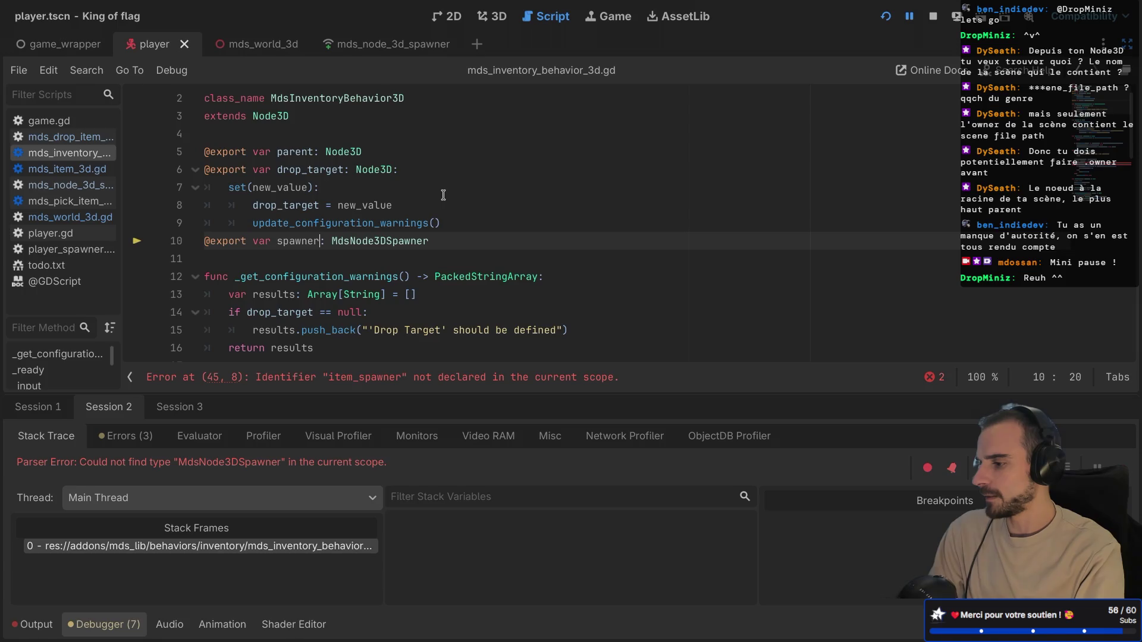
key("ctrl+shift+F11")
key("ctrl+shift+F11")
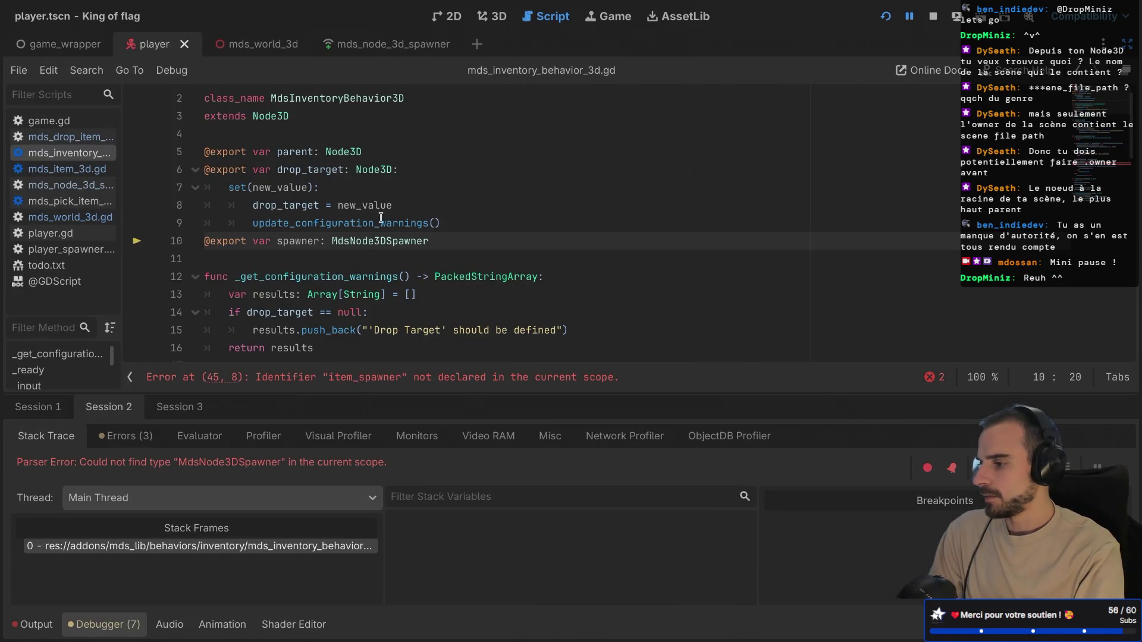
scroll(381, 218, "down", 1)
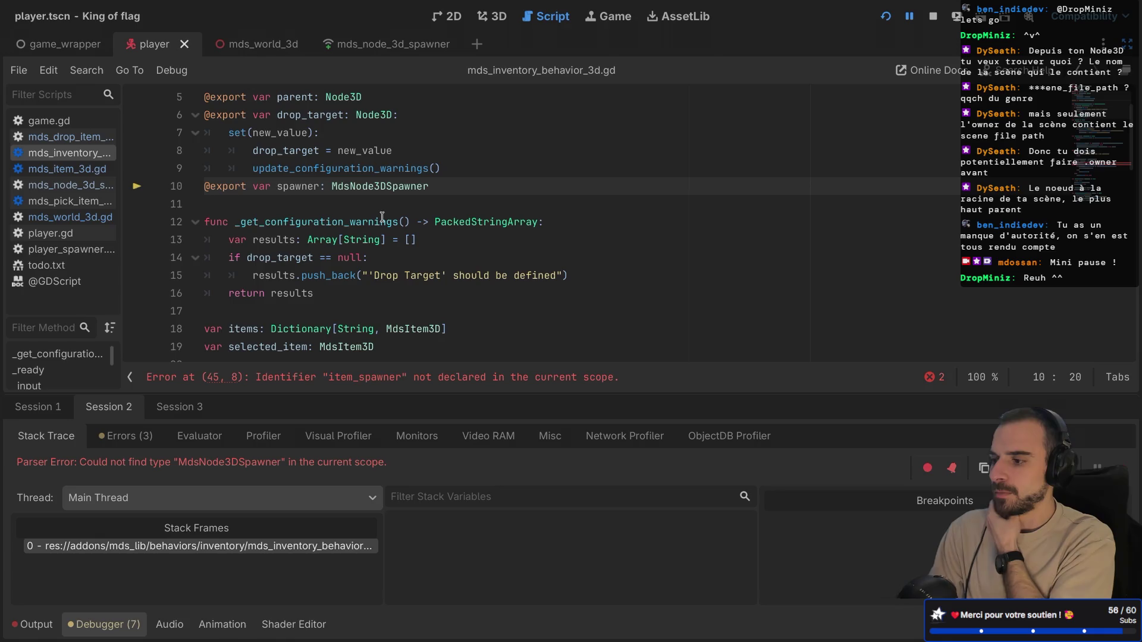
key("ctrl+shift+F11")
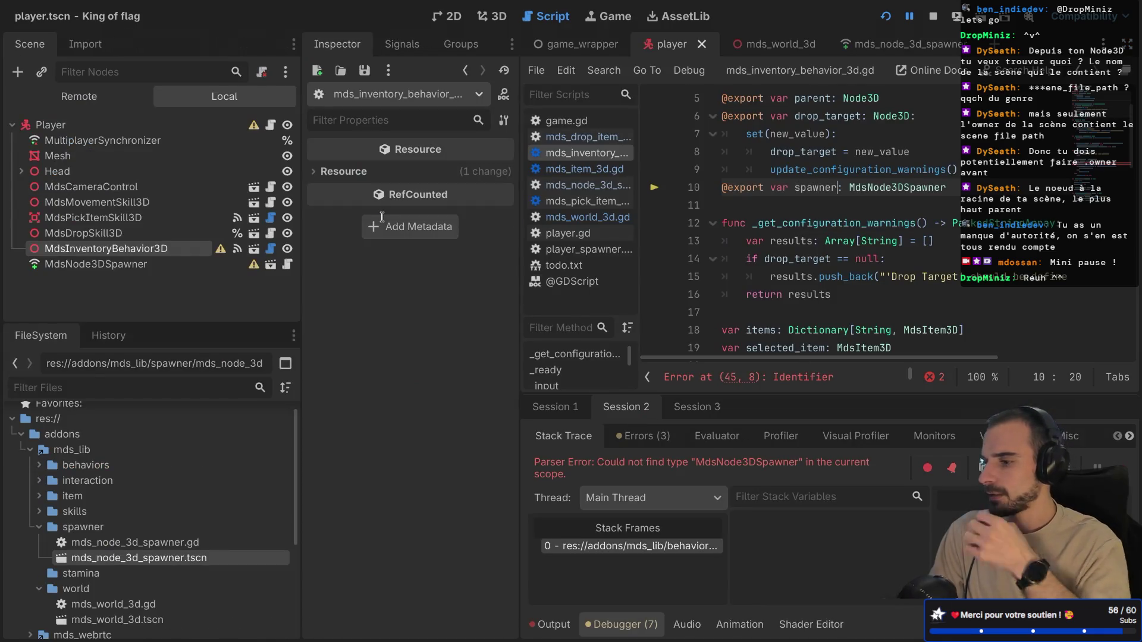
key("ctrl+shift+F11")
scroll(426, 195, "down", 2)
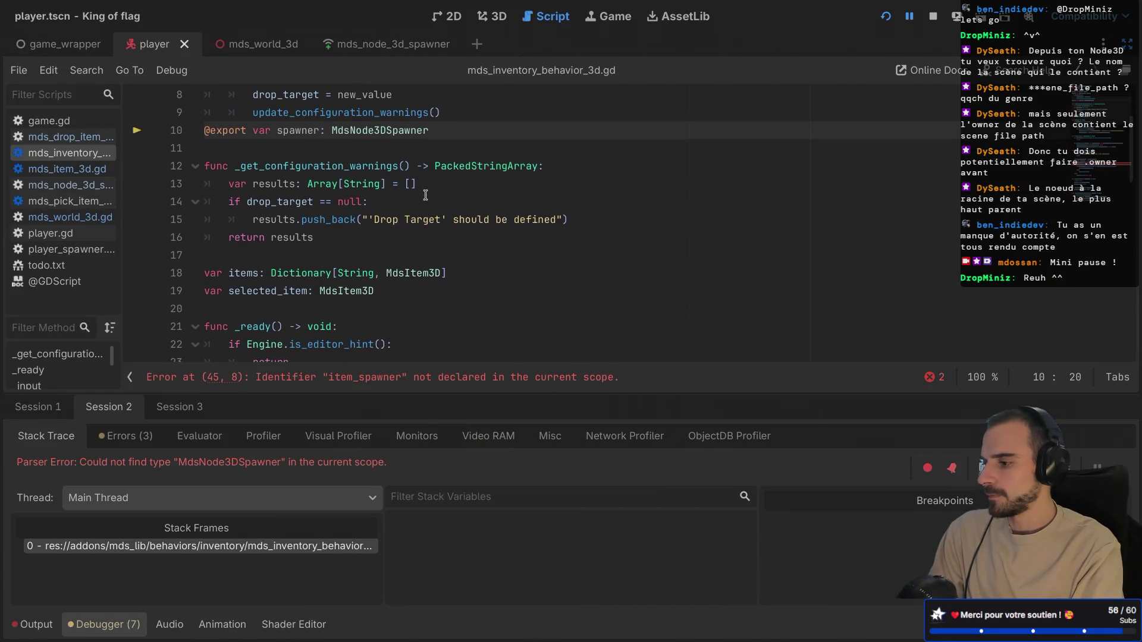
scroll(426, 196, "down", 9)
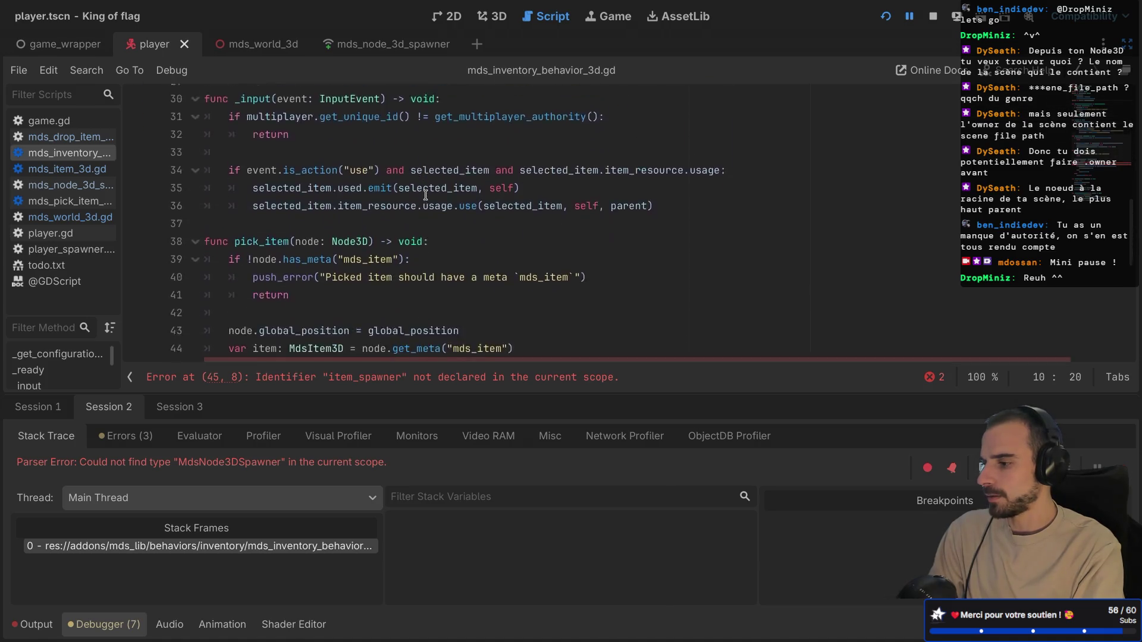
scroll(424, 197, "up", 1)
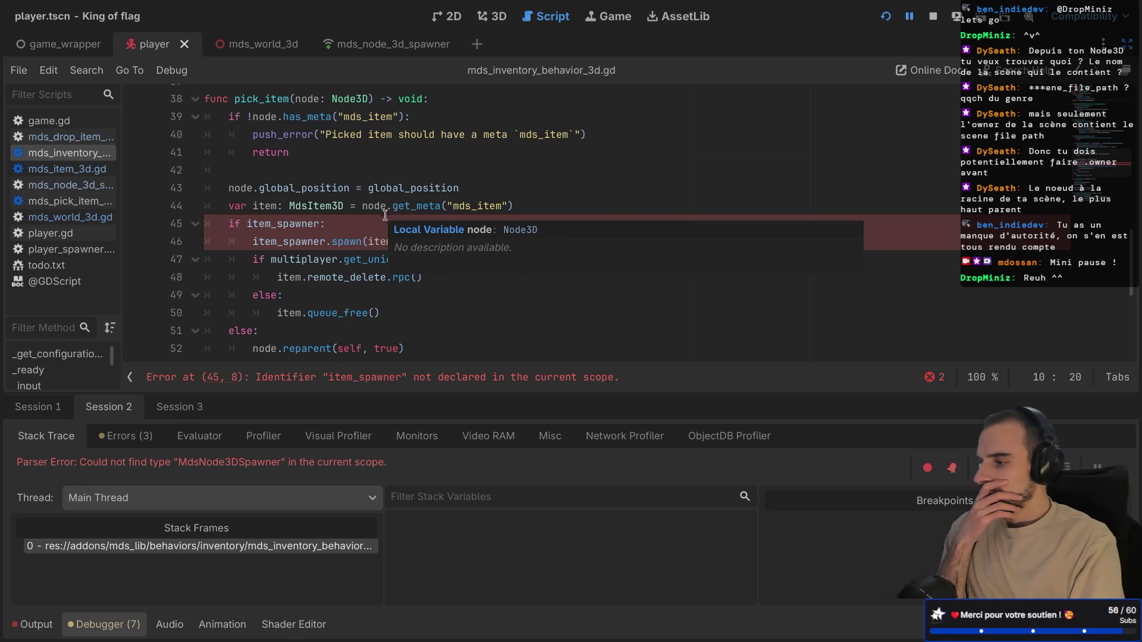
scroll(348, 215, "up", 1)
double_click(304, 143)
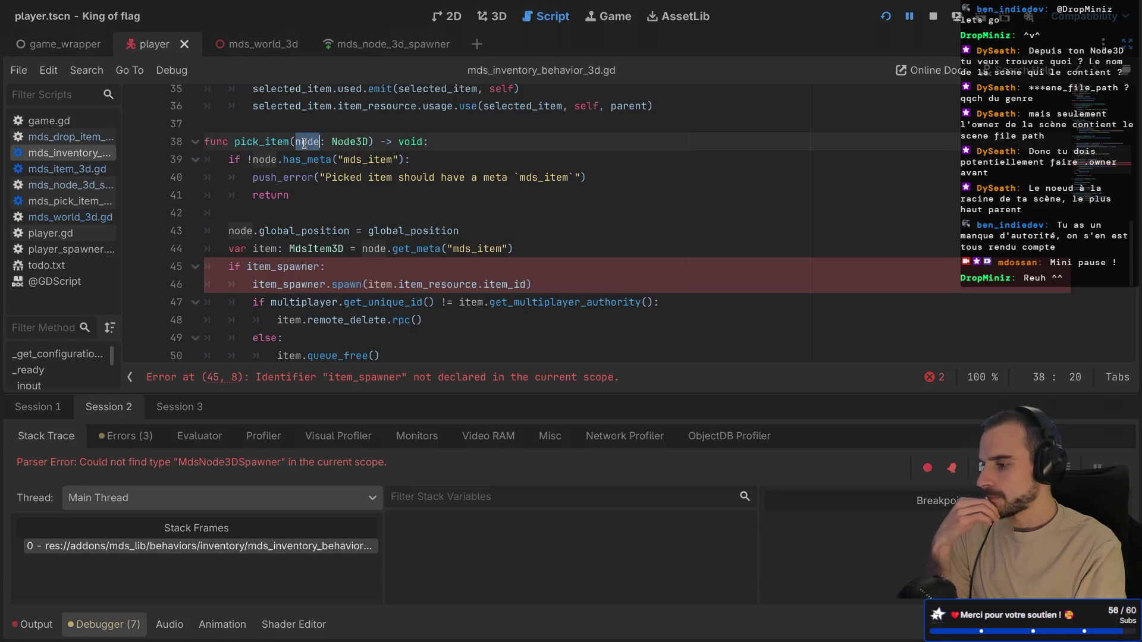
scroll(323, 235, "down", 2)
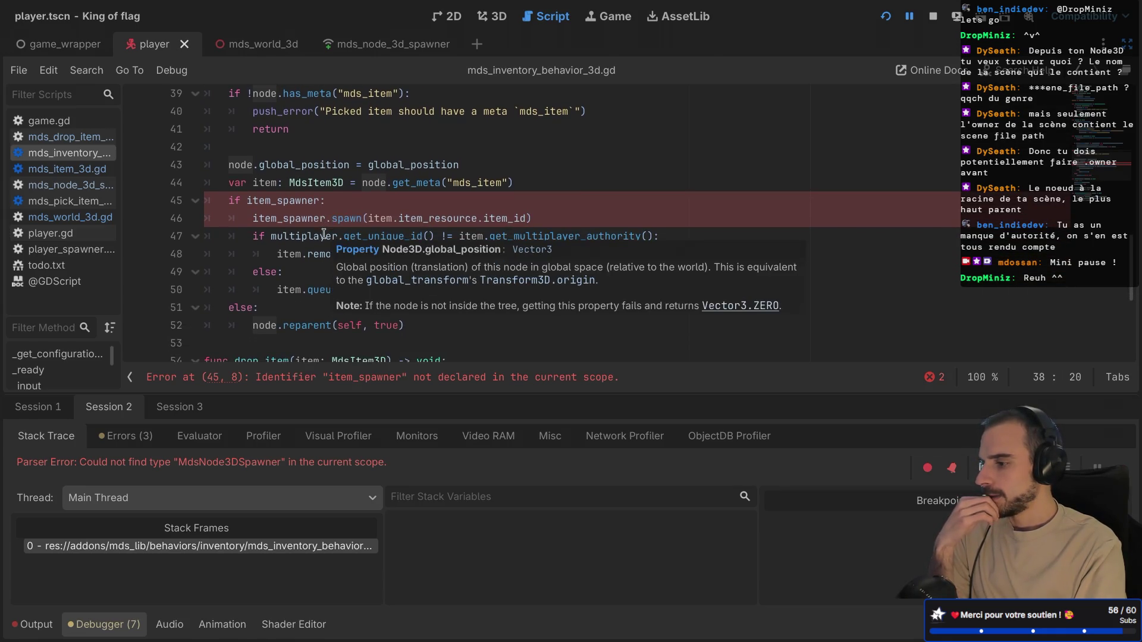
double_click(291, 218)
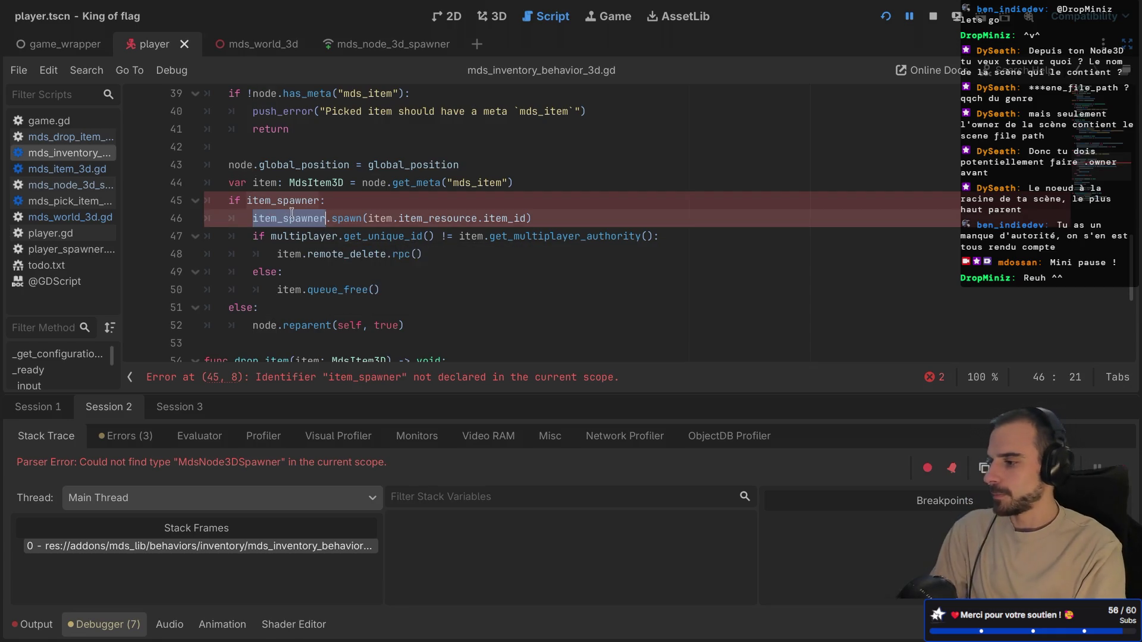
double_click(277, 201)
type("spawner")
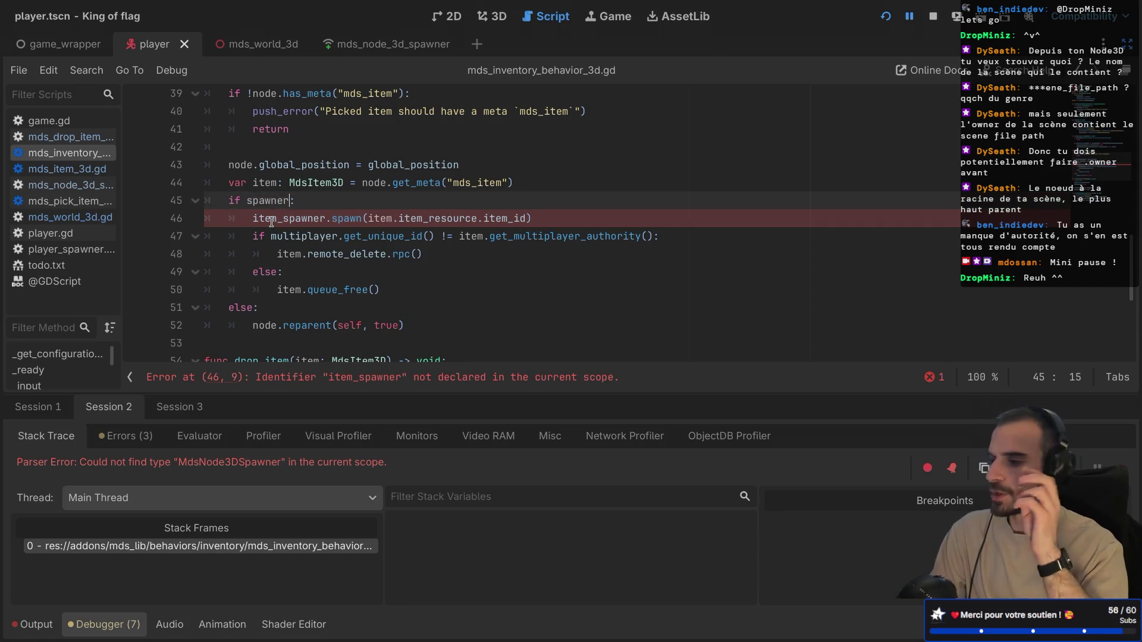
double_click(269, 202)
key("ctrl+c")
double_click(282, 219)
key("ctrl+v")
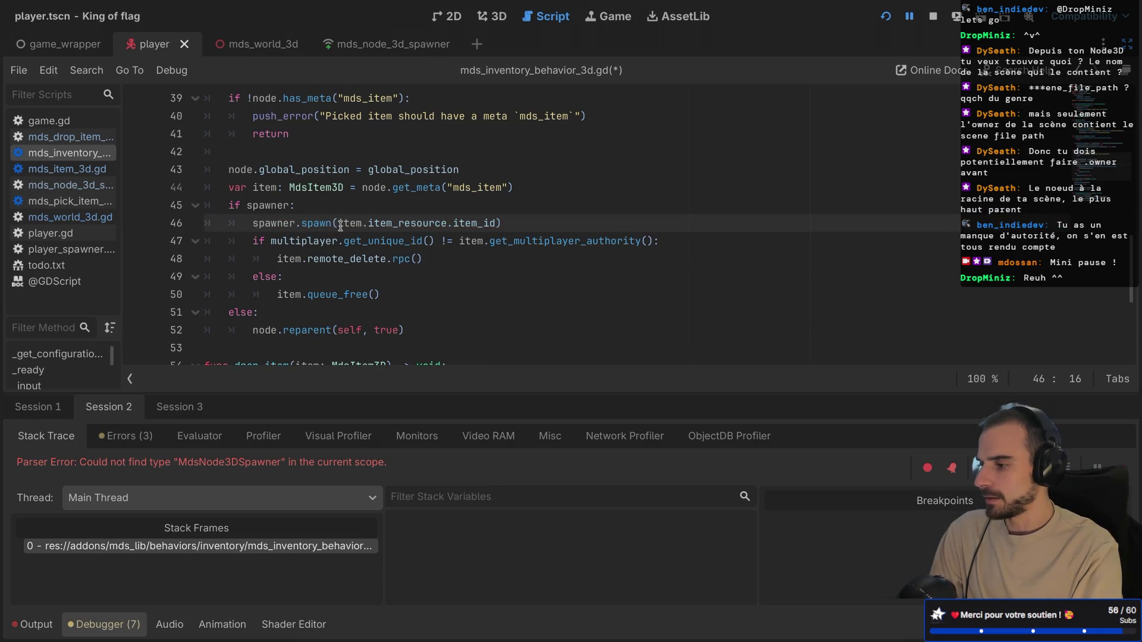
- Replace the item_id spawn argument with empty {} braces, then bring up mds_world_3d.gd
left_click_drag(339, 224, 495, 222)
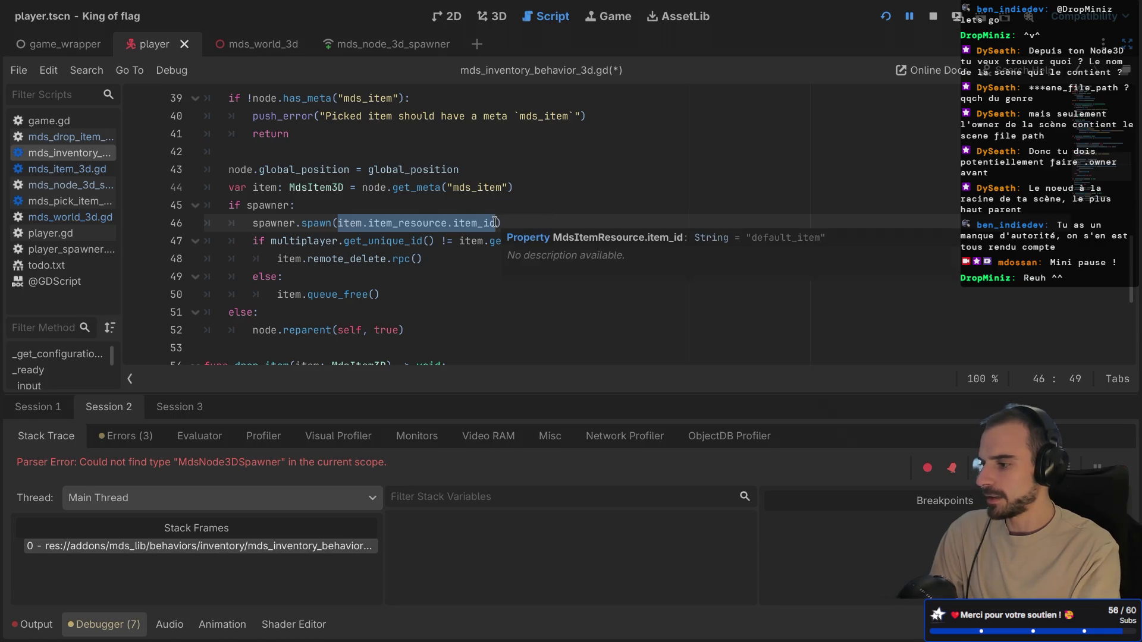
type("{")
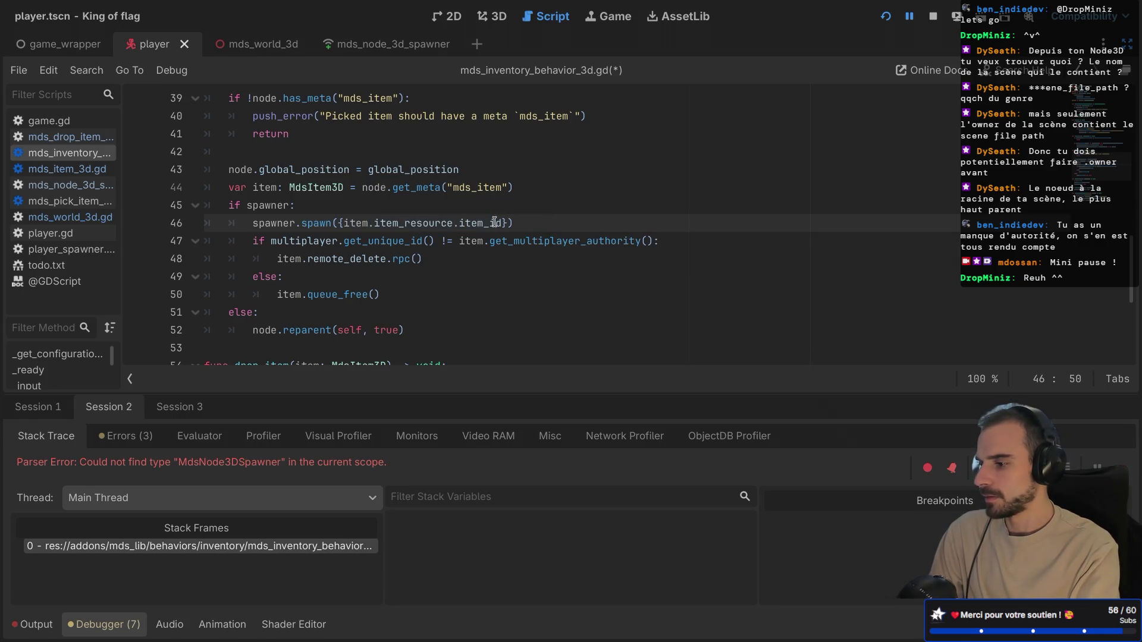
left_click_drag(501, 223, 343, 222)
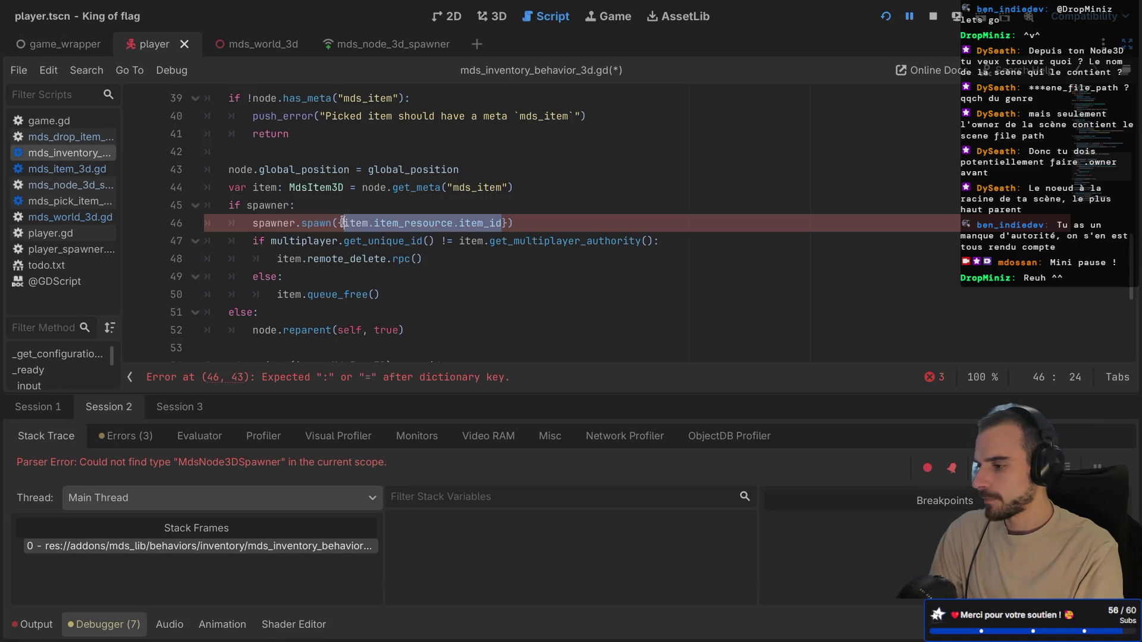
key("Return")
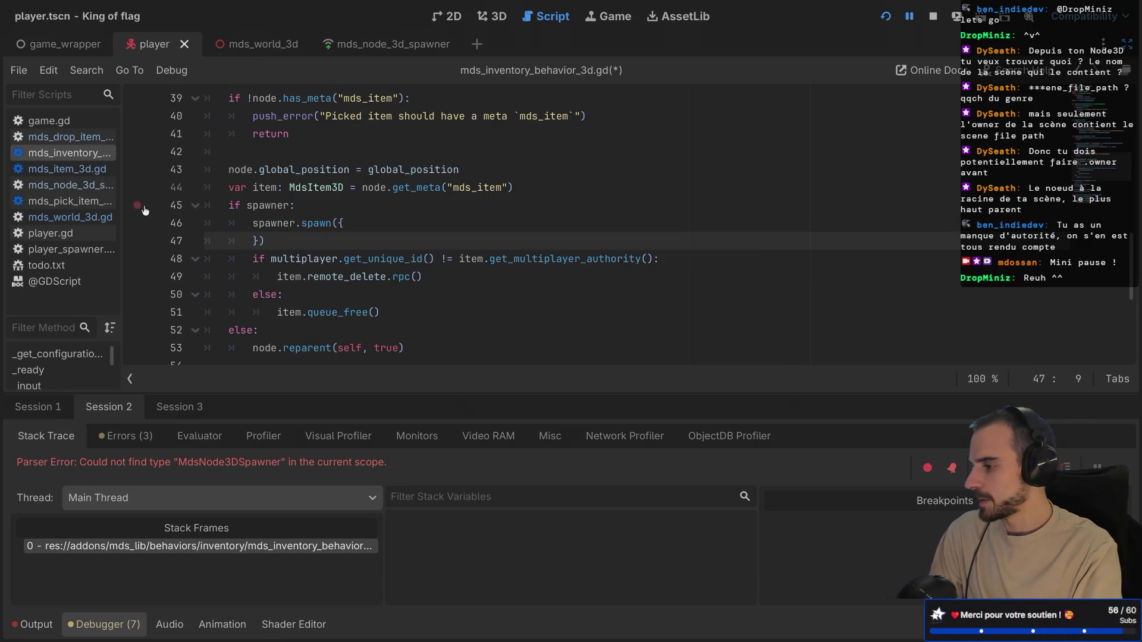
left_click_drag(119, 182, 166, 182)
left_click(71, 217)
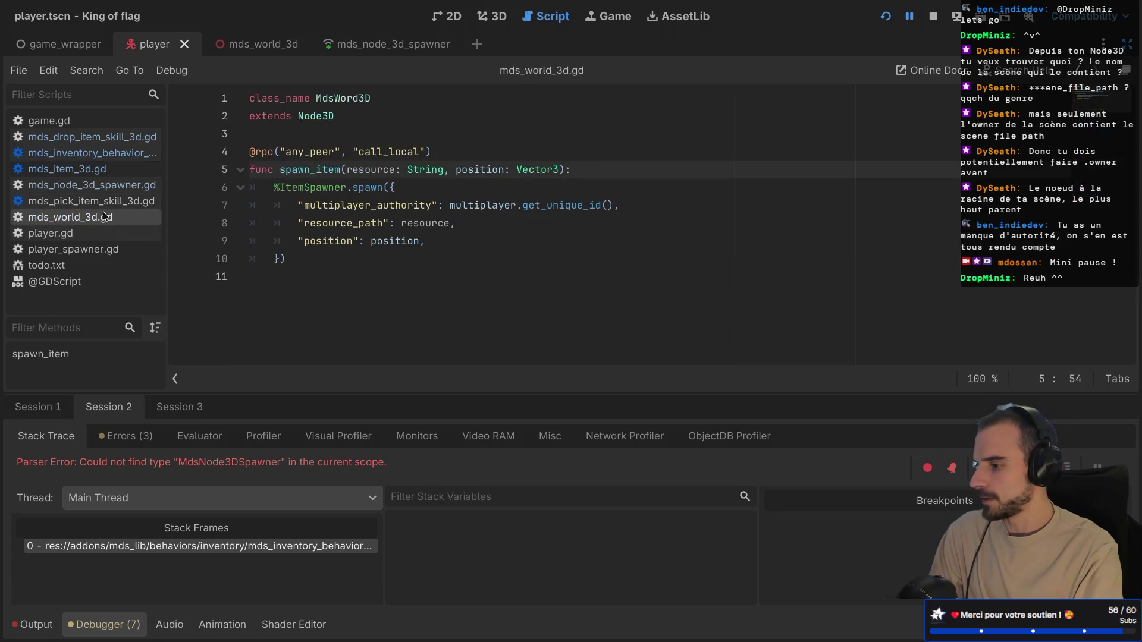
- Paste the three spawn dictionary lines from mds_world_3d.gd into spawn({}) and fix their indentation
left_click_drag(442, 248, 250, 205)
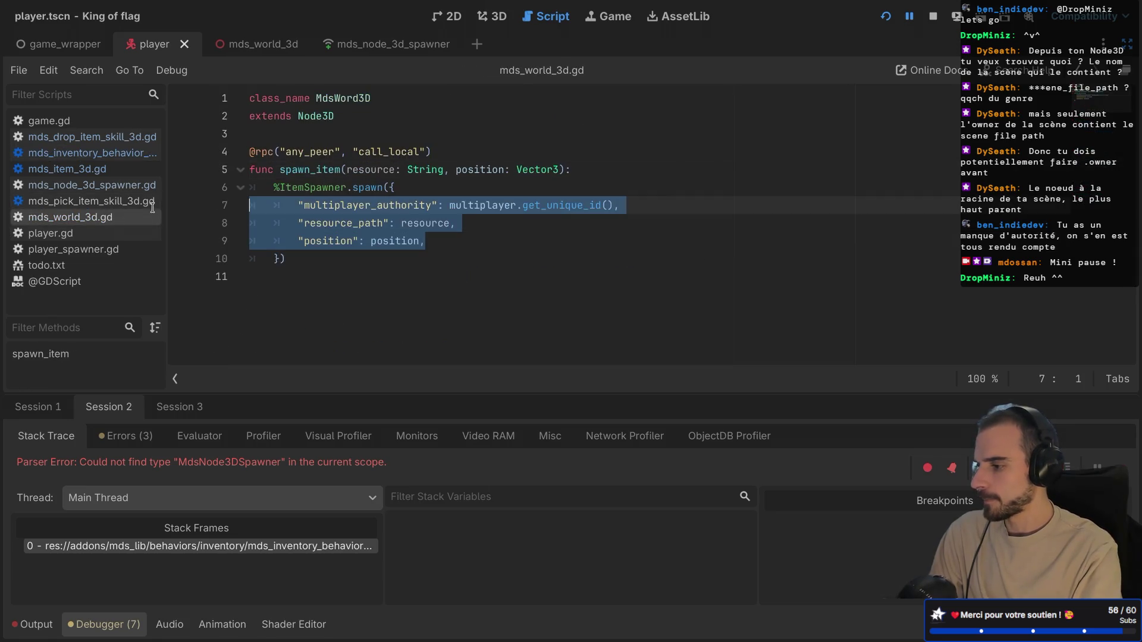
left_click(97, 149)
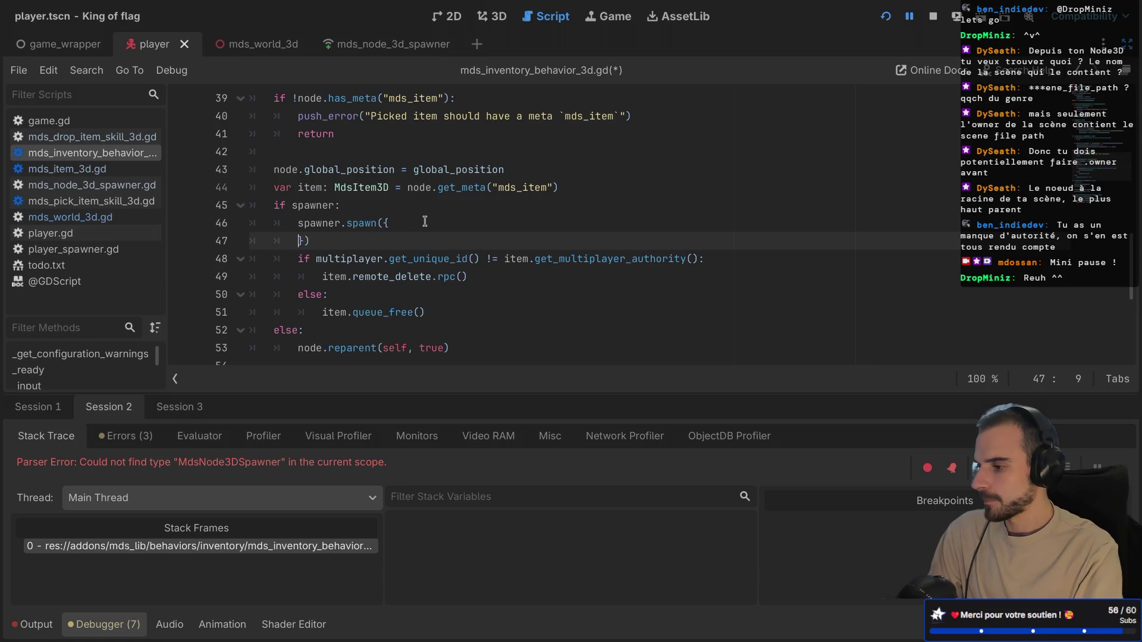
key("Tab")
key("ctrl+v")
left_click(370, 241)
key("BackSpace")
key("BackSpace")
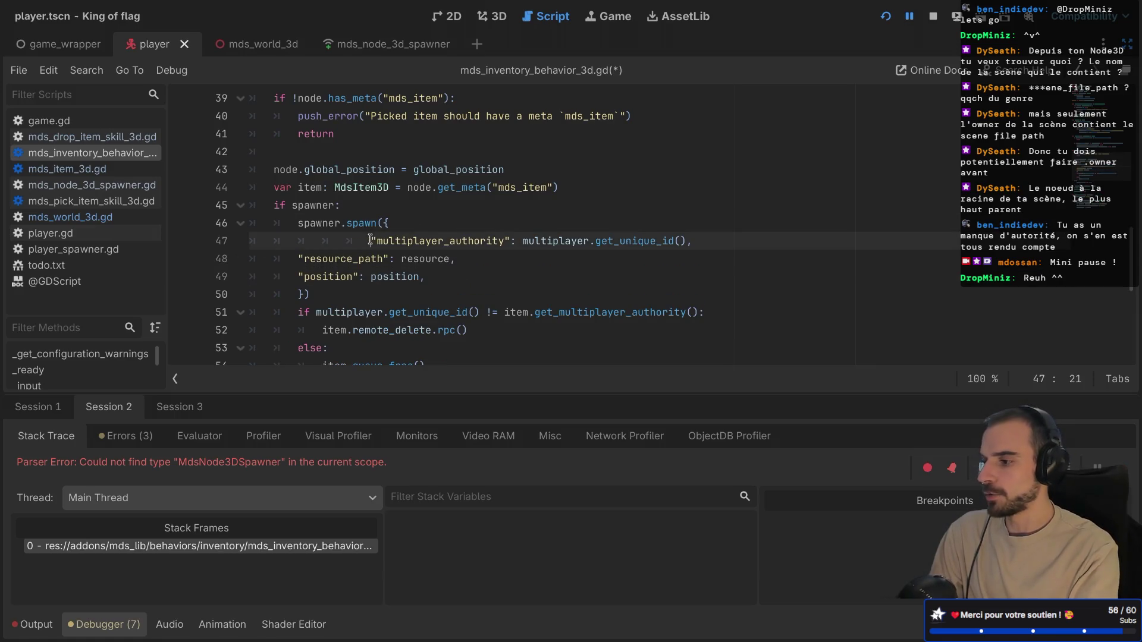
key("Down")
key("shift+Down")
key("shift+Down")
key("Tab")
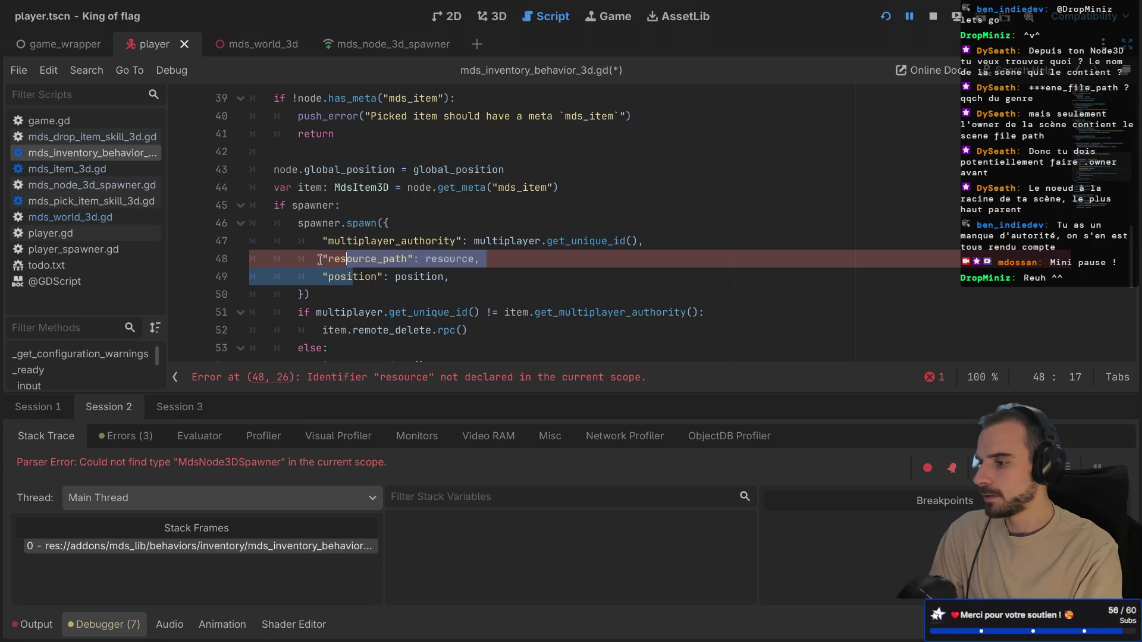
left_click(426, 259)
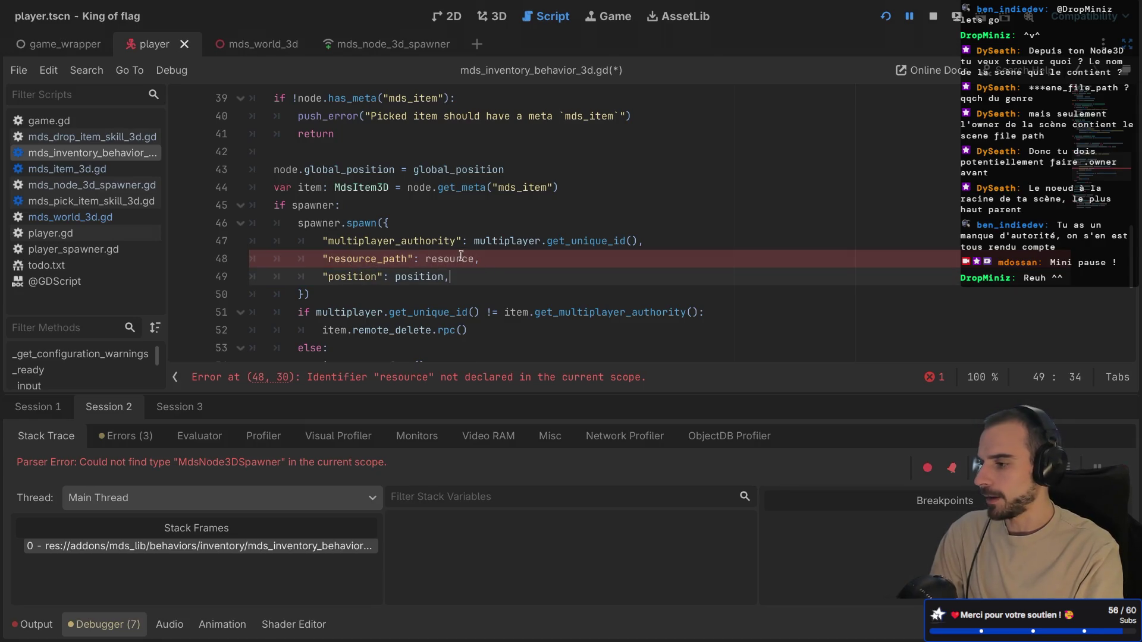
- Set resource_path to node.scene_file_path and save the script
double_click(441, 257)
type("node_")
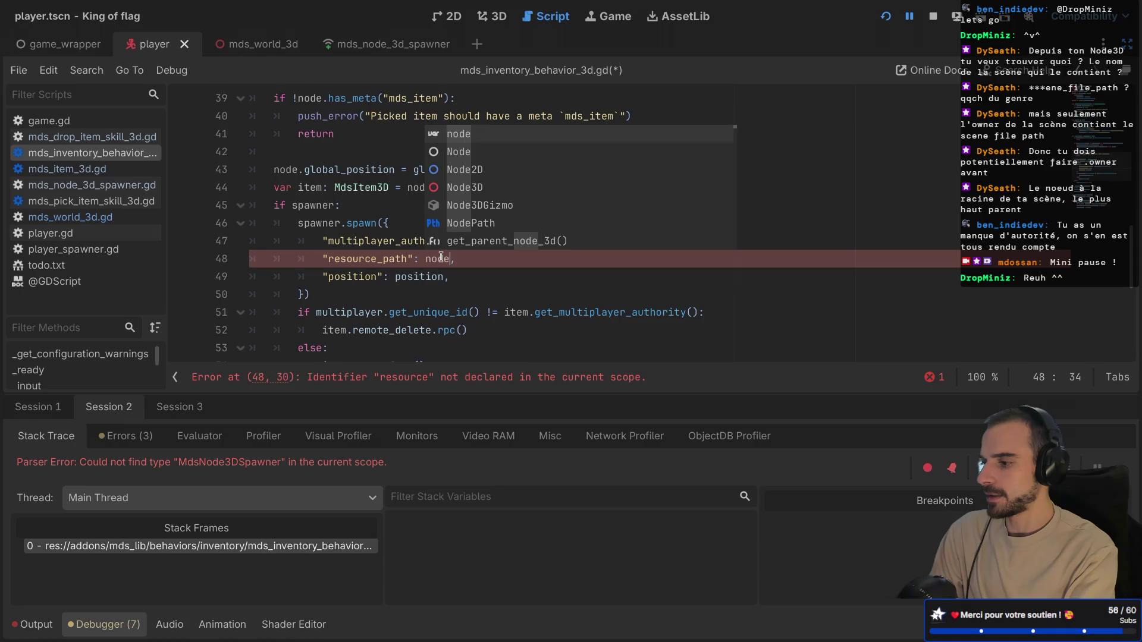
key("BackSpace")
type(".file")
key("Return")
key("ctrl+s")
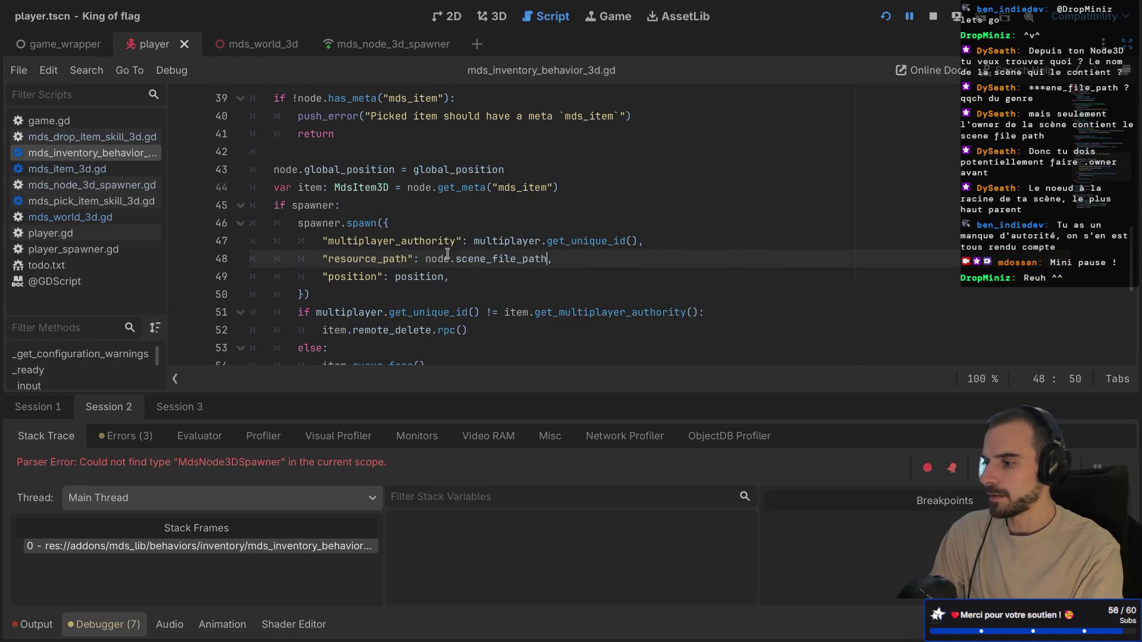
- Set the position entry to global_position and save the script
scroll(421, 264, "up", 1)
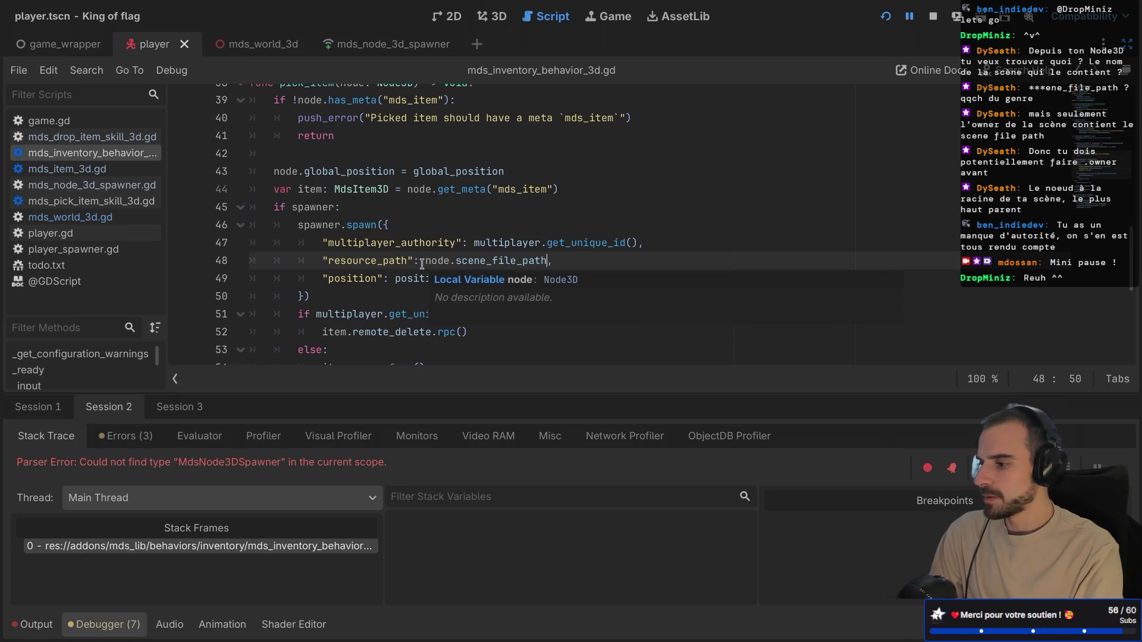
double_click(279, 172)
double_click(323, 172)
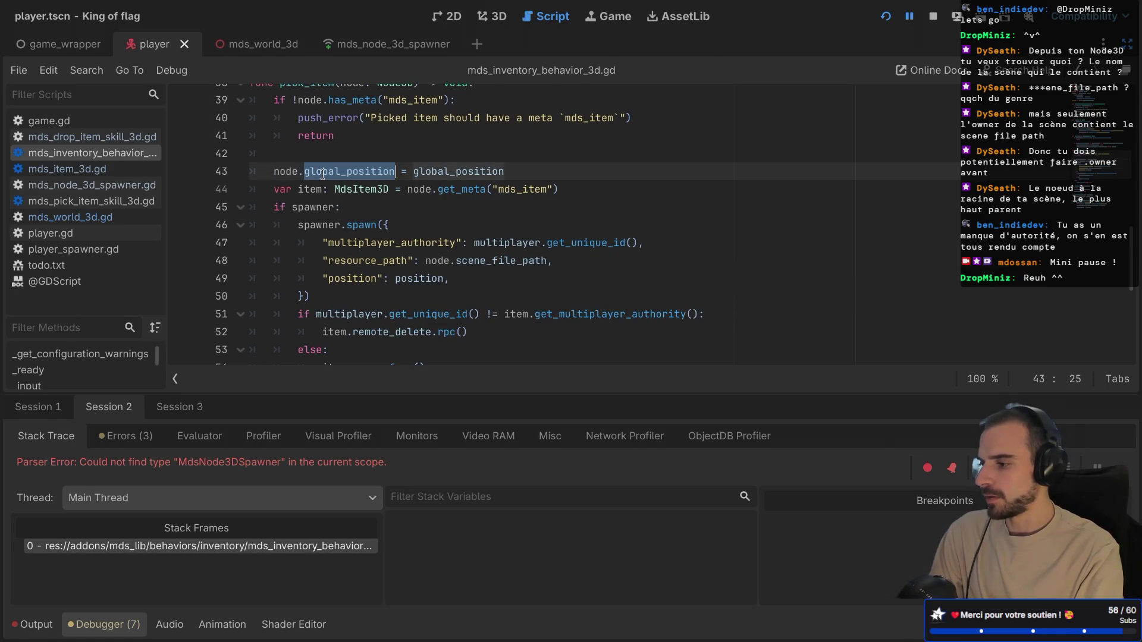
left_click(394, 279)
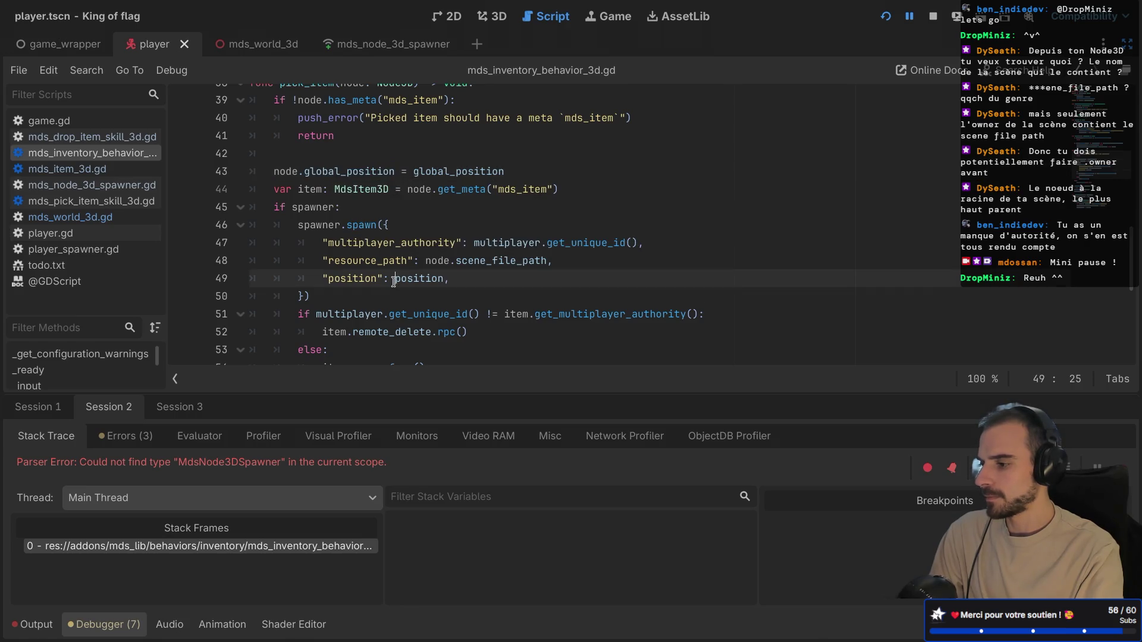
mouse_move(477, 258)
scroll(476, 258, "up", 2)
scroll(476, 258, "down", 2)
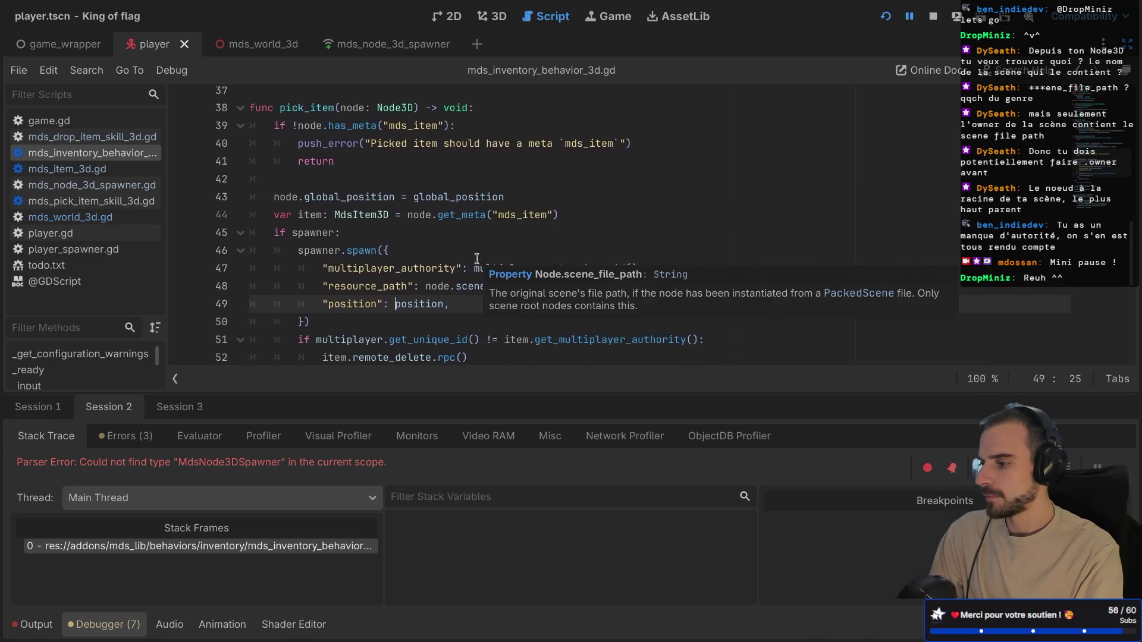
scroll(476, 258, "down", 1)
double_click(416, 262)
type("glo")
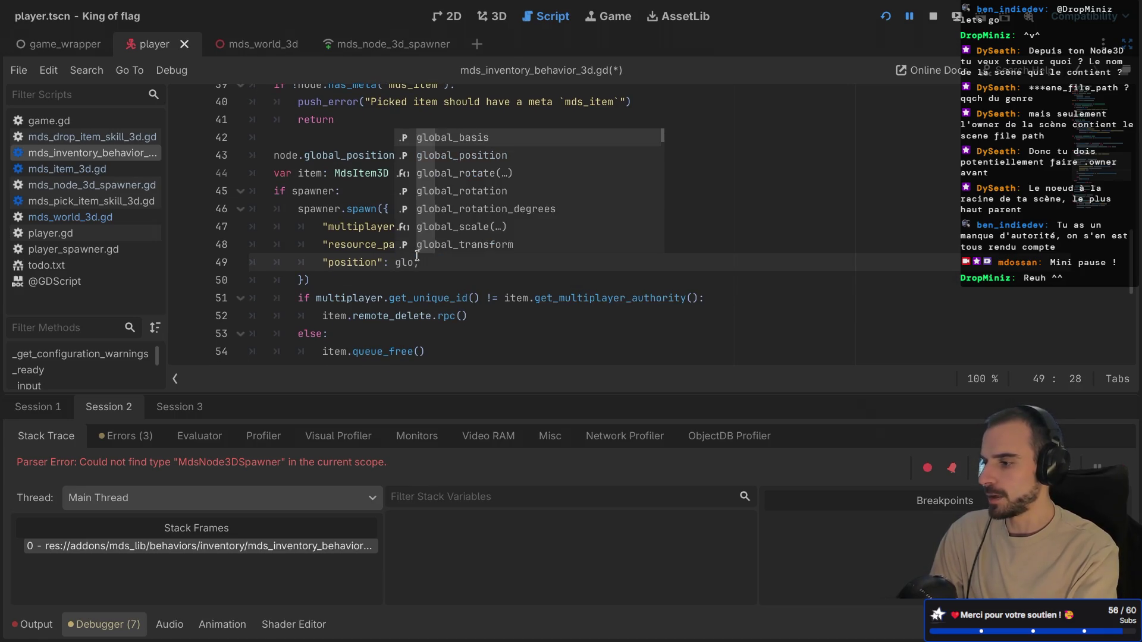
scroll(417, 257, "up", 1)
key("Down")
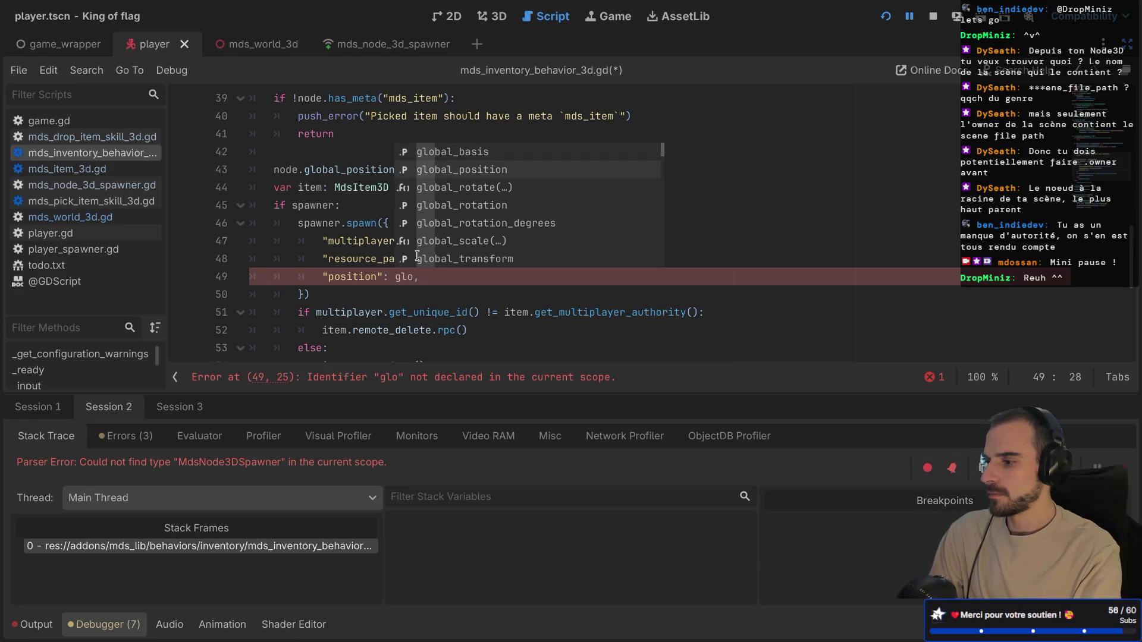
key("Return")
key("ctrl+s")
scroll(487, 216, "down", 3)
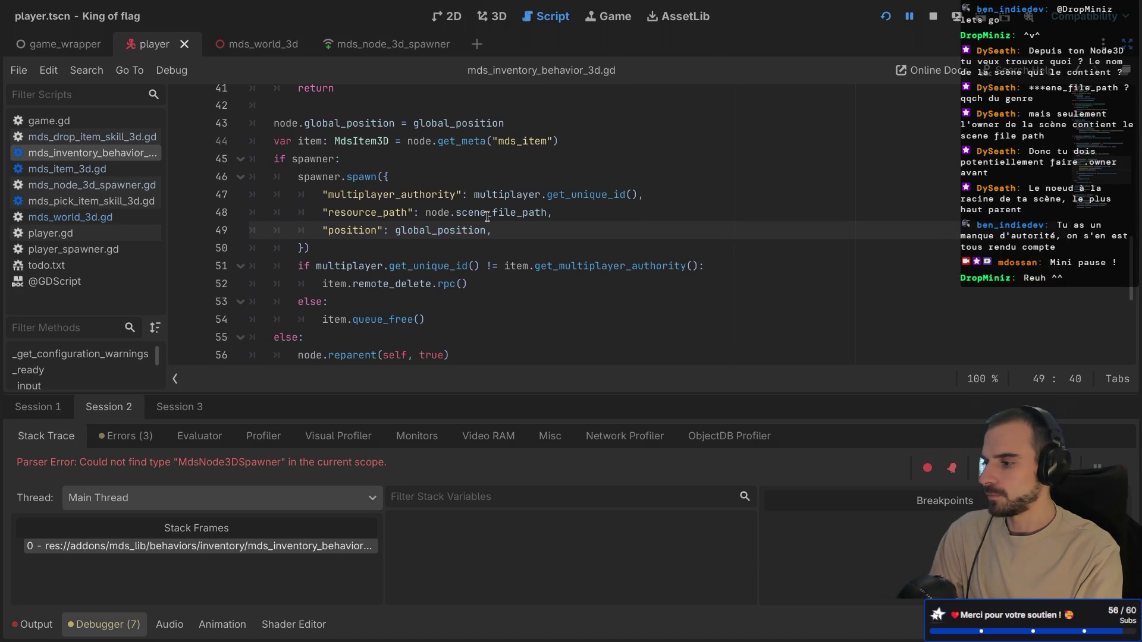
scroll(487, 216, "up", 5)
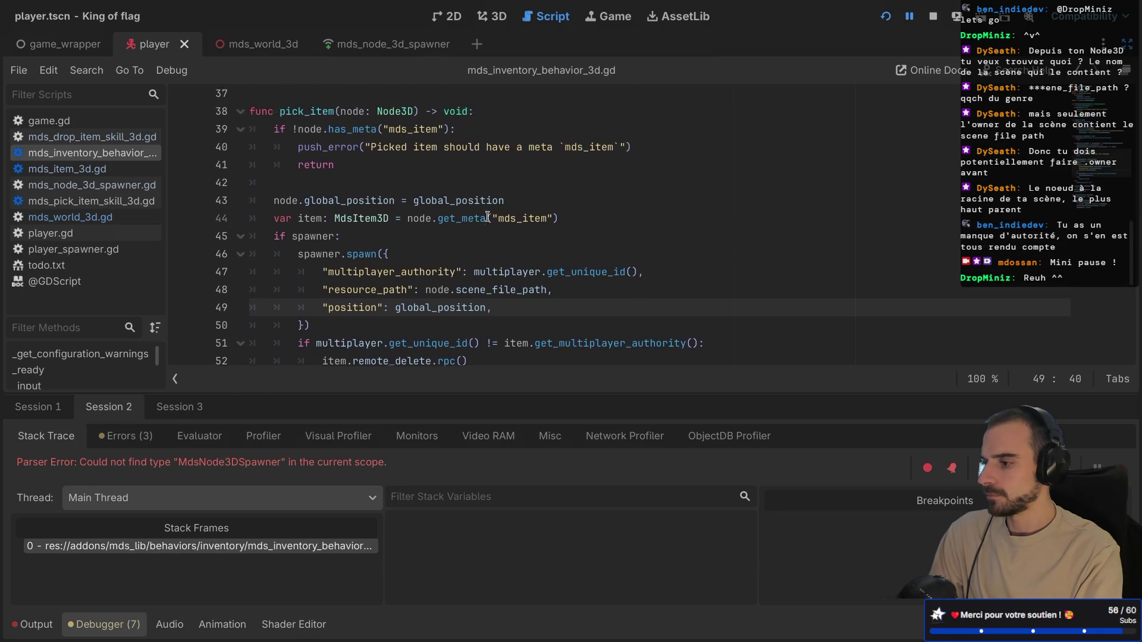
- Review the spawner.spawn block and follow item.remote_delete to its definition in mds_item_3d.gd
scroll(488, 216, "down", 3)
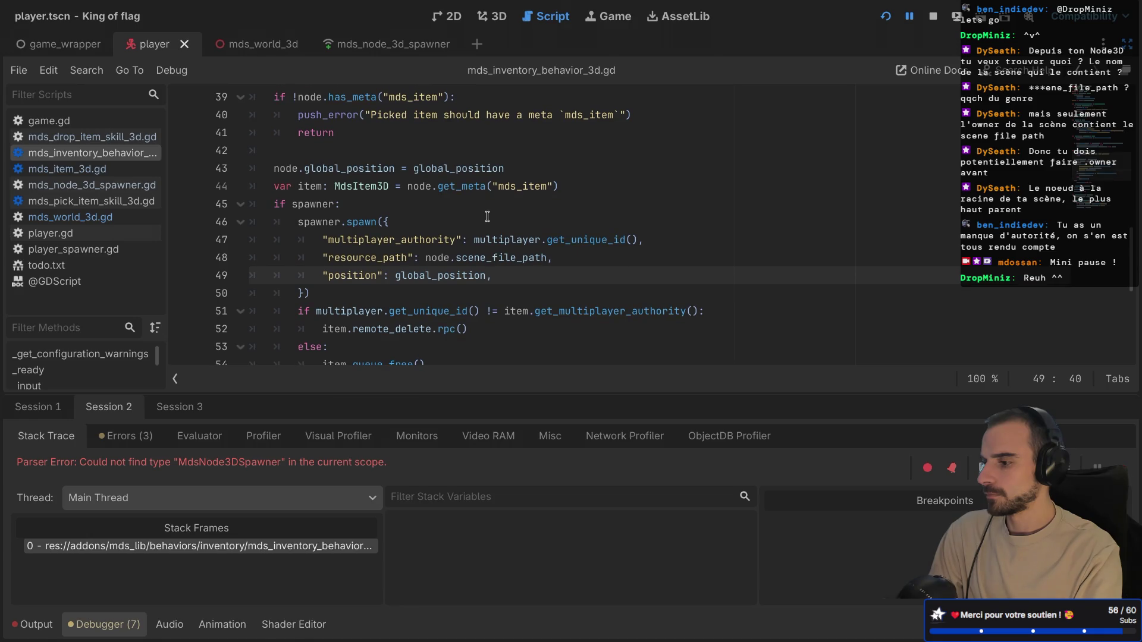
scroll(487, 216, "down", 1)
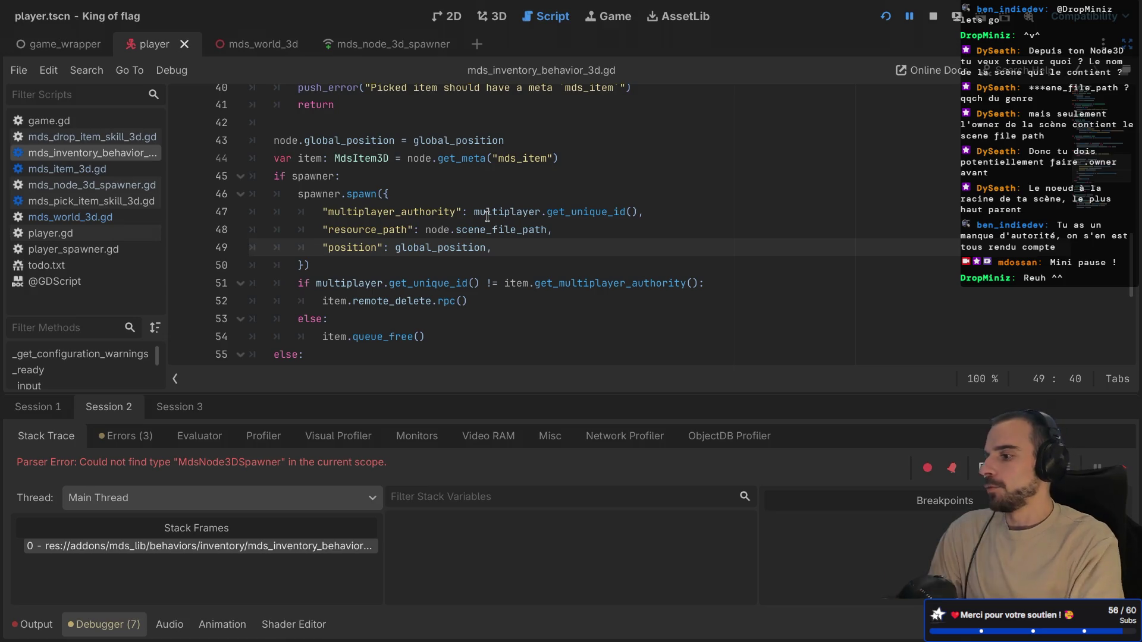
mouse_move(290, 189)
left_mouse_down()
mouse_move(387, 247)
mouse_move(309, 265)
left_mouse_up()
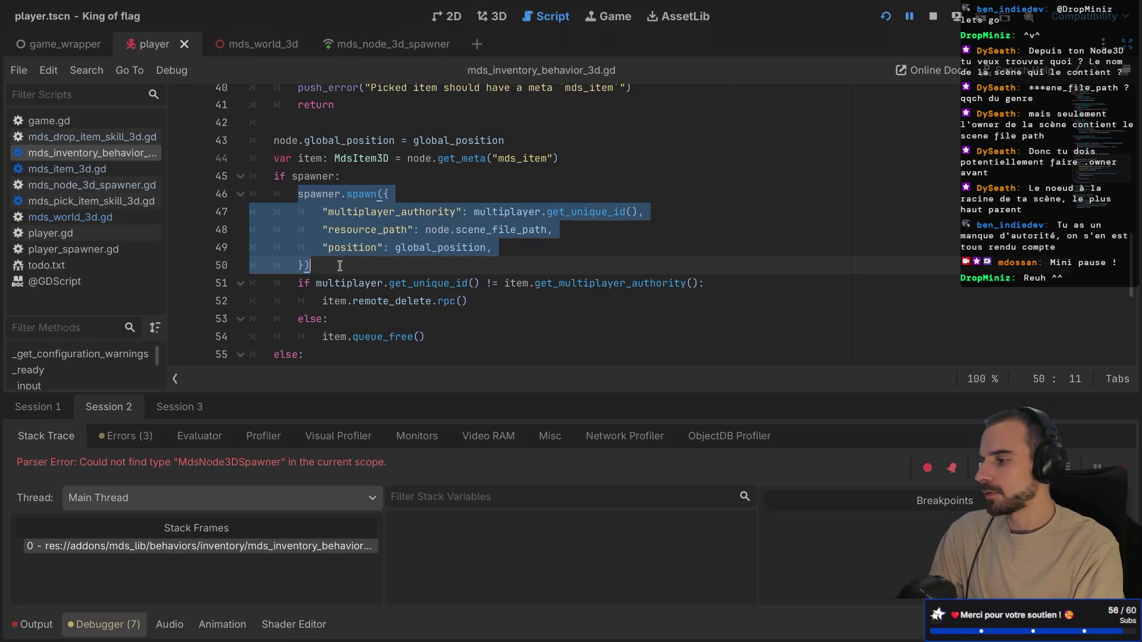
key("Right")
mouse_move(273, 187)
left_mouse_down()
mouse_move(337, 264)
mouse_move(348, 261)
left_mouse_up()
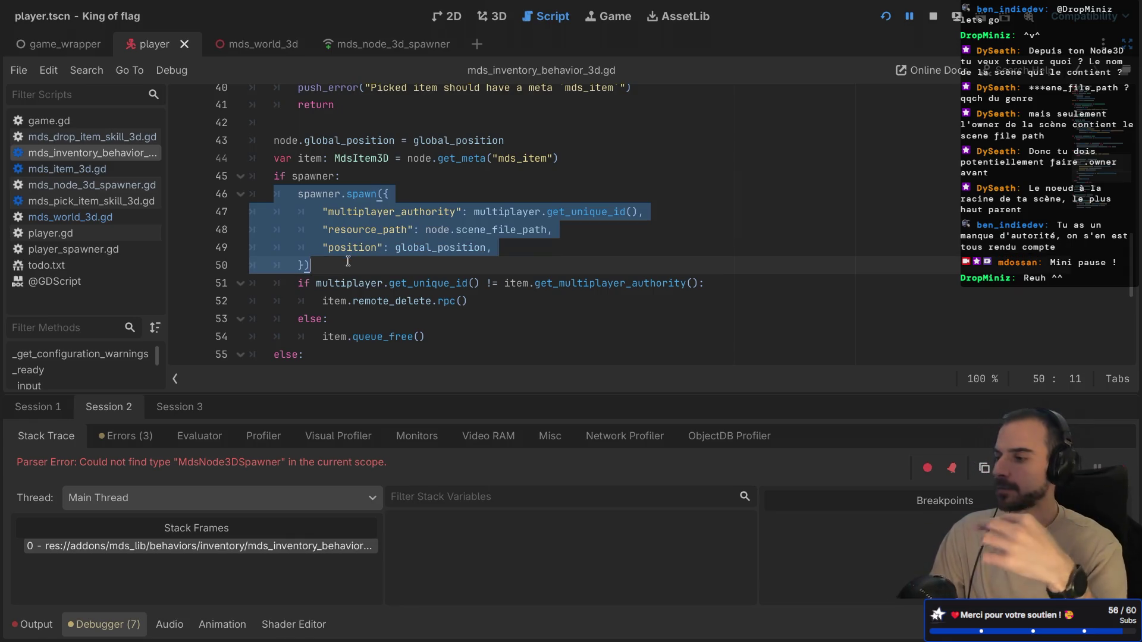
scroll(356, 268, "down", 1)
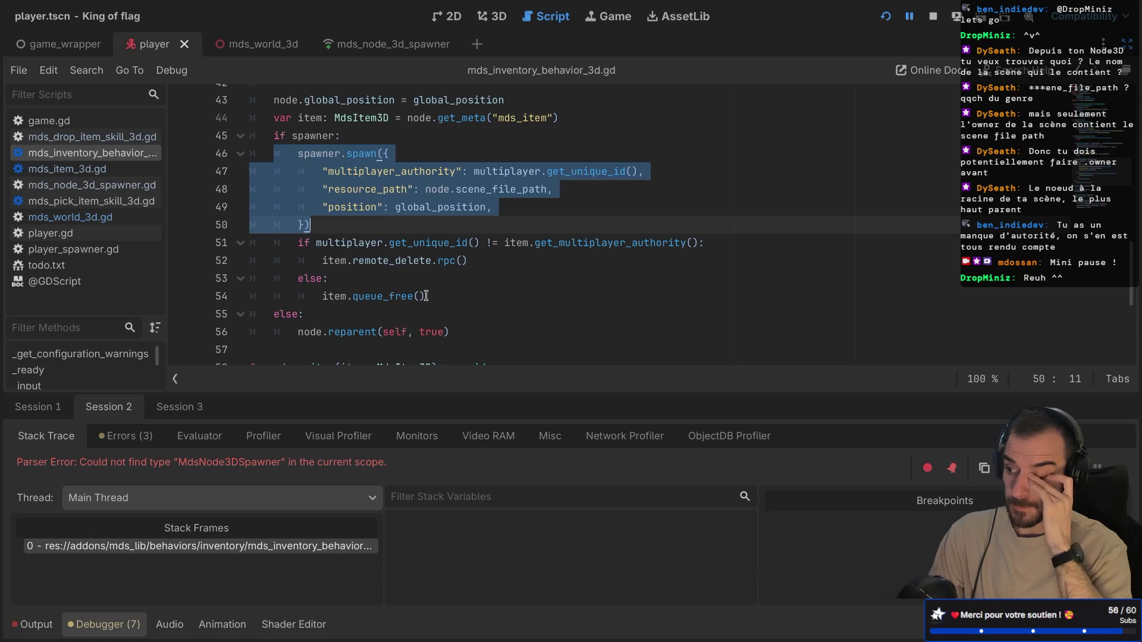
double_click(402, 262)
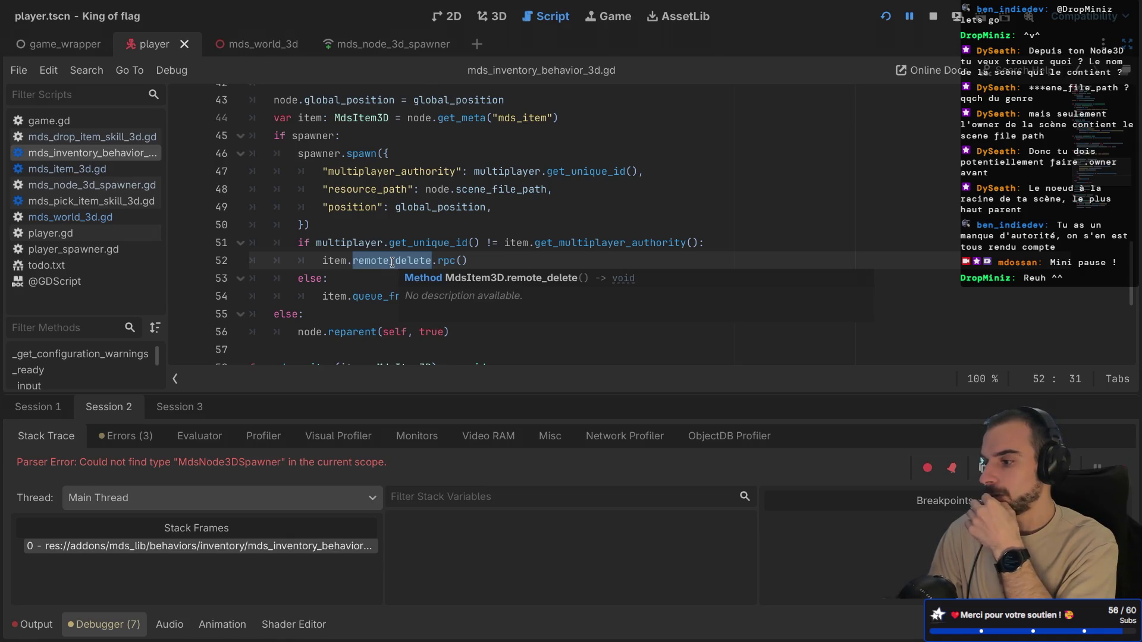
left_click(376, 262)
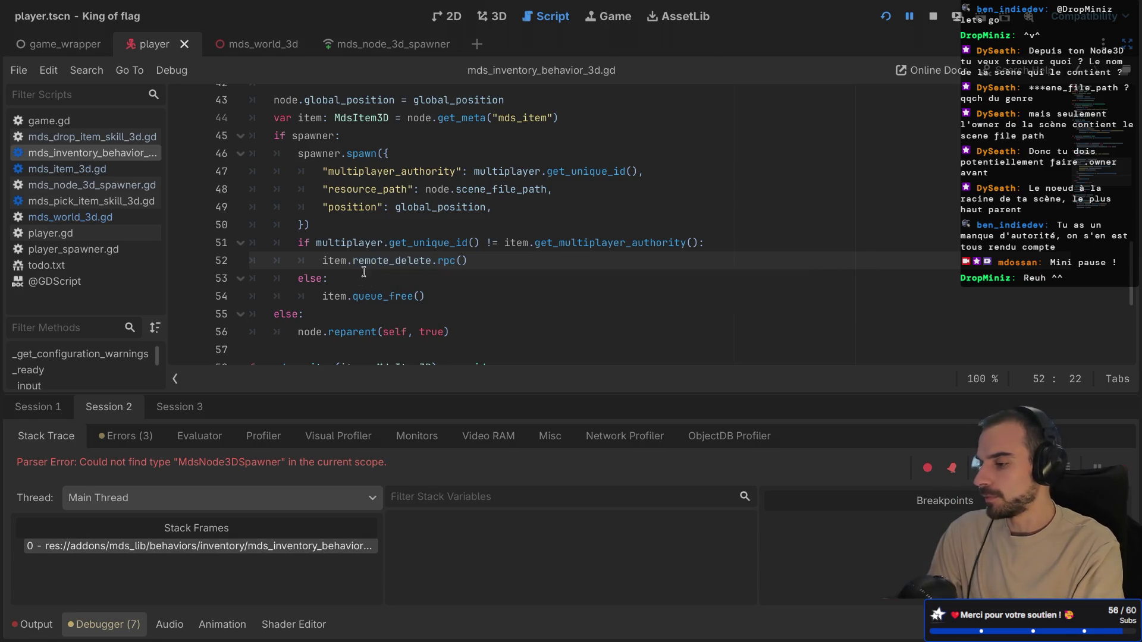
left_click(373, 262, "ctrl")
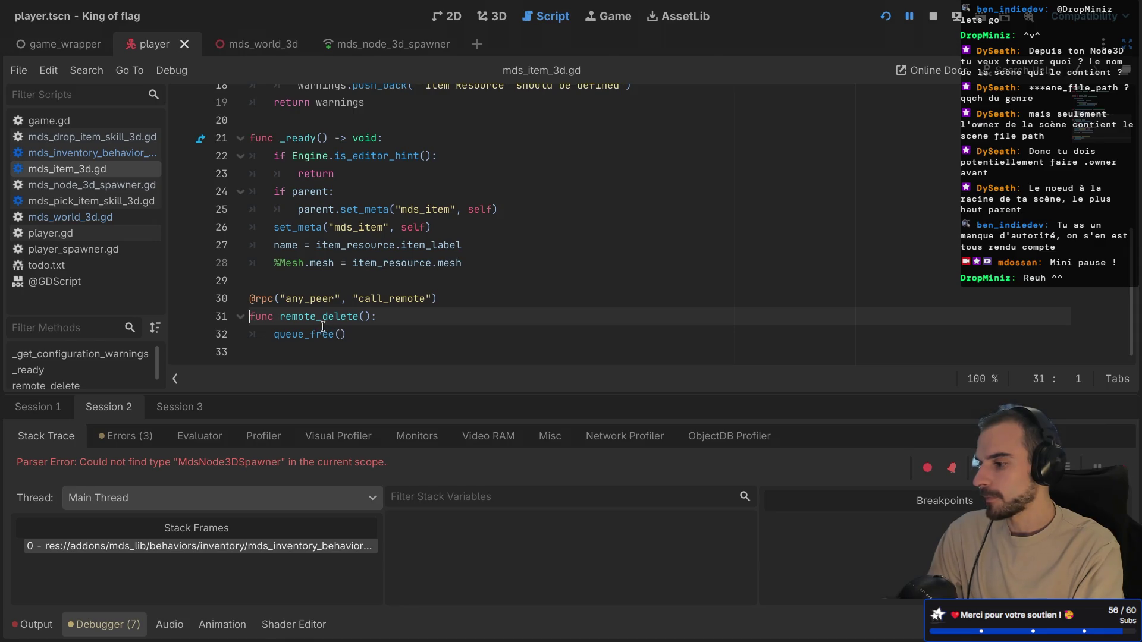
- Add 'if parent: parent.queue_free()' at the start of remote_delete
mouse_move(323, 326)
scroll(323, 326, "up", 6)
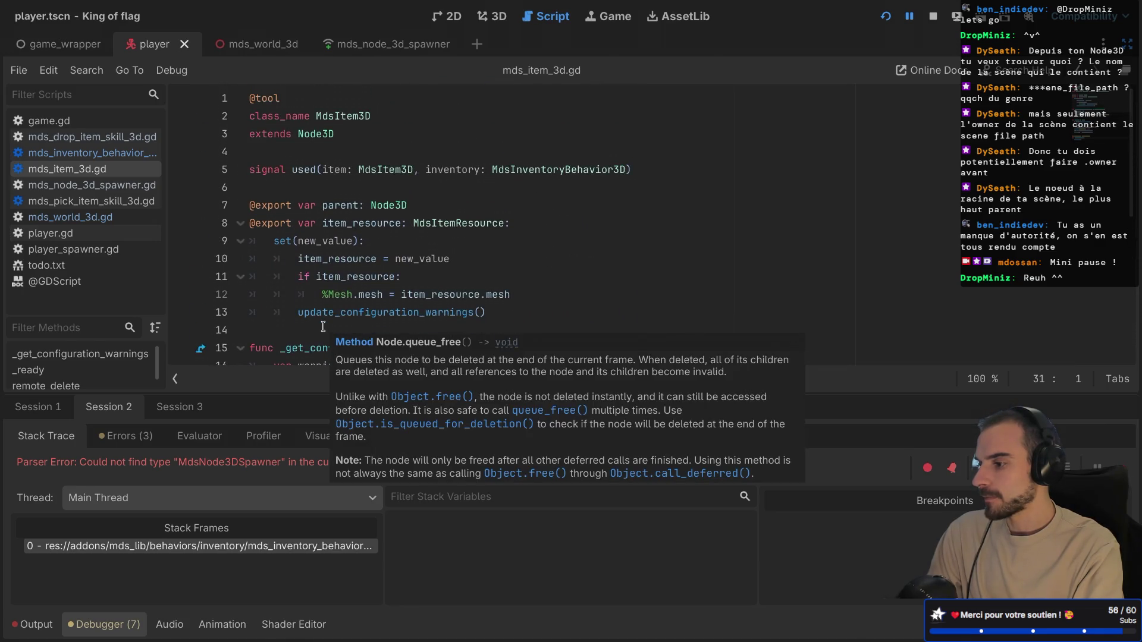
scroll(323, 327, "down", 6)
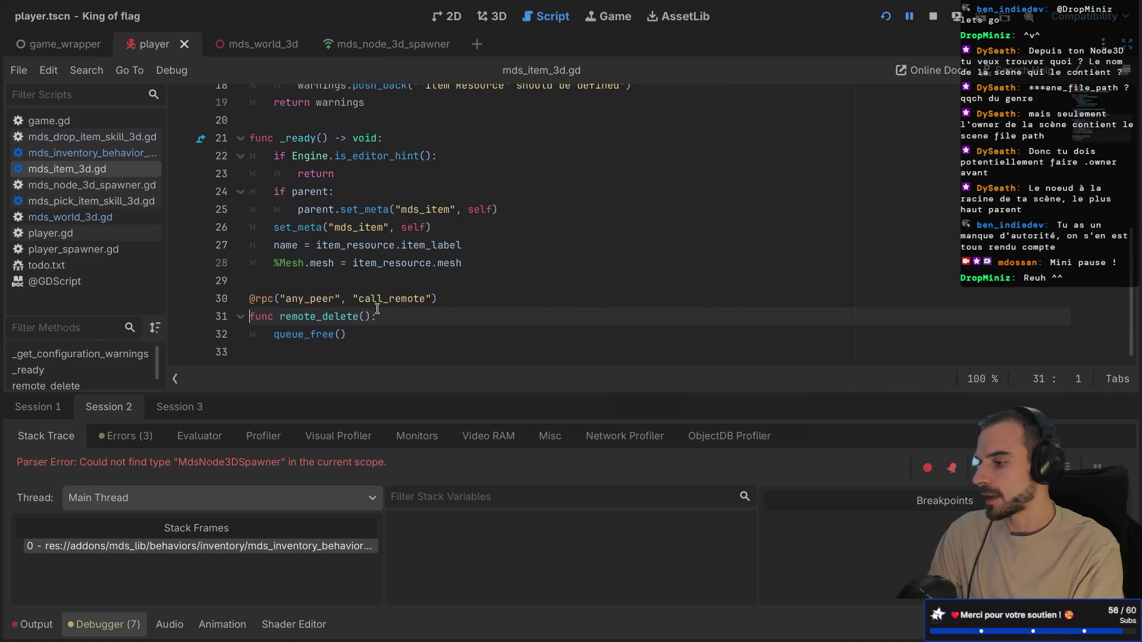
left_click(406, 318)
key("Return")
type("if")
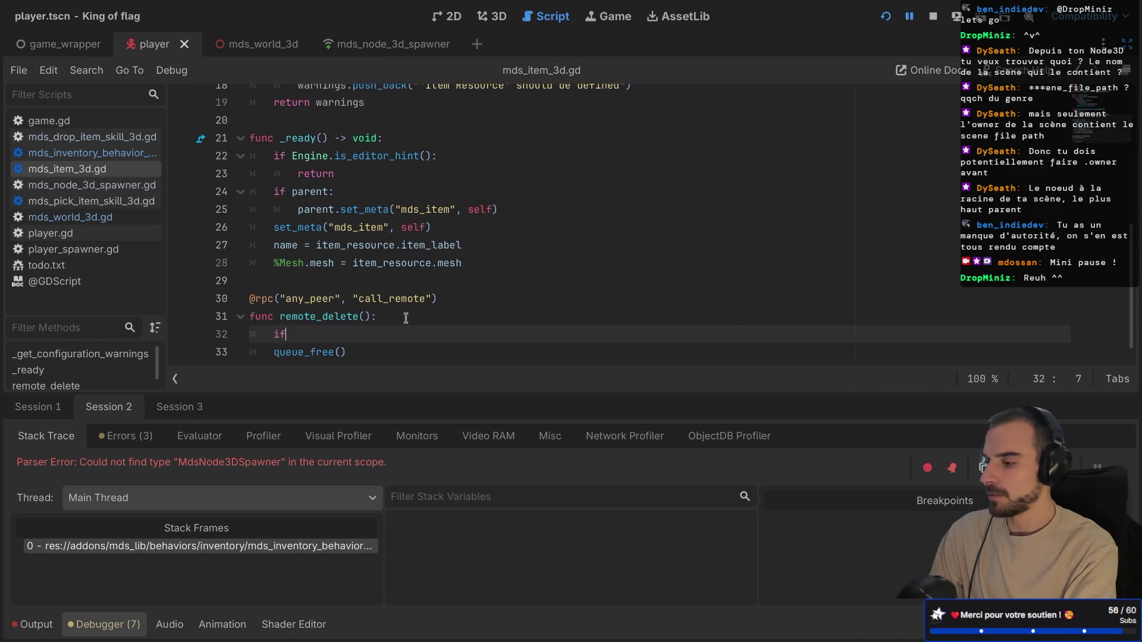
type(" parent:")
key("Return")
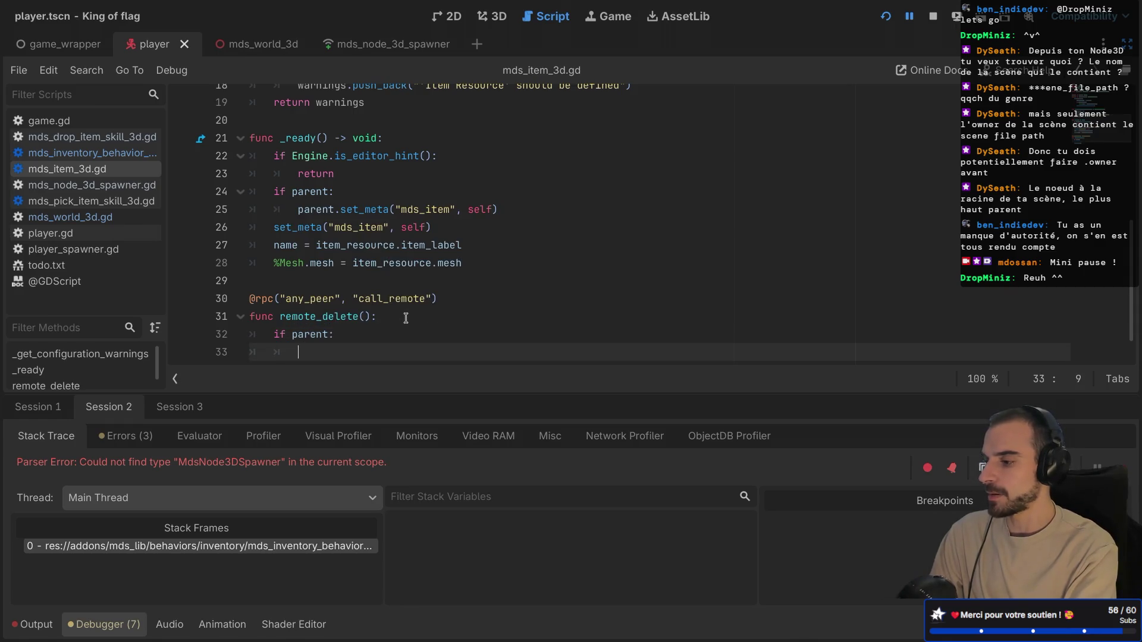
type("parent.que")
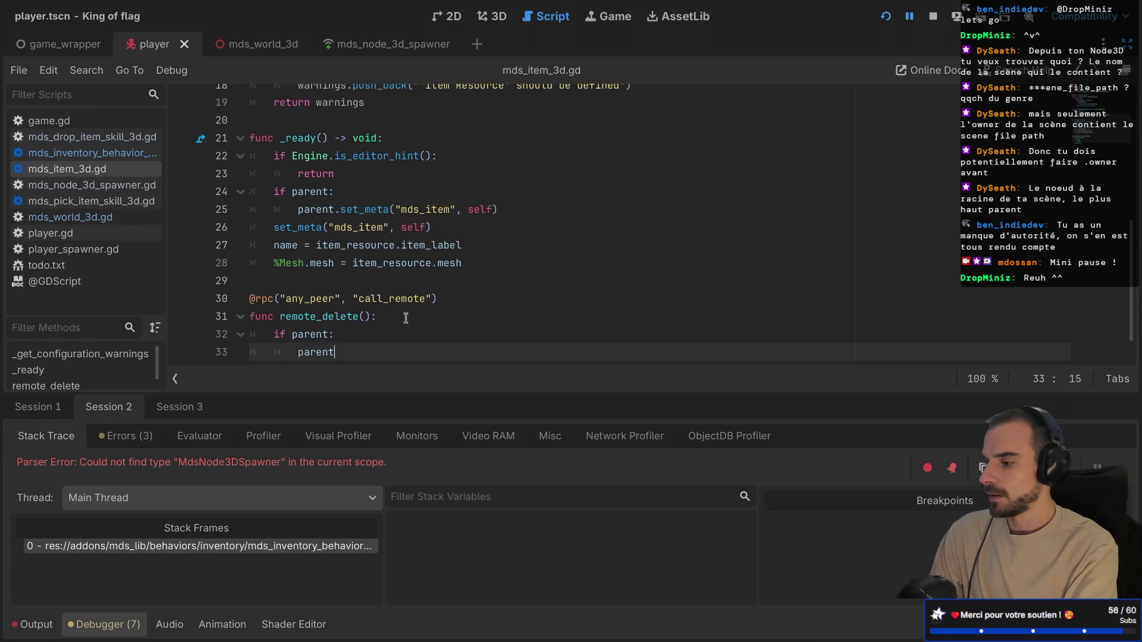
key("Down")
key("Return")
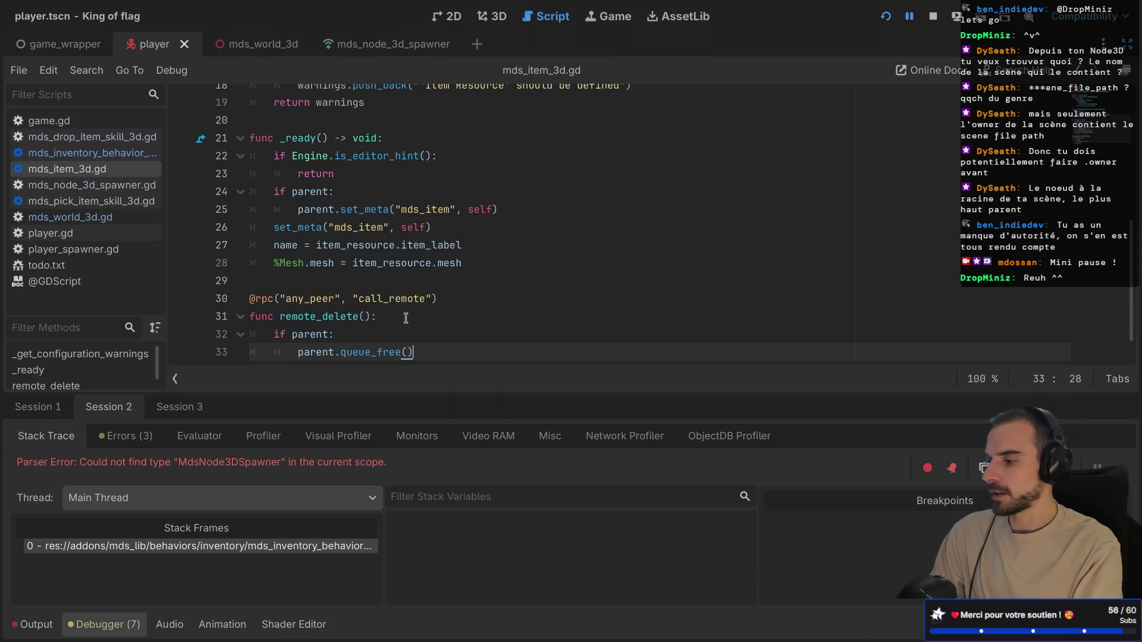
- Move the original queue_free under an else branch, save mds_item_3d.gd, and return to the inventory script
scroll(406, 317, "down", 1)
key("Return")
key("BackSpace")
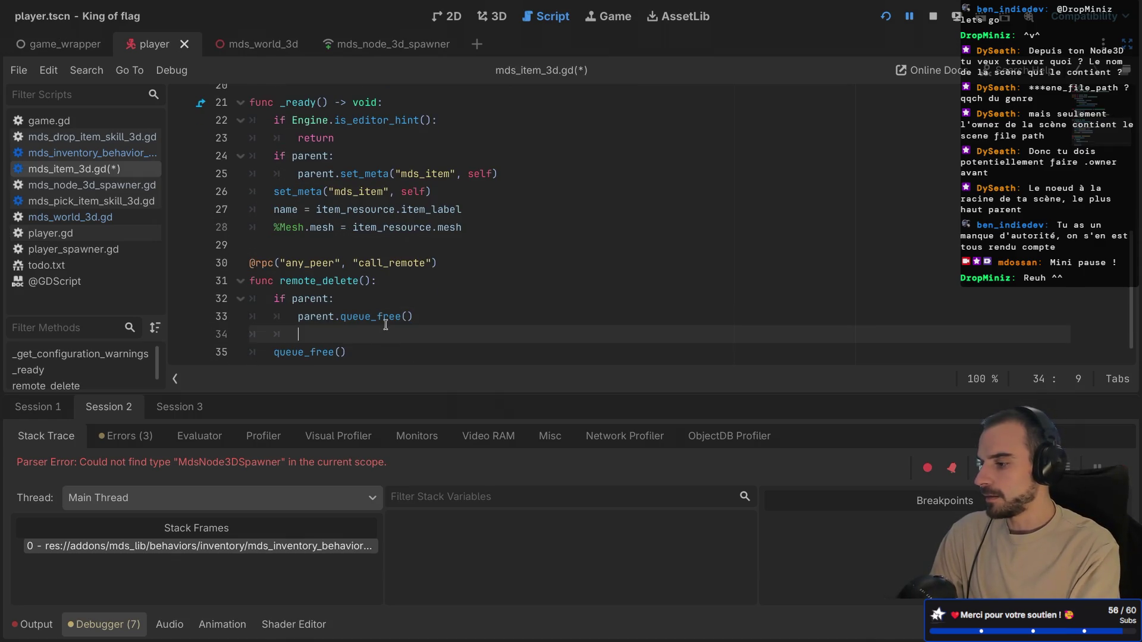
type("else")
left_click(276, 353)
key("Tab")
key("ctrl+s")
scroll(457, 266, "down", 1)
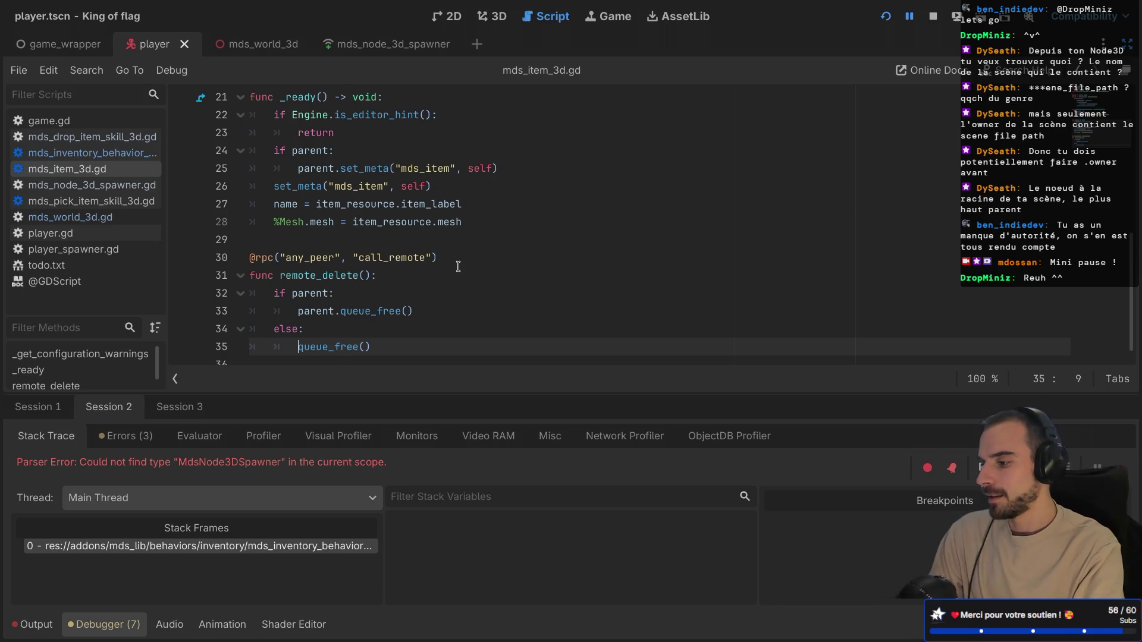
key("alt+Left")
scroll(489, 262, "down", 2)
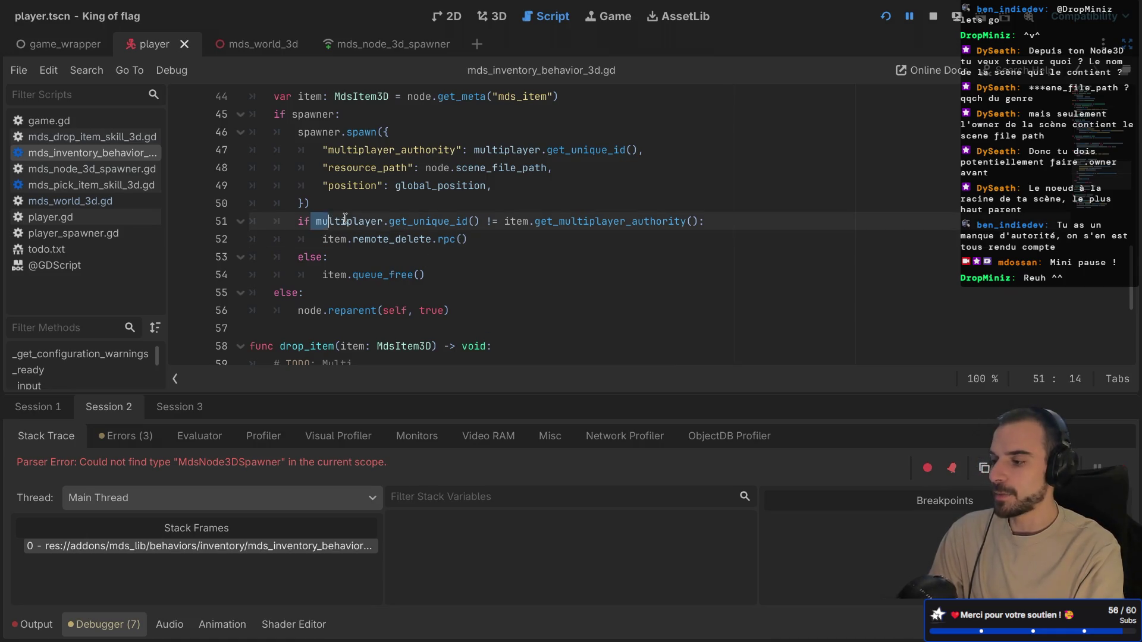
left_click_drag(316, 221, 724, 229)
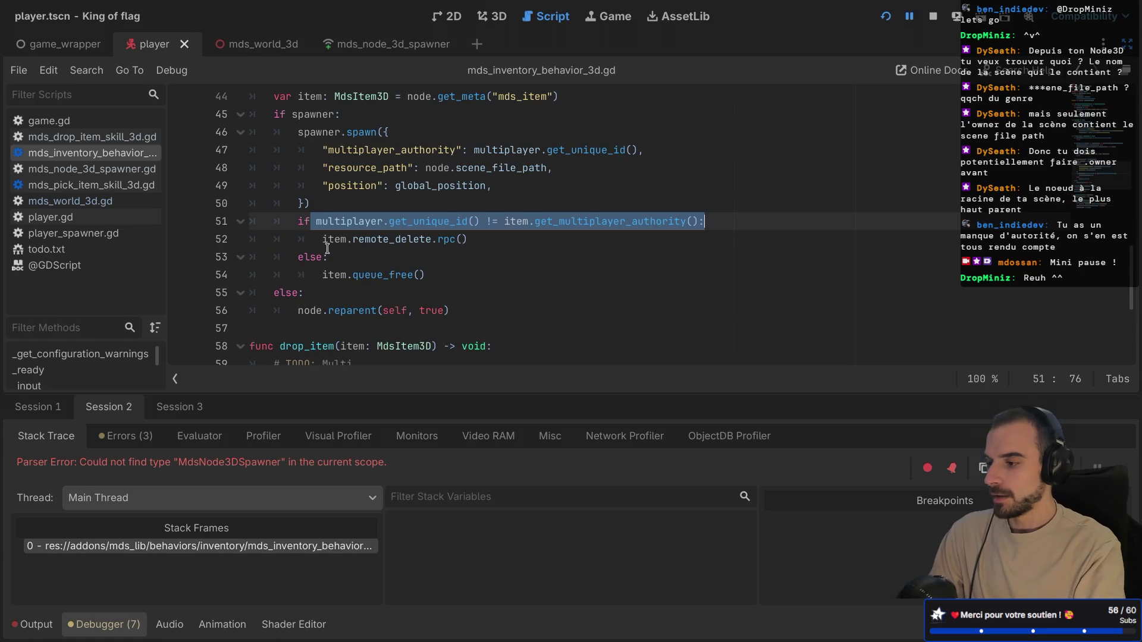
- Inspect the item.remote_delete.rpc() and local queue_free calls on lines 52–54
left_click_drag(322, 239, 468, 238)
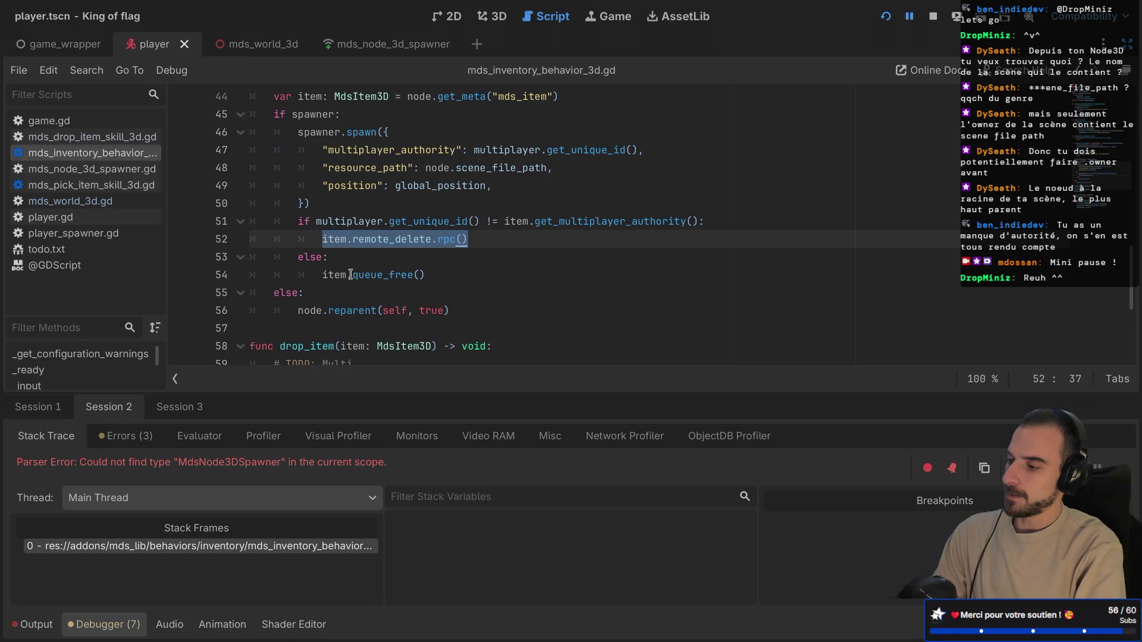
left_click(389, 267)
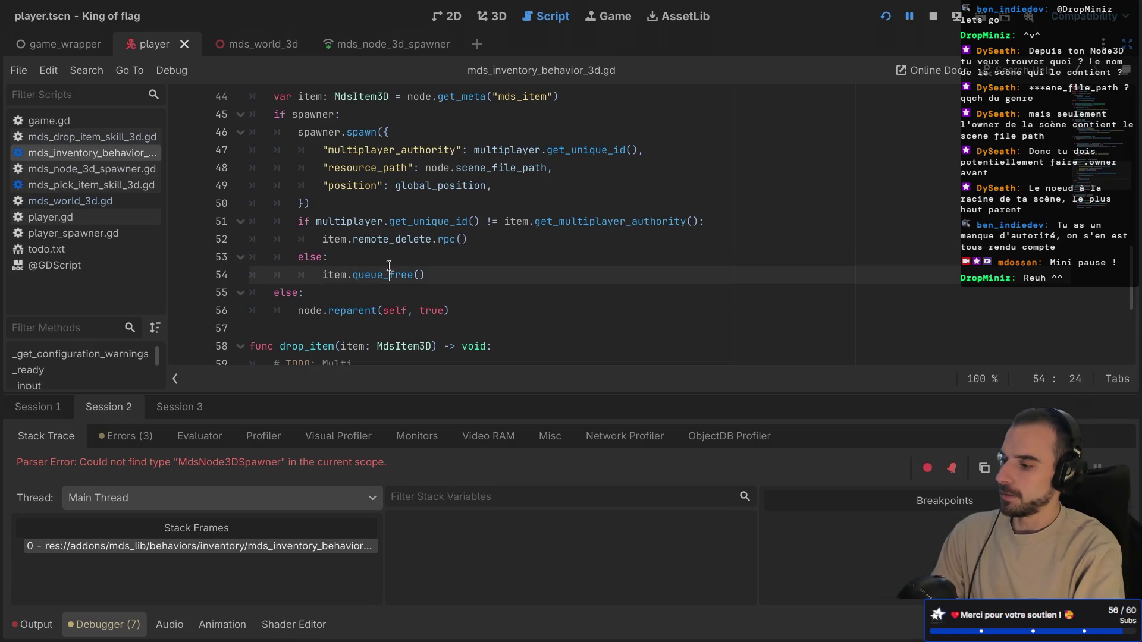
mouse_move(380, 239)
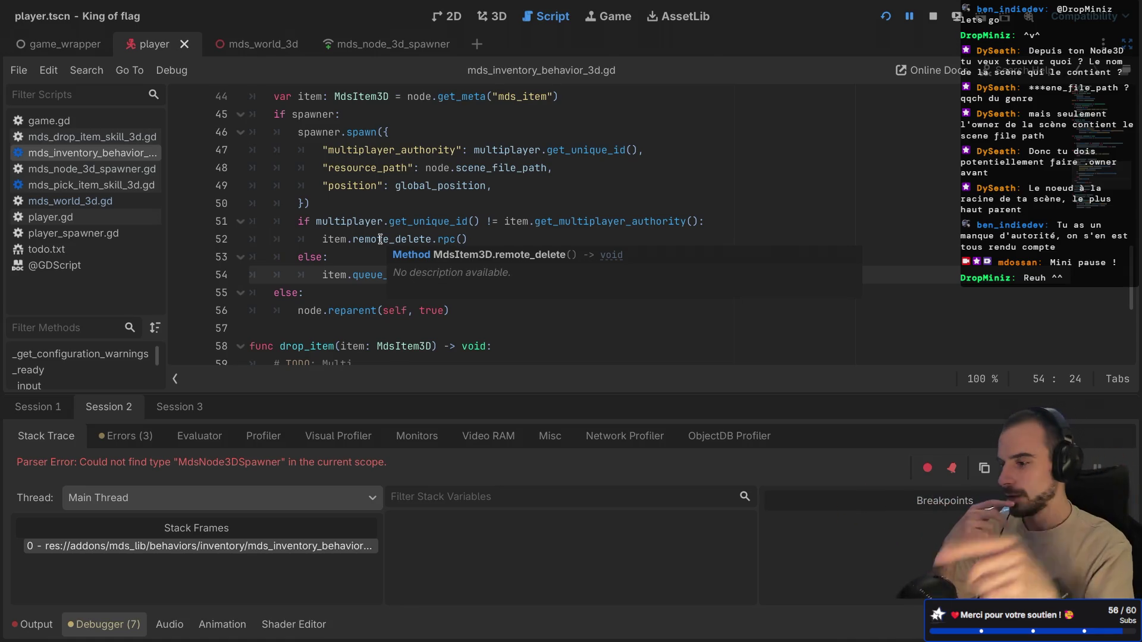
left_click_drag(322, 239, 483, 240)
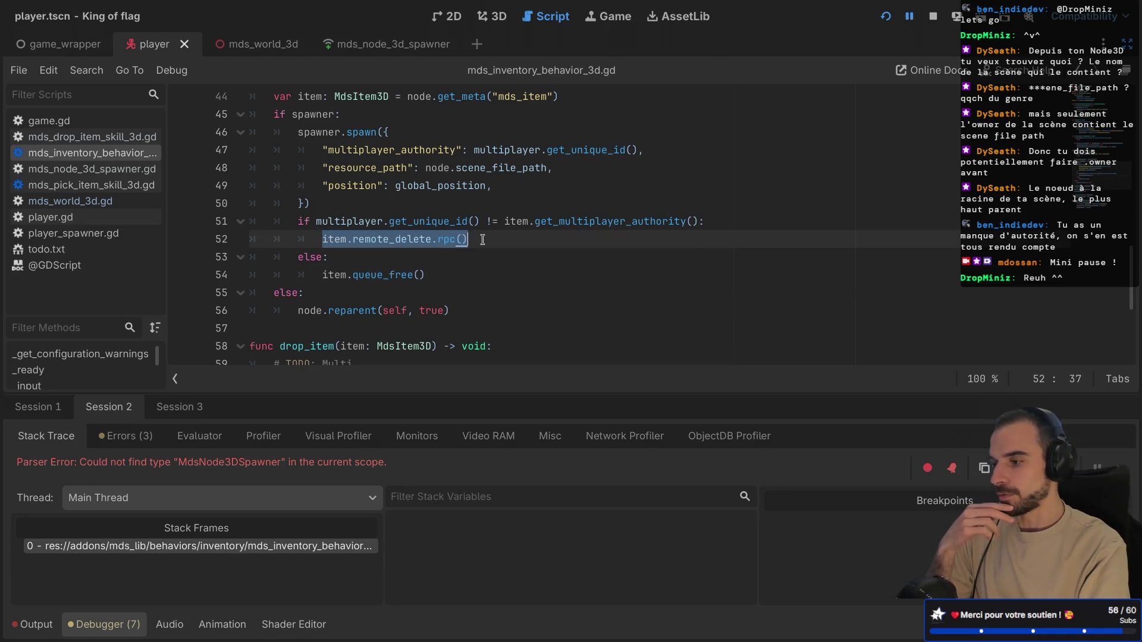
mouse_move(423, 242)
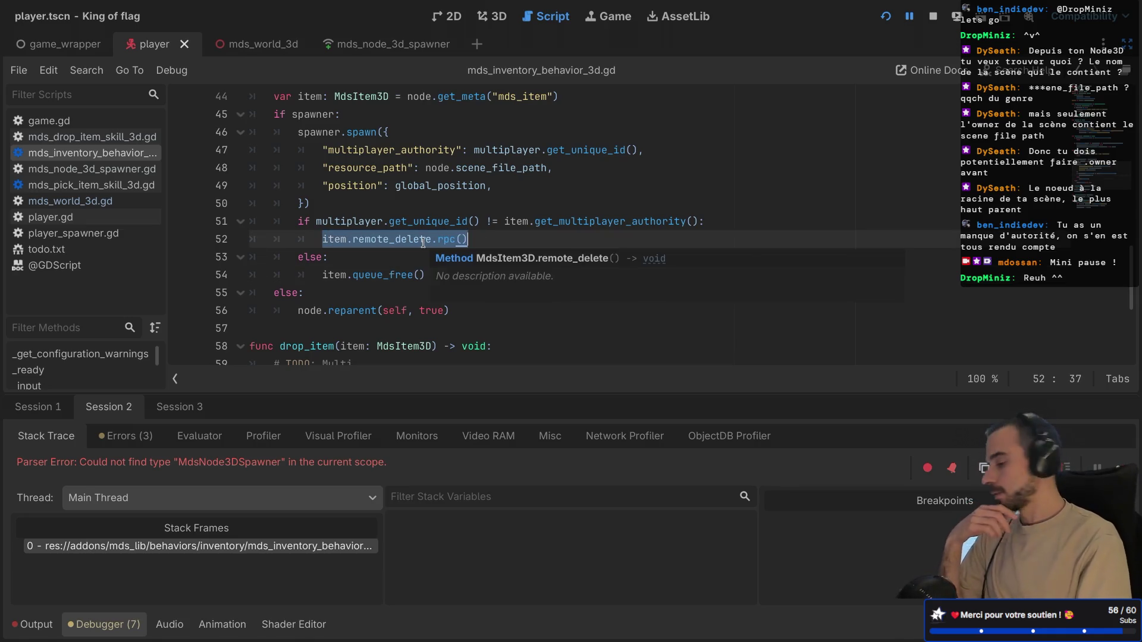
left_click(385, 232)
- Delete the 'node.global_position = global_position' line from pick_item
scroll(360, 255, "down", 4)
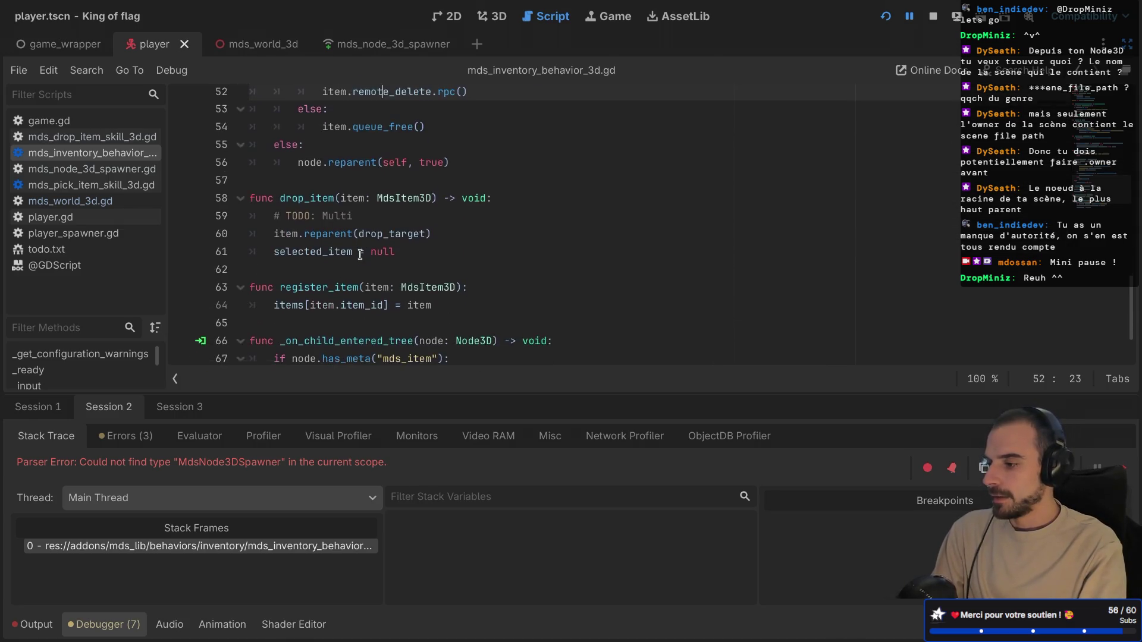
scroll(360, 255, "up", 6)
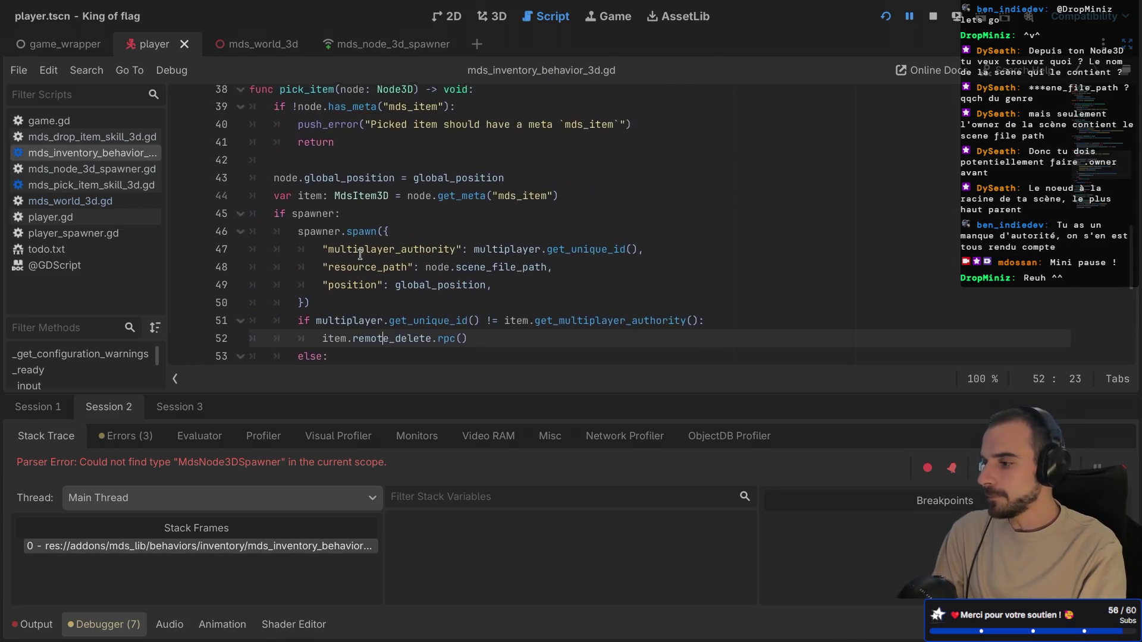
scroll(360, 254, "down", 2)
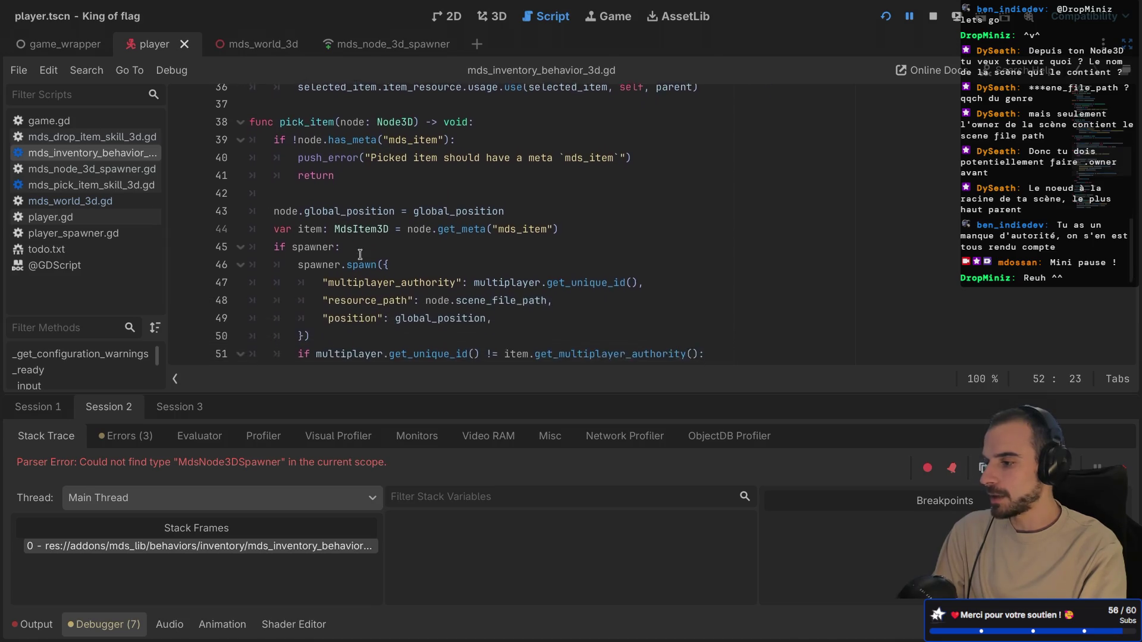
scroll(380, 244, "down", 1)
scroll(519, 187, "up", 2)
triple_click(519, 188)
key("BackSpace")
key("BackSpace")
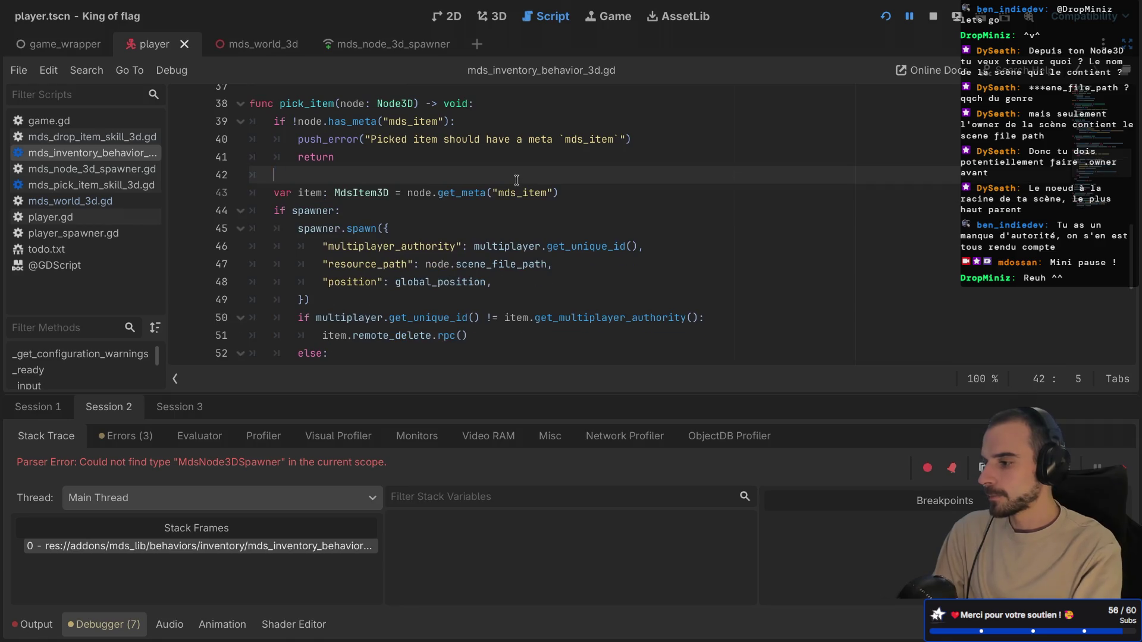
- Save the script and scene, collapse the Debugger panel, and run the King of flag project
scroll(516, 179, "down", 3)
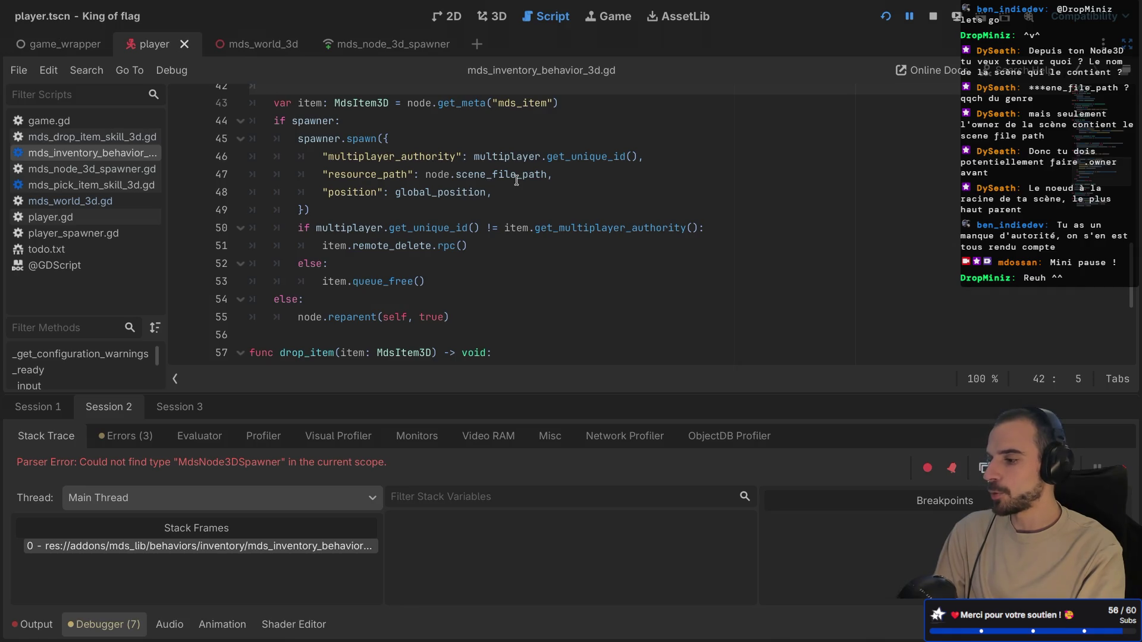
scroll(516, 180, "up", 10)
scroll(517, 179, "up", 3)
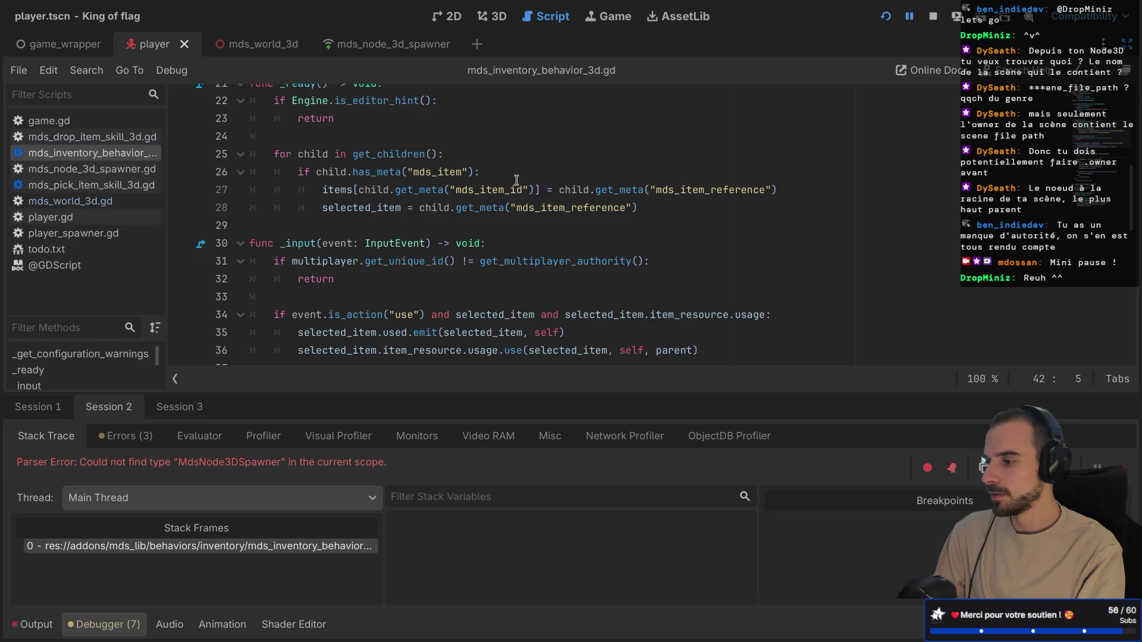
scroll(517, 180, "up", 4)
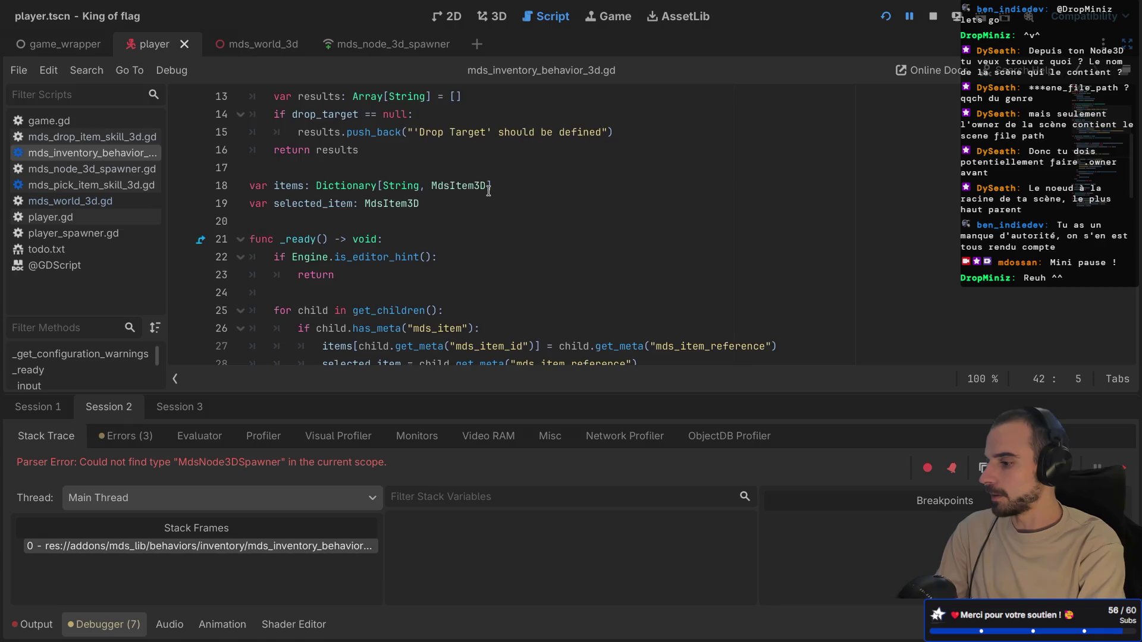
scroll(489, 191, "down", 2)
key("ctrl+s")
scroll(488, 190, "down", 1)
key("ctrl+s")
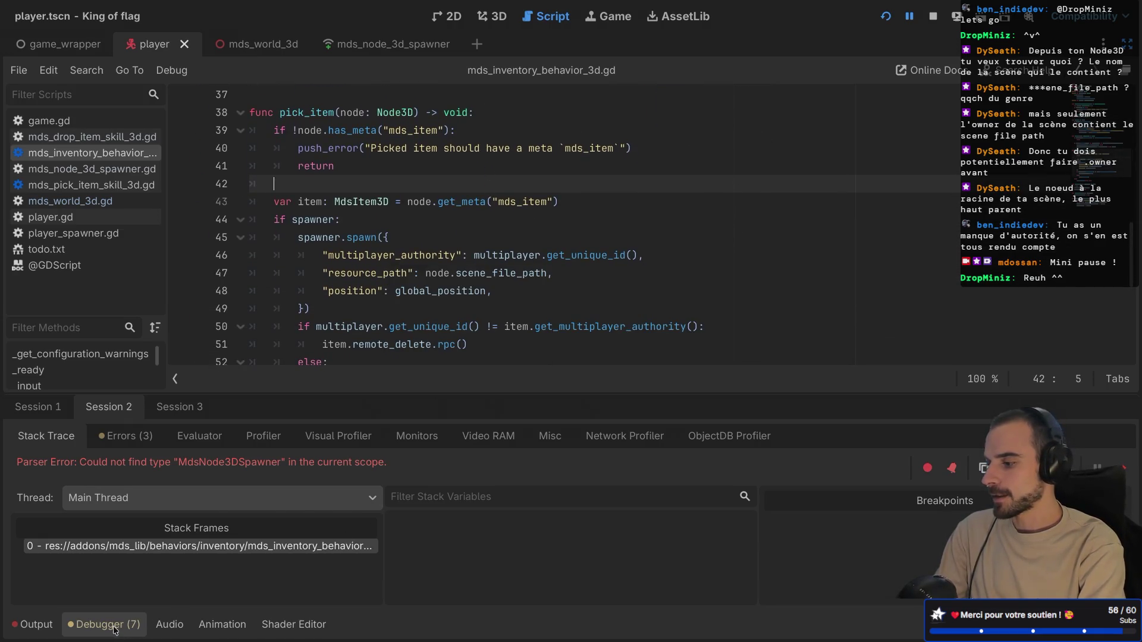
left_click(115, 632)
key("ctrl+s")
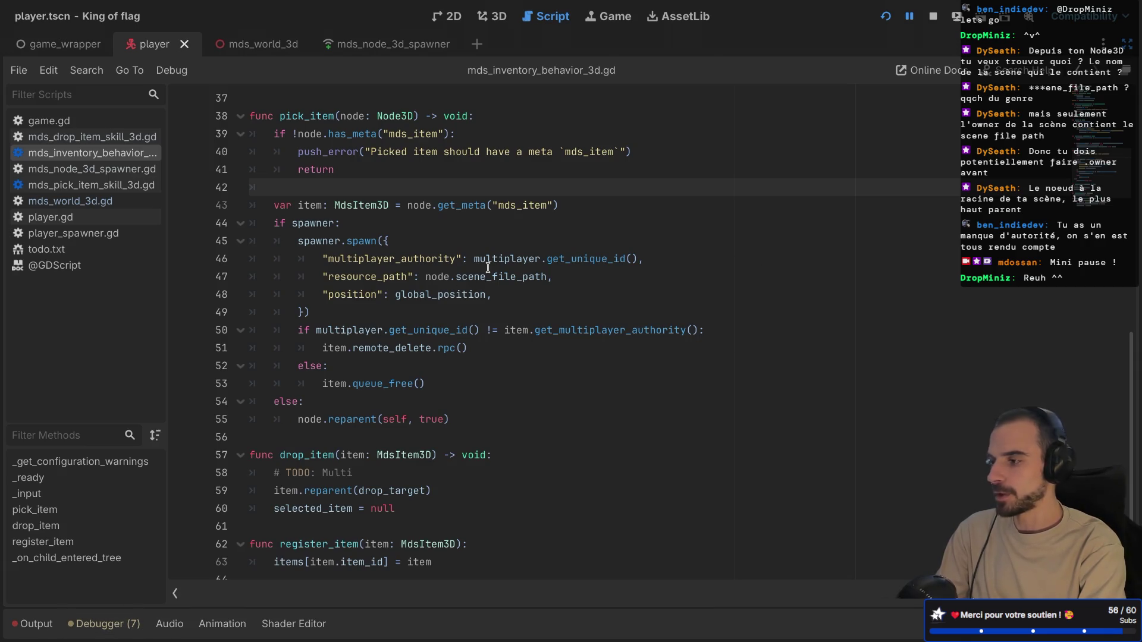
key("super+b")
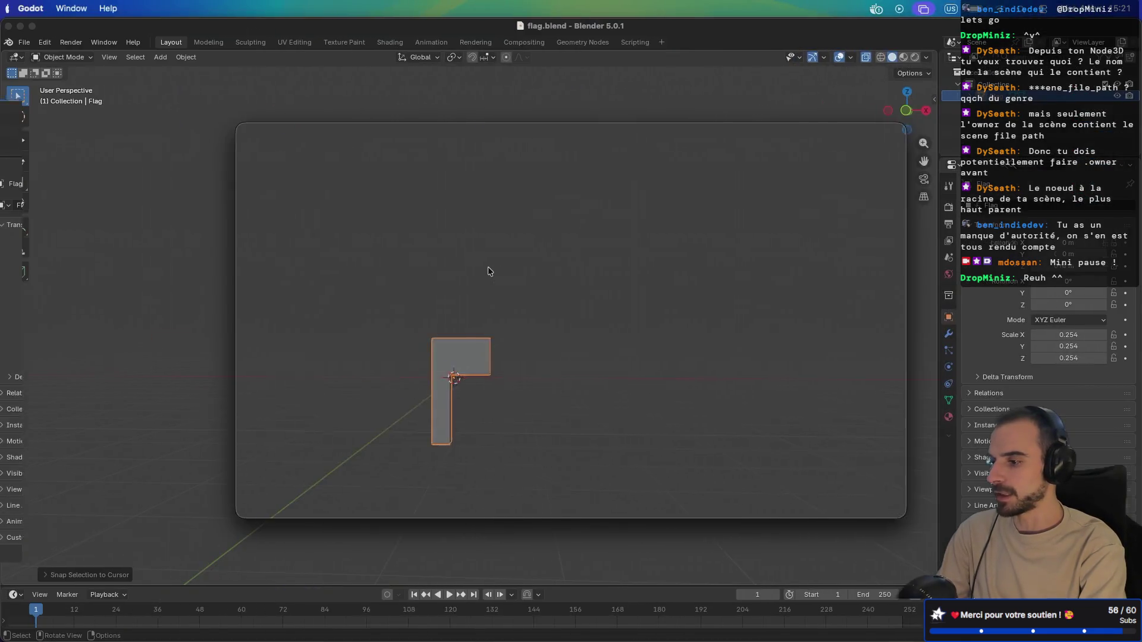
- Quit the game, run from the game_wrapper scene, then Create Lobby and Start Game
key("super+q")
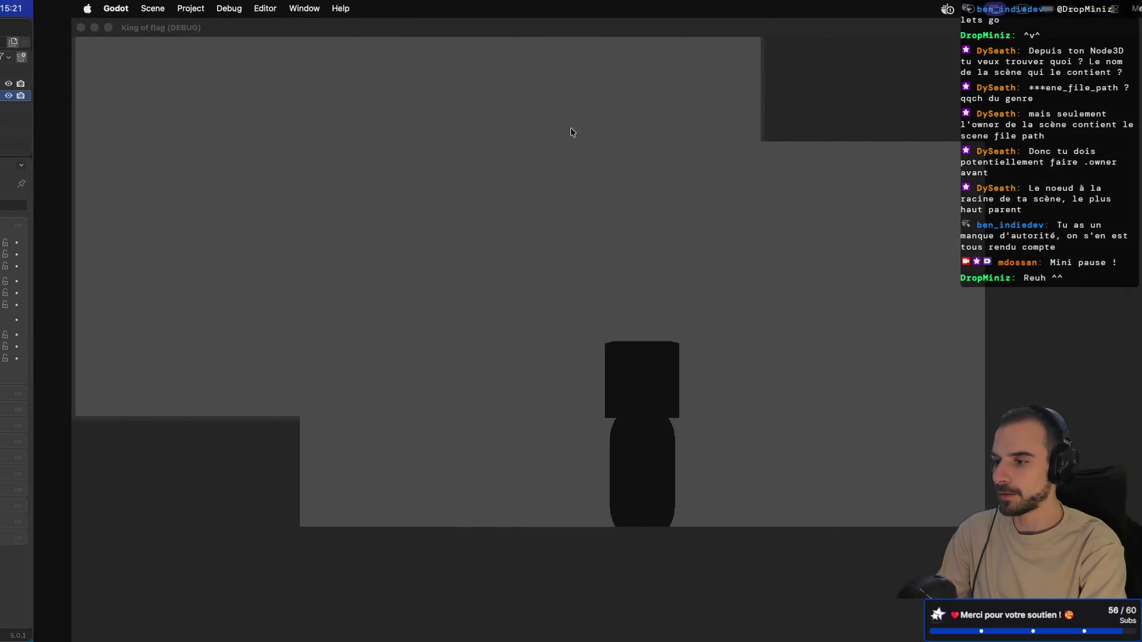
key("ctrl+shift+Tab")
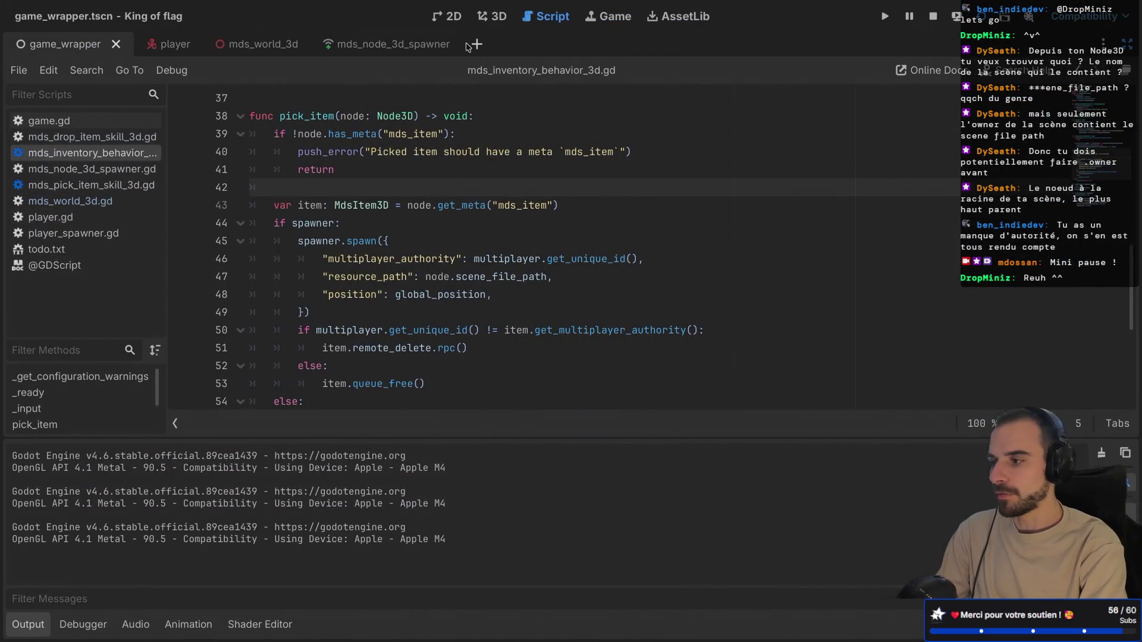
left_click(885, 16)
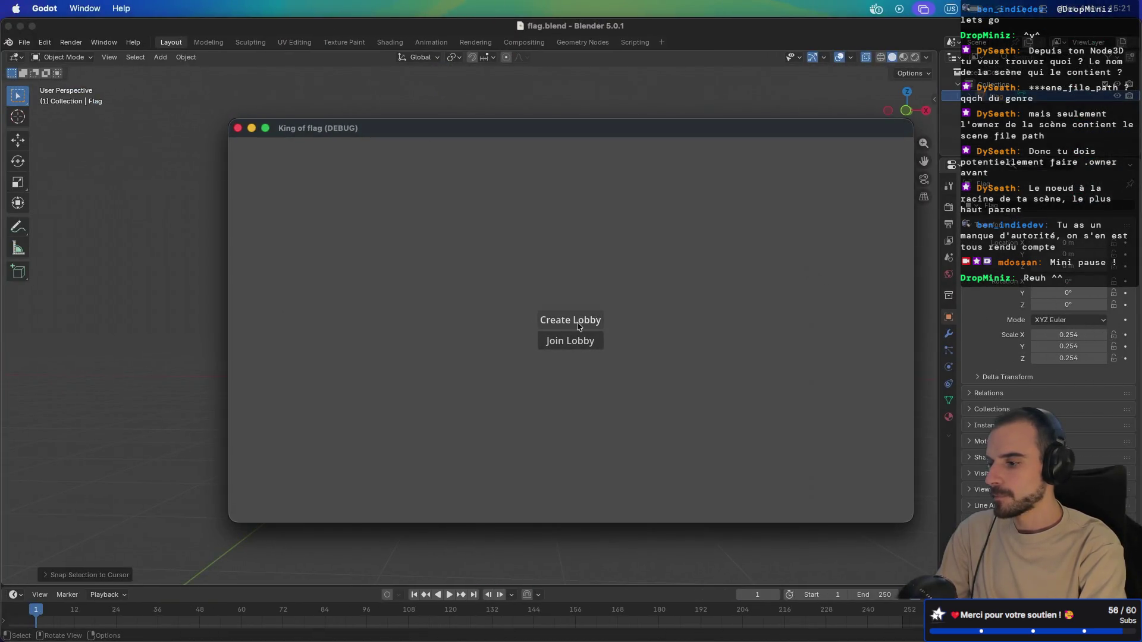
left_click(579, 321)
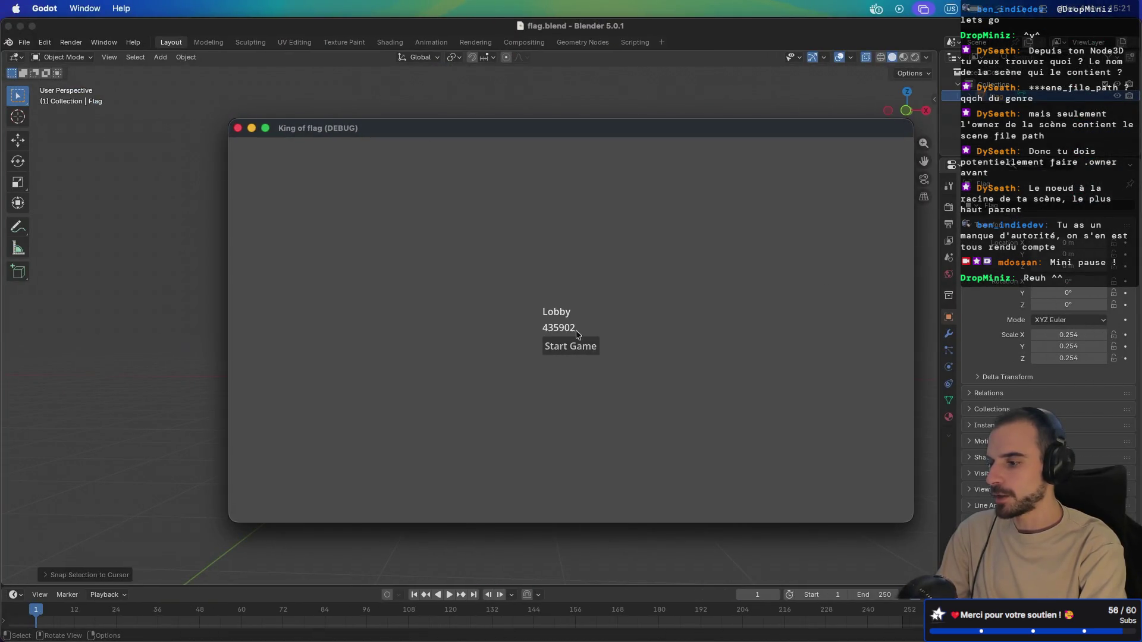
left_click(572, 348)
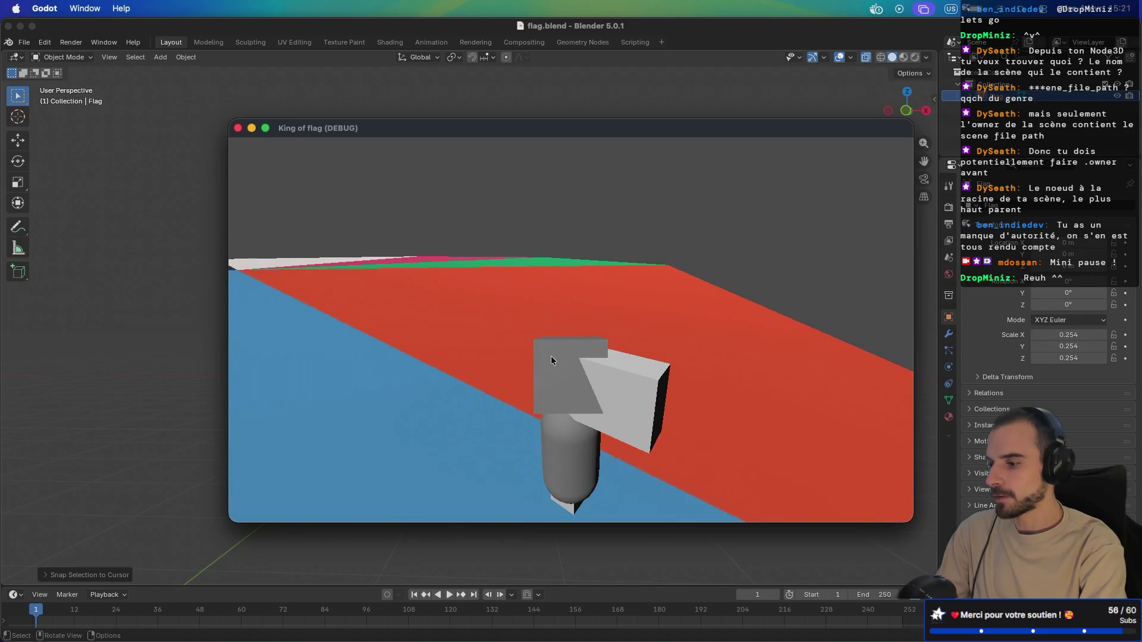
- Remove the stray 'as' typed on line 6 and leave distraction-free mode to restore the docks
type("as %ItemSpawner.spawn({")
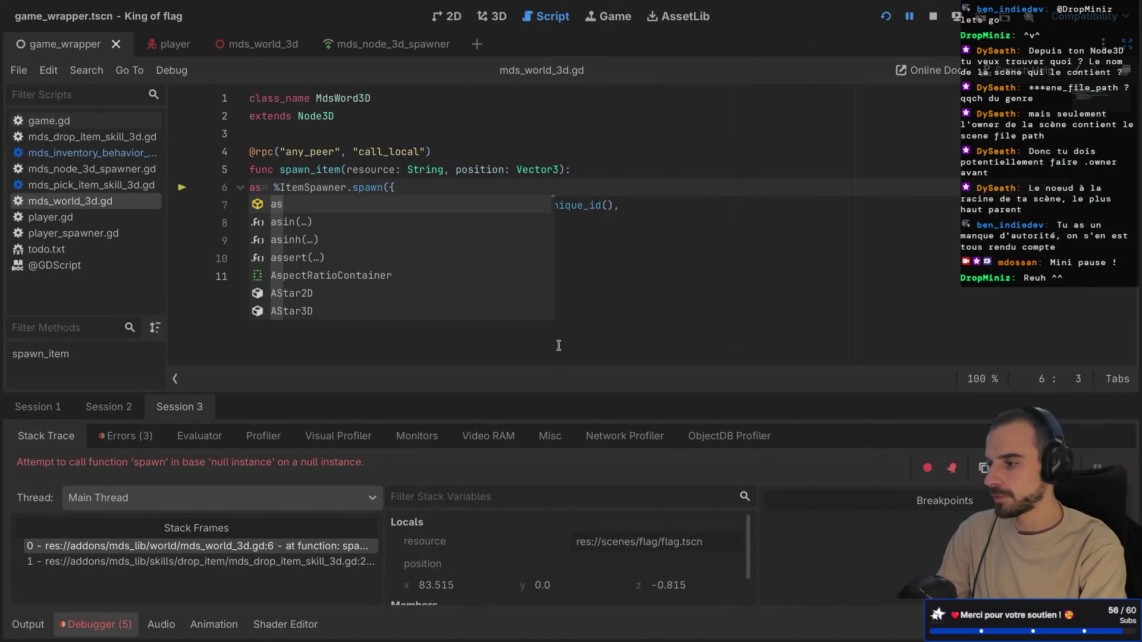
key("BackSpace")
key("BackSpace")
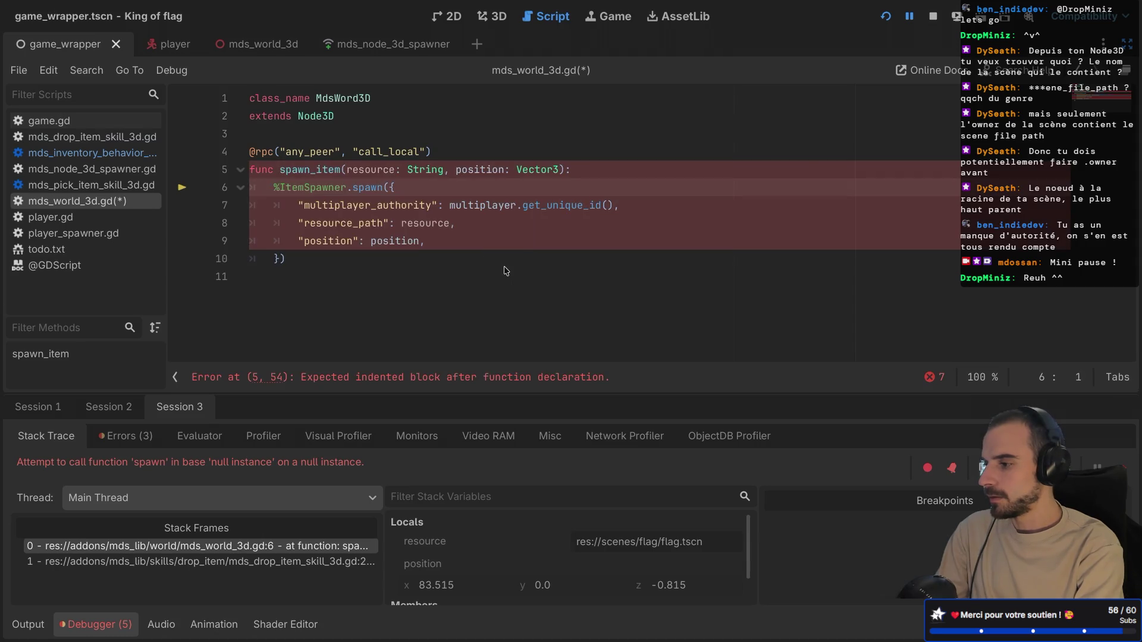
left_click(460, 259)
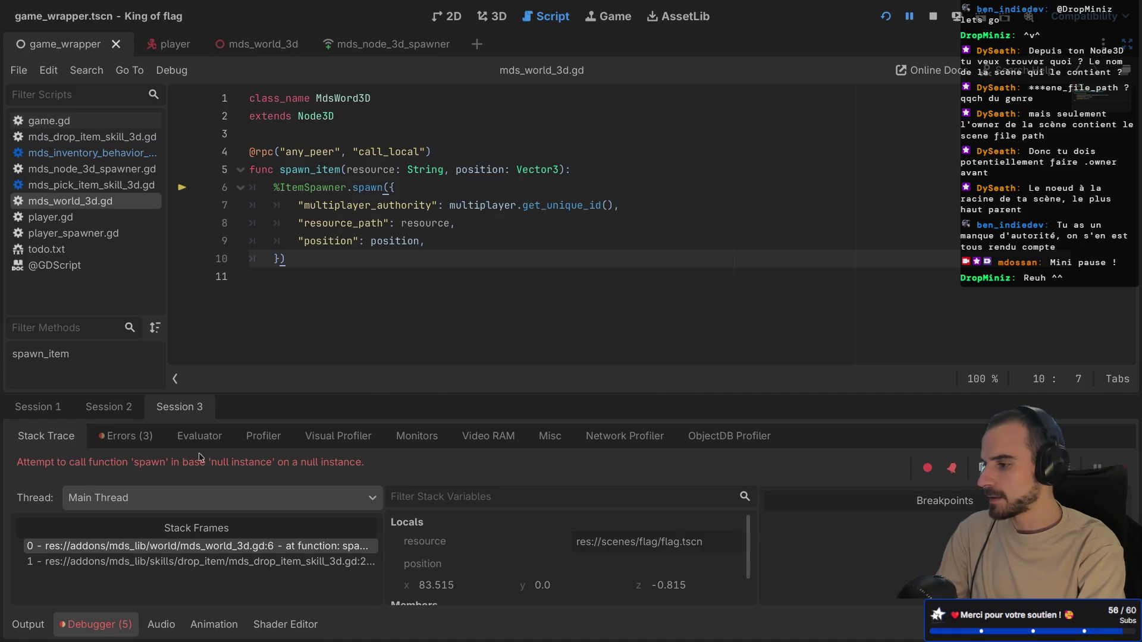
left_click(321, 188)
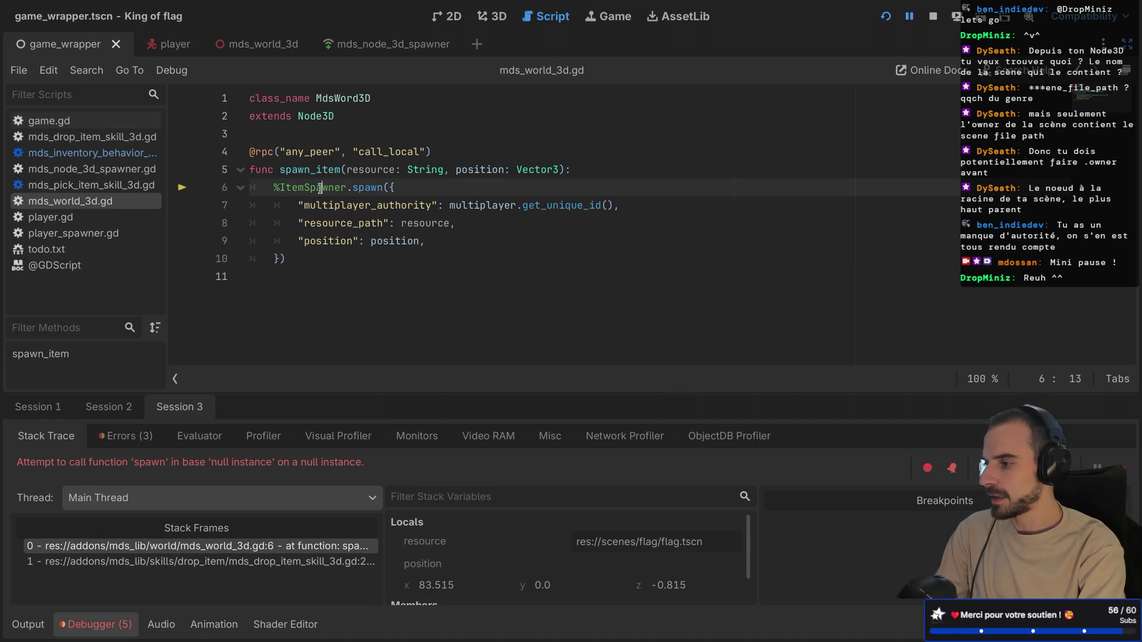
key("ctrl+shift+F11")
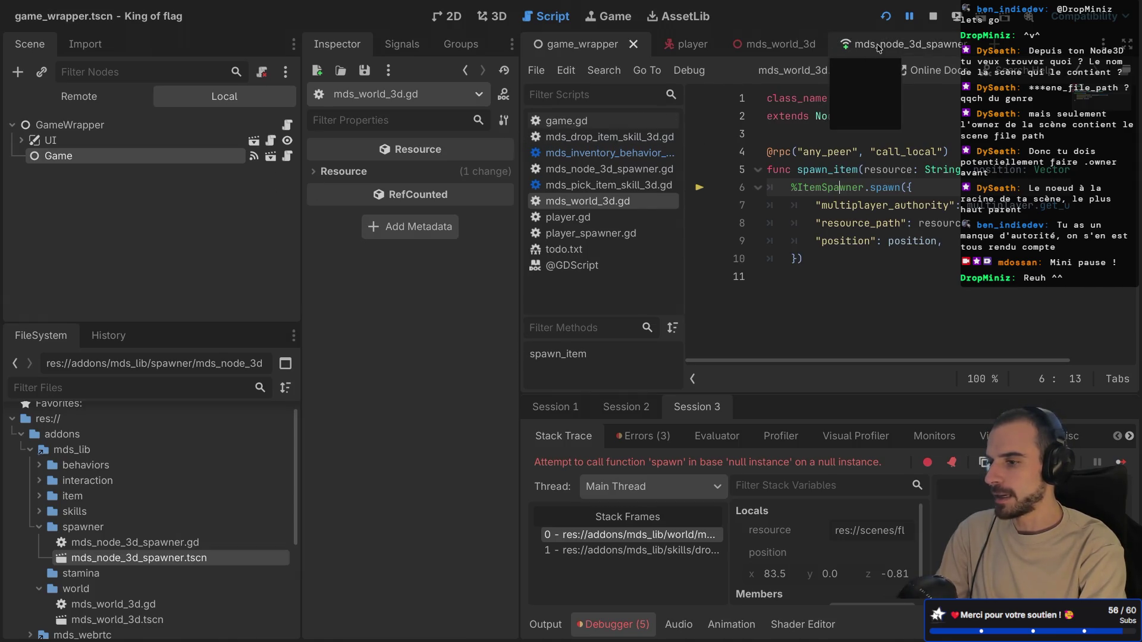
- Enable Access as Unique Name on MdsNode3DSpawner in mds_world_3d, save, and rerun the game
left_click(759, 46)
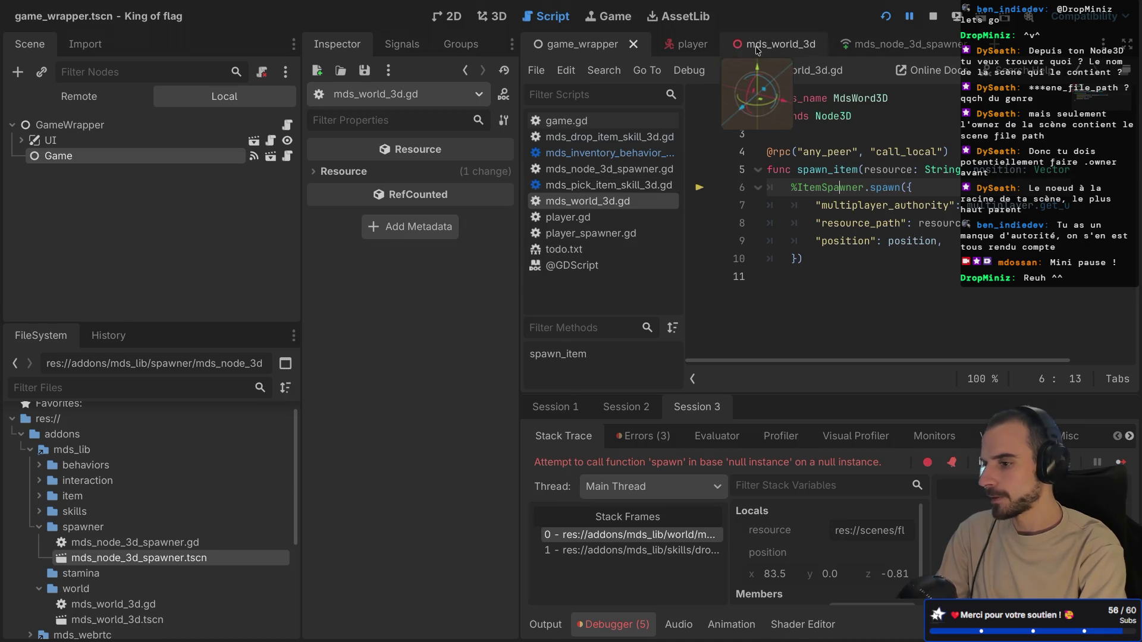
right_click(85, 142)
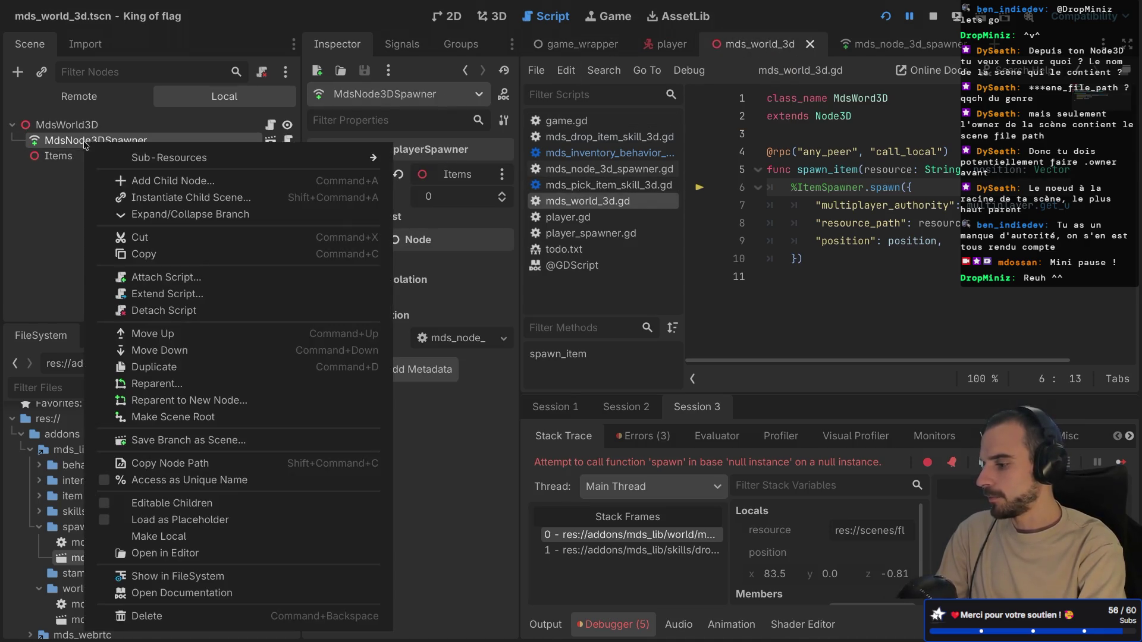
left_click(103, 485)
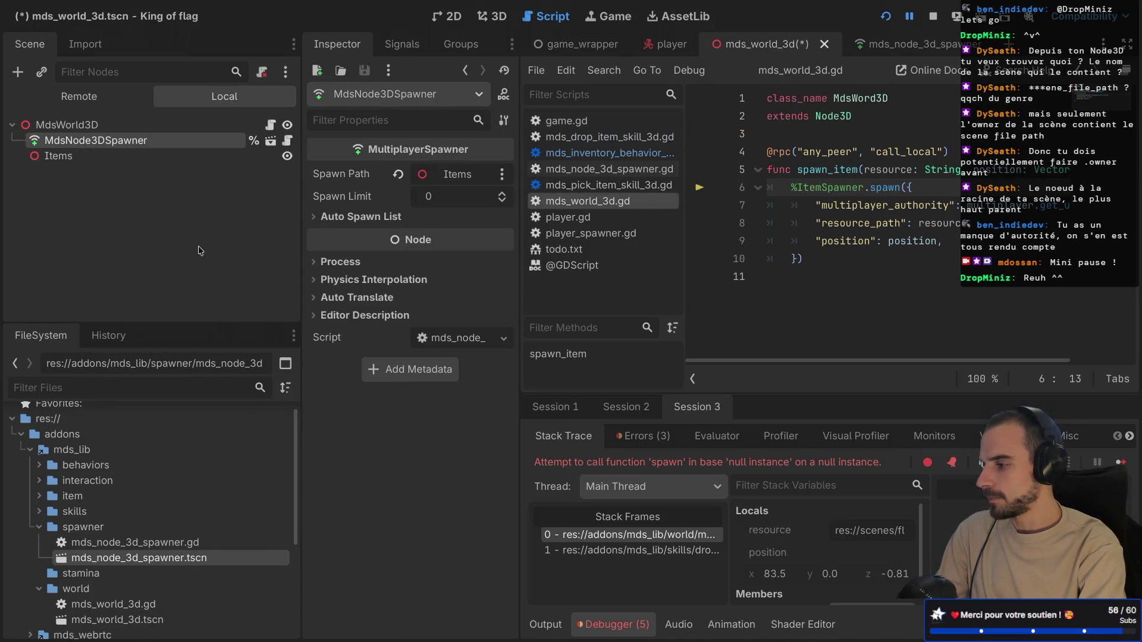
double_click(142, 142)
key("Escape")
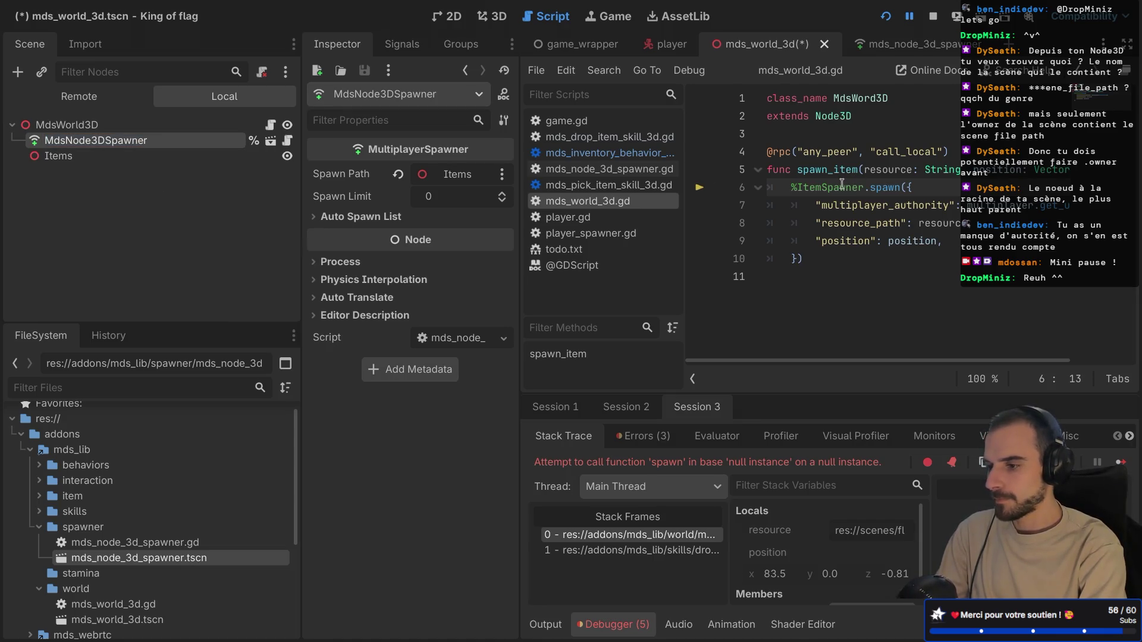
key("ctrl+s")
key("super+b")
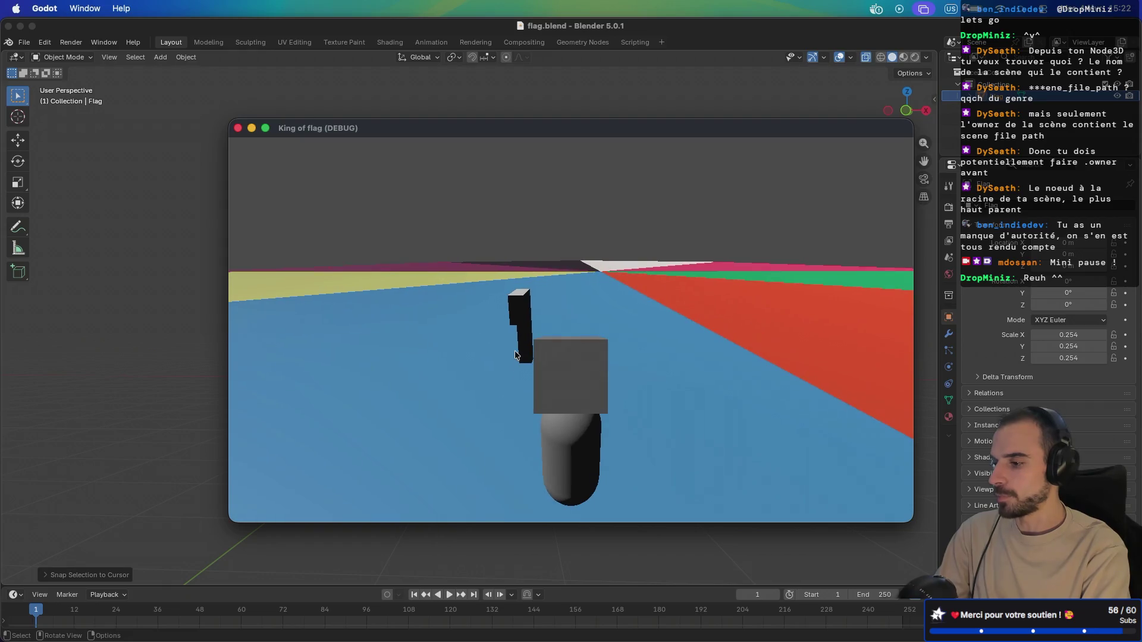
- Relaunch the game with the updated %MdsNode3DSpawner call and host a new lobby
key("super+b")
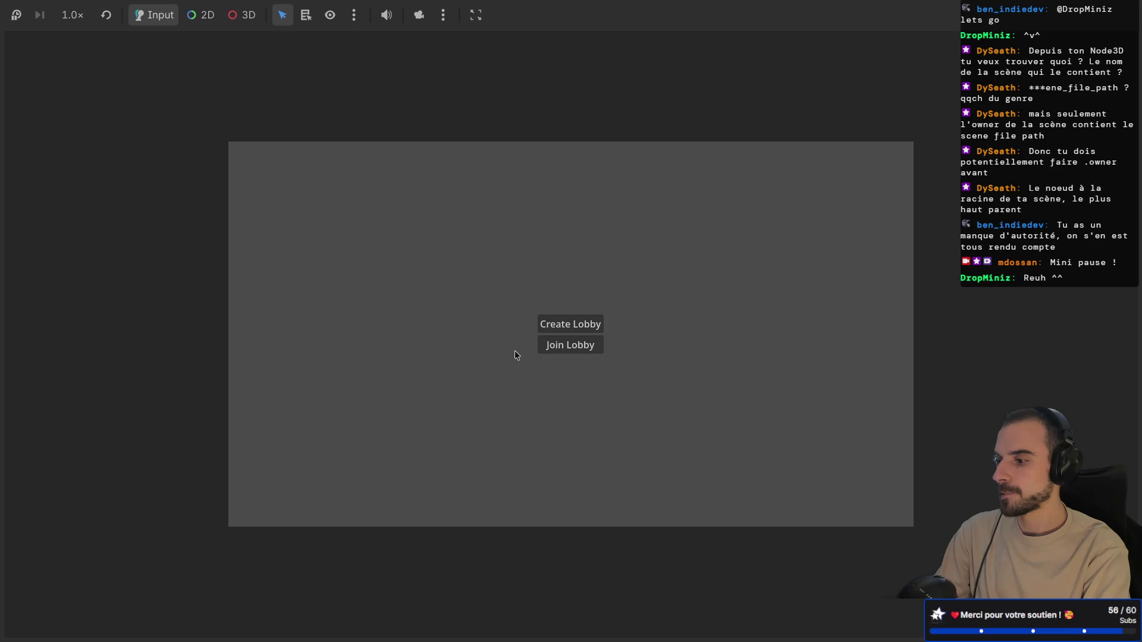
key("alt+Tab")
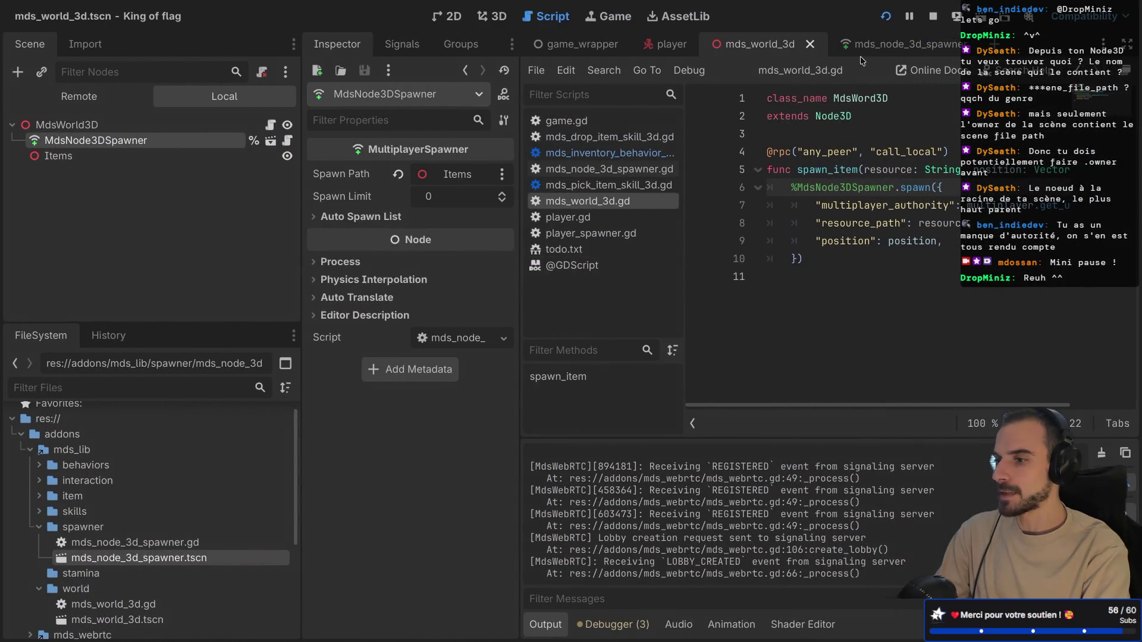
left_click(894, 19)
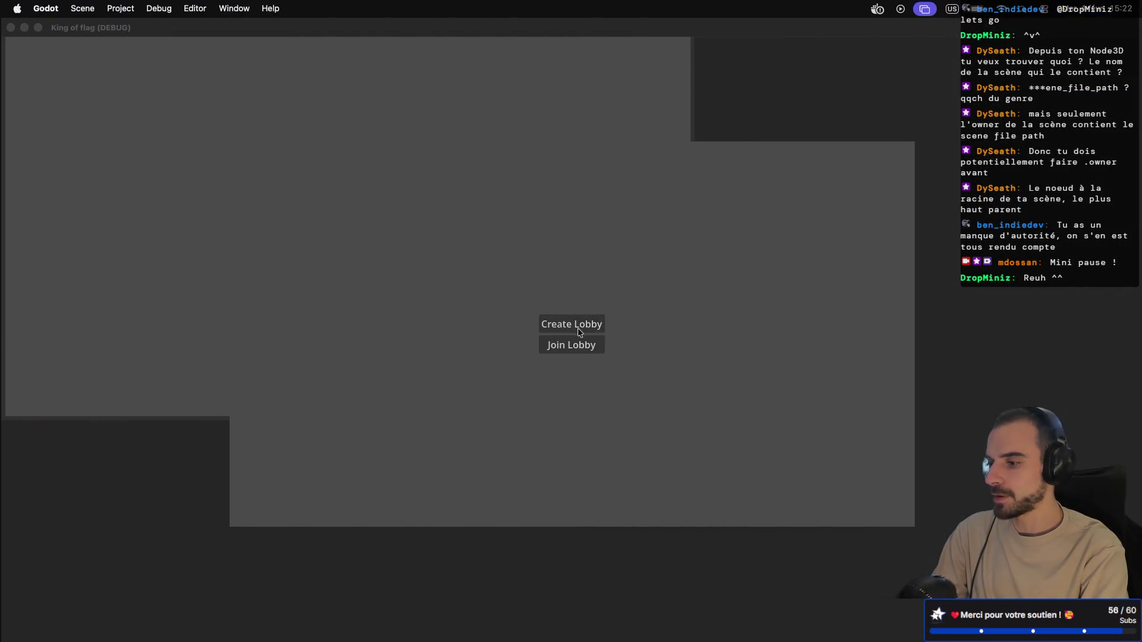
left_click(572, 325)
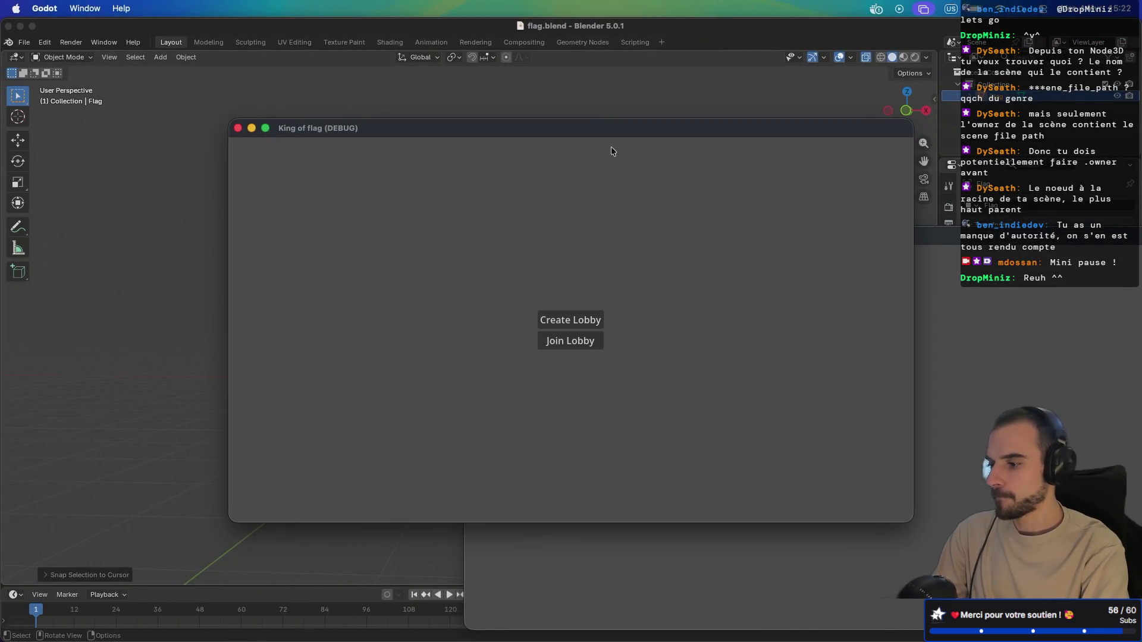
- Start the match from the hosting instance, play it, then return to the script editor
mouse_move(615, 129)
left_mouse_down()
mouse_move(400, 38)
mouse_move(331, 37)
left_mouse_up()
left_click(680, 292)
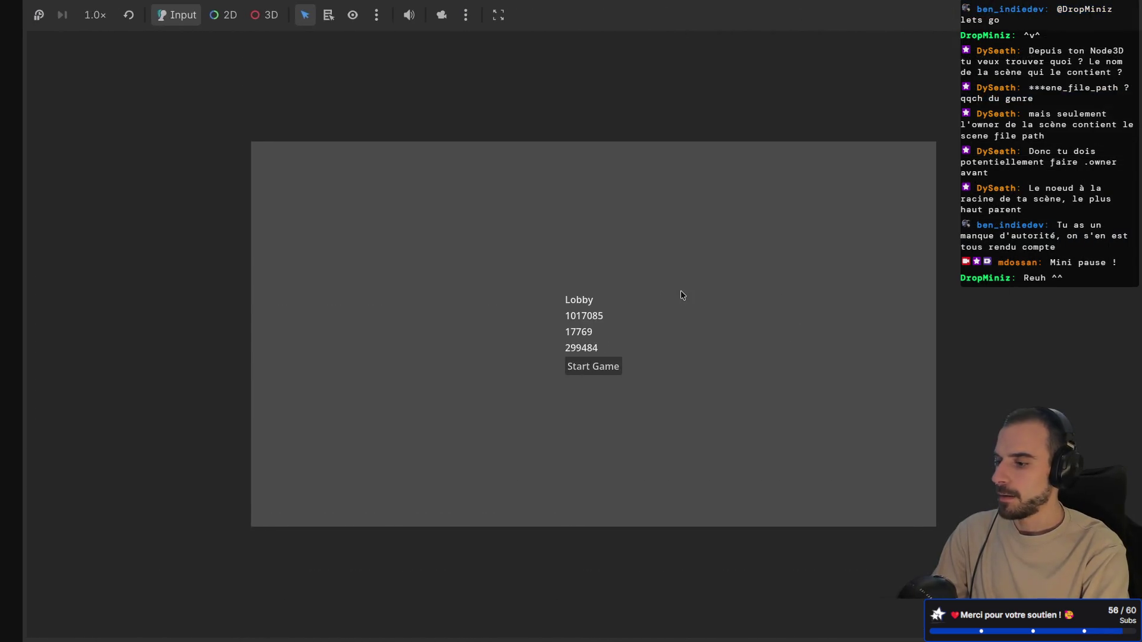
left_click(578, 372)
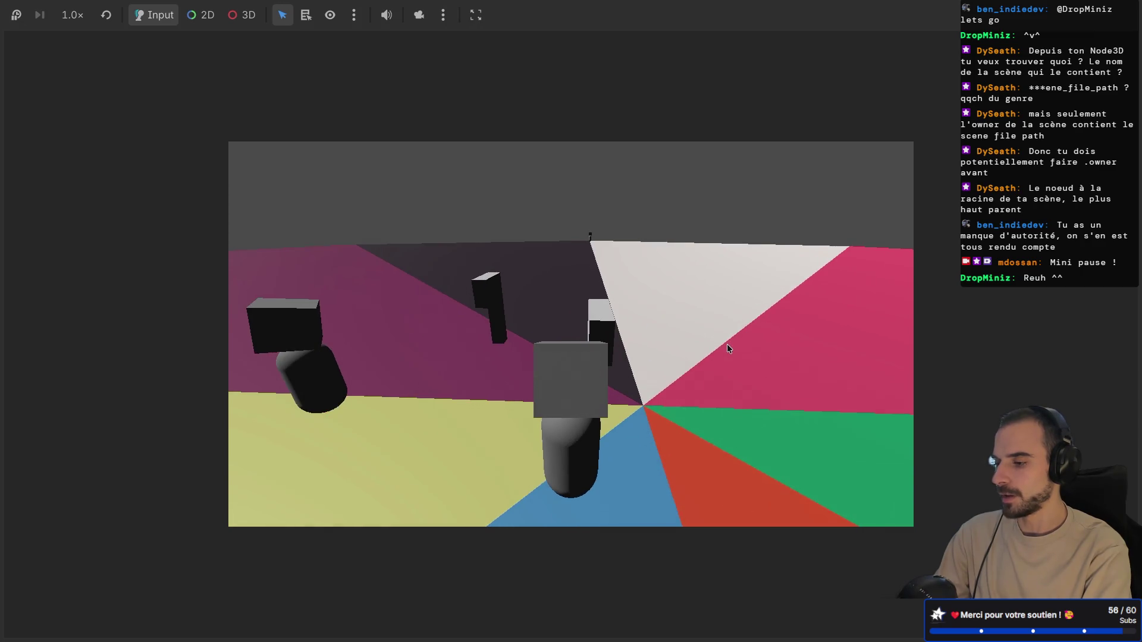
key("ctrl+F3")
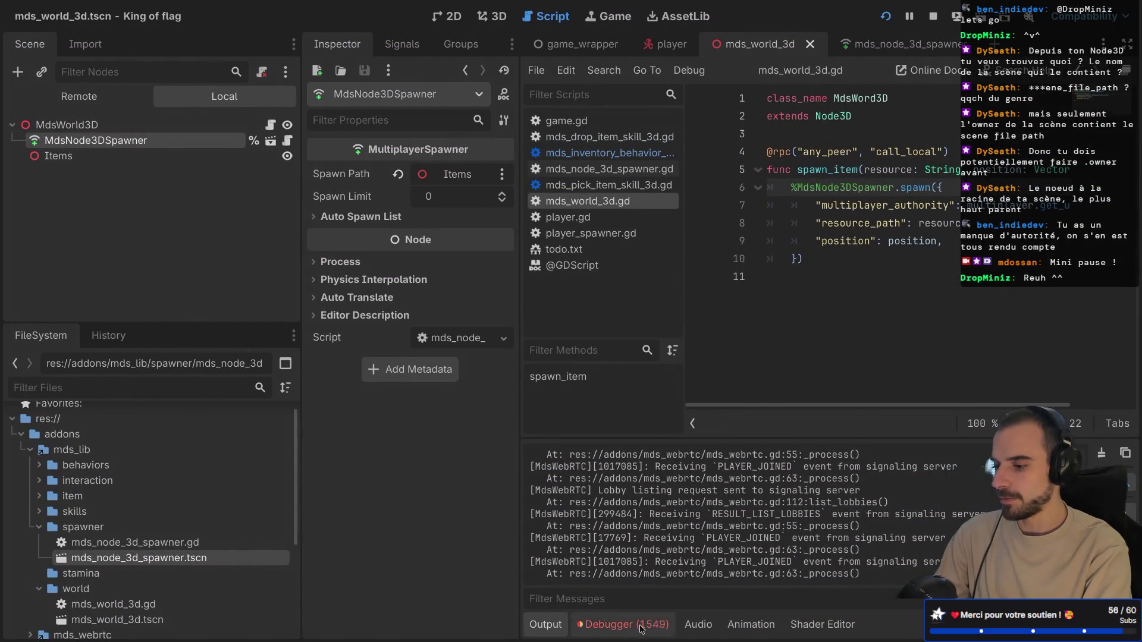
- Inspect the spawn_item errors in the Debugger's Errors list, then restart the game for another test
left_click(641, 626)
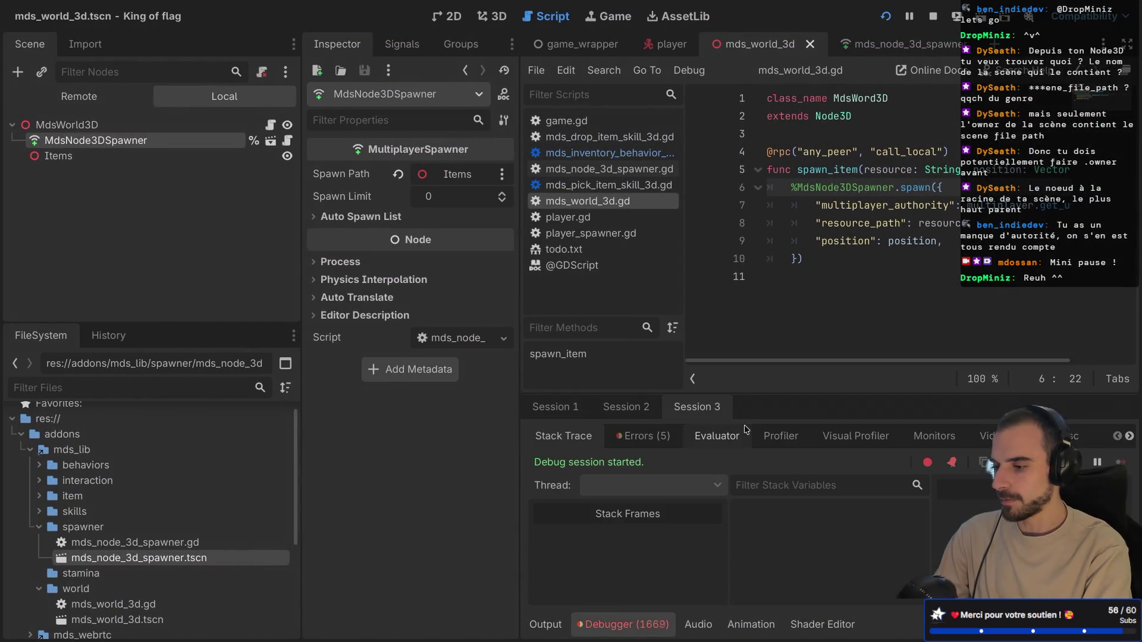
left_click(632, 443)
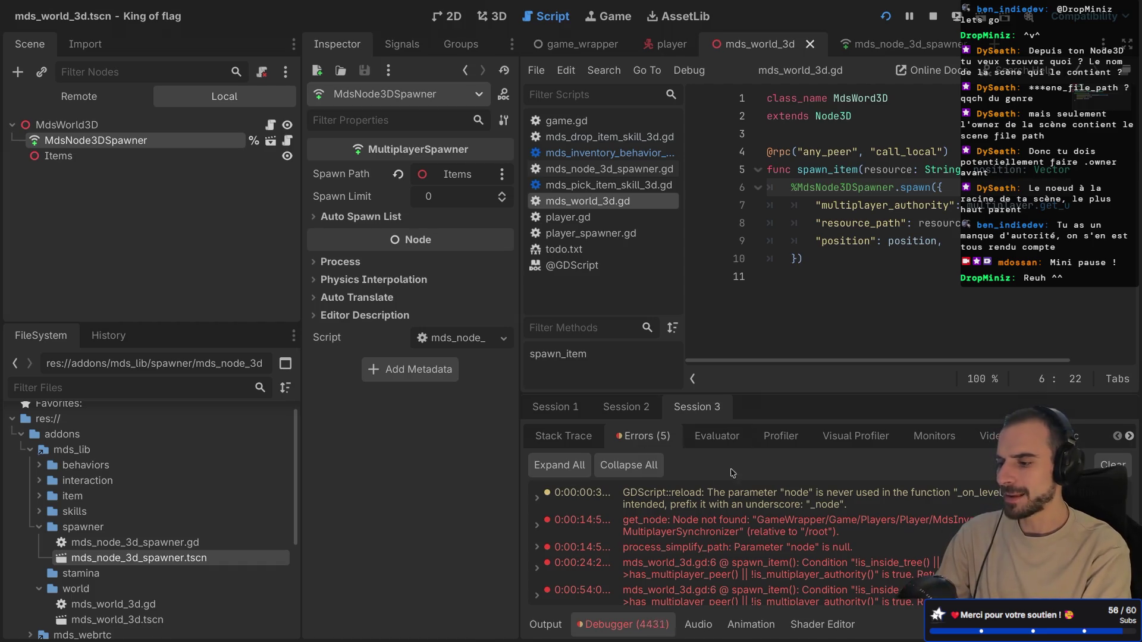
double_click(687, 501)
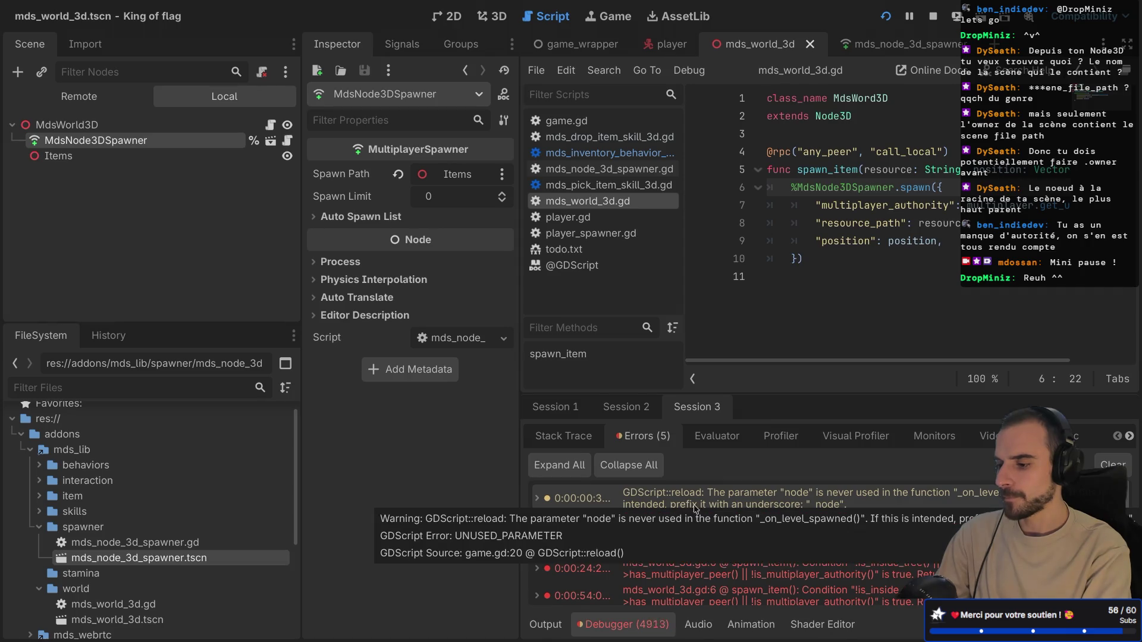
double_click(690, 505)
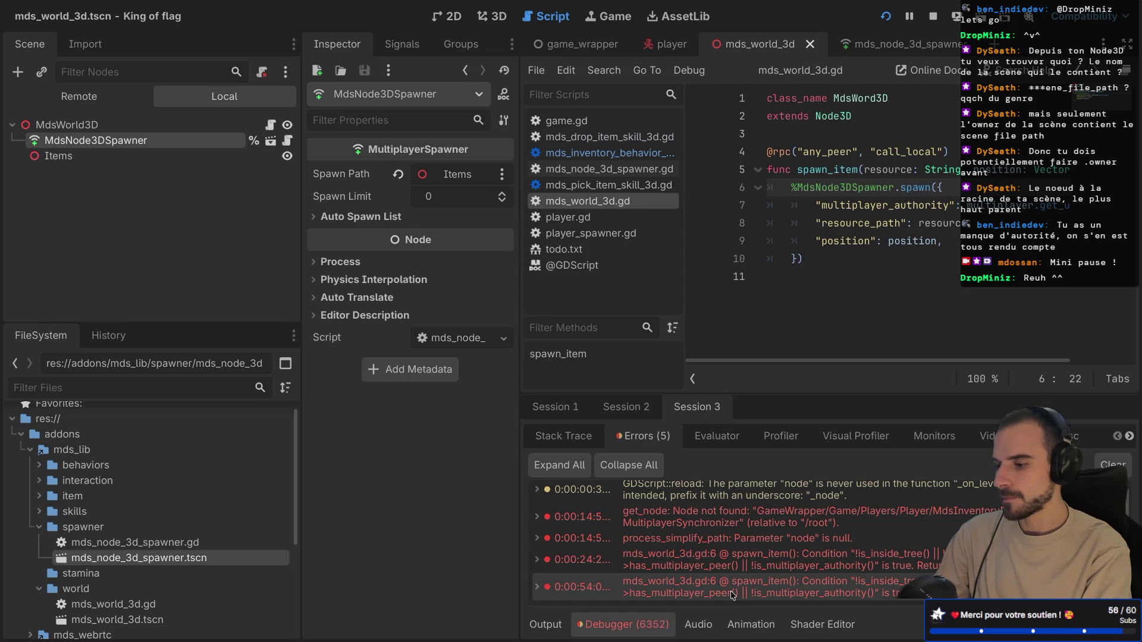
left_click(932, 18)
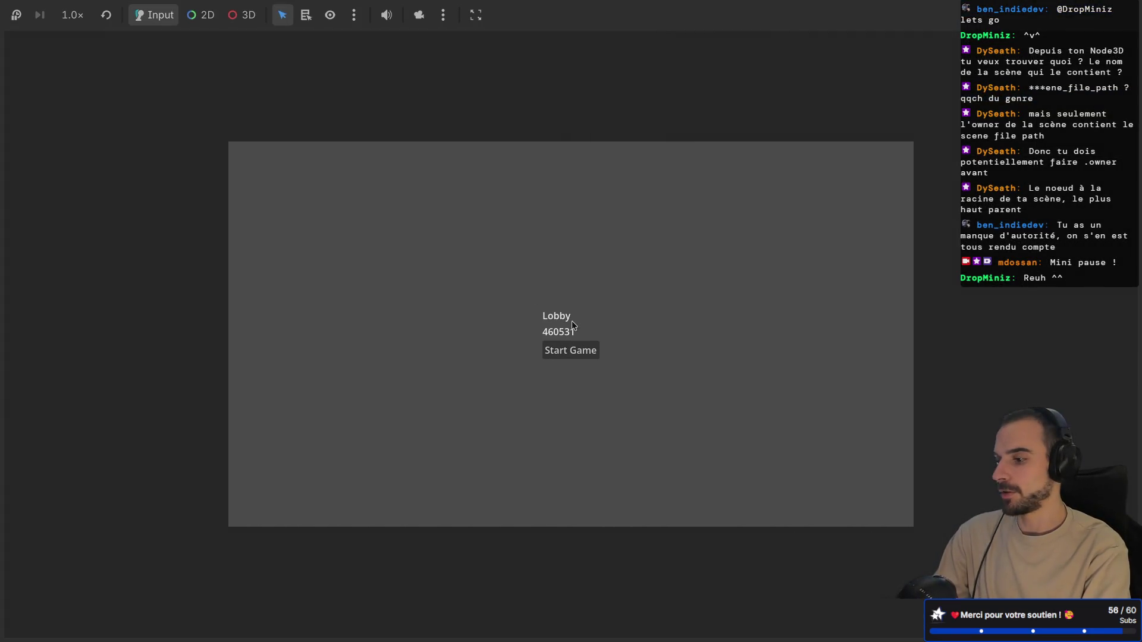
key("ctrl+Left")
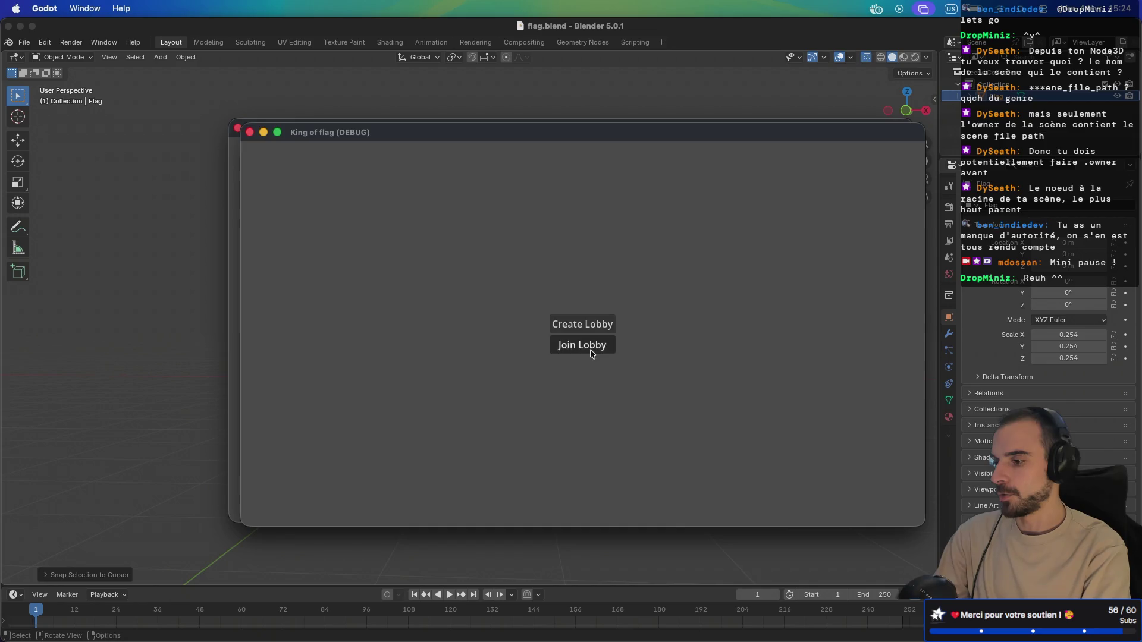
- Join the hosted lobby from the second instance, start the match, and turn the camera around
left_click(590, 349)
key("ctrl+Right")
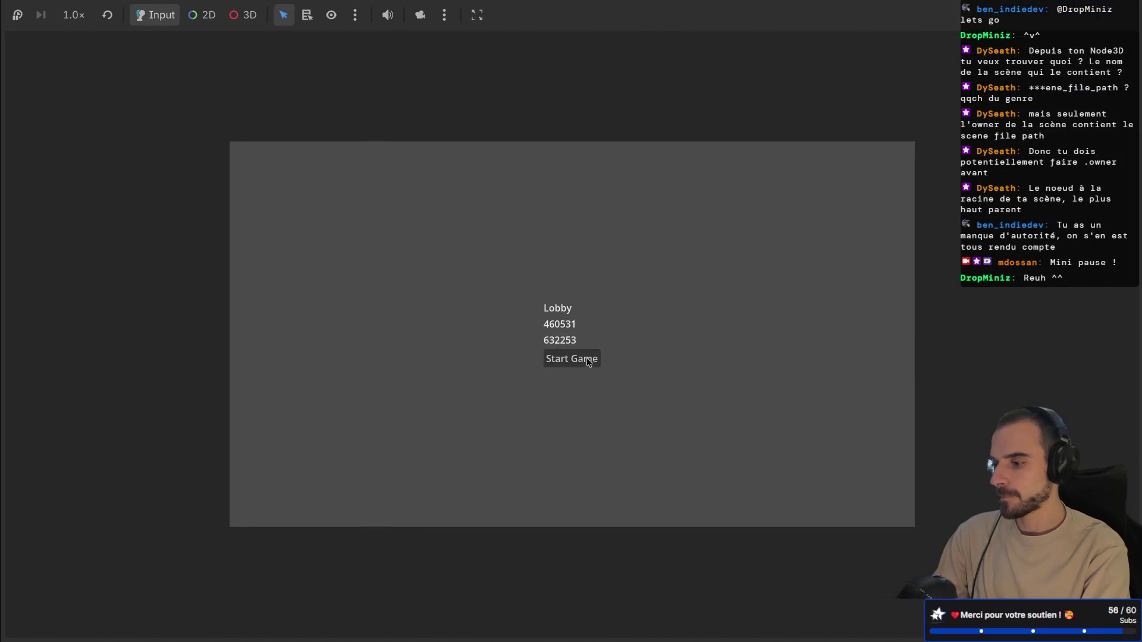
left_click(582, 360)
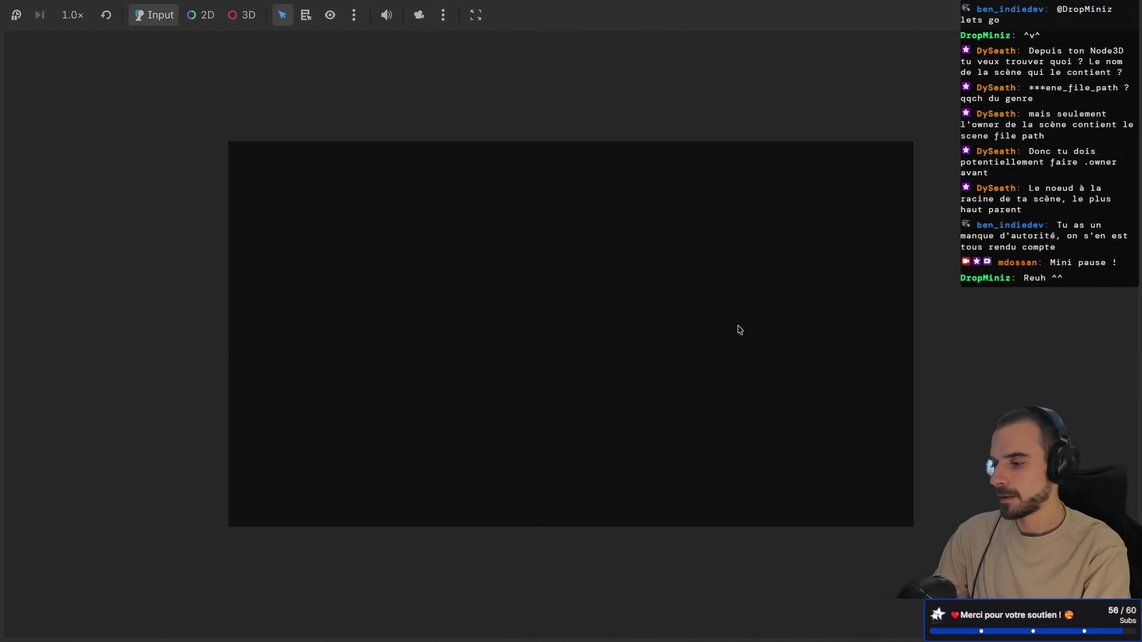
key("ctrl+Left")
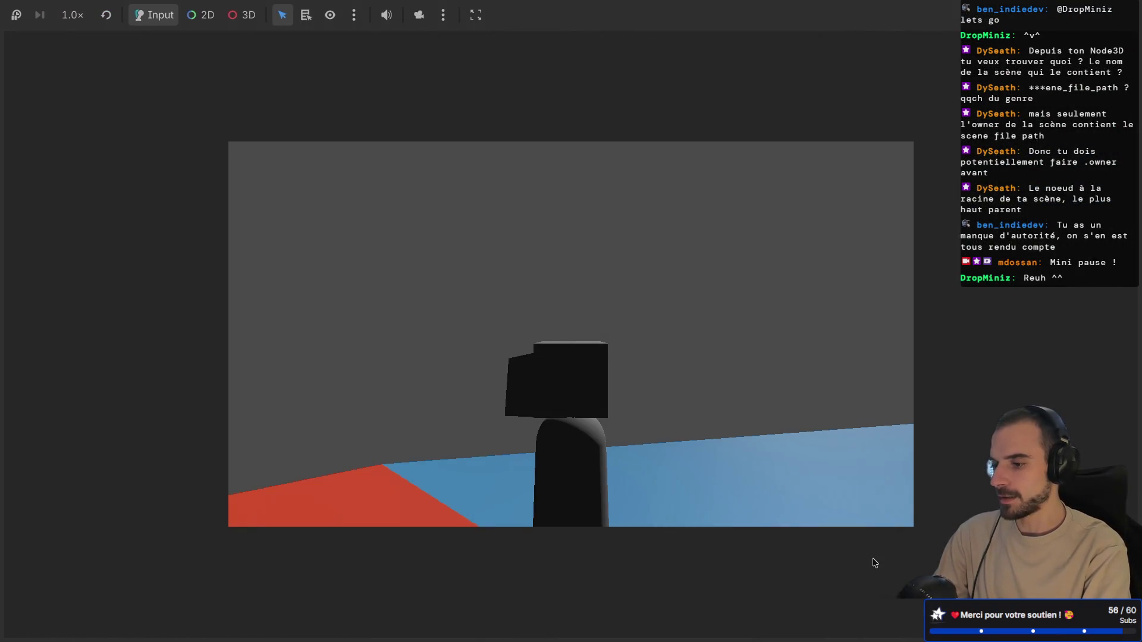
key("a")
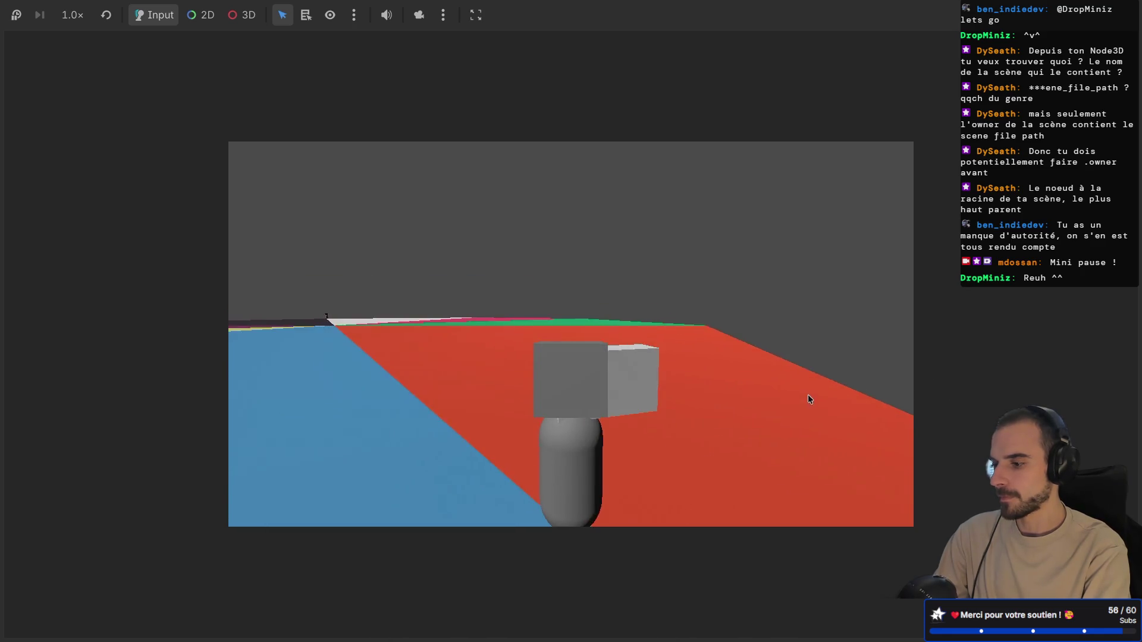
key("alt+Tab")
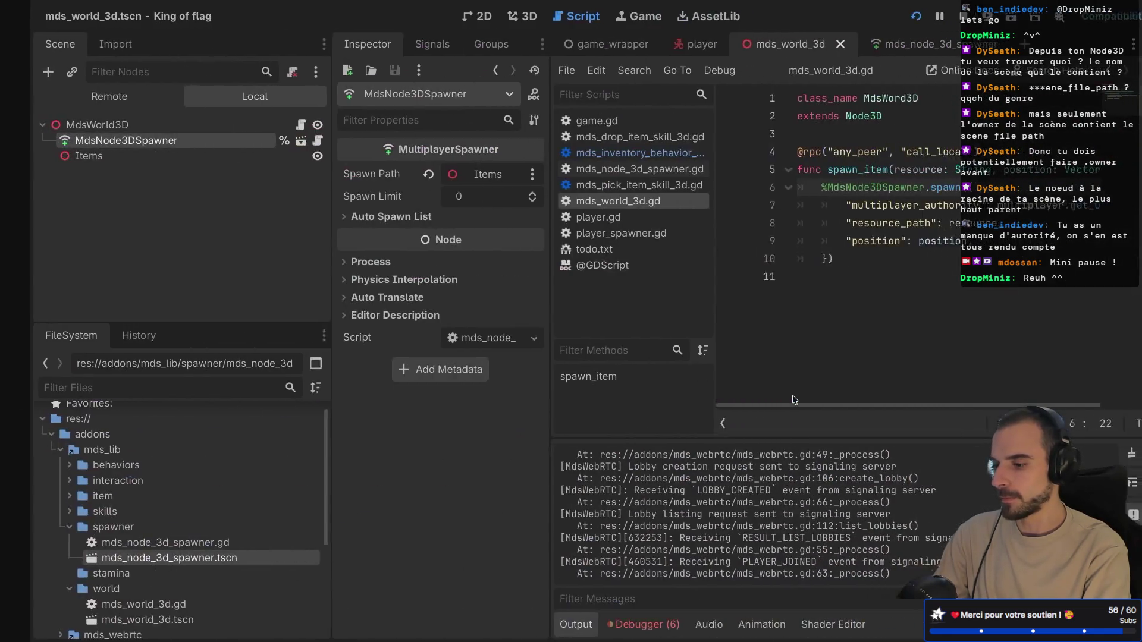
- View the Debugger's error list, then switch back to the running King of flag window
left_click(634, 628)
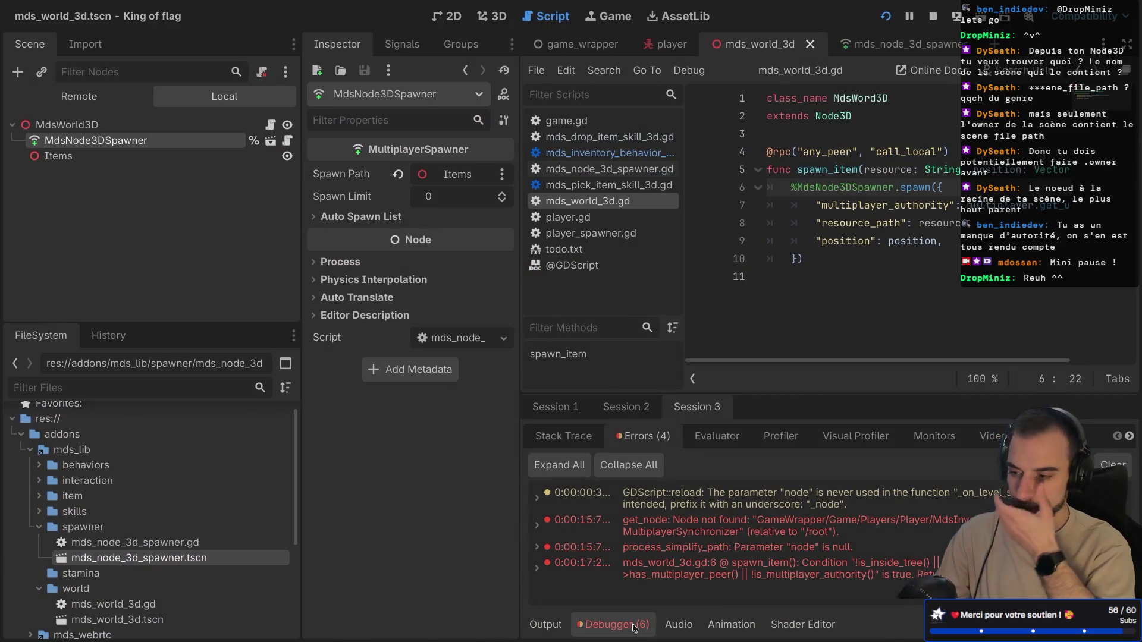
key("alt+Tab")
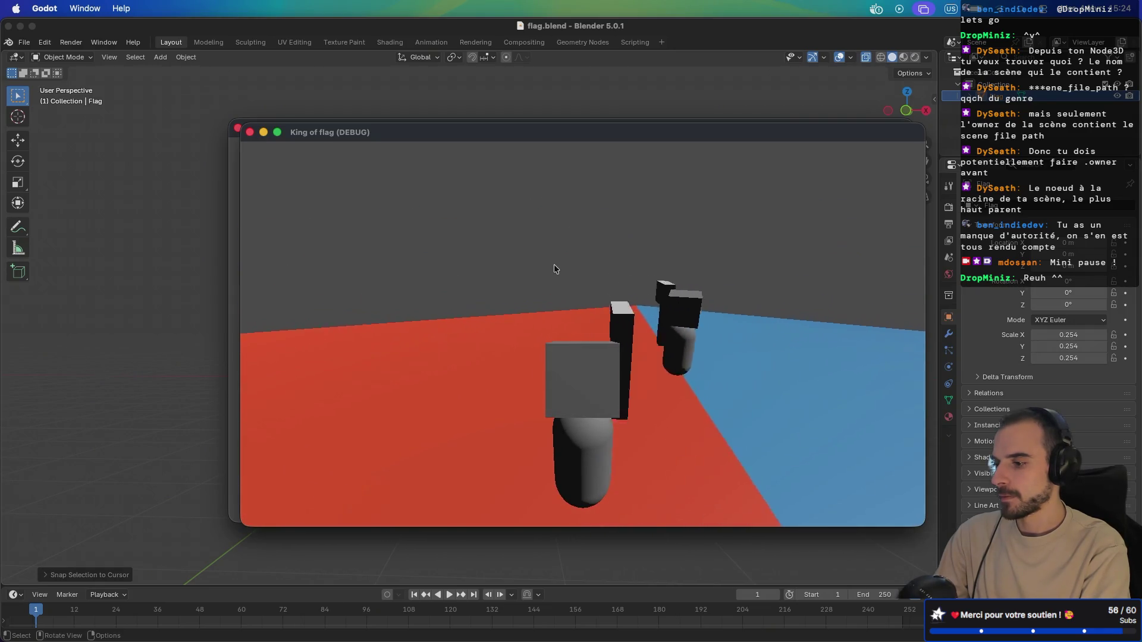
- Stop the running game and scroll through the 1035 MultiplayerSynchronizer and cached-node errors
key("F11")
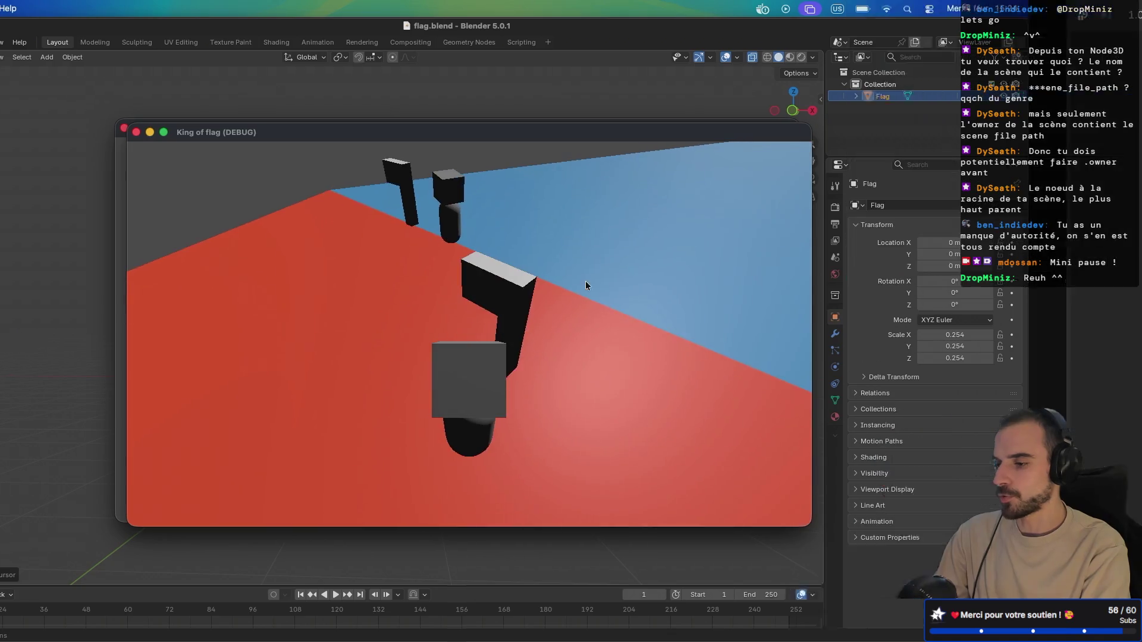
key("alt+Tab")
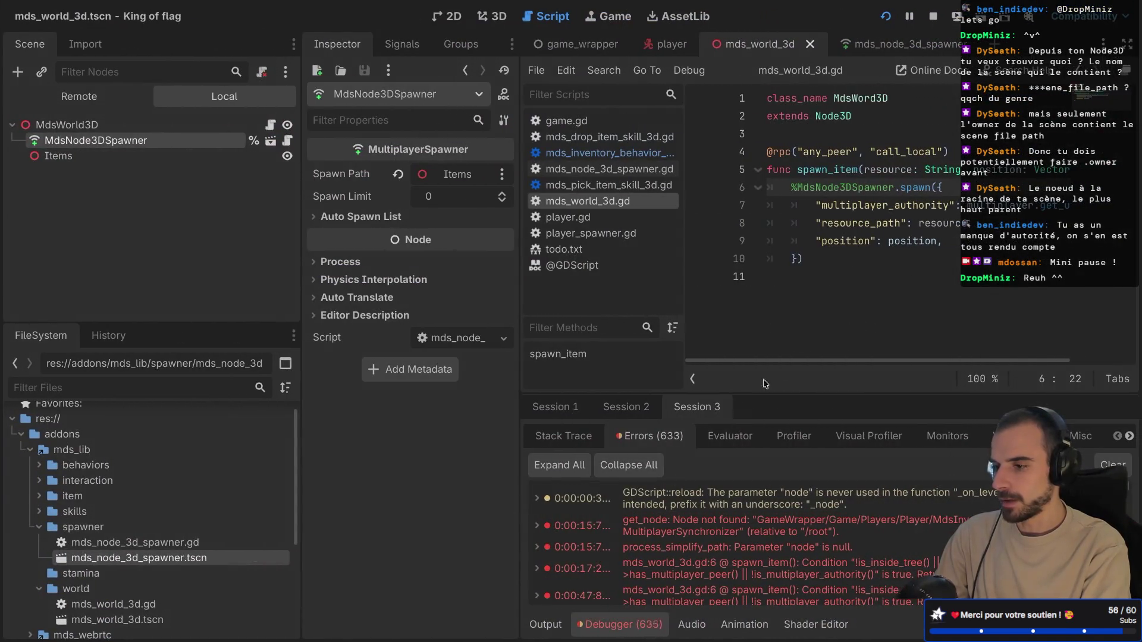
key("F8")
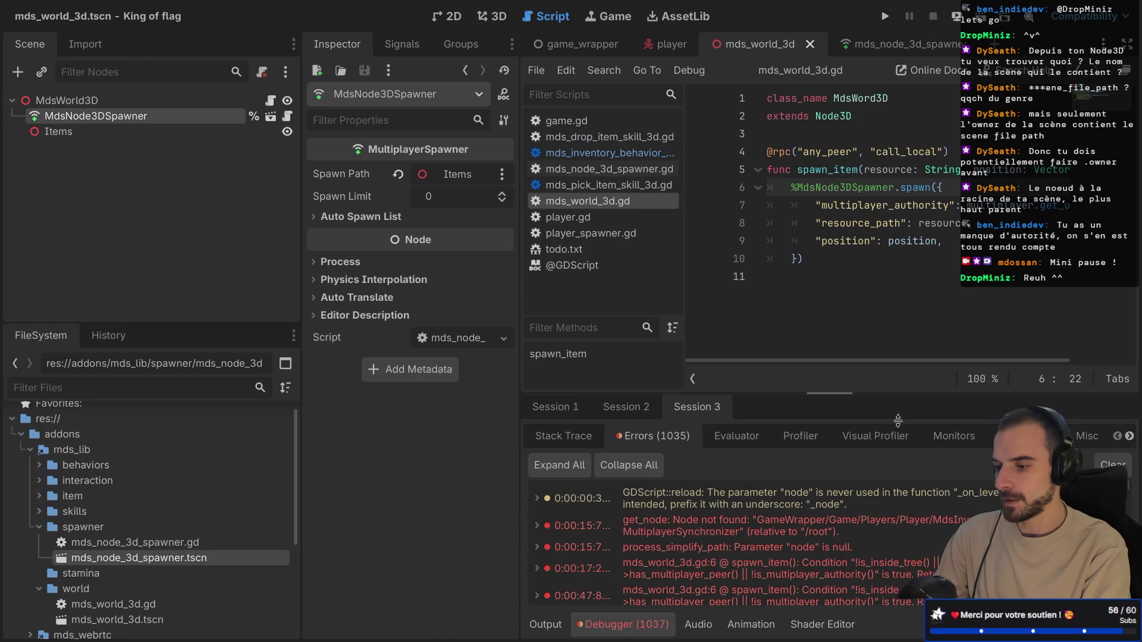
scroll(873, 521, "down", 10)
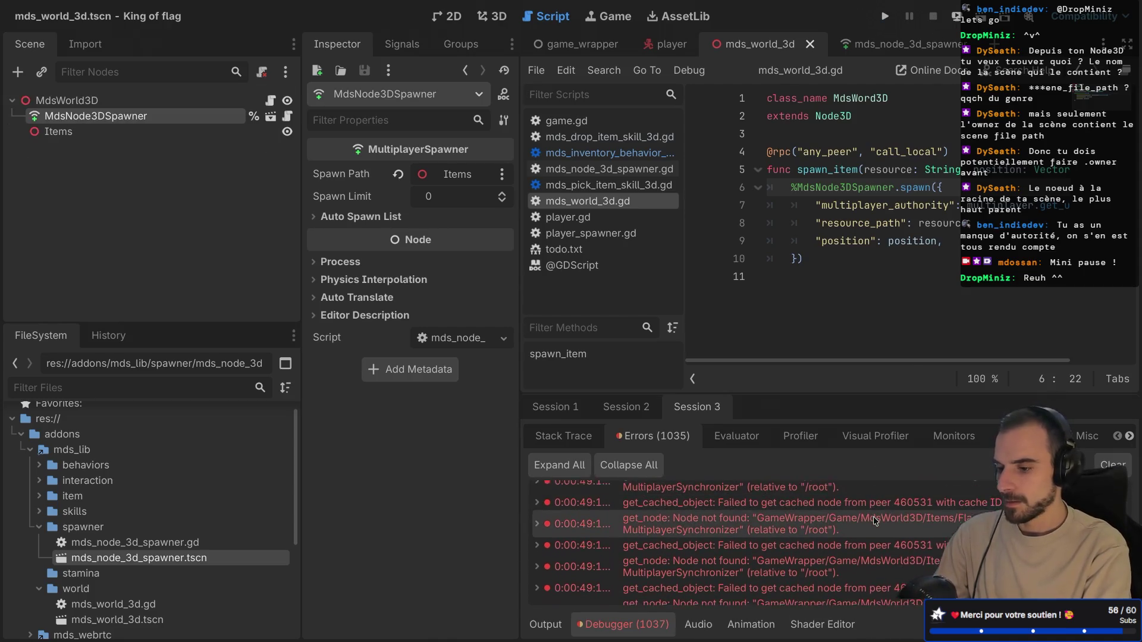
scroll(873, 521, "down", 1)
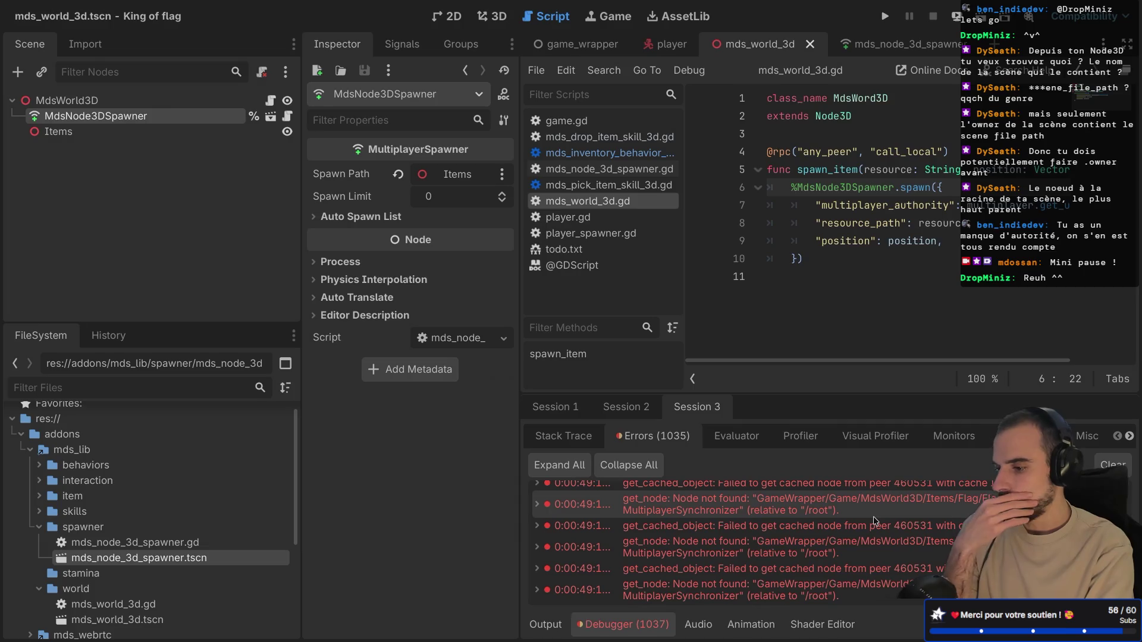
mouse_move(903, 578)
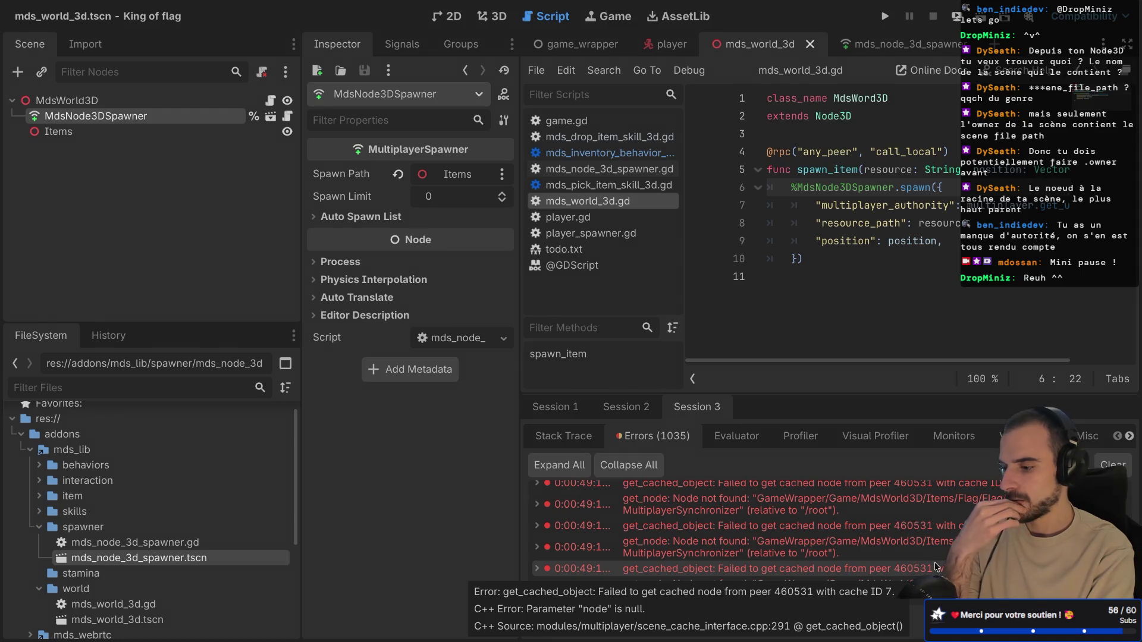
scroll(936, 567, "up", 1)
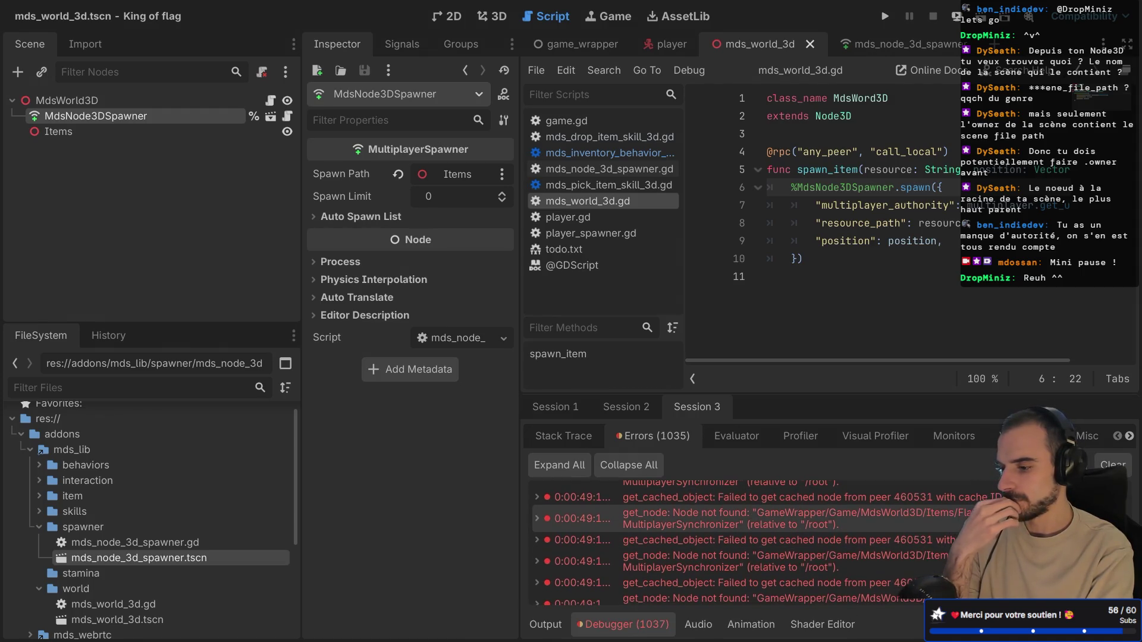
scroll(936, 567, "down", 1)
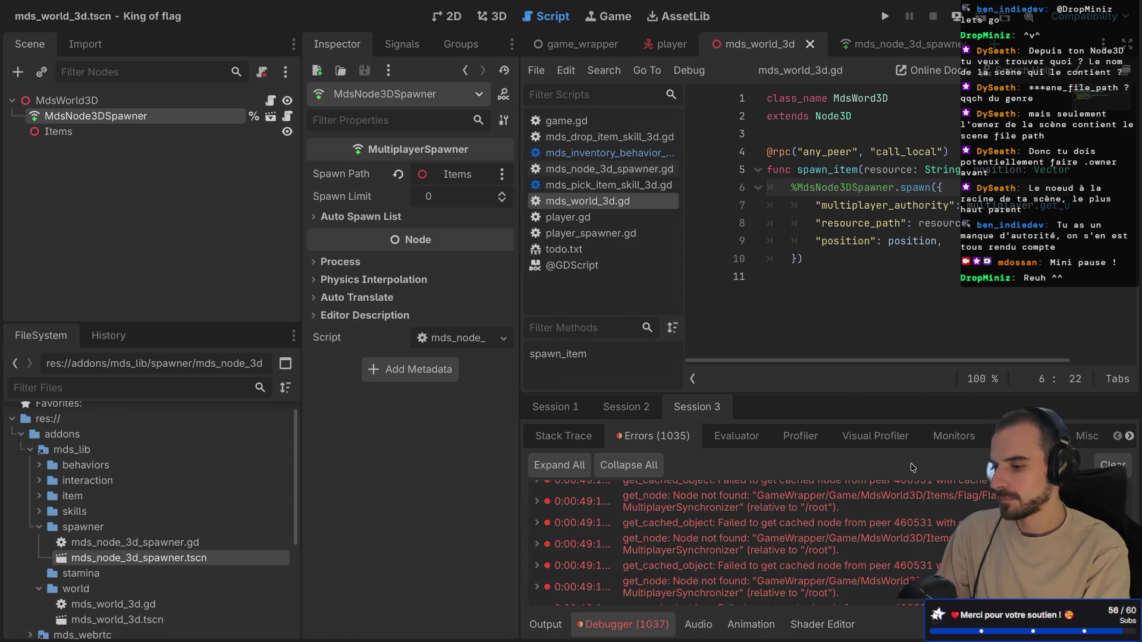
- Hide the side docks to widen the code view
key("ctrl+shift+f")
key("Escape")
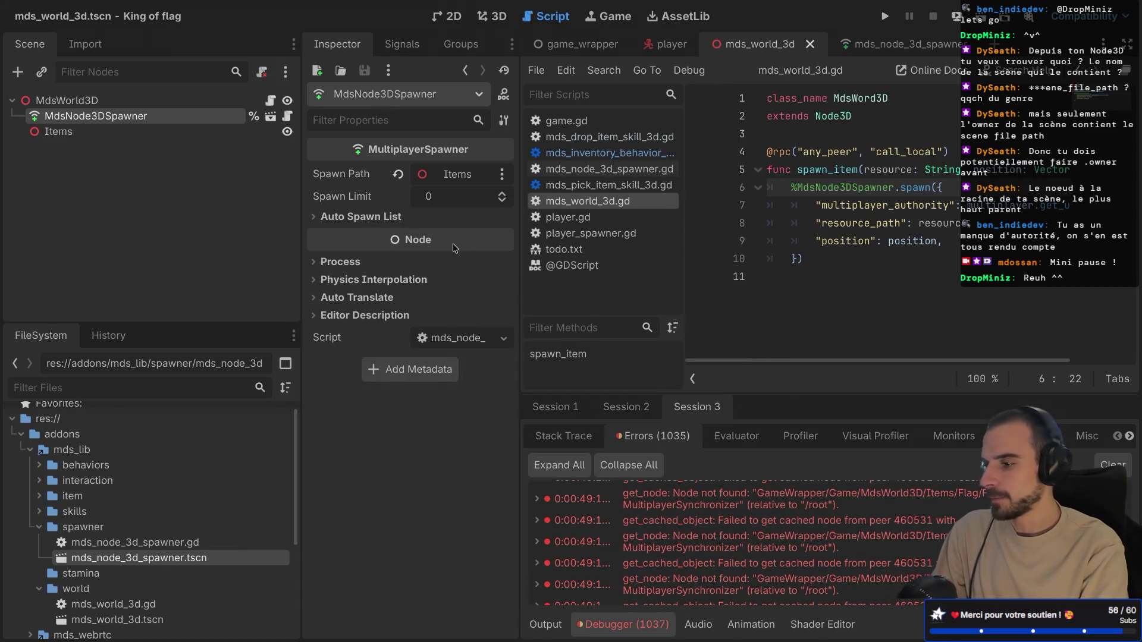
key("ctrl+shift+F11")
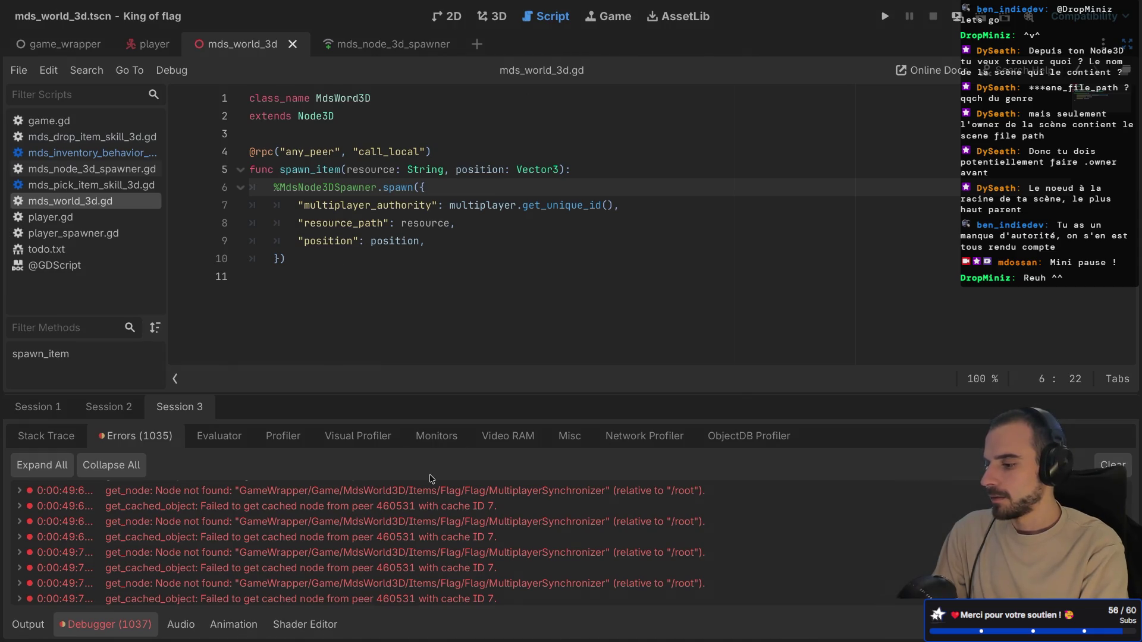
- Switch to the game_wrapper scene and open the Game scene's game.gd script with docks hidden
scroll(444, 565, "down", 2)
scroll(444, 574, "down", 5)
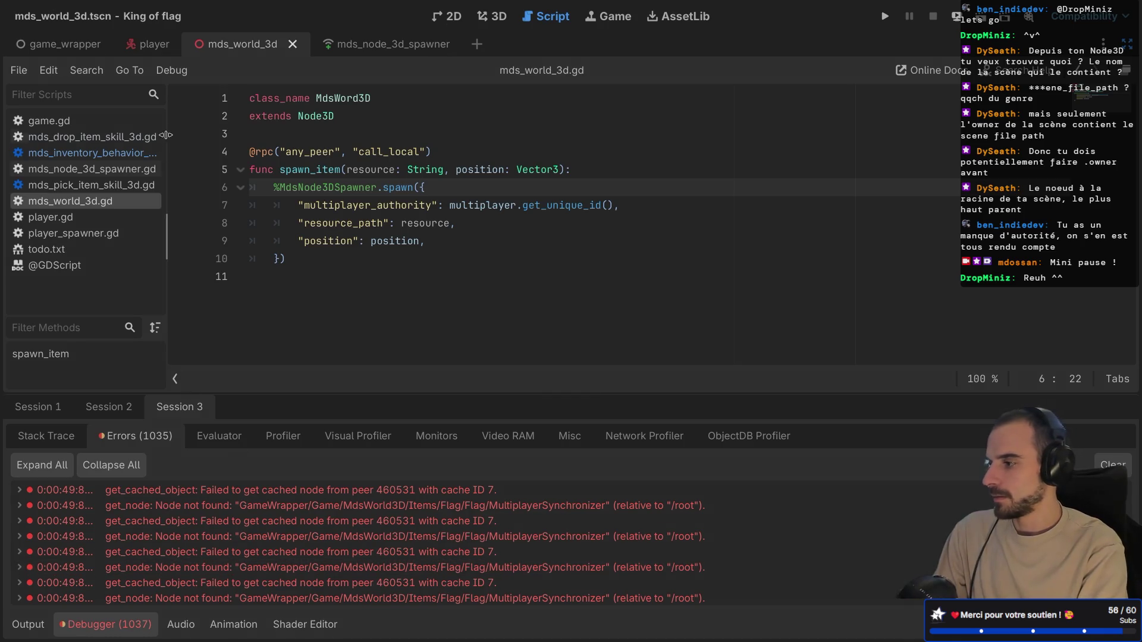
left_click(64, 44)
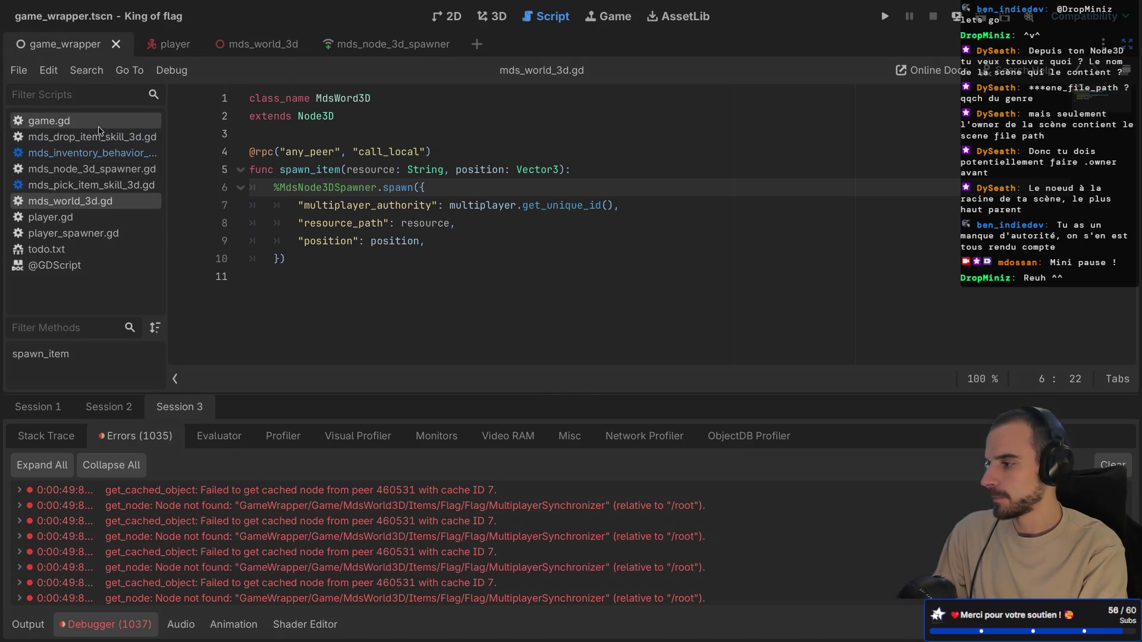
key("ctrl+shift+F11")
left_click(271, 133)
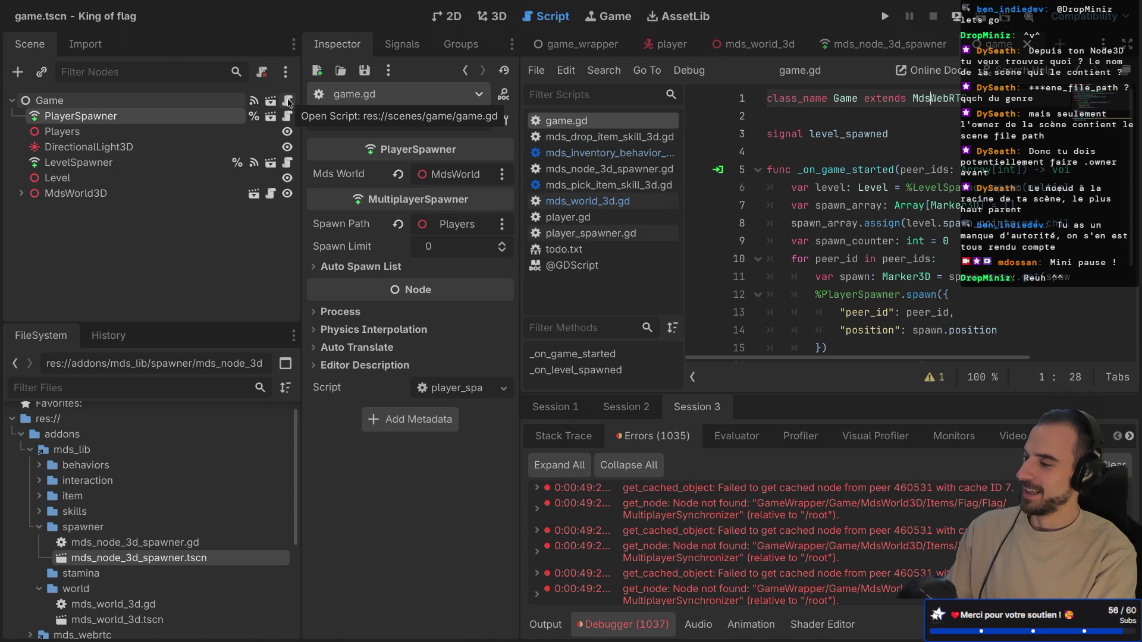
key("ctrl+shift+F11")
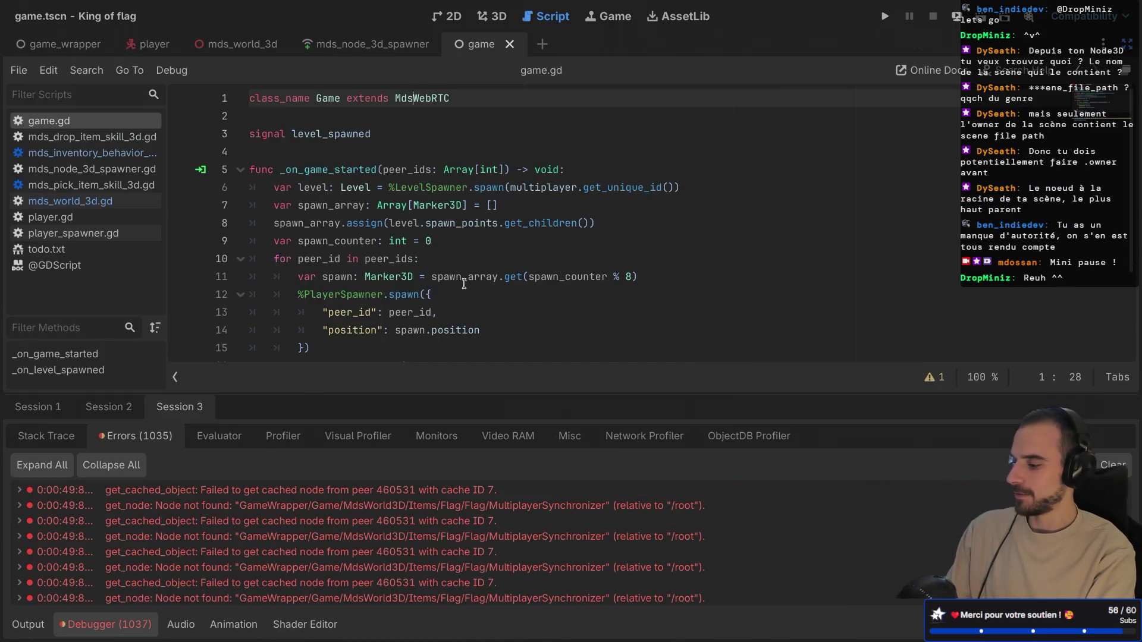
- Collapse the Debugger and read game.gd's player spawn loop and _on_level_spawned, then restore the docks
left_click(104, 625)
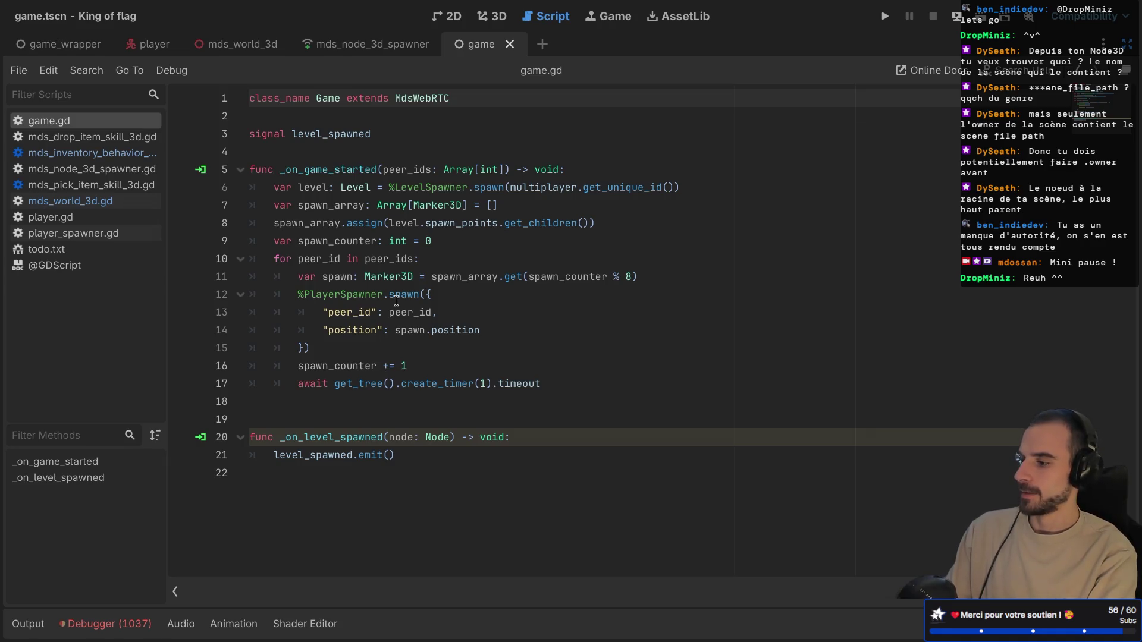
mouse_move(407, 263)
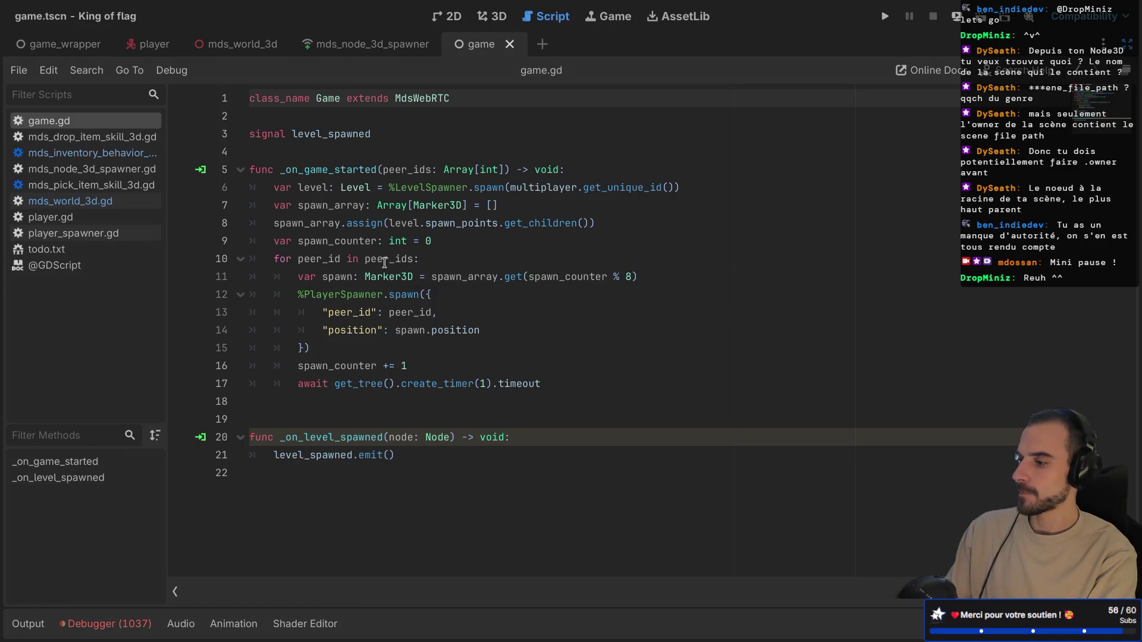
mouse_move(451, 199)
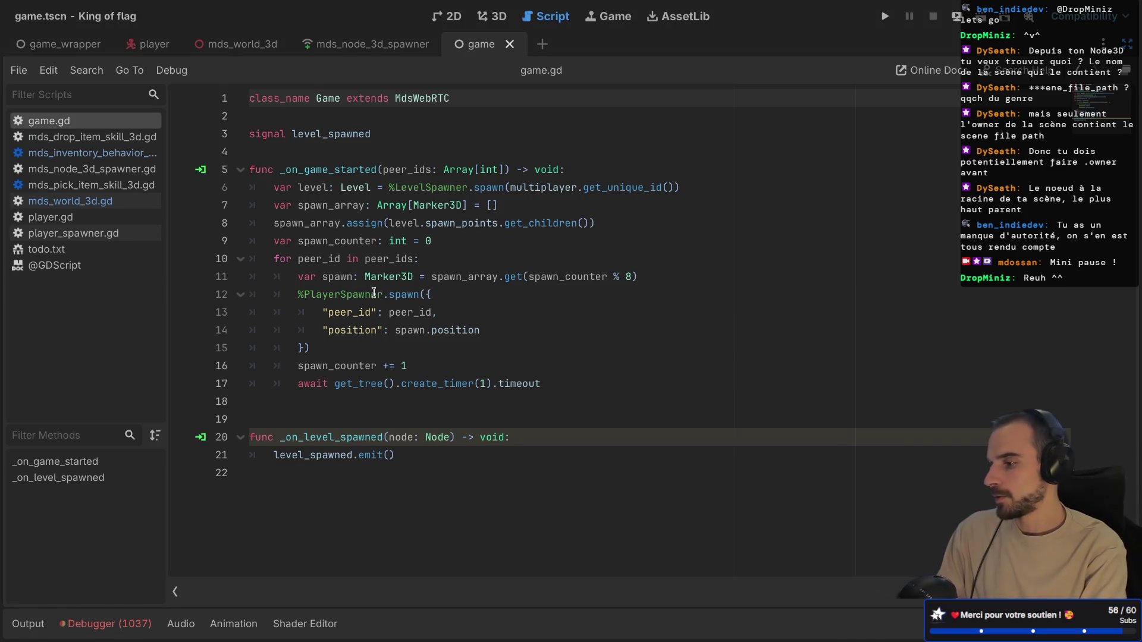
key("ctrl+shift+F11")
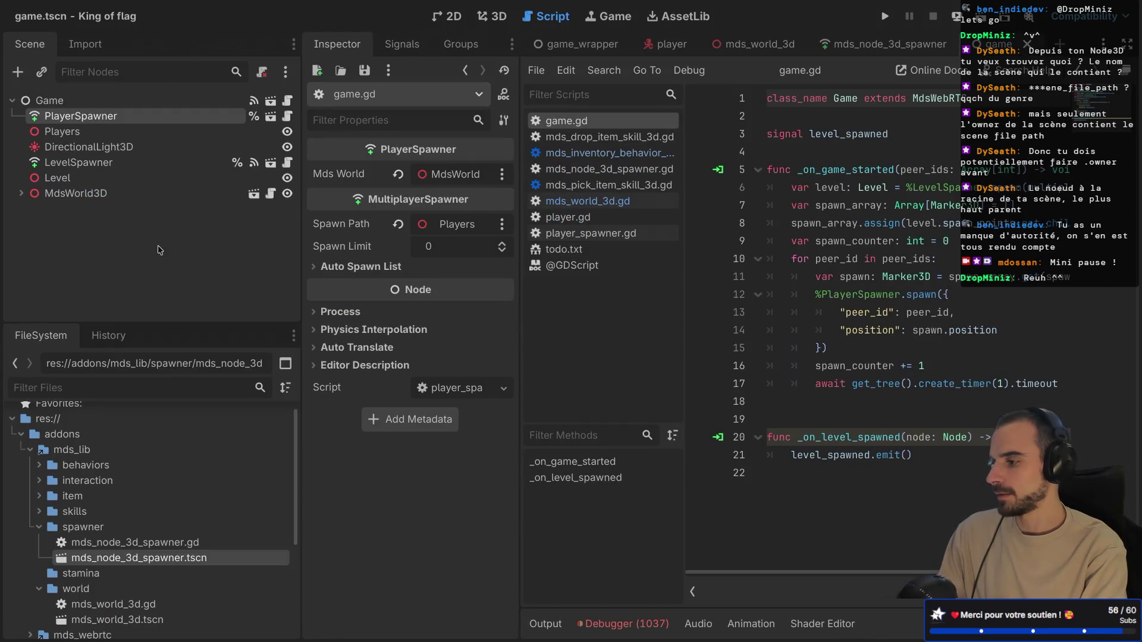
- Expand MdsWorld3D to show its MdsNode3DSpawner and Items children and open mds_world_3d.gd
left_click(20, 194)
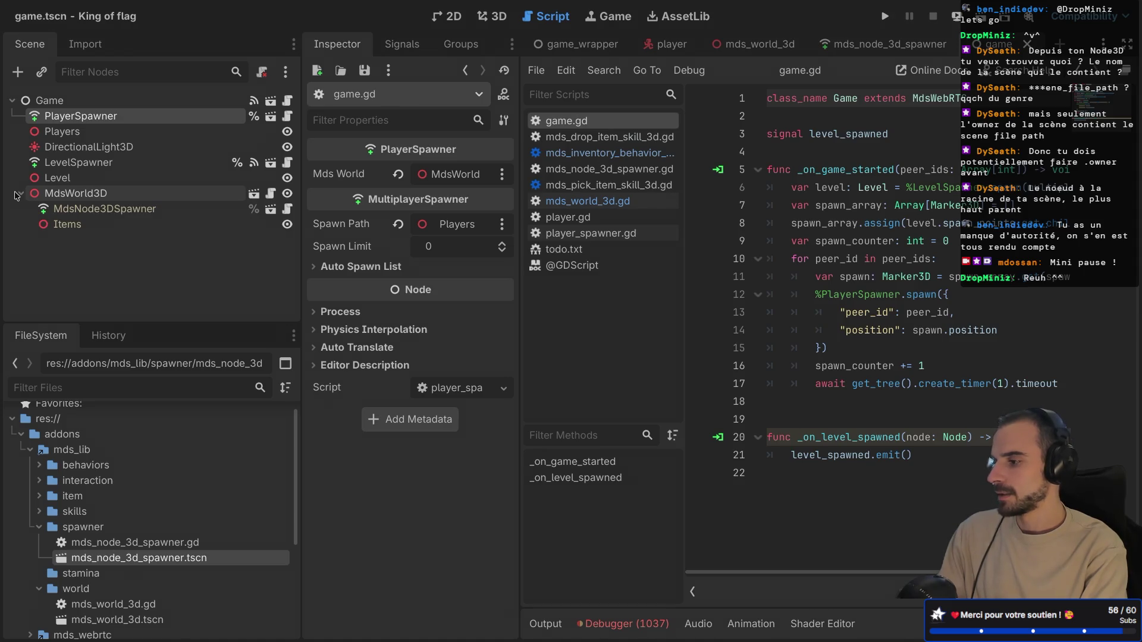
left_click(270, 194)
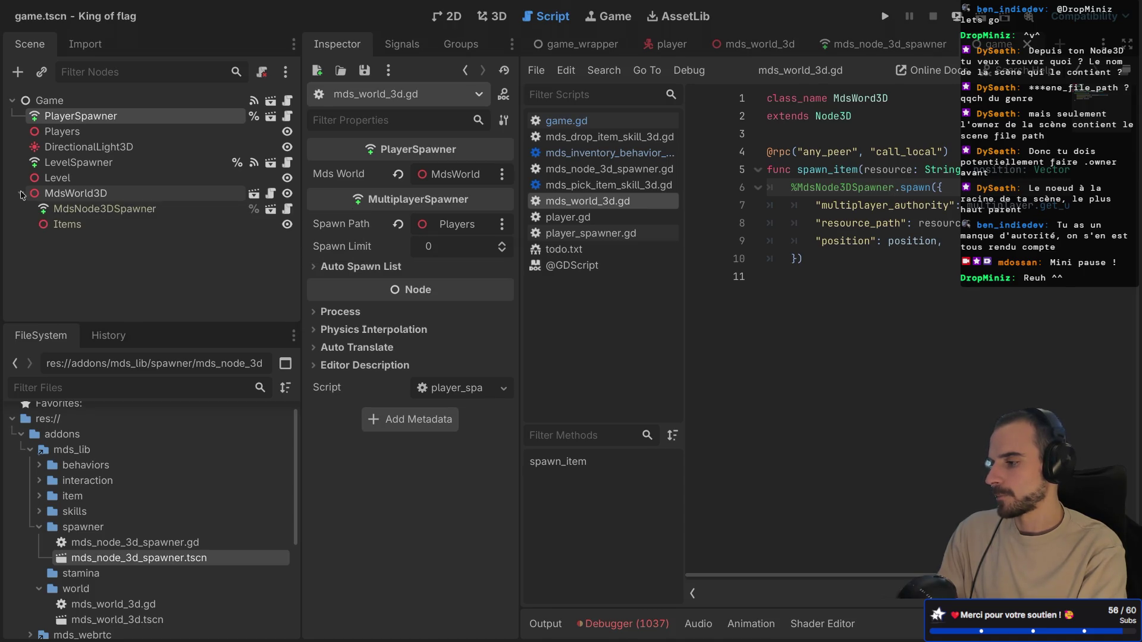
- Delete the MdsWorld3D node and add the MdsNode3DSpawner scene directly under Game
right_click(67, 195)
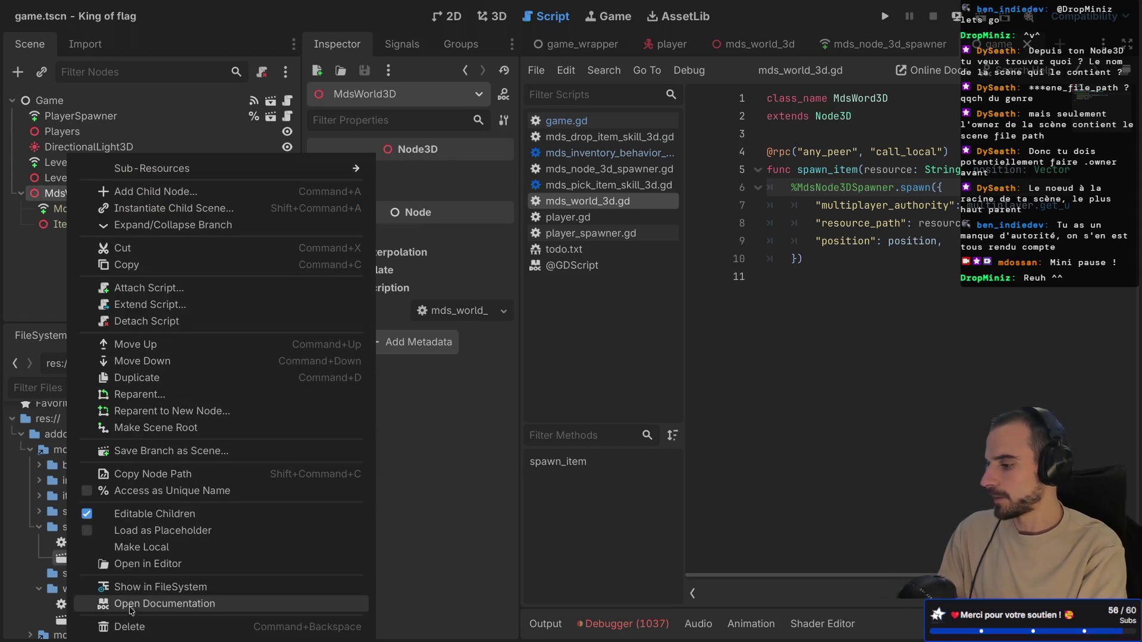
left_click(125, 629)
left_click(606, 336)
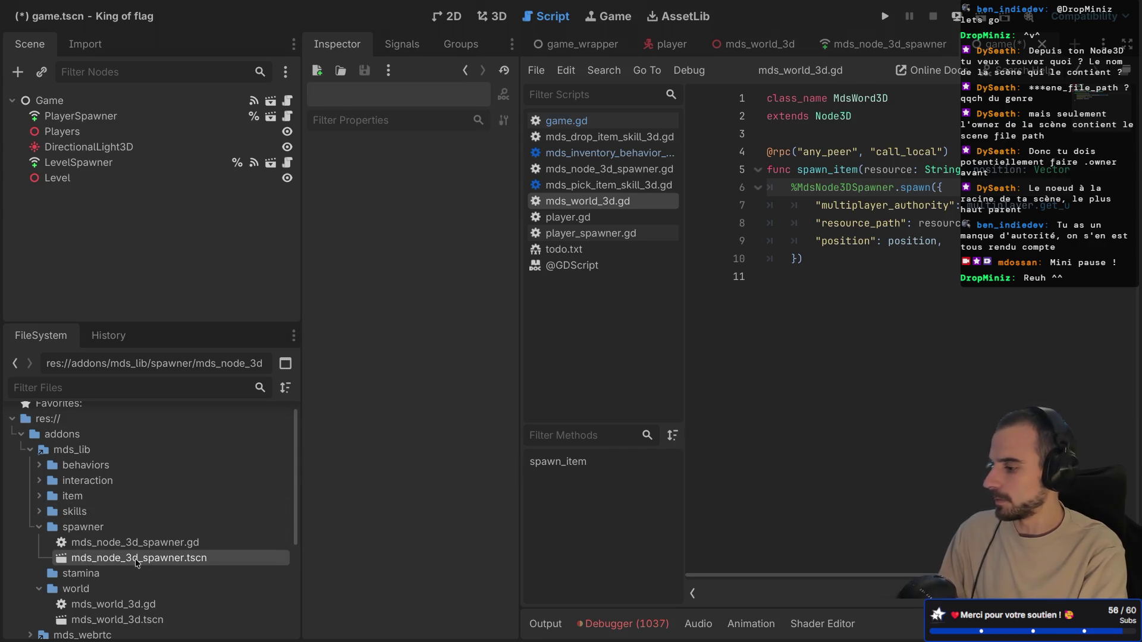
left_click_drag(141, 561, 113, 102)
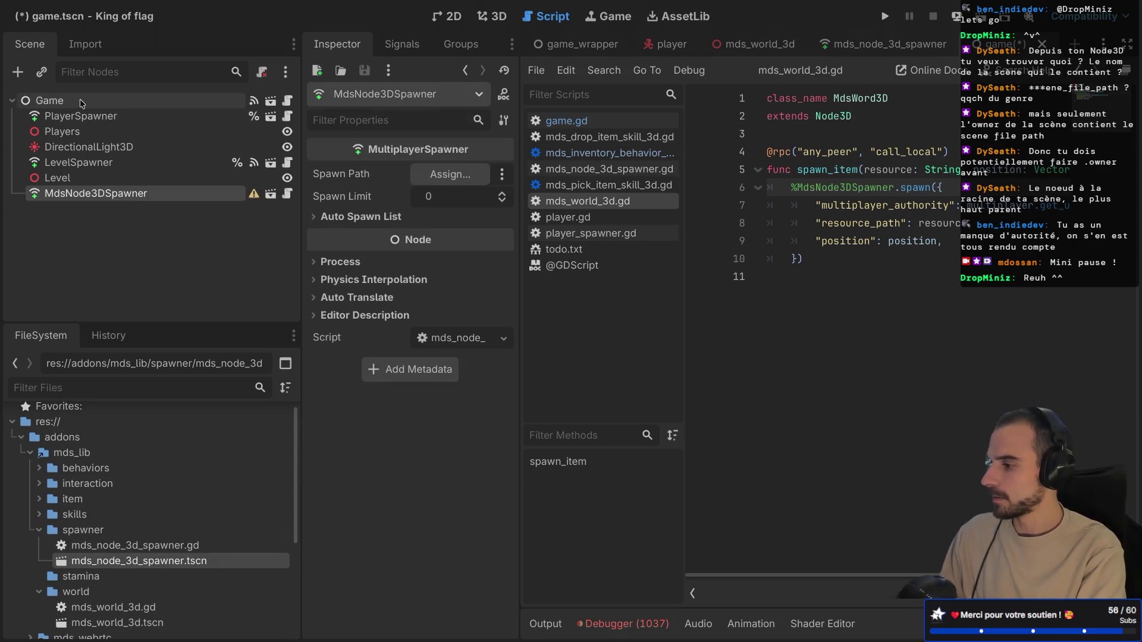
- Add a Node3D child named Items under the Game root
left_click(62, 102)
key("ctrl+a")
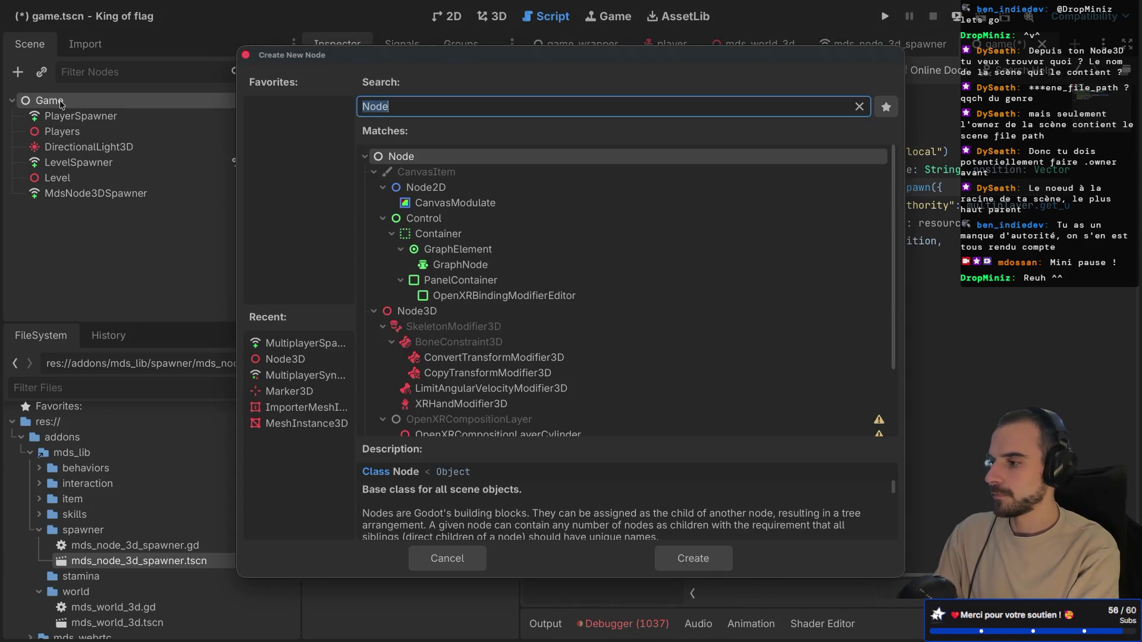
double_click(410, 314)
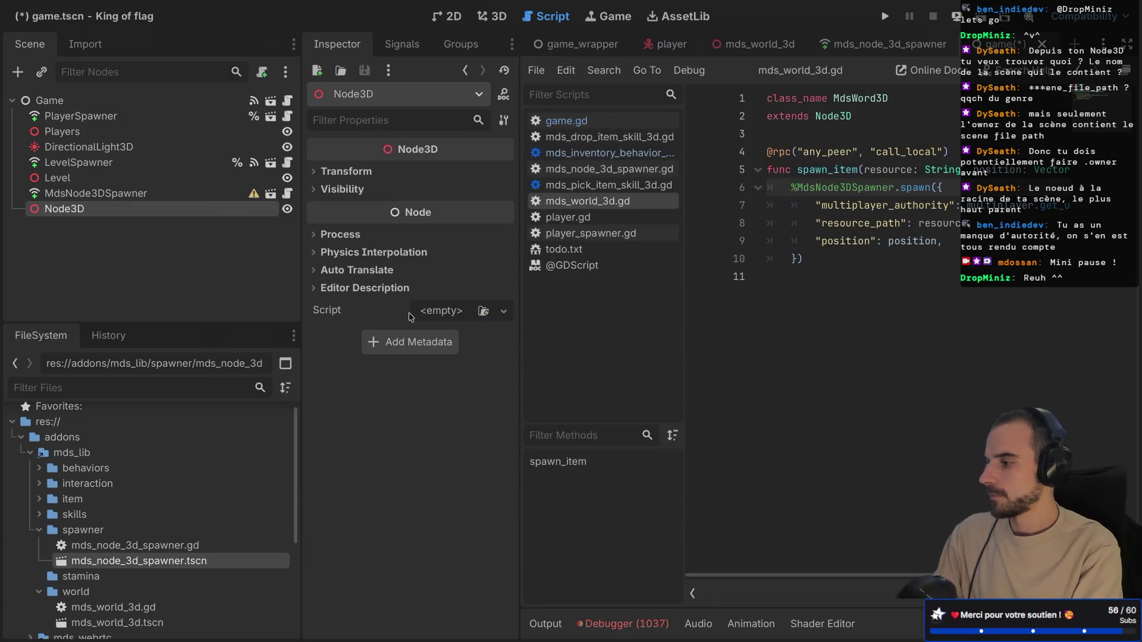
double_click(82, 208)
type("Items")
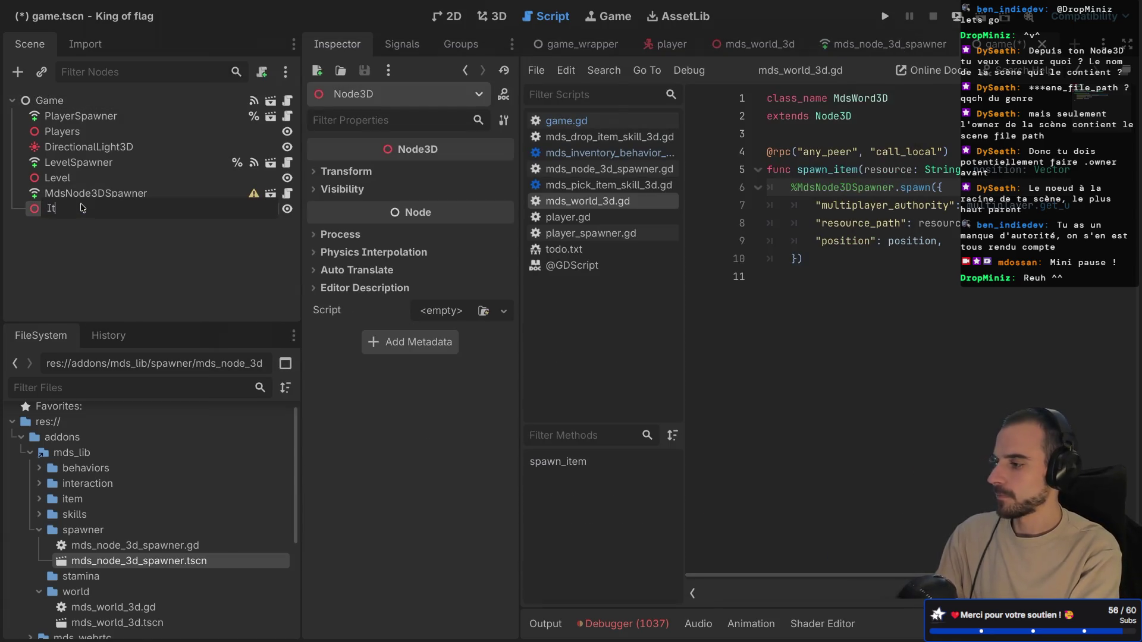
key("Return")
- Rename the spawner to ItemSpawner, set its Spawn Path to Items, and save the scene
double_click(110, 193)
type("ItemSpawn")
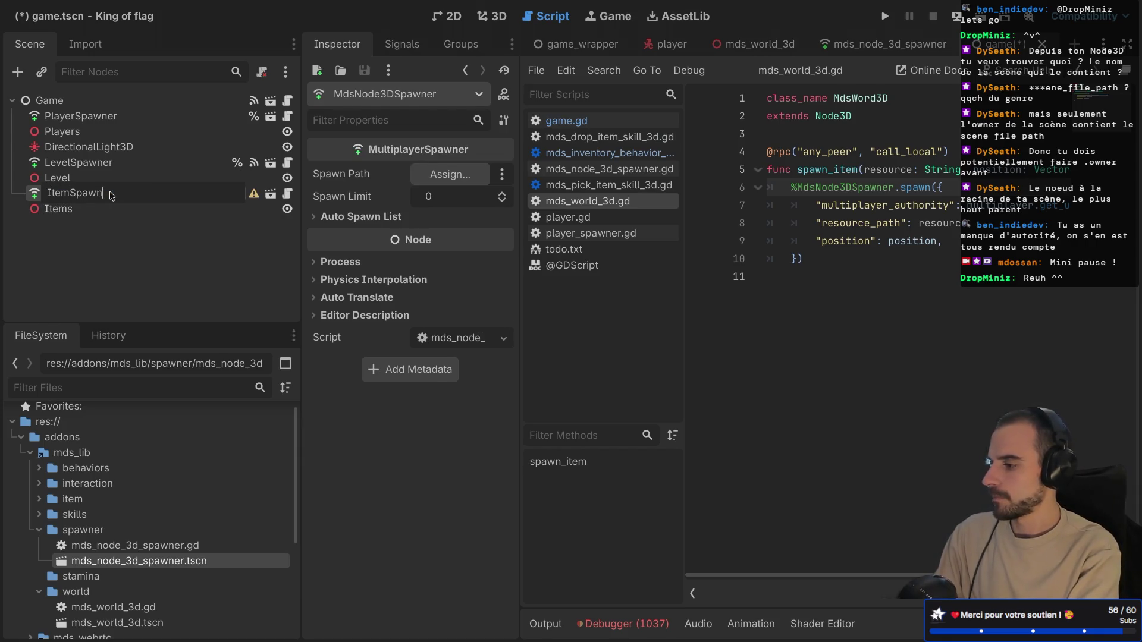
type("er")
key("Return")
left_click(461, 178)
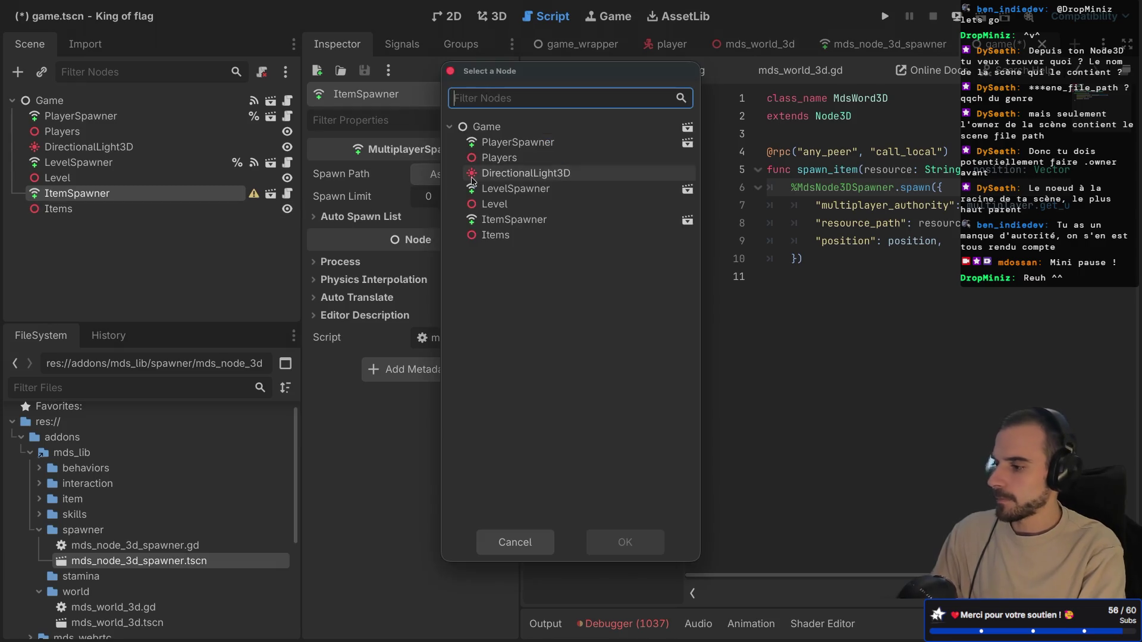
left_click(521, 236)
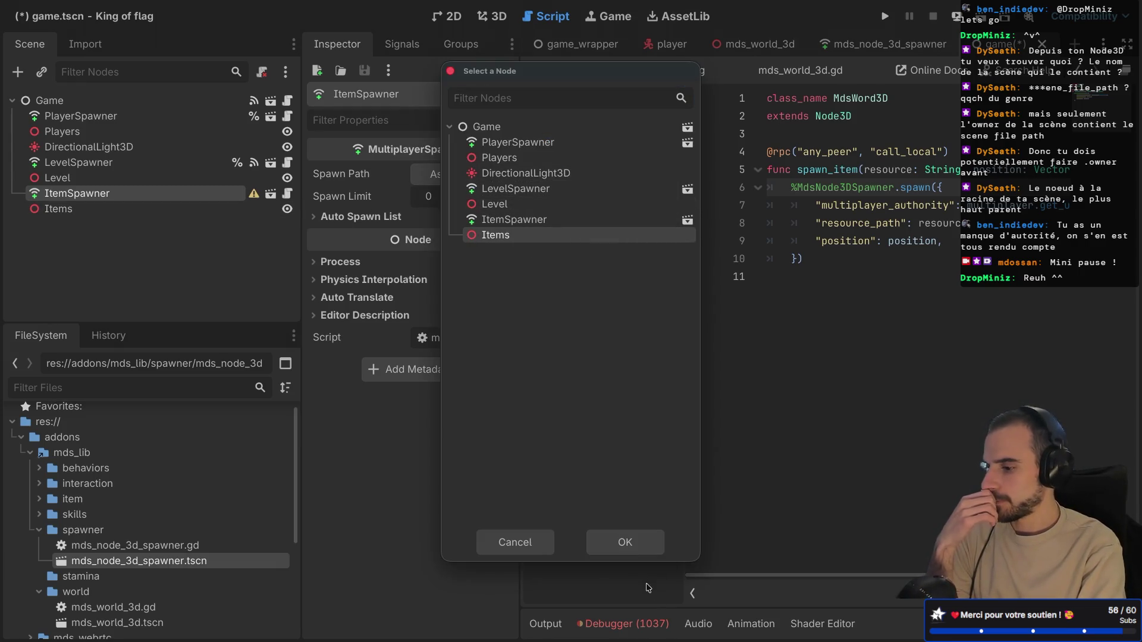
left_click(622, 543)
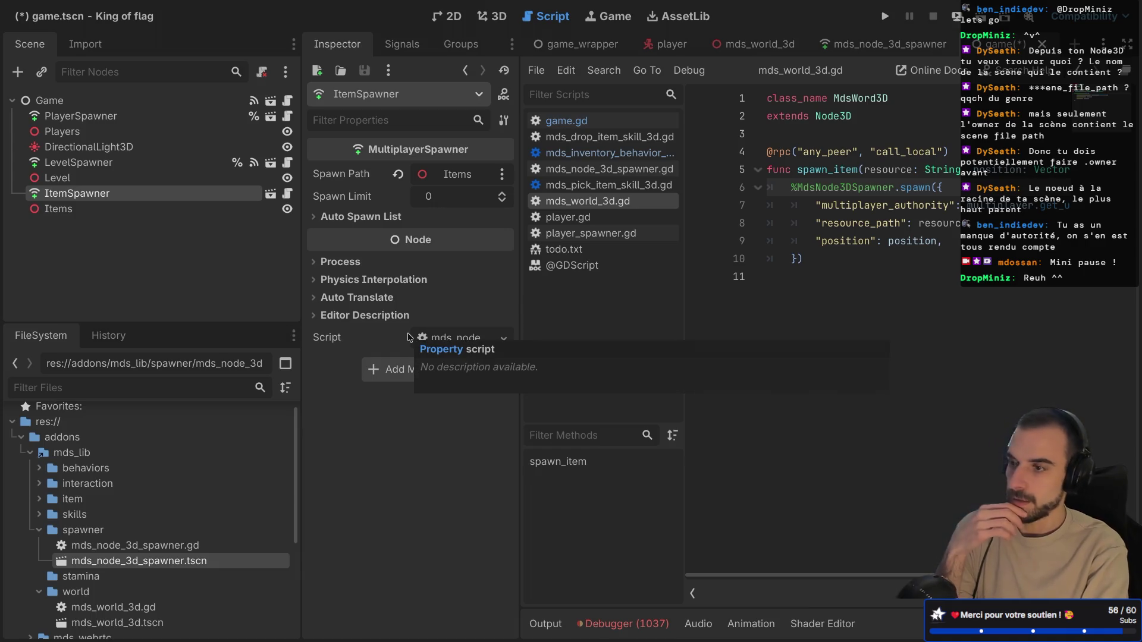
key("ctrl+s")
mouse_move(825, 261)
left_mouse_down()
mouse_move(773, 205)
mouse_move(766, 152)
left_mouse_up()
left_click(120, 294)
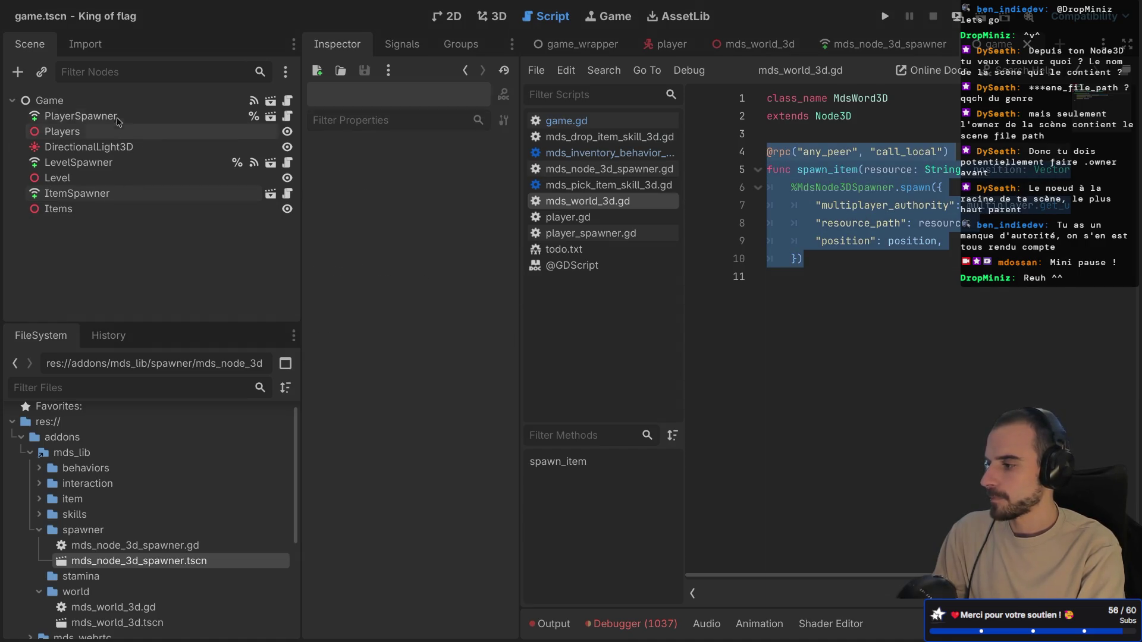
- In player_spawner.gd, change the export to mds_world_item_spawner: MdsNode3DSpawner and save
left_click(286, 101)
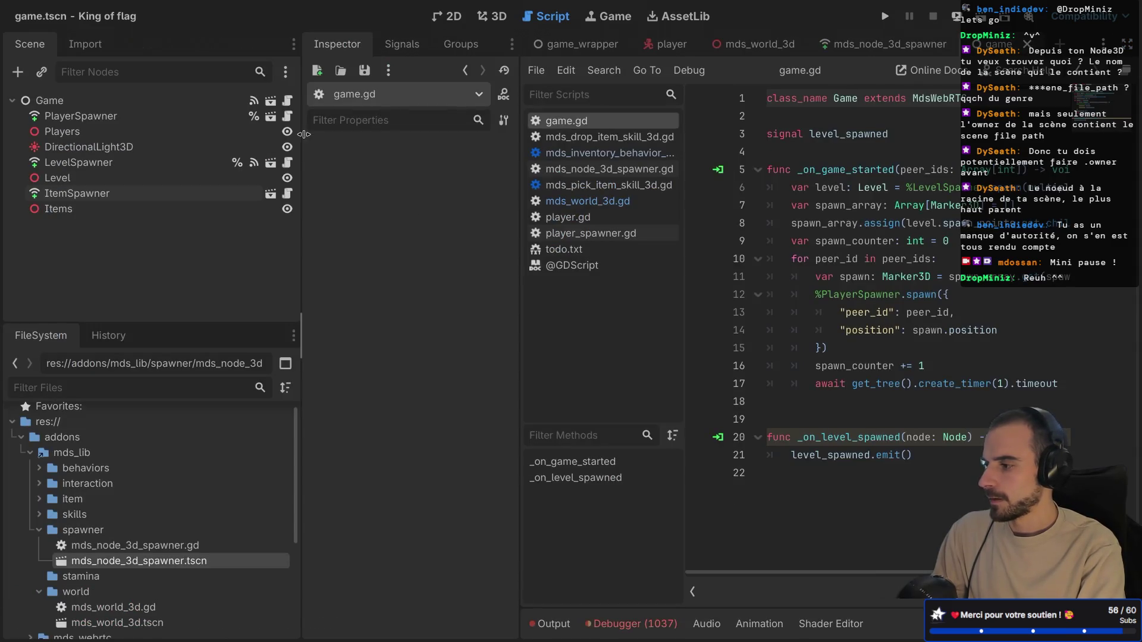
left_click(286, 116)
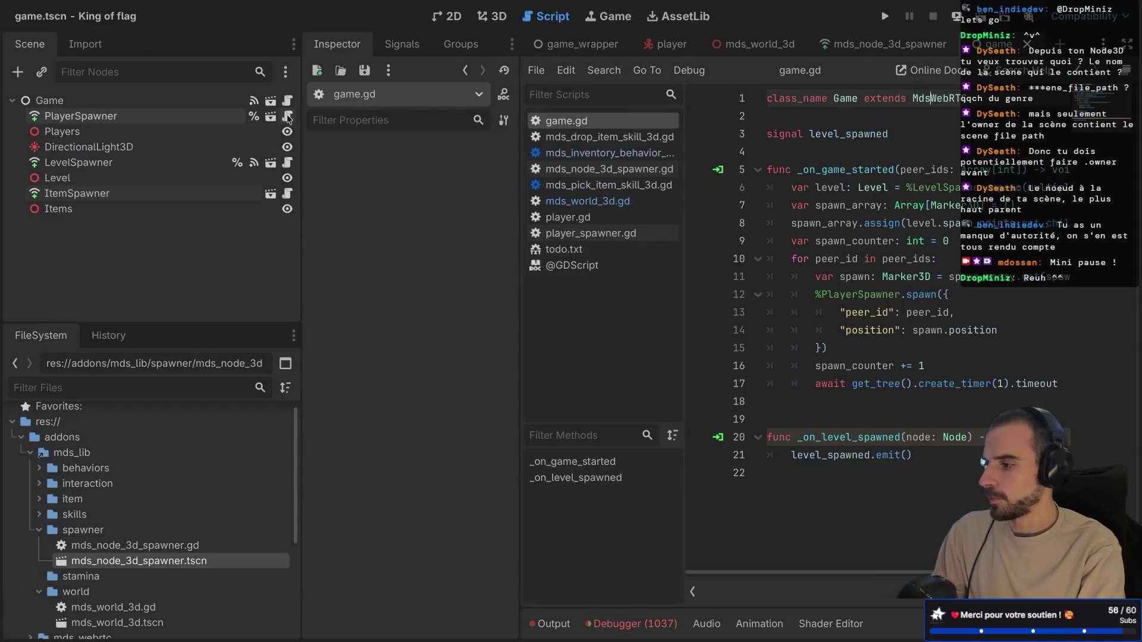
key("ctrl+shift+F11")
double_click(339, 348)
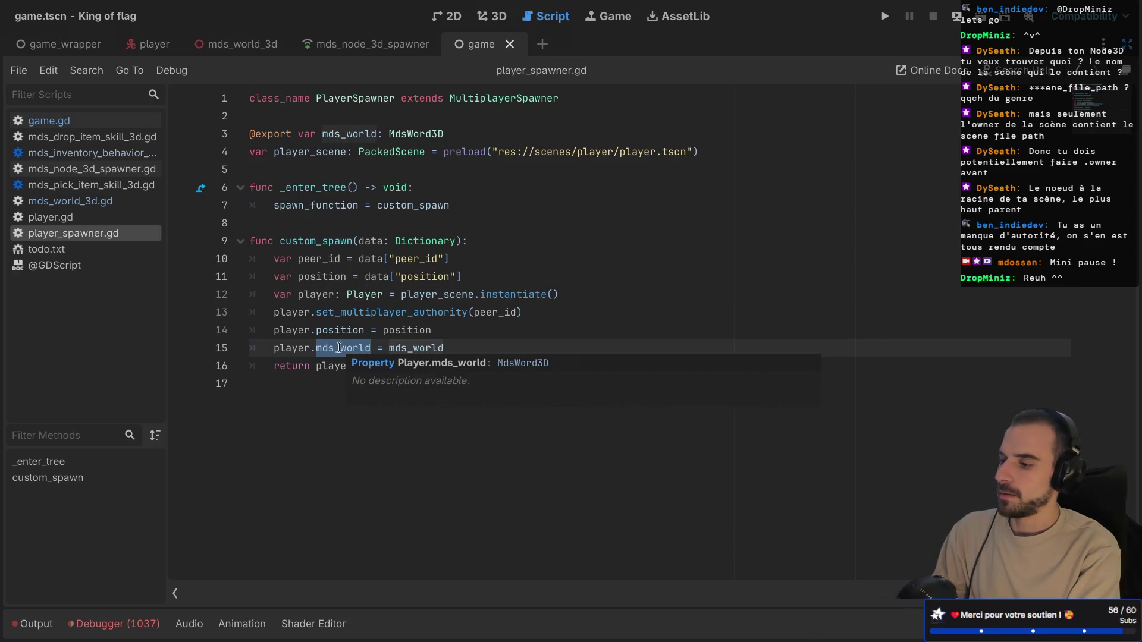
left_click(340, 348)
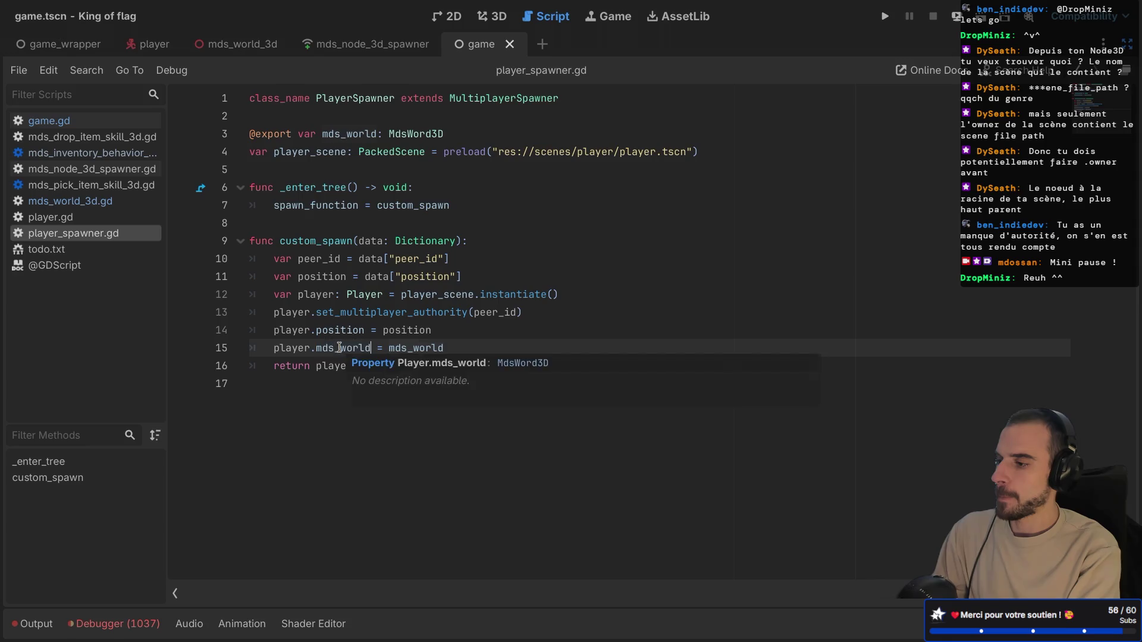
double_click(409, 134)
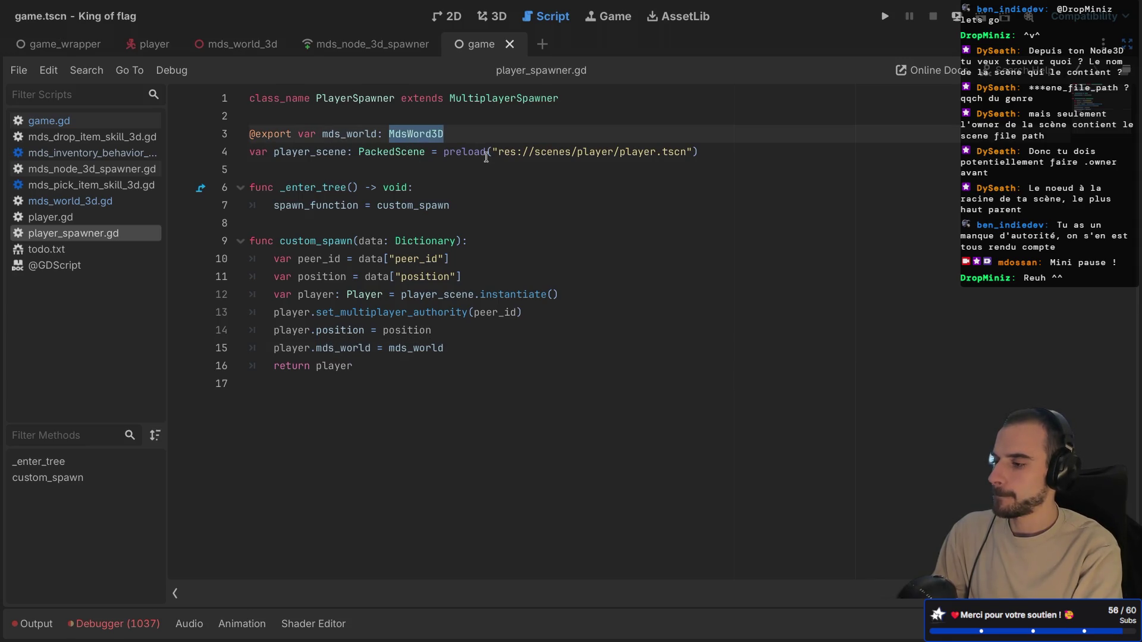
type("Mds")
key("BackSpace")
key("BackSpace")
key("BackSpace")
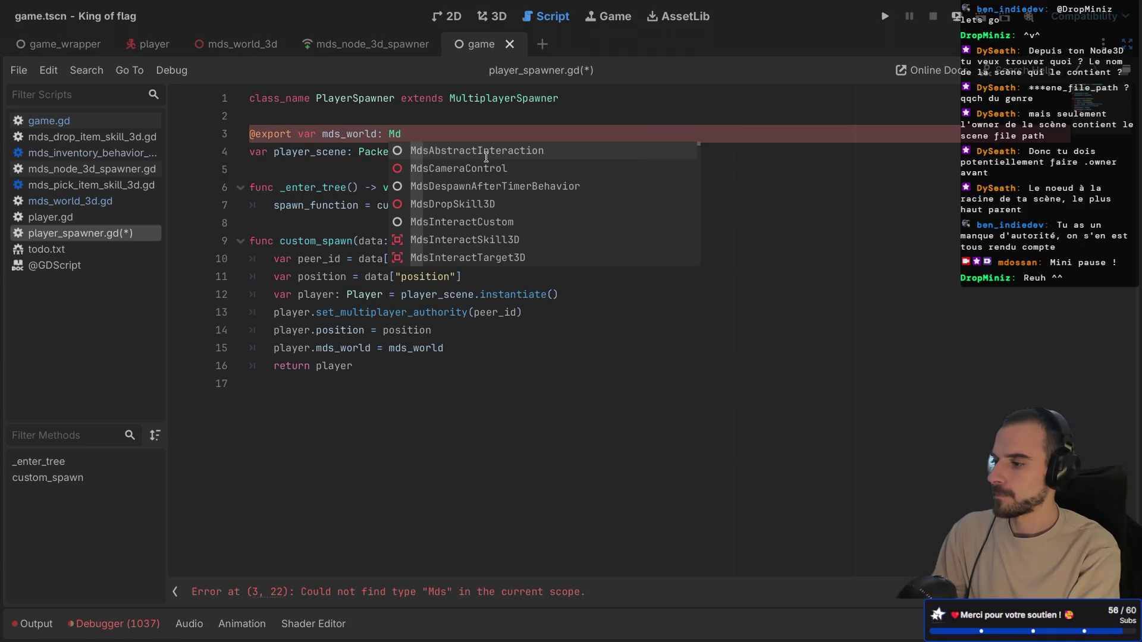
type("_item_spawner")
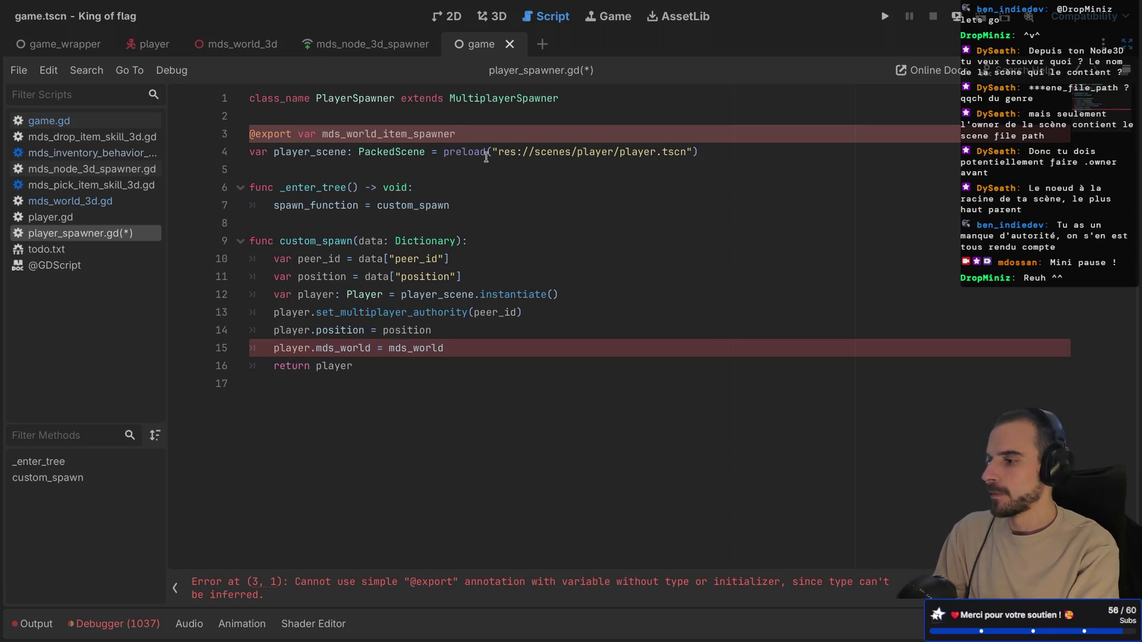
type(": MdsNode")
key("Return")
key("ctrl+s")
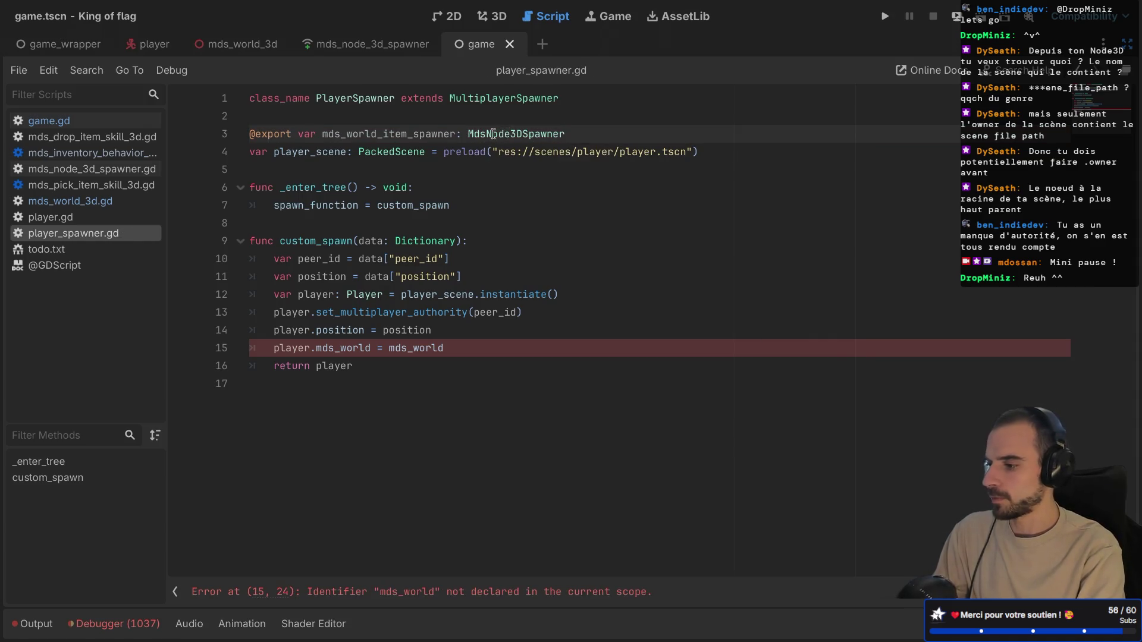
- Replace both mds_world references on line 15 with mds_world_item_spawner and save
double_click(385, 134)
key("ctrl+c")
double_click(346, 348)
key("ctrl+v")
double_click(487, 348)
key("ctrl+v")
key("ctrl+s")
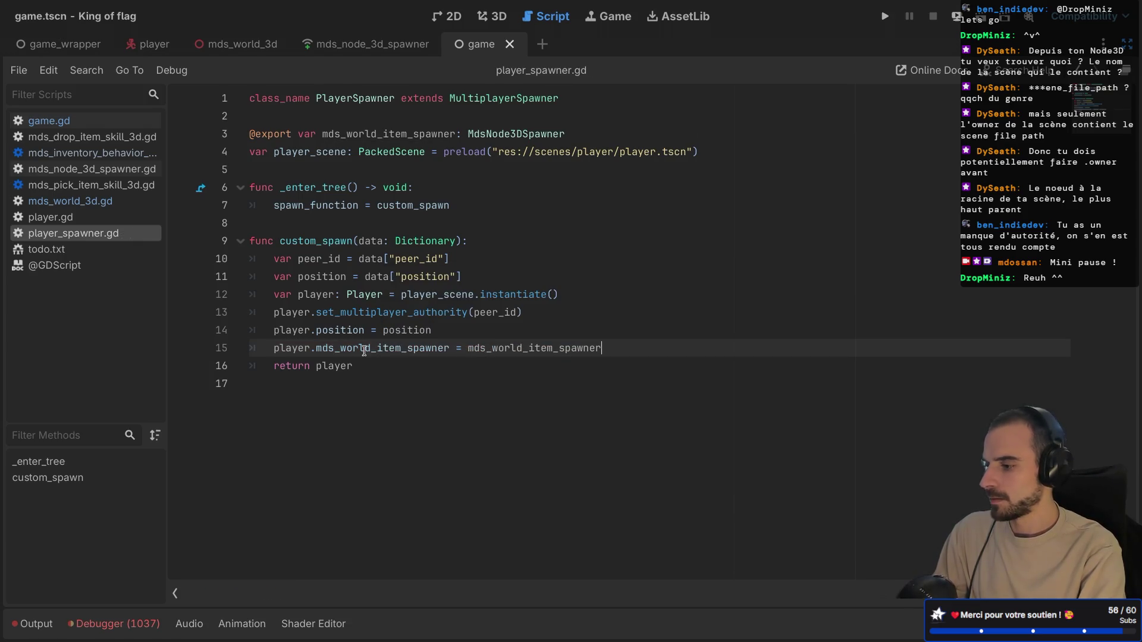
- Open player.gd and rename its mds_world export to mds_world_item_spawner
left_click(365, 295, "ctrl")
double_click(349, 156)
key("ctrl+v")
- Rename both mds_world occurrences on line 11 of player.gd to mds_world_item_spawner
double_click(384, 277)
key("ctrl+v")
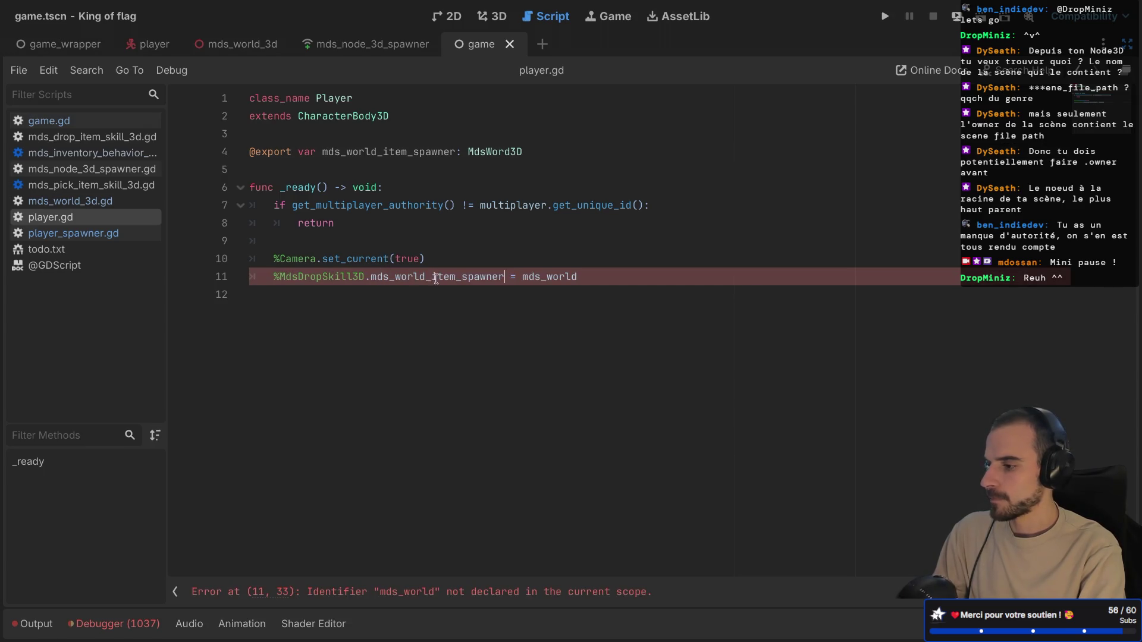
key("End")
key("ctrl+shift+Left")
key("ctrl+v")
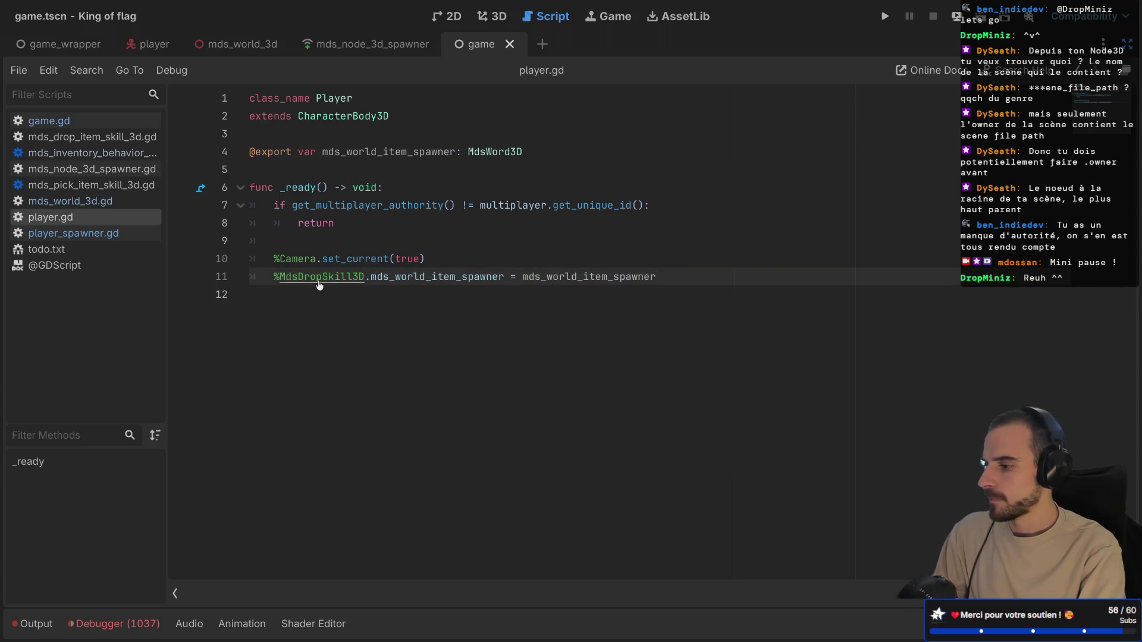
- Change the drop skill's line-7 export to mds_world_item_spawner: MdsNode3DSpawner, save, and open mds_node_3d_spawner.gd
left_click(320, 281, "ctrl")
double_click(410, 205)
key("ctrl+v")
key("ctrl+z")
double_click(351, 205)
key("ctrl+v")
double_click(494, 206)
type("MdsNo")
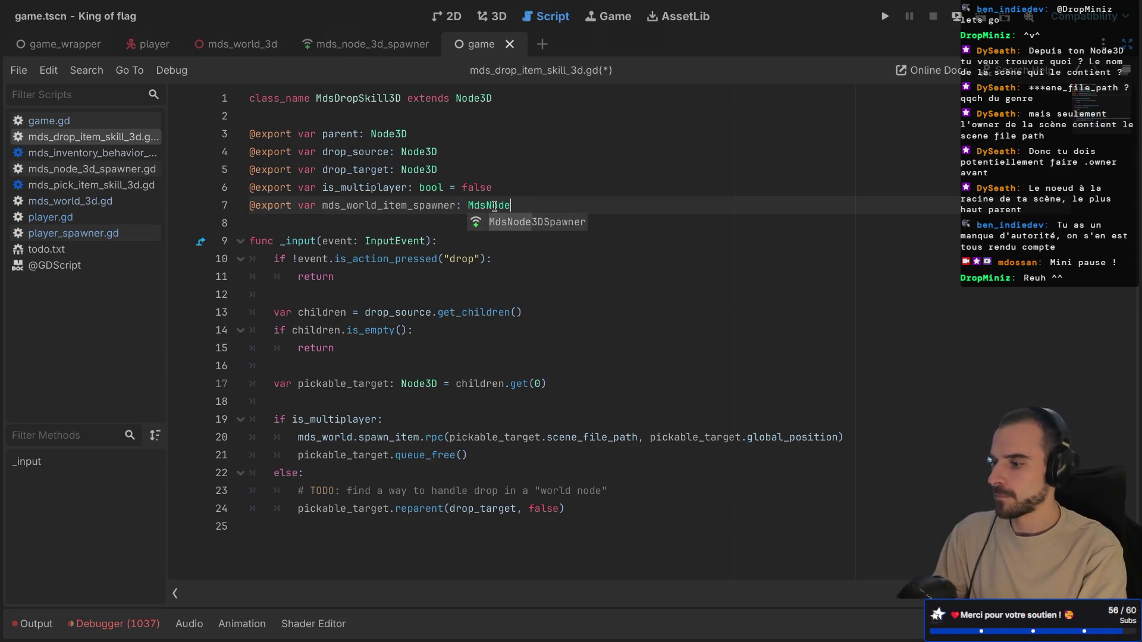
key("Return")
key("ctrl+s")
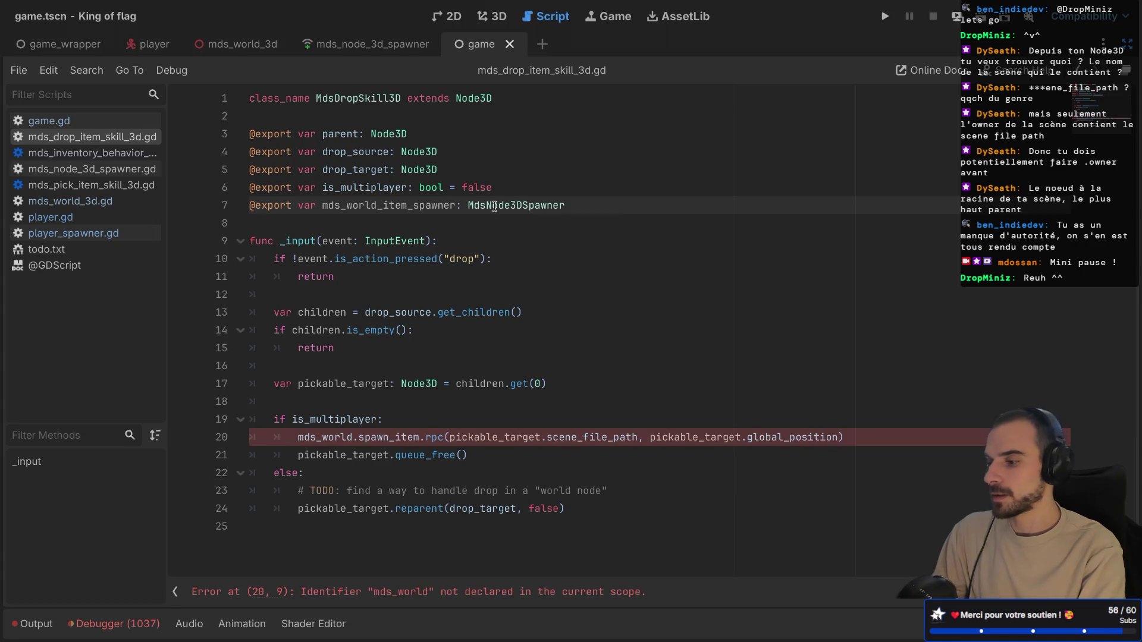
mouse_move(511, 315)
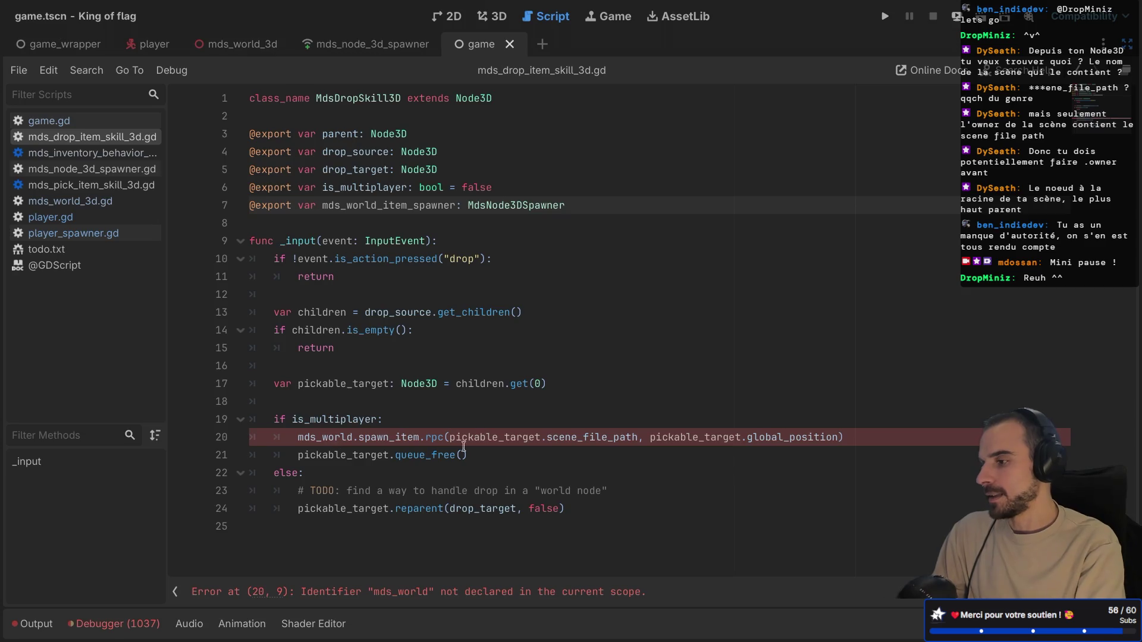
left_click(513, 206, "ctrl")
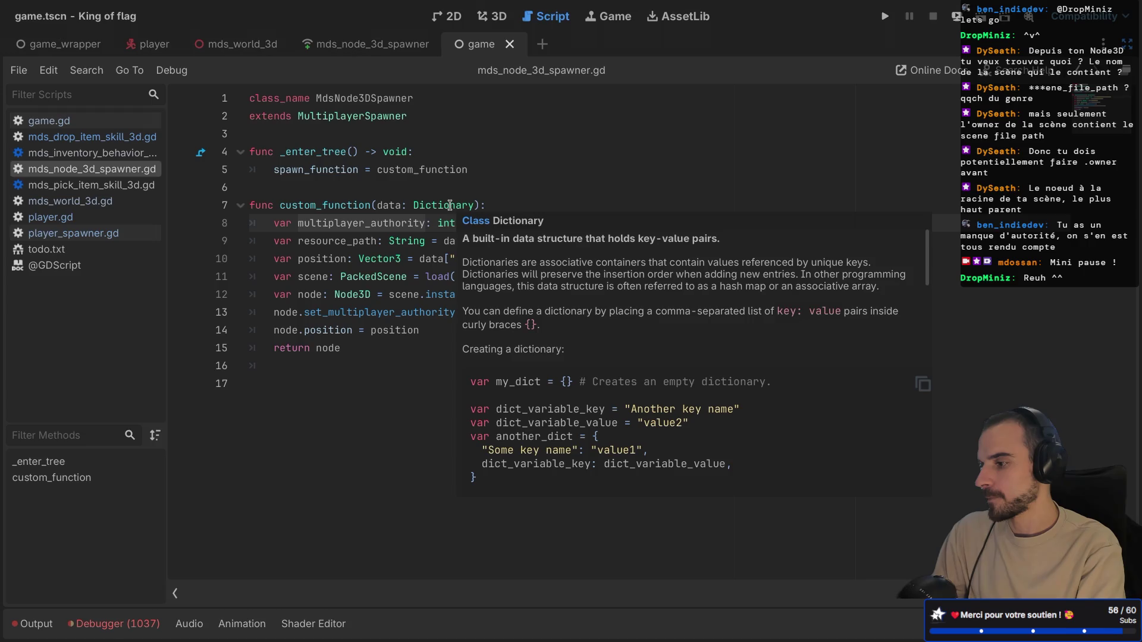
- Duplicate the custom_function code at the end of mds_node_3d_spawner.gd
left_click(294, 368)
key("BackSpace")
key("BackSpace")
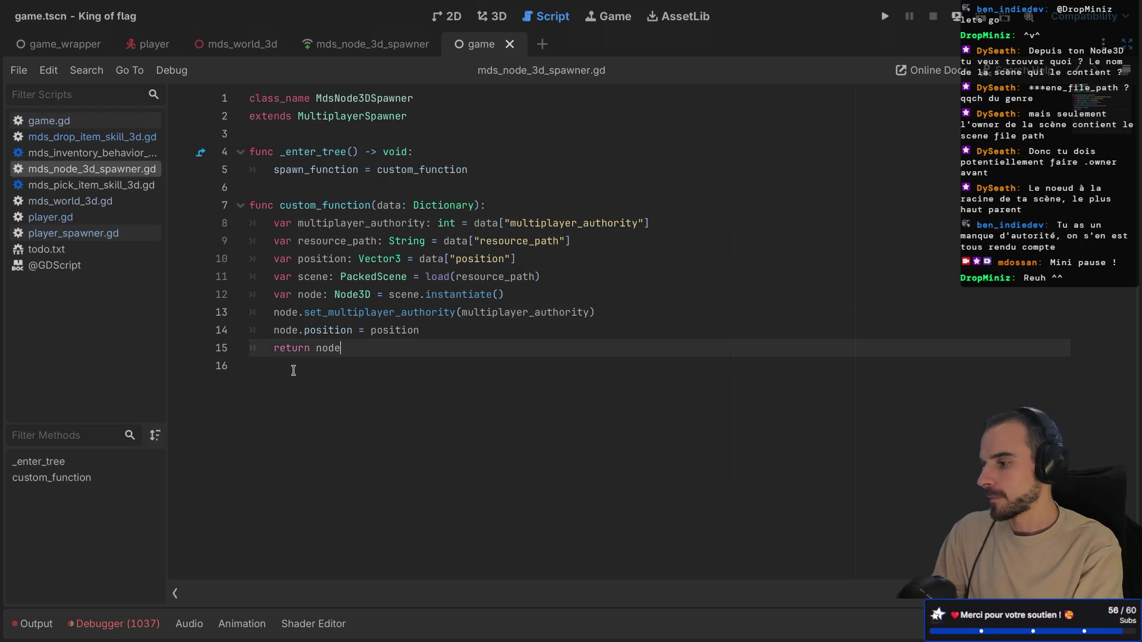
mouse_move(270, 366)
left_mouse_down()
mouse_move(256, 351)
mouse_move(223, 202)
left_mouse_up()
key("ctrl+c")
left_click(255, 366)
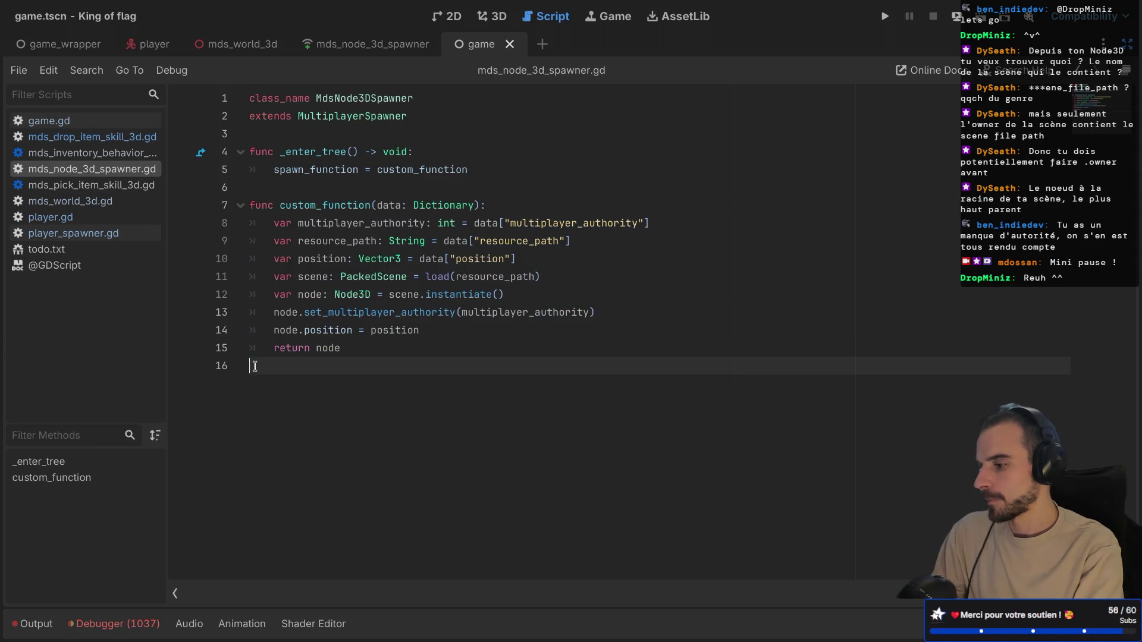
key("Return")
key("ctrl+v")
left_click(280, 365)
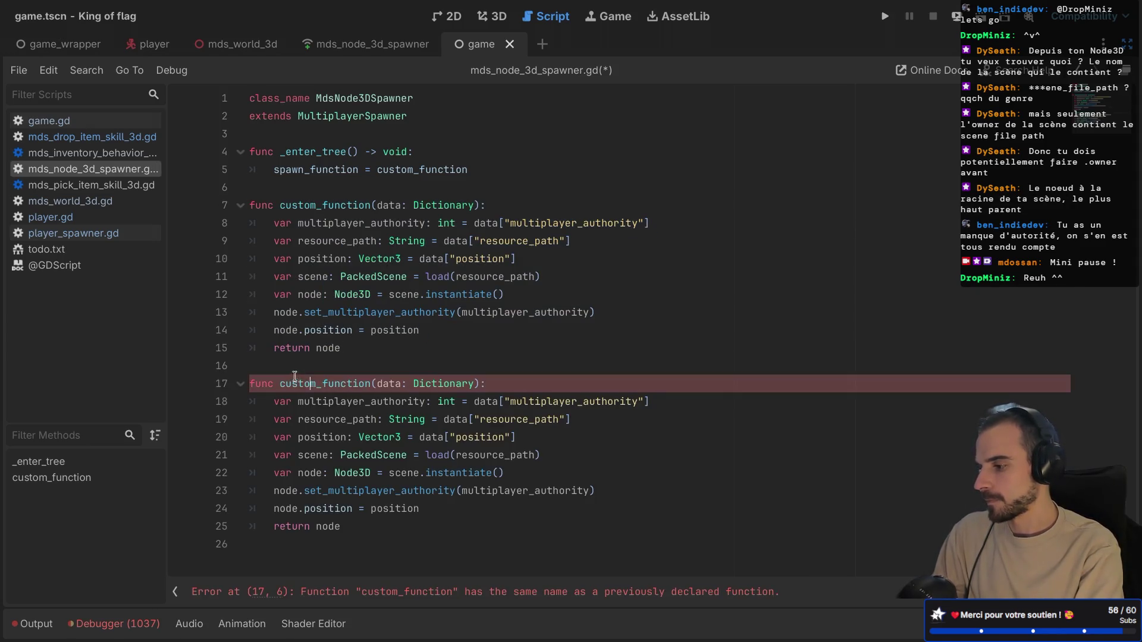
key("Return")
type("rpc(\"")
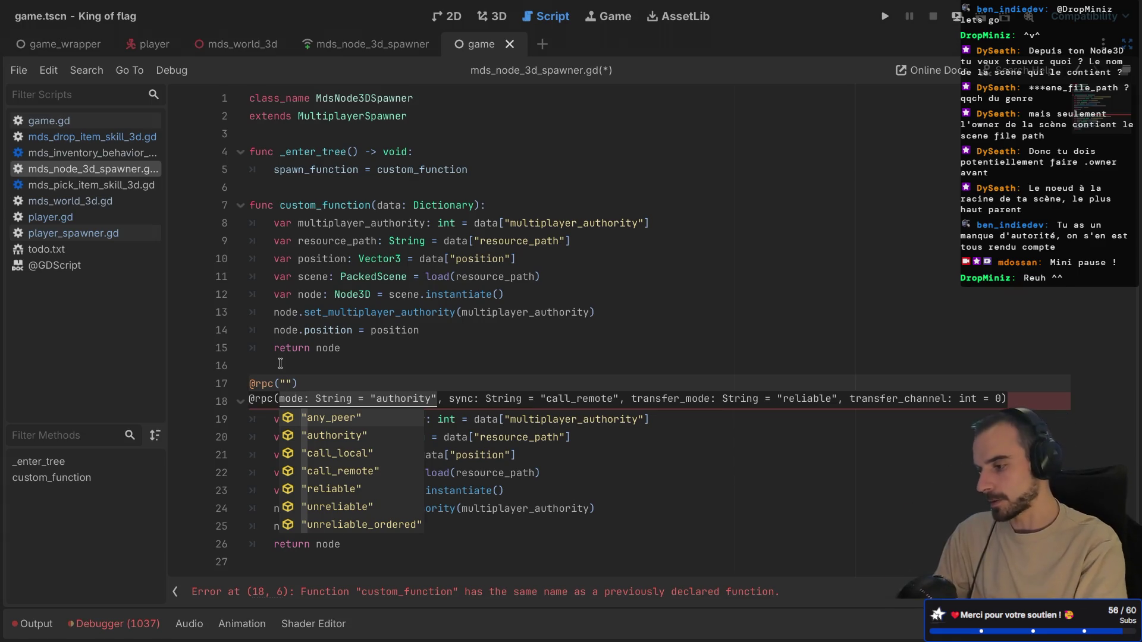
key("Return")
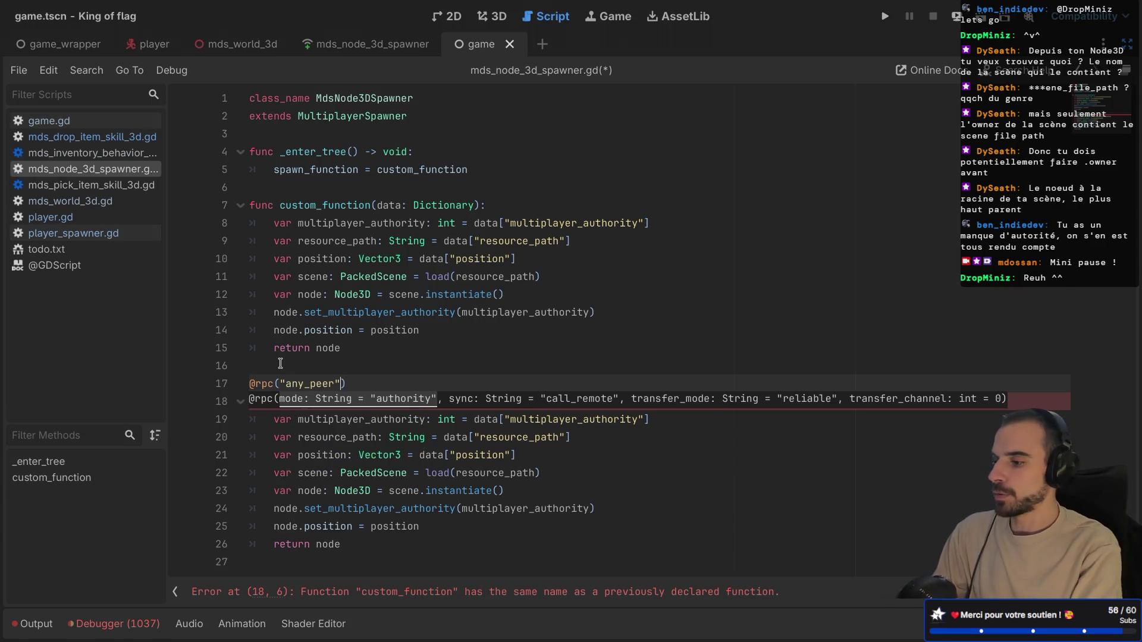
type("\"")
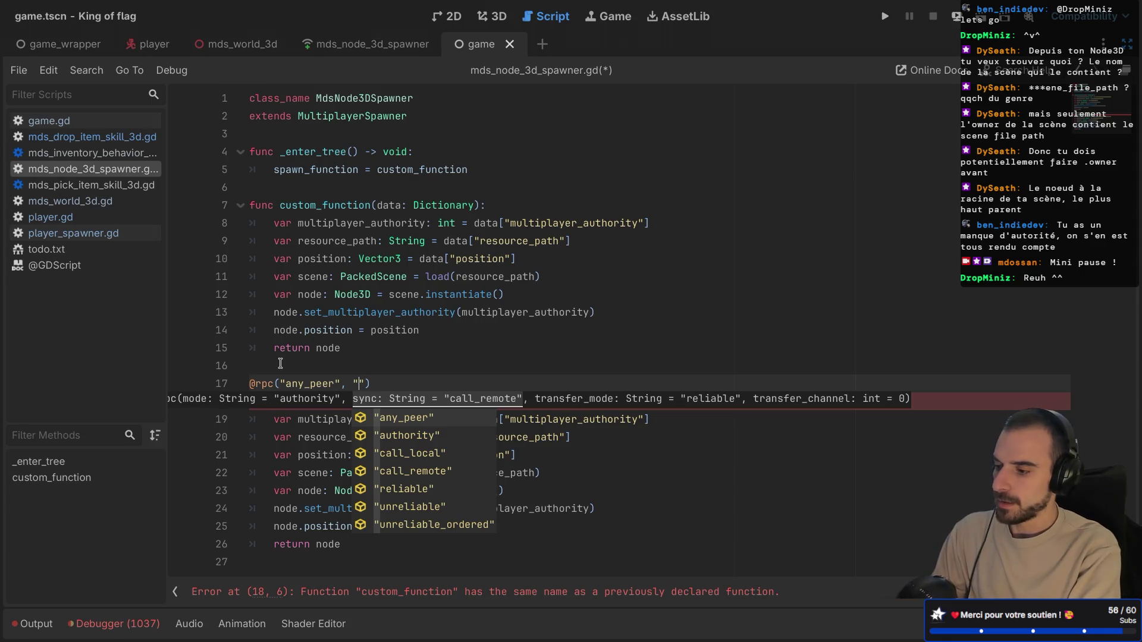
left_click(433, 476)
- Name the duplicated function remote_spawn
double_click(325, 402)
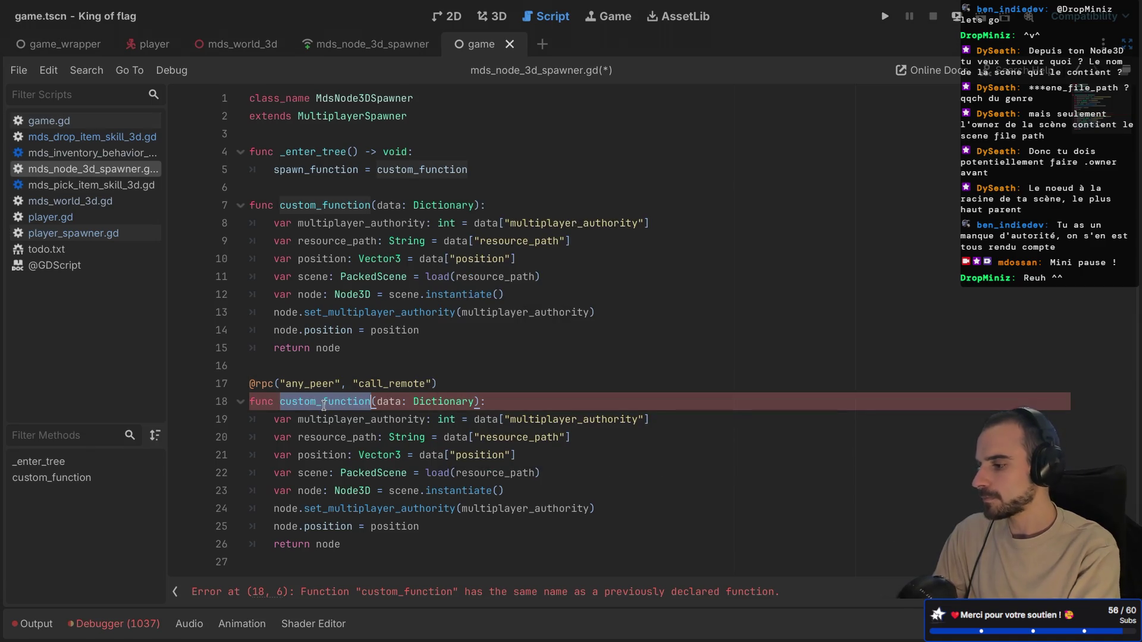
type("remove")
key("BackSpace")
key("BackSpace")
type("te_")
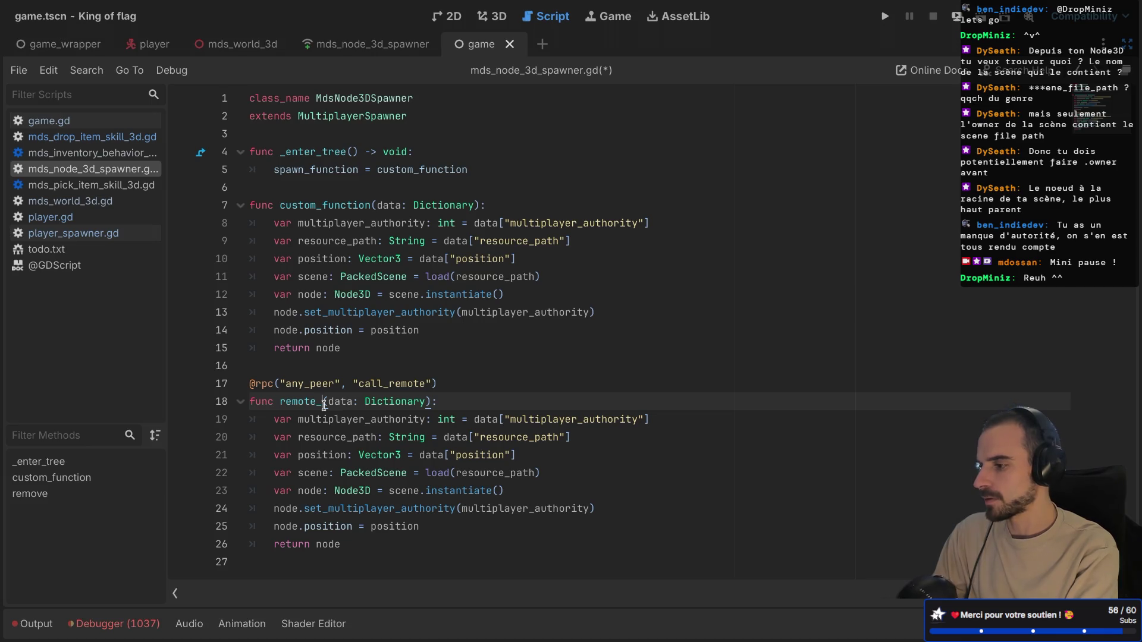
type("spawn")
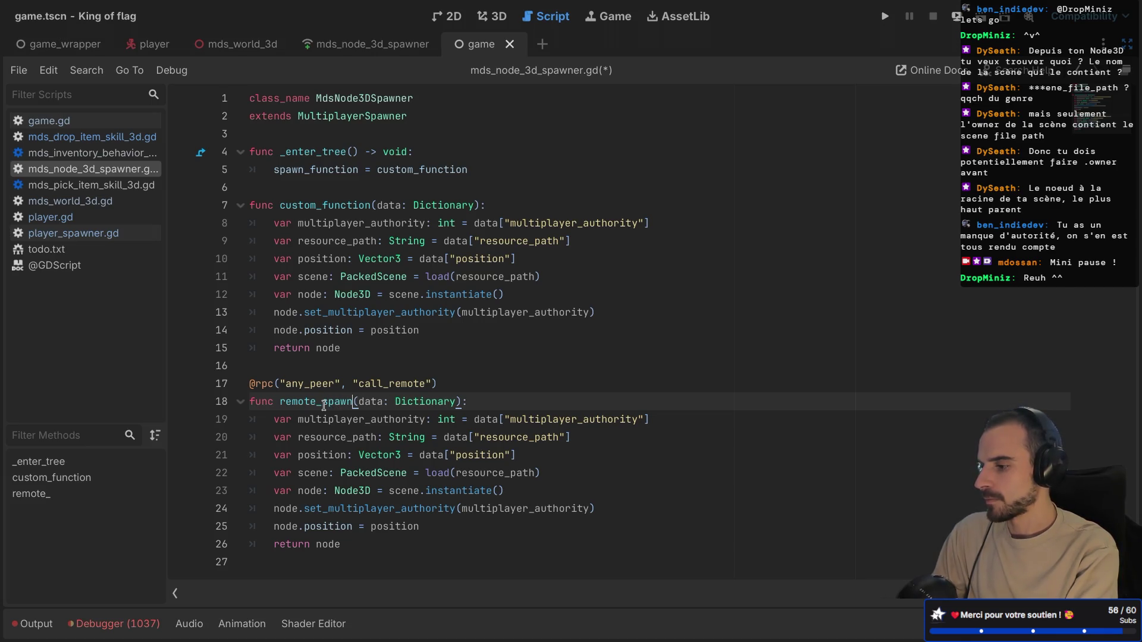
- Rename custom_function to custom_spawn on line 7 and in the spawn_function assignment
left_click(366, 207)
key("BackSpace")
key("BackSpace")
key("BackSpace")
key("BackSpace")
key("BackSpace")
type("spawn")
left_click(469, 172)
key("BackSpace")
key("BackSpace")
key("BackSpace")
key("BackSpace")
type("spawn")
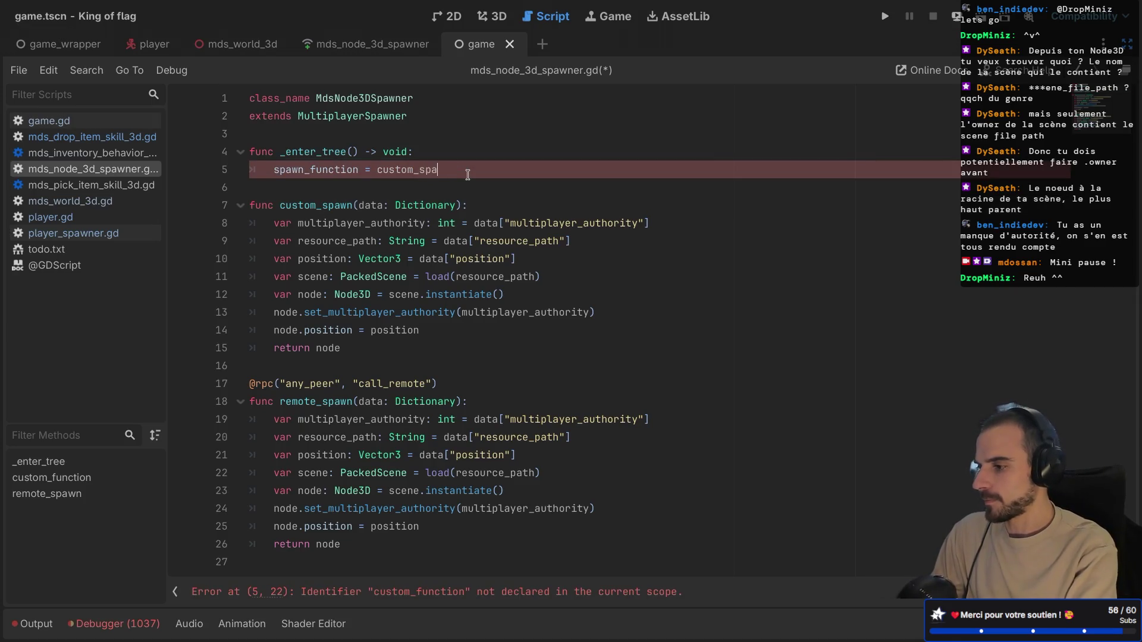
left_click(396, 331)
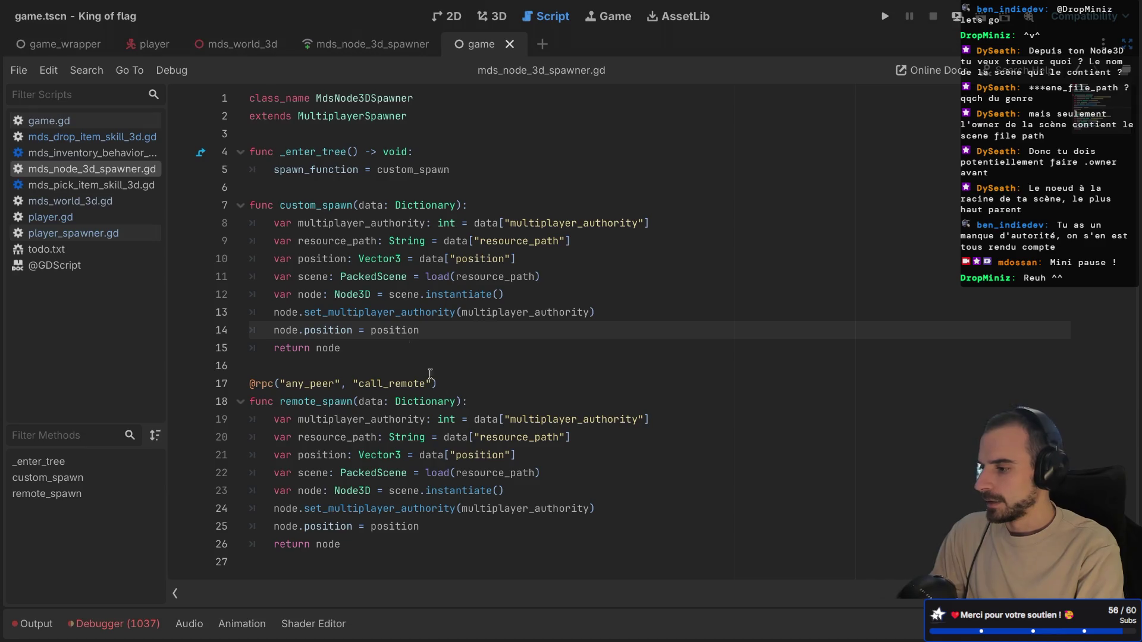
left_click(530, 455)
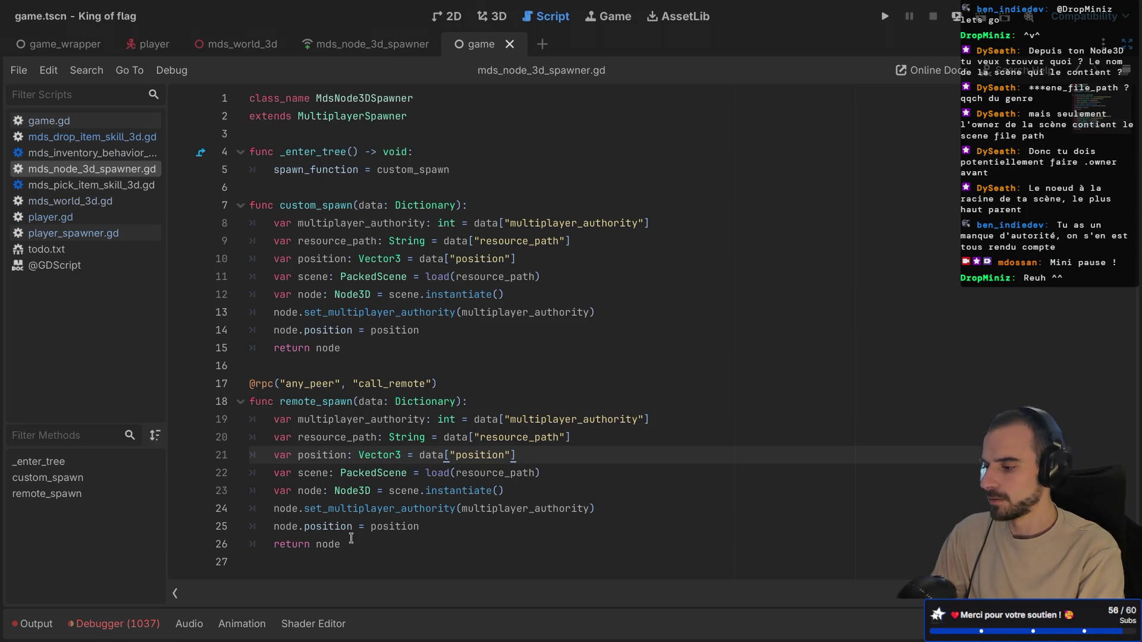
left_click_drag(348, 544, 272, 425)
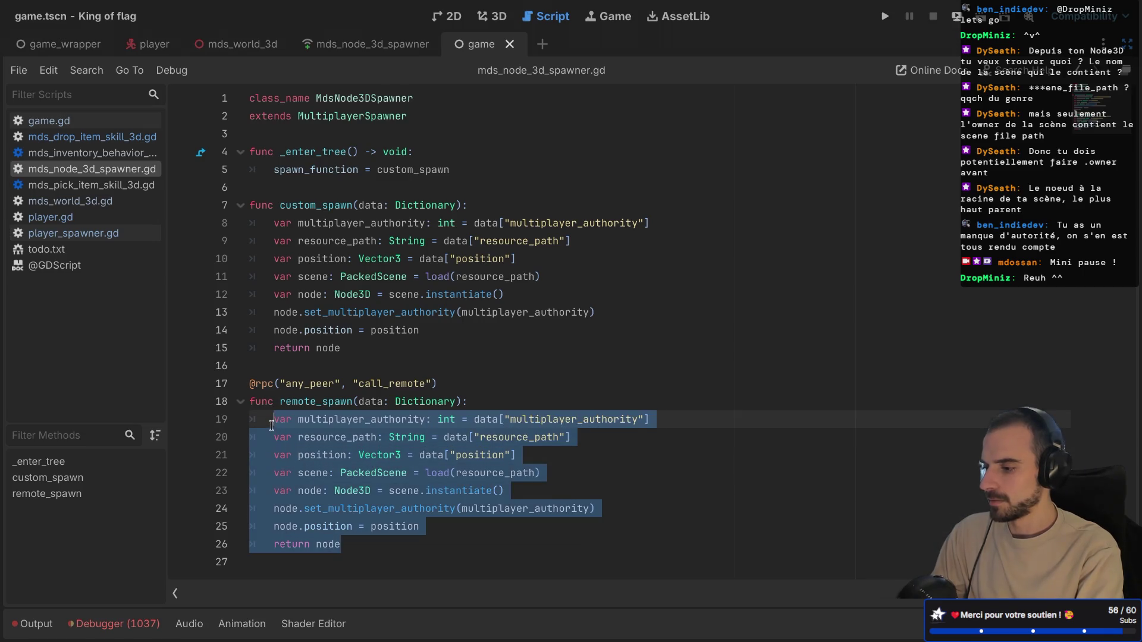
- Replace remote_spawn's copied body with a single spawn(data) call
key("Return")
key("BackSpace")
key("BackSpace")
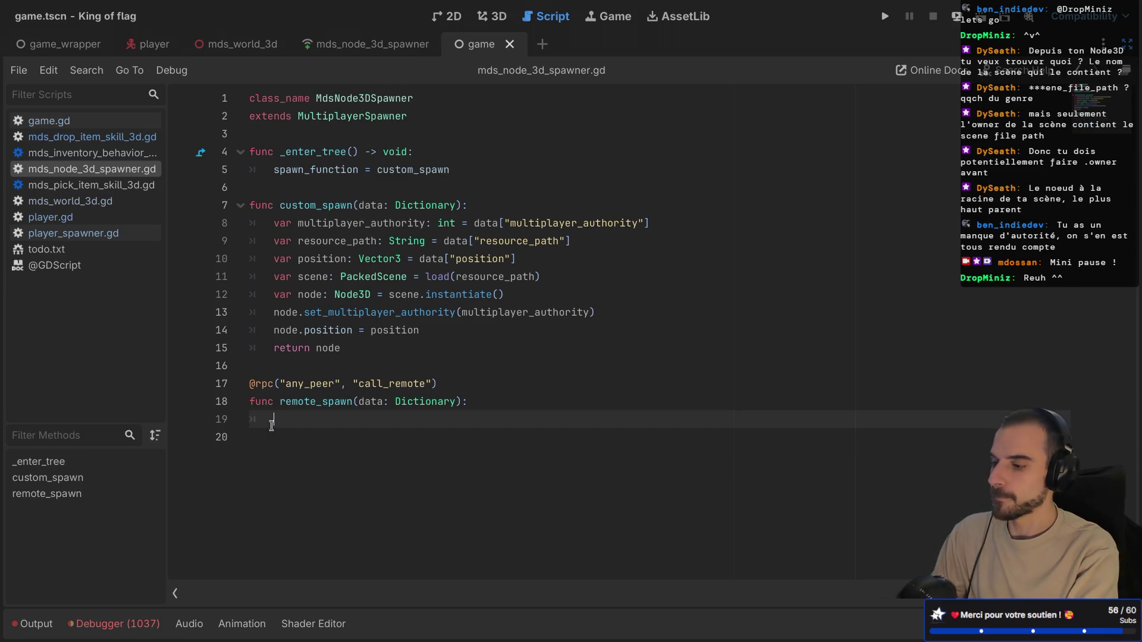
type("f")
key("BackSpace")
type("p")
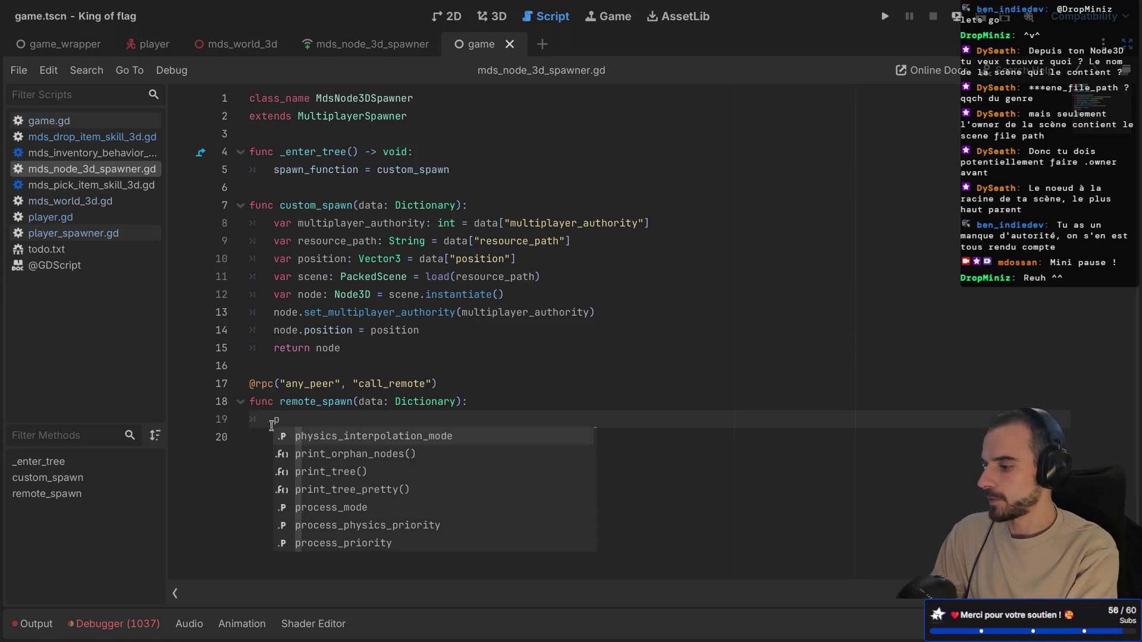
key("BackSpace")
type("spa")
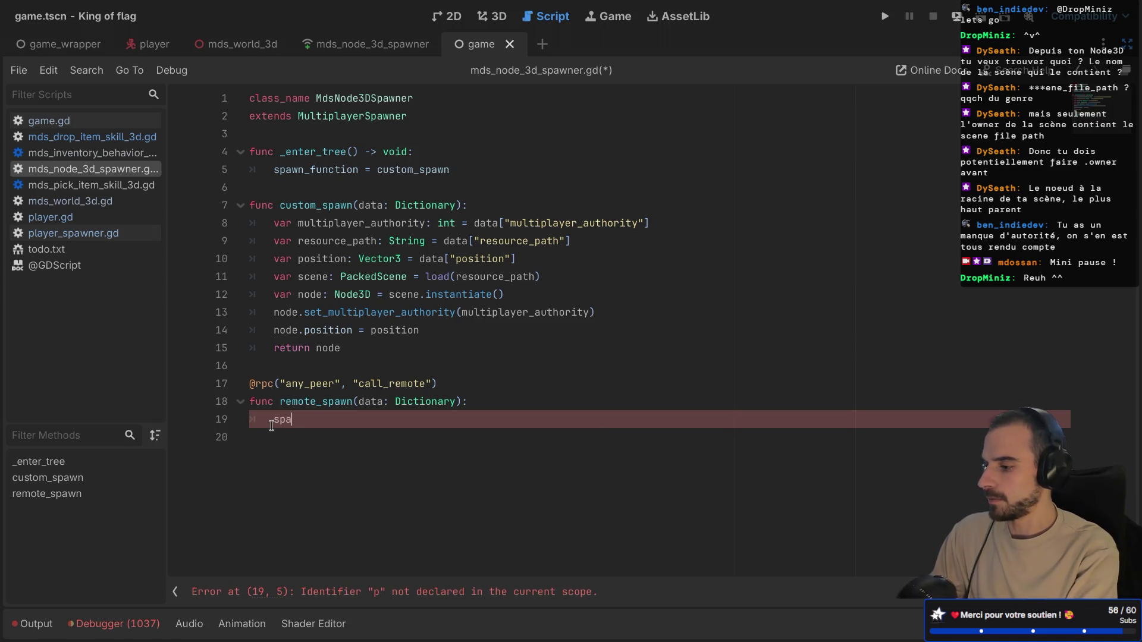
key("Return")
left_click_drag(262, 383, 402, 385)
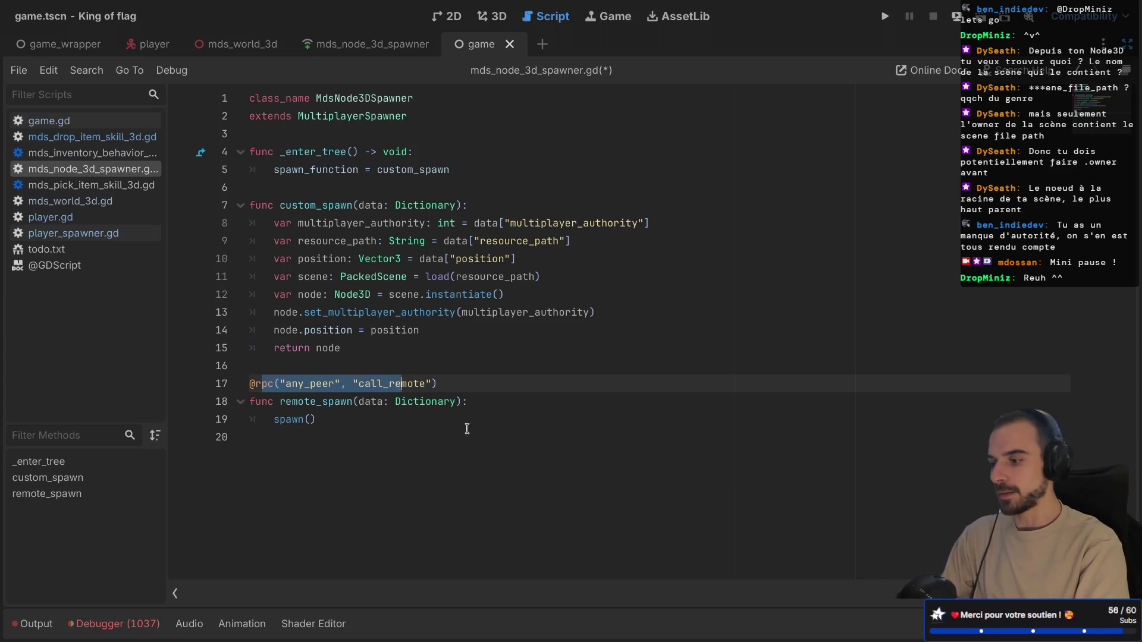
left_click(334, 429)
left_click(311, 420)
type("data")
left_click(481, 369)
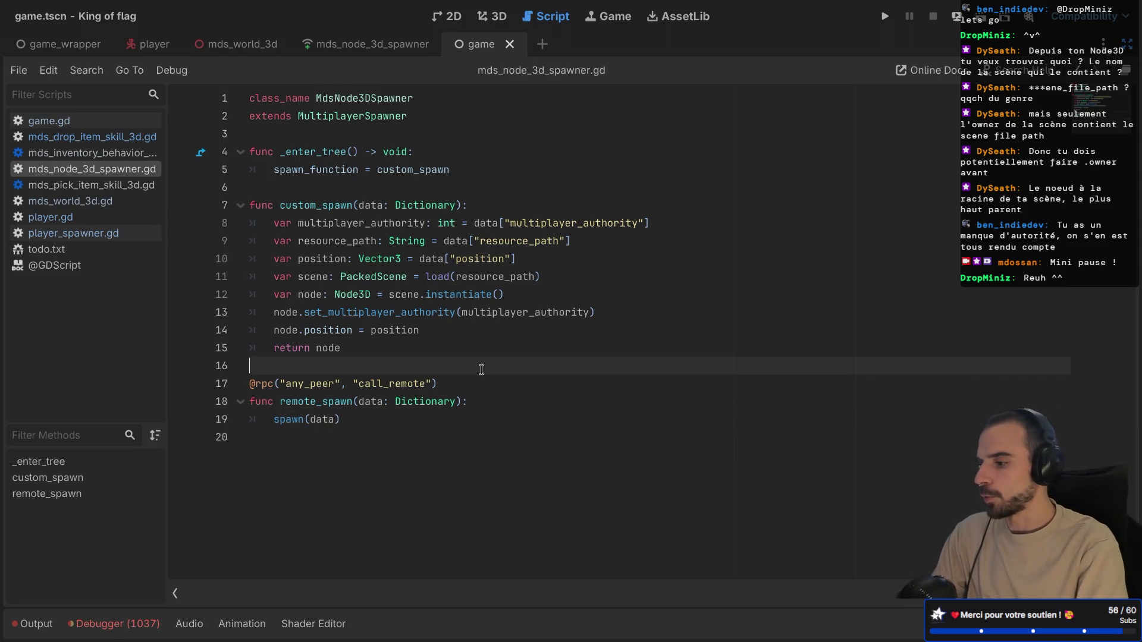
- Inspect the MultiplayerSpawner docs and where spawn, custom_spawn and spawn_function are used
double_click(285, 419)
left_click(489, 377)
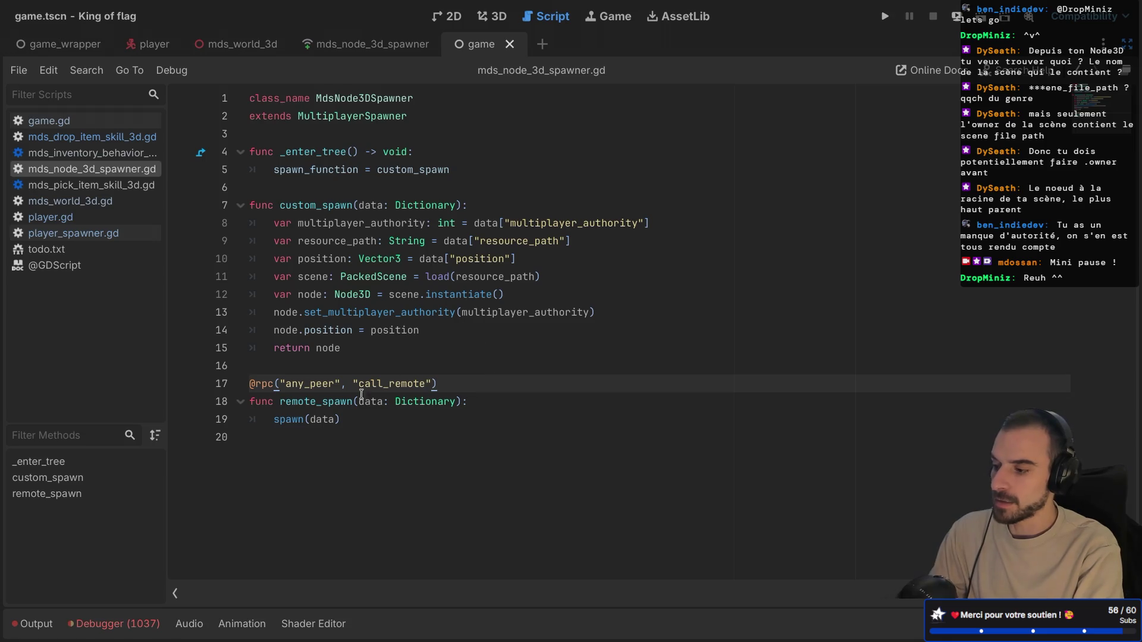
double_click(300, 419)
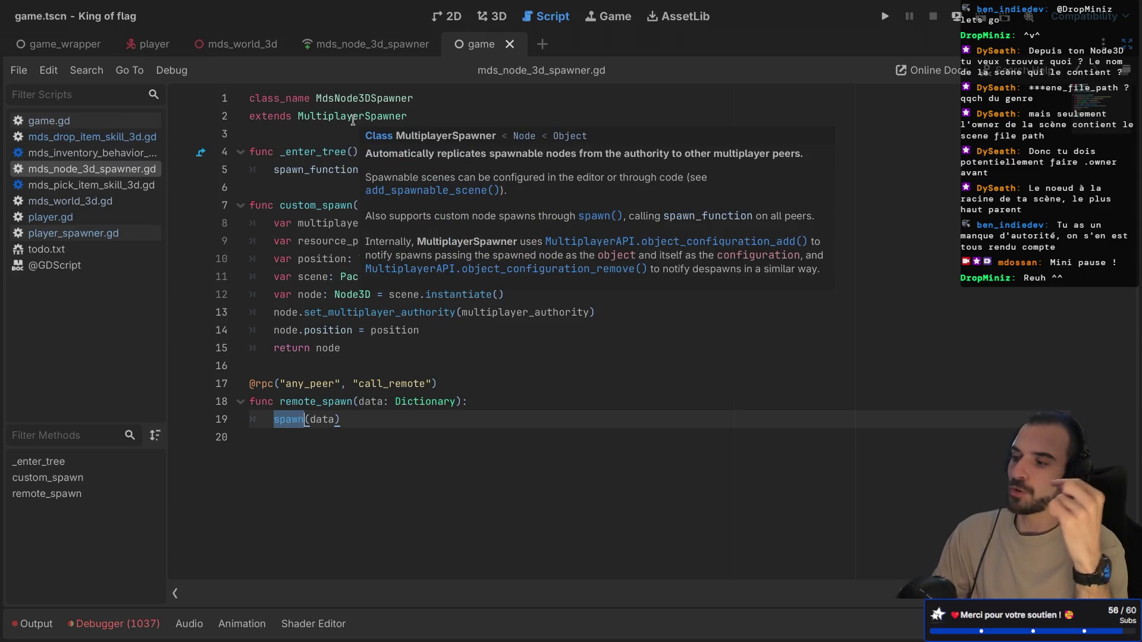
double_click(353, 117)
double_click(285, 206)
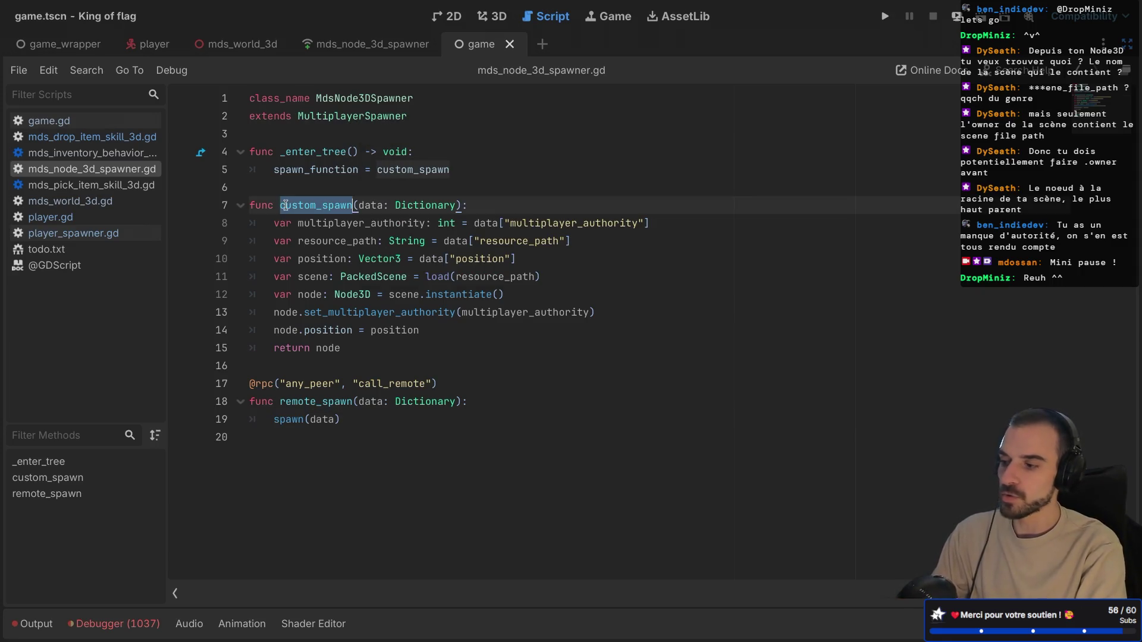
double_click(315, 170)
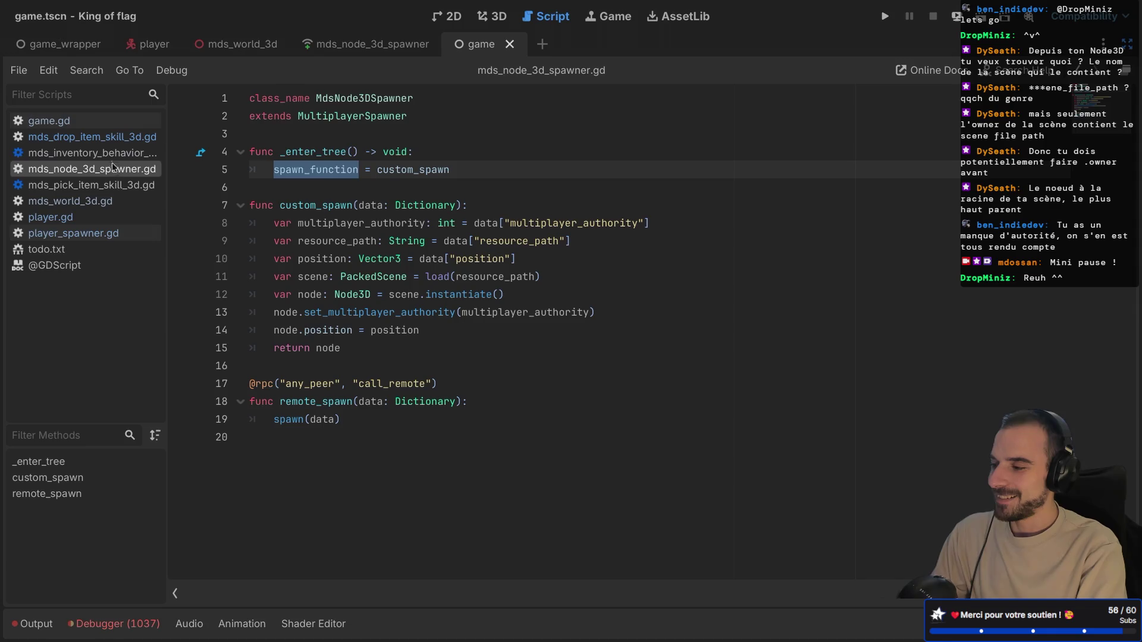
- In the drop skill, replace mds_world.spawn_item with mds_world_item_spawner.remote_spawn.rpc
left_click(90, 137)
double_click(394, 439)
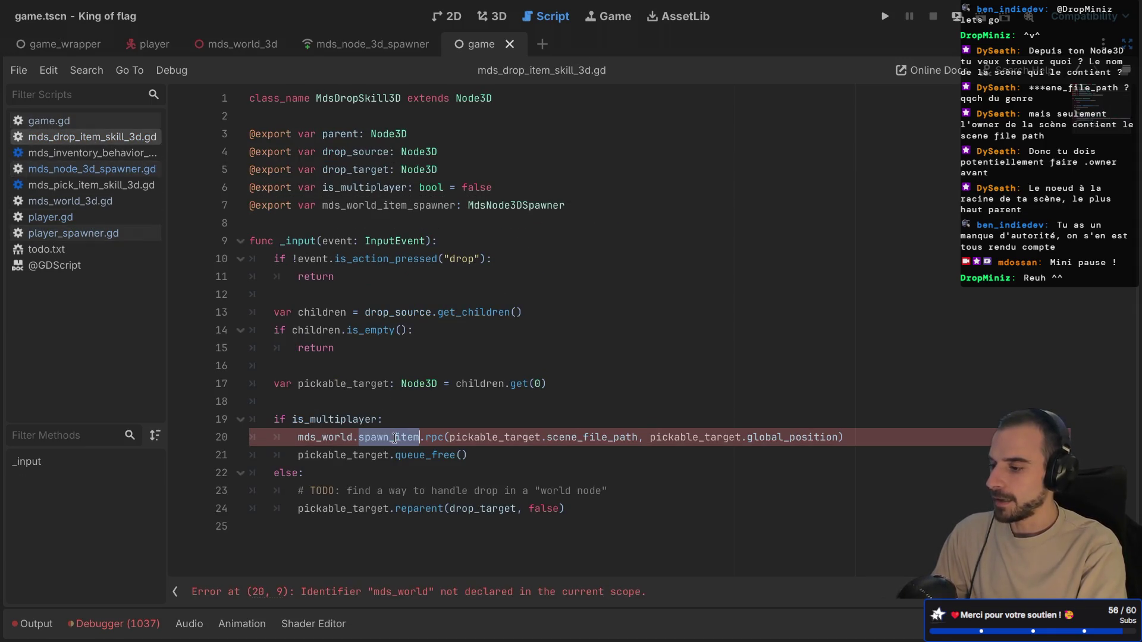
type("remo")
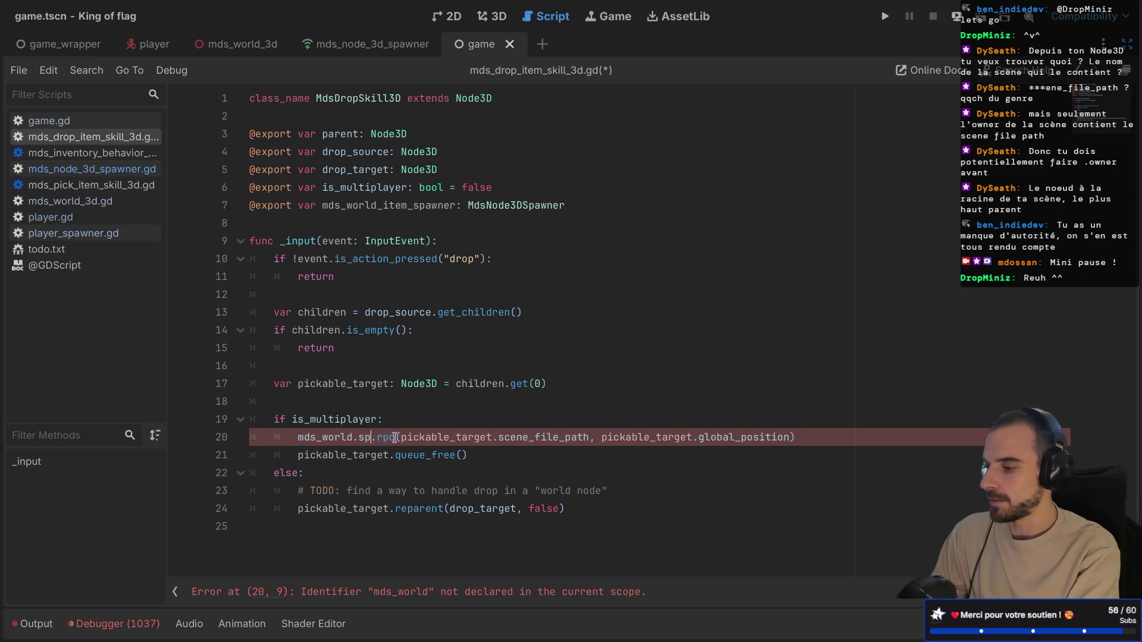
key("BackSpace")
key("BackSpace")
key("BackSpace")
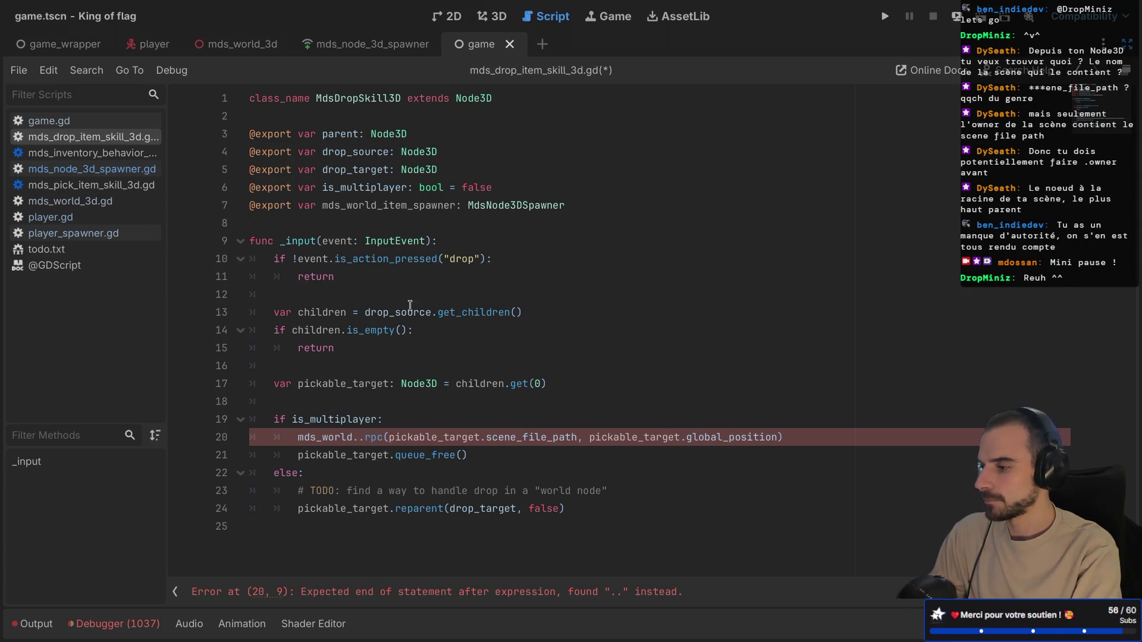
double_click(403, 207)
key("ctrl+c")
double_click(315, 437)
key("ctrl+v")
type(".remo")
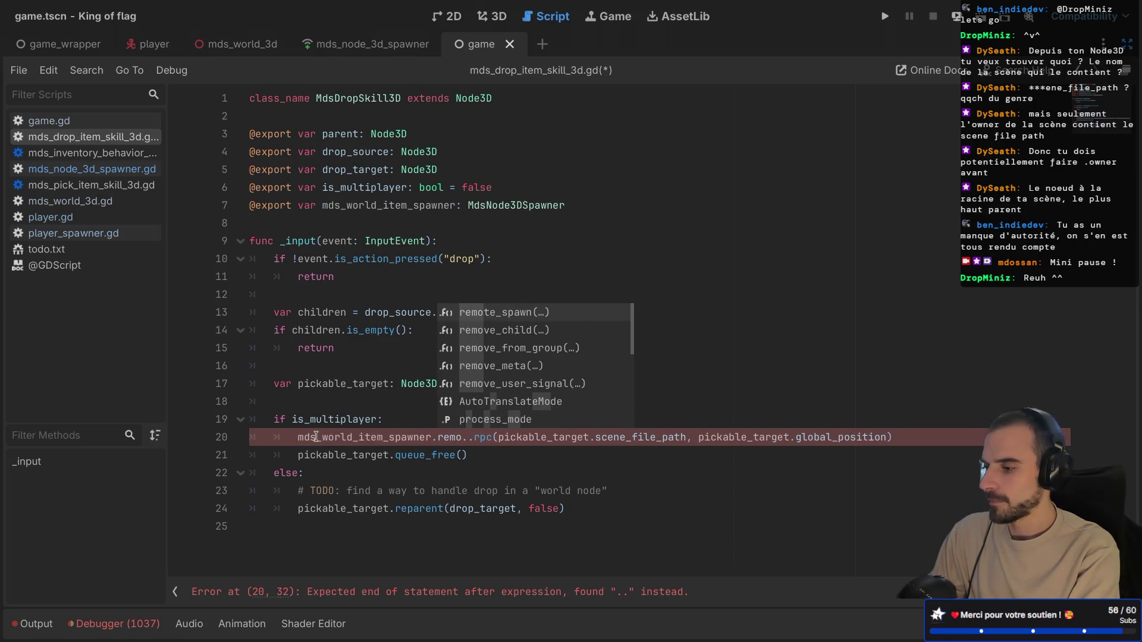
key("Return")
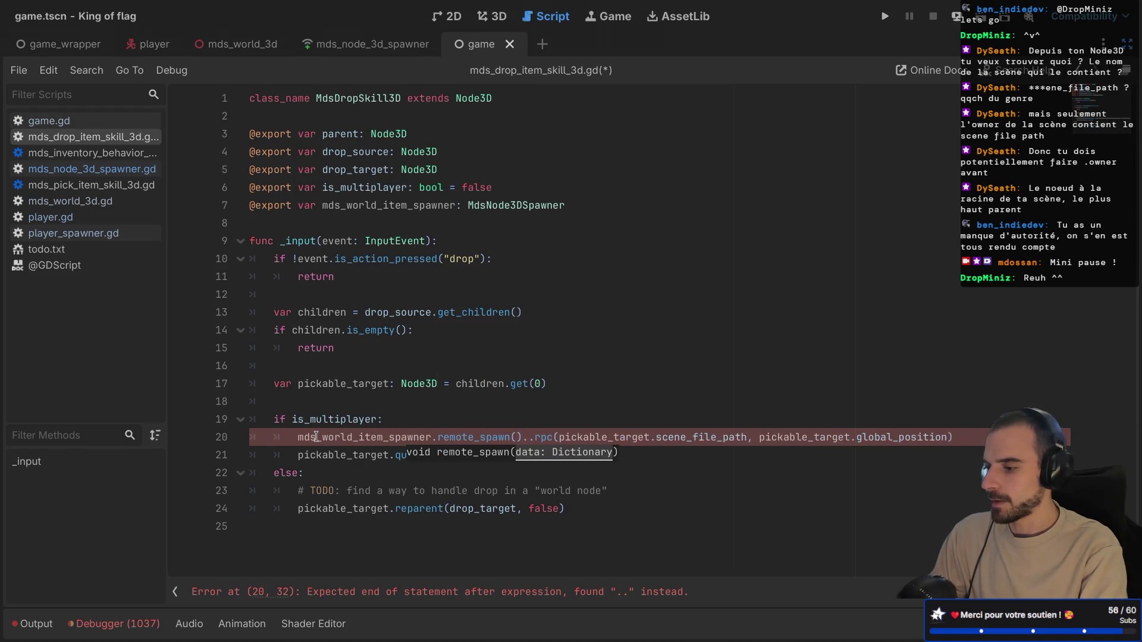
key("Delete")
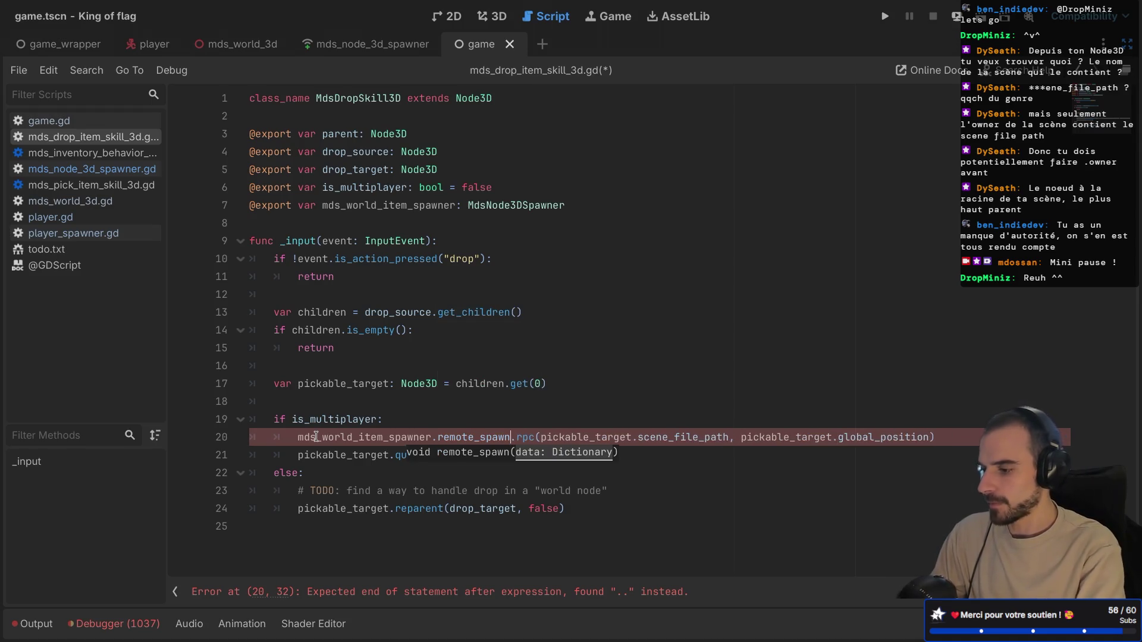
- Wrap the rpc's scene_file_path and global_position arguments in braces on separate lines
key("Return")
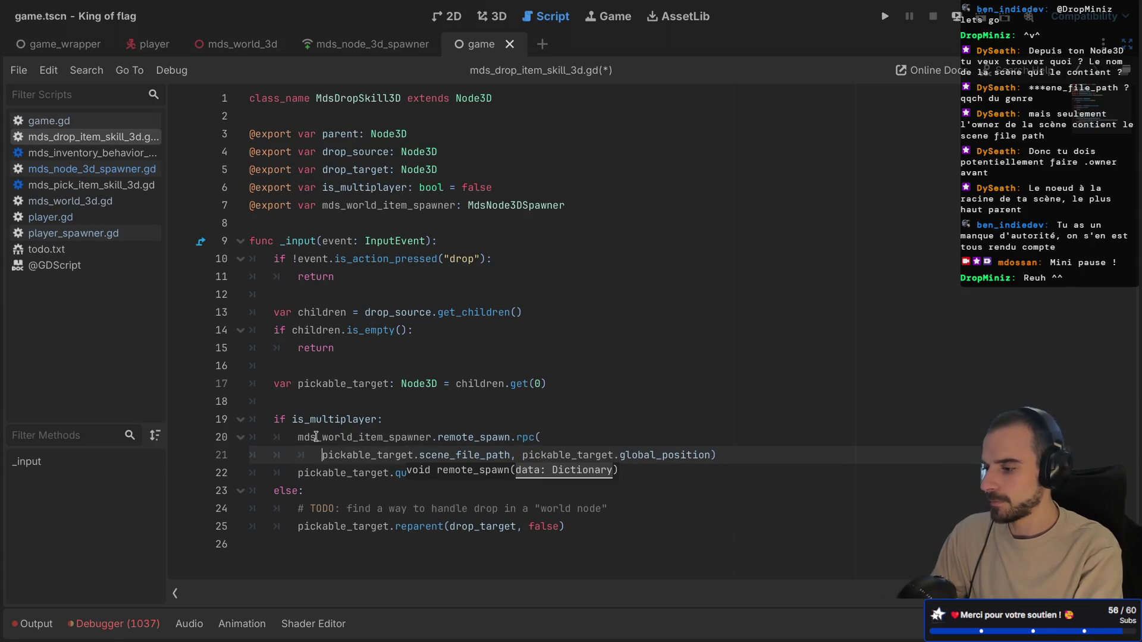
type("{")
key("Return")
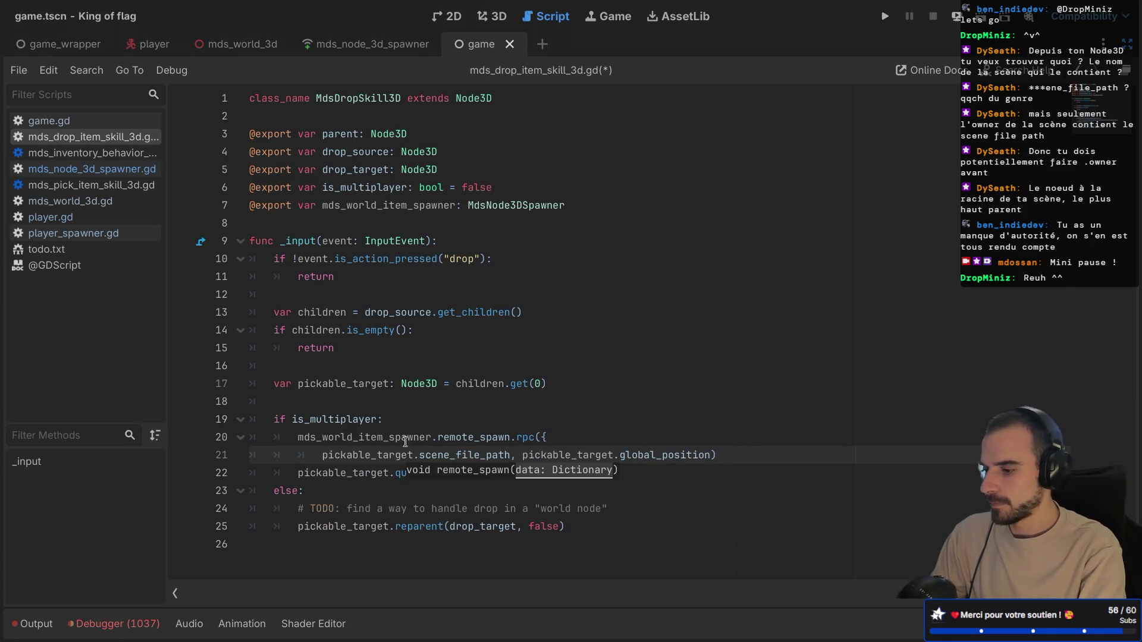
left_click(707, 456)
key("Return")
type("}")
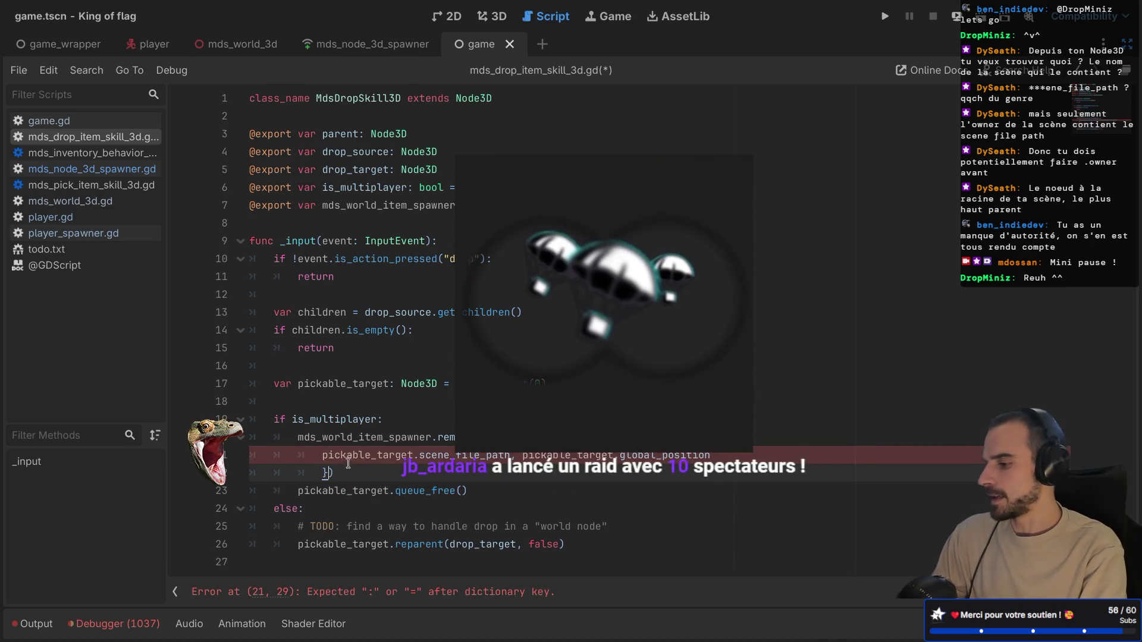
left_click(374, 479)
key("shift+Tab")
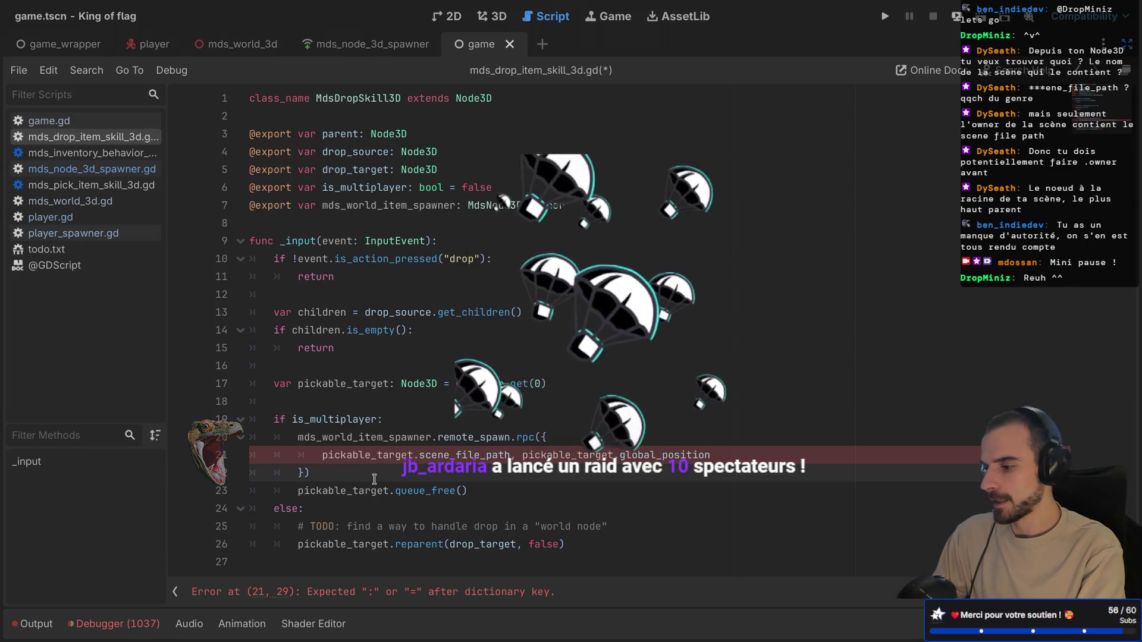
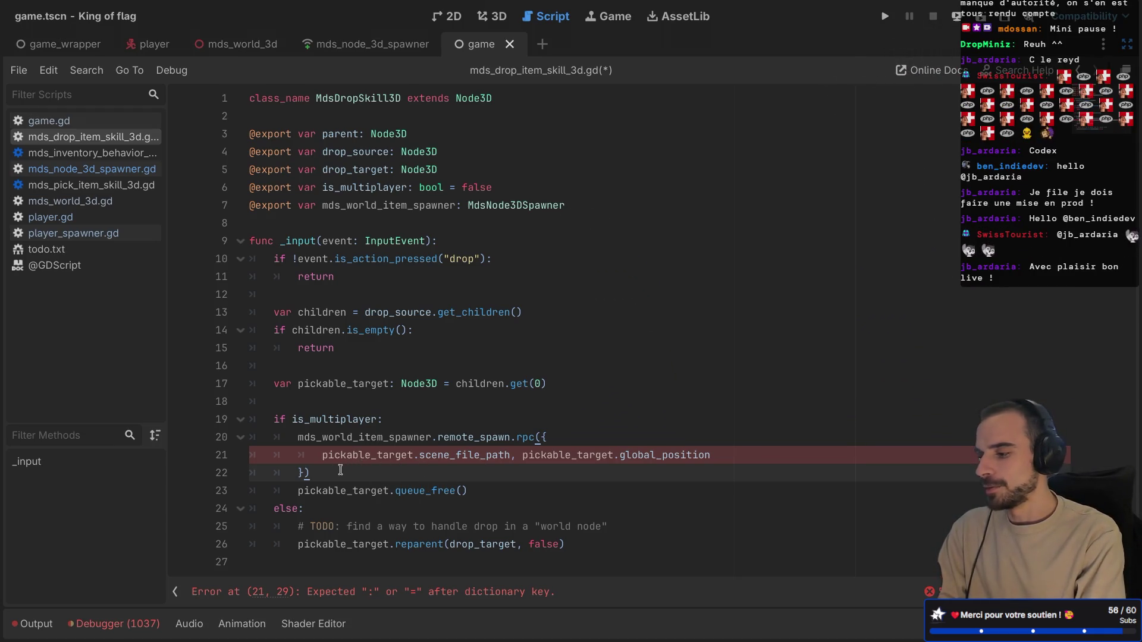
- Move remote_spawn's global_position argument onto its own line, then view the resource-path search results
mouse_move(497, 455)
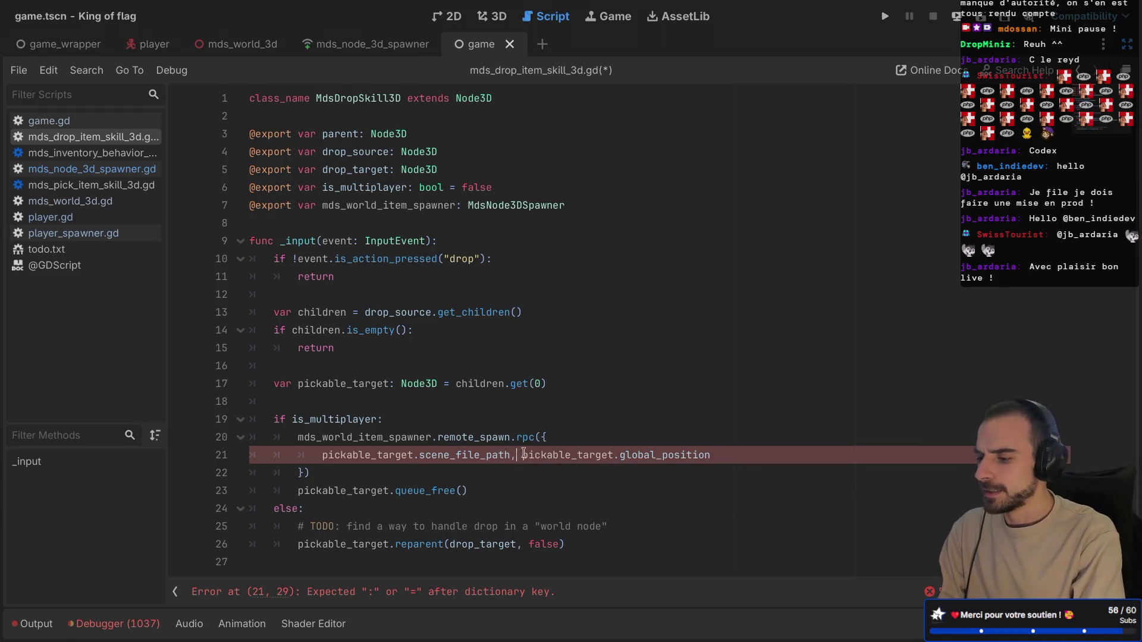
key("Return")
left_click(319, 458)
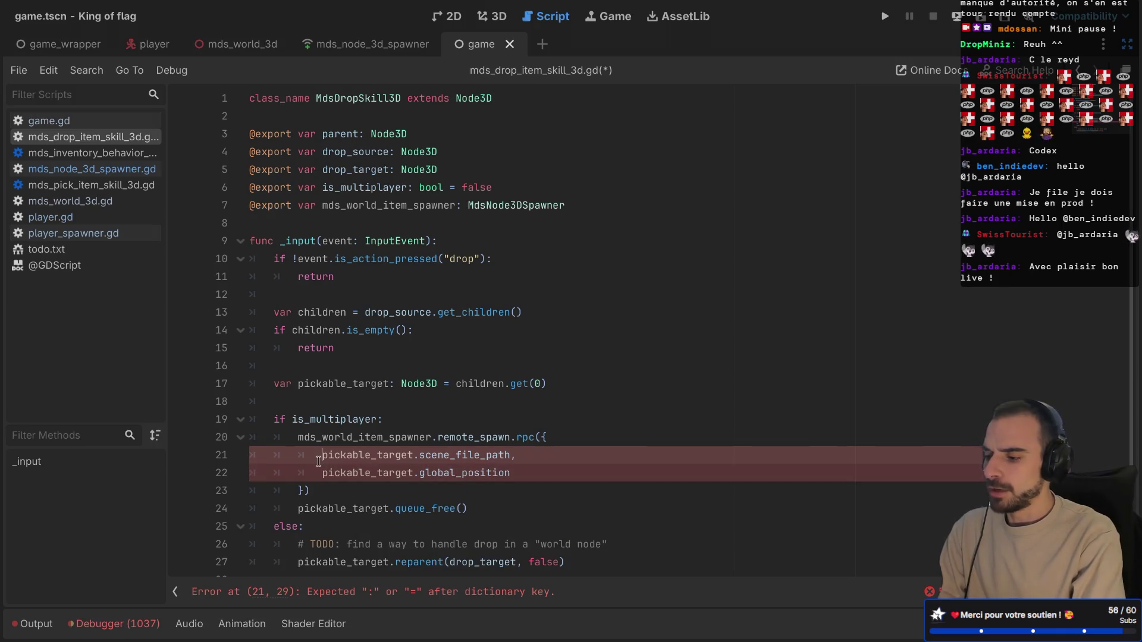
mouse_move(319, 462)
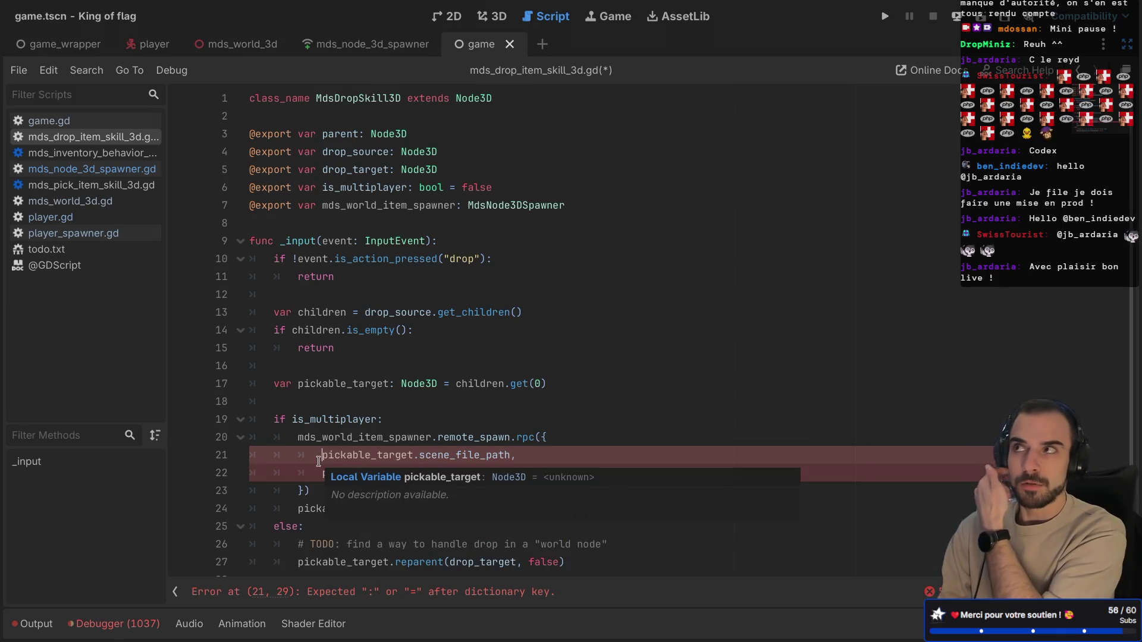
key("ctrl+Right")
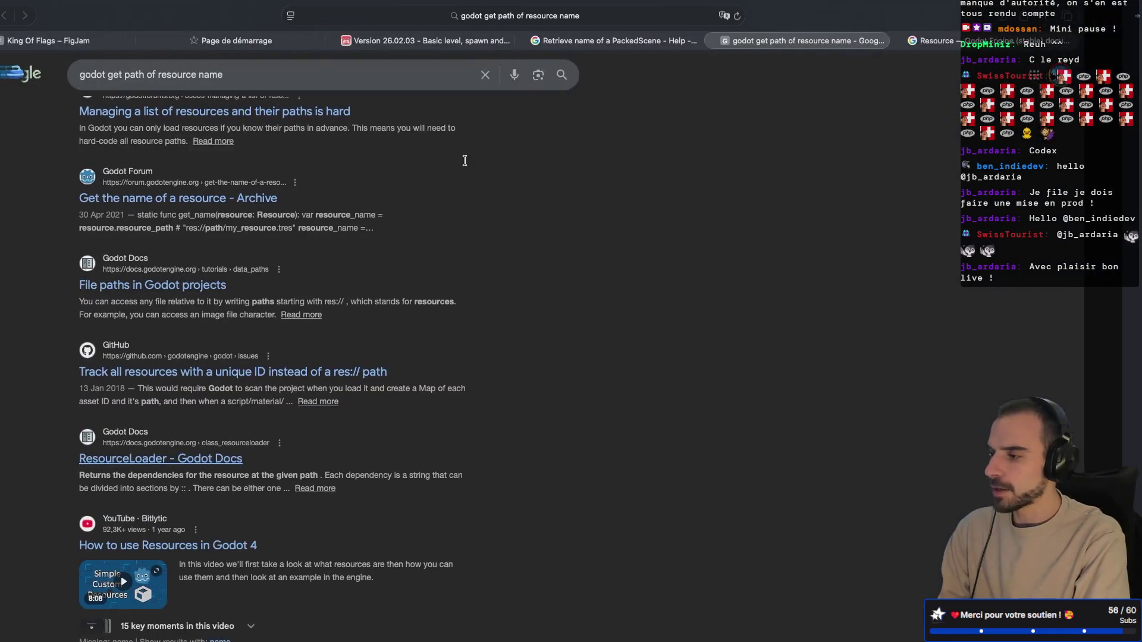
- Pass the itch.io devlog post and bring up the King Of Flags FigJam board's Sprint - 1 cards
left_click(429, 40)
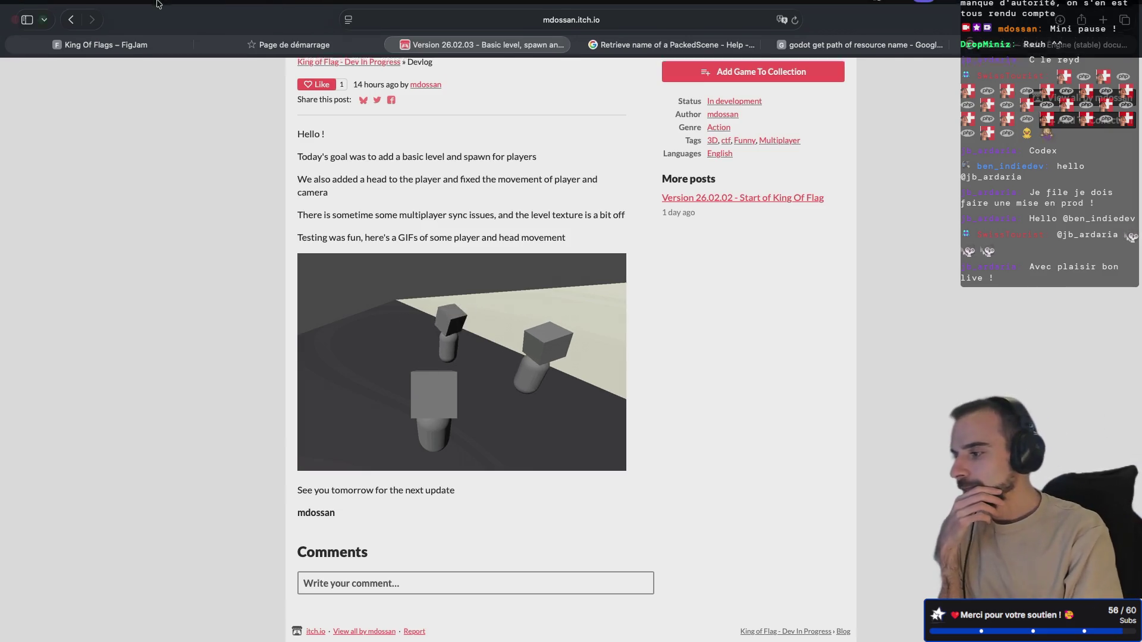
left_click(88, 59)
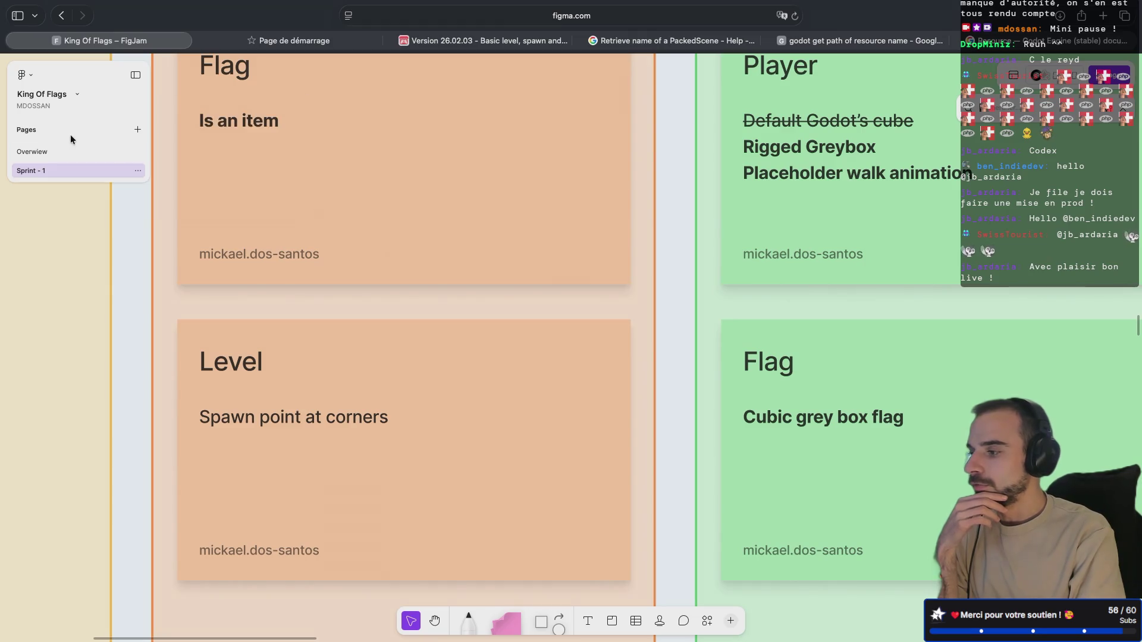
- Inspect the level screenshot on FigJam's Overview page, return to Sprint - 1, then go back to Godot
left_click(41, 151)
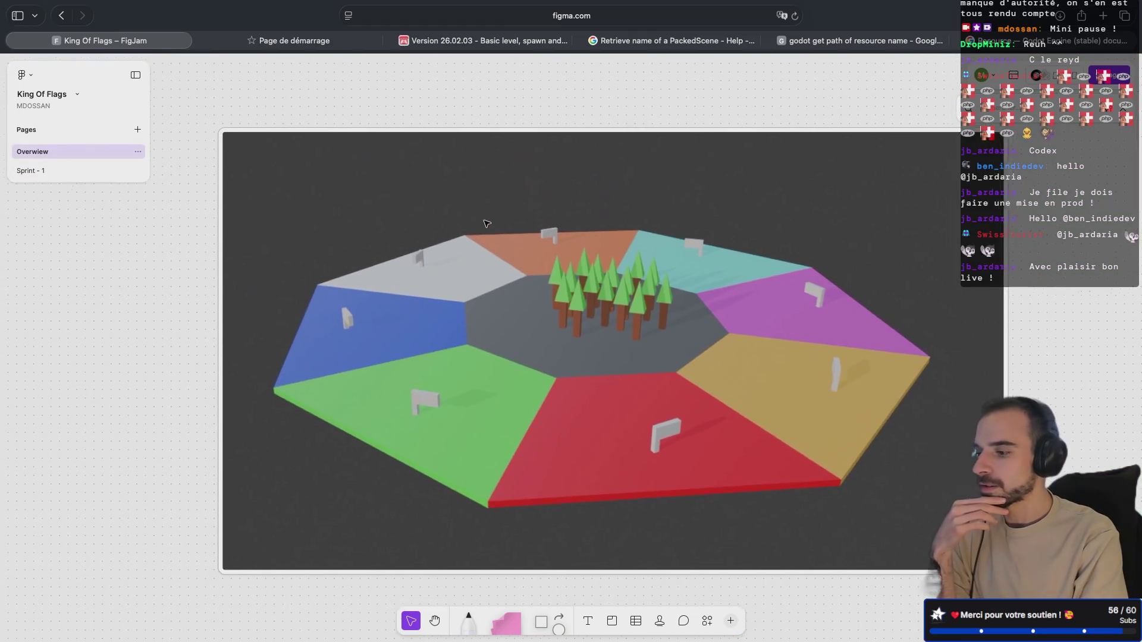
scroll(487, 224, "down", 2)
scroll(476, 250, "up", 3)
scroll(424, 294, "up", 5)
scroll(425, 295, "up", 1)
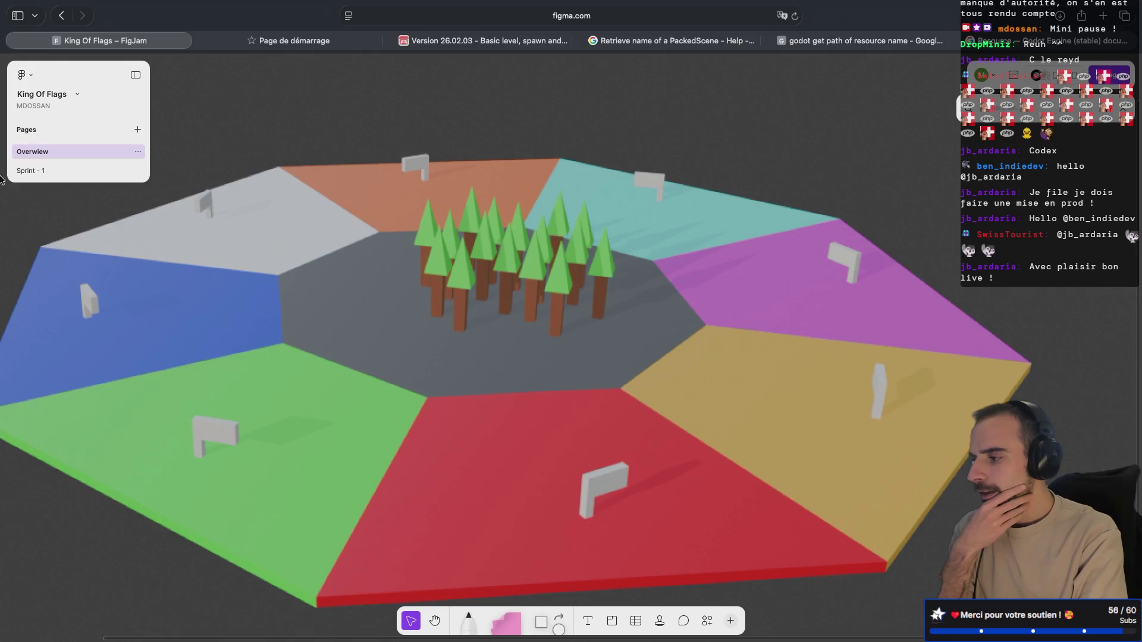
left_click(36, 170)
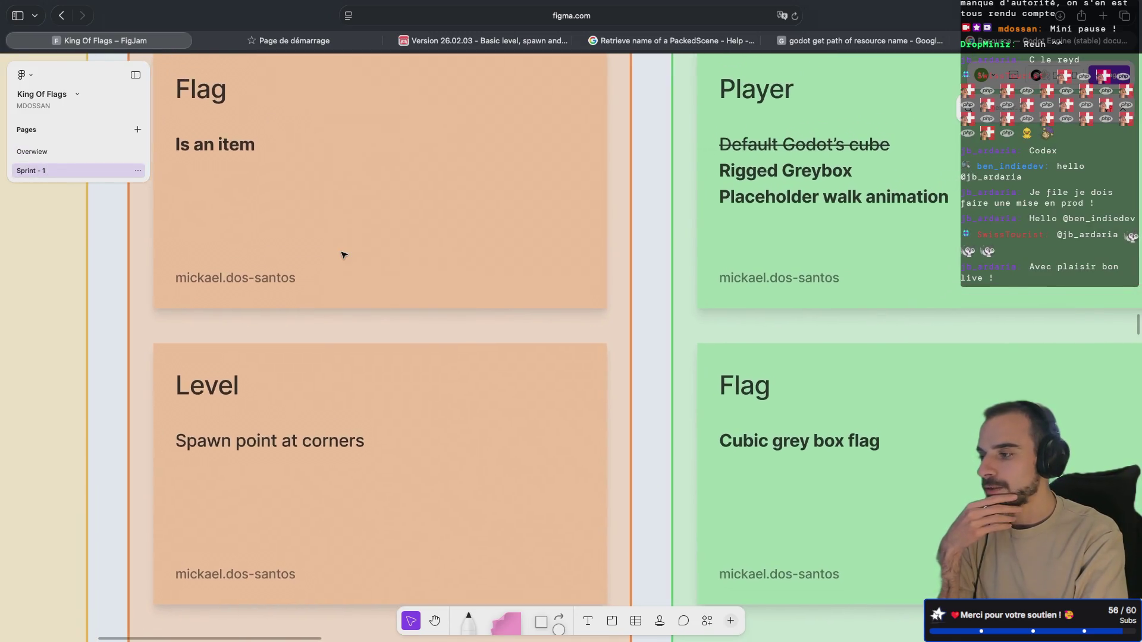
key("super+Tab")
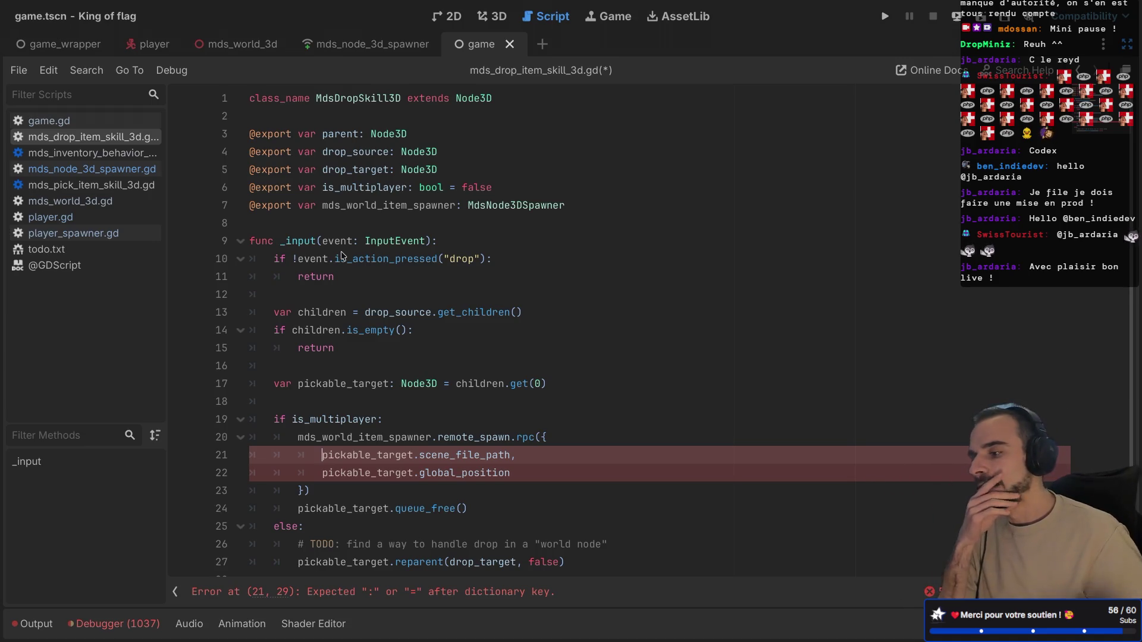
- Add empty quoted keys before the two remote_spawn dictionary values on lines 21 and 22
scroll(393, 318, "down", 1)
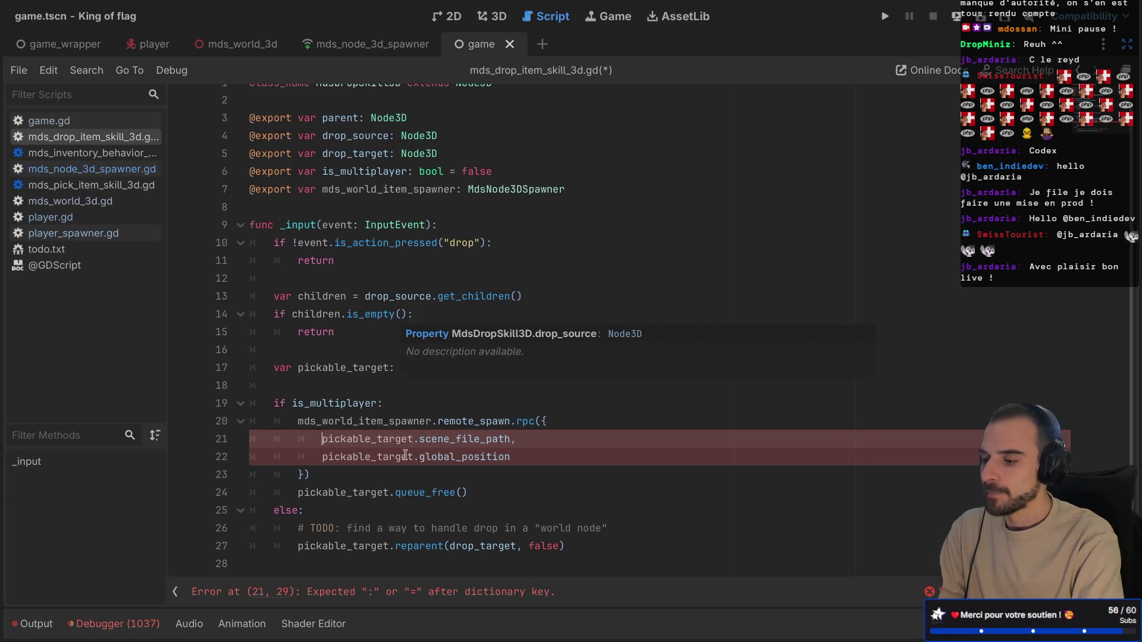
type("\"\":")
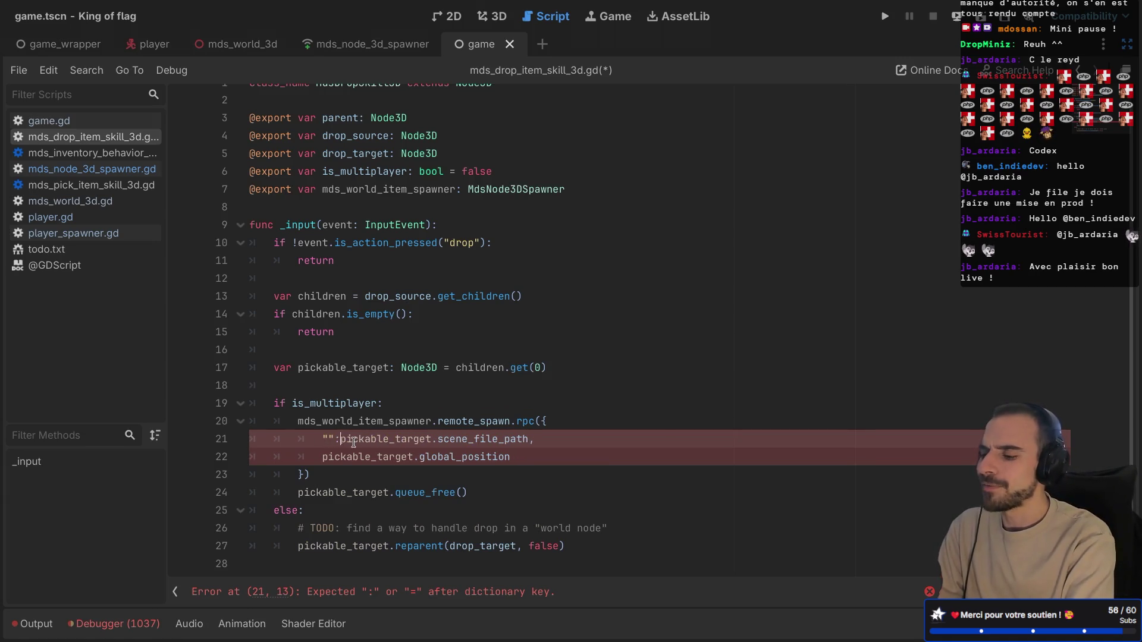
left_click(320, 457)
type("\"\":")
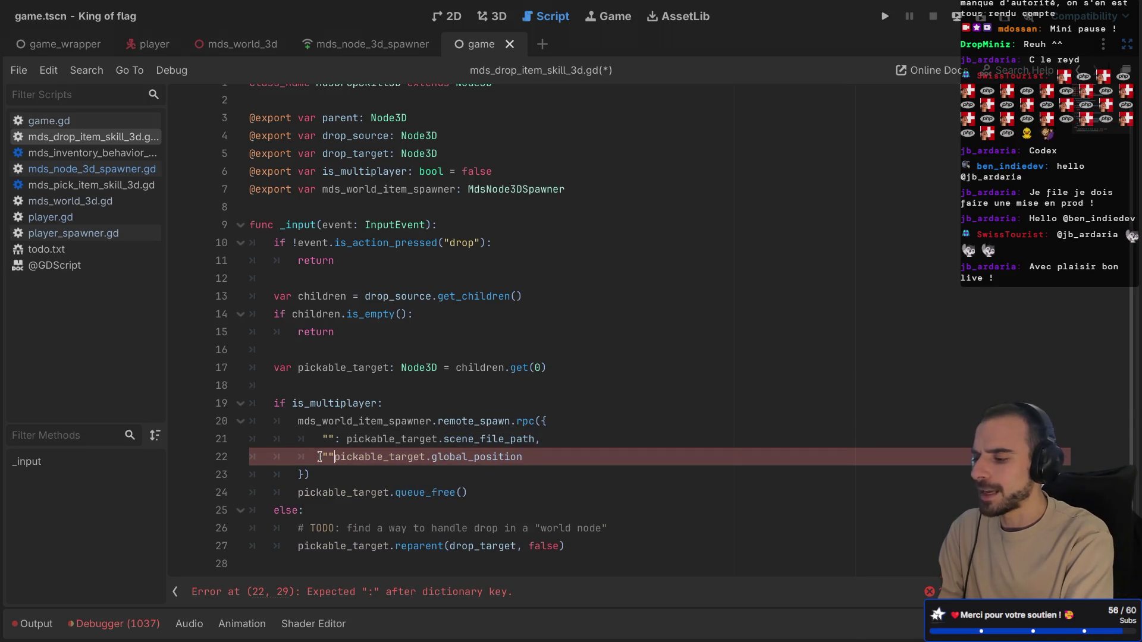
left_click(325, 439)
type("re")
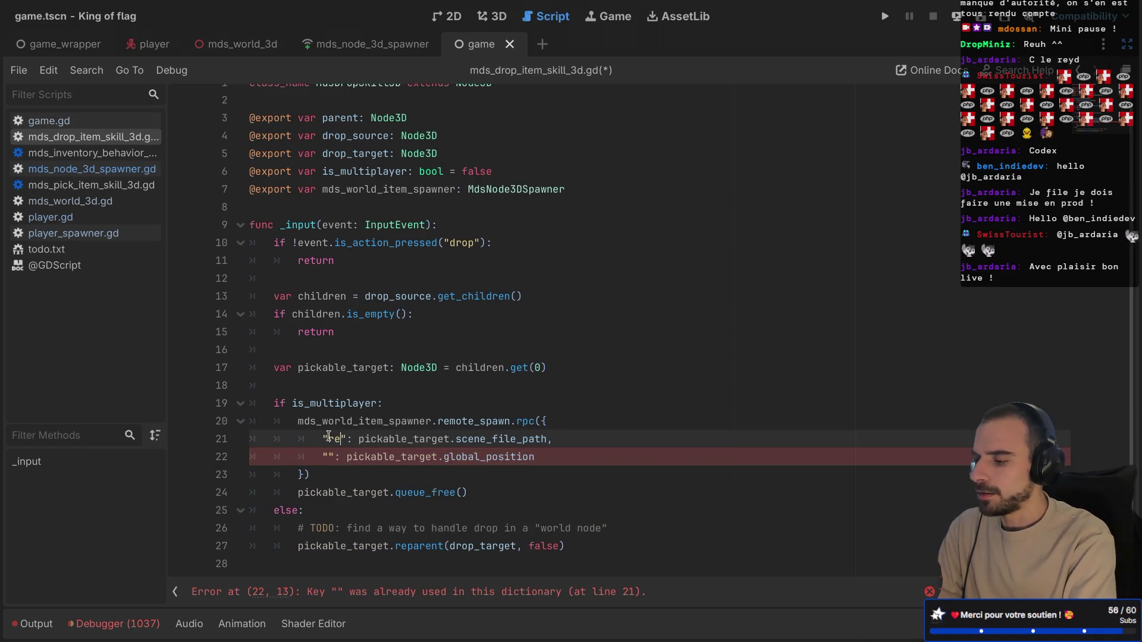
scroll(357, 441, "up", 1)
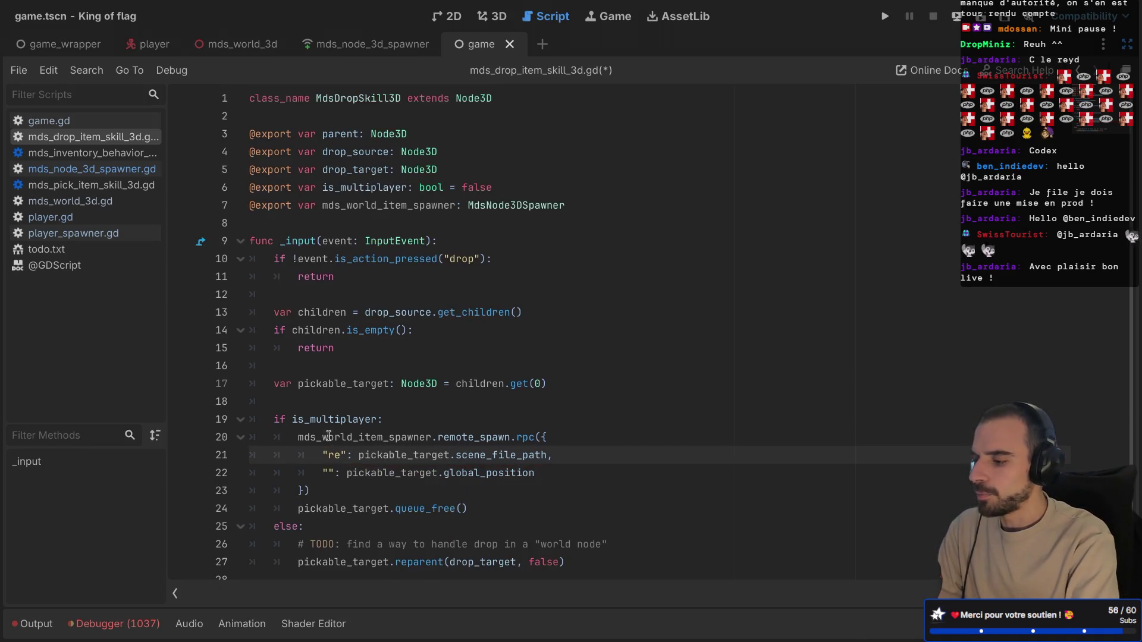
- Copy resource_path from mds_node_3d_spawner.gd and paste it as the first dictionary key
left_click(92, 169)
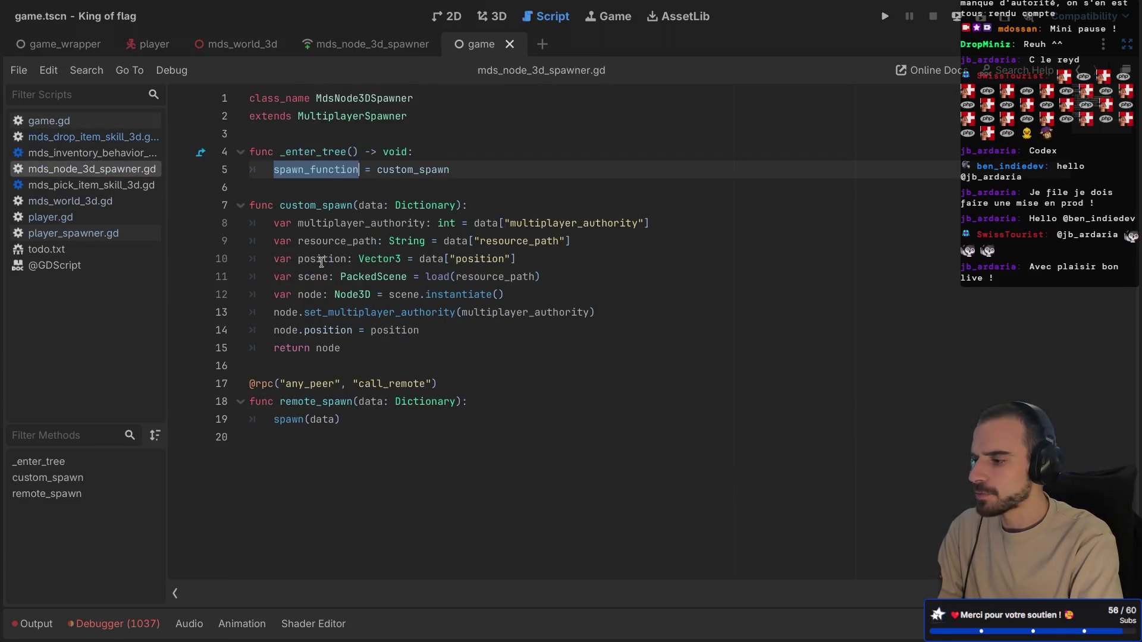
double_click(554, 224)
double_click(517, 243)
key("ctrl+c")
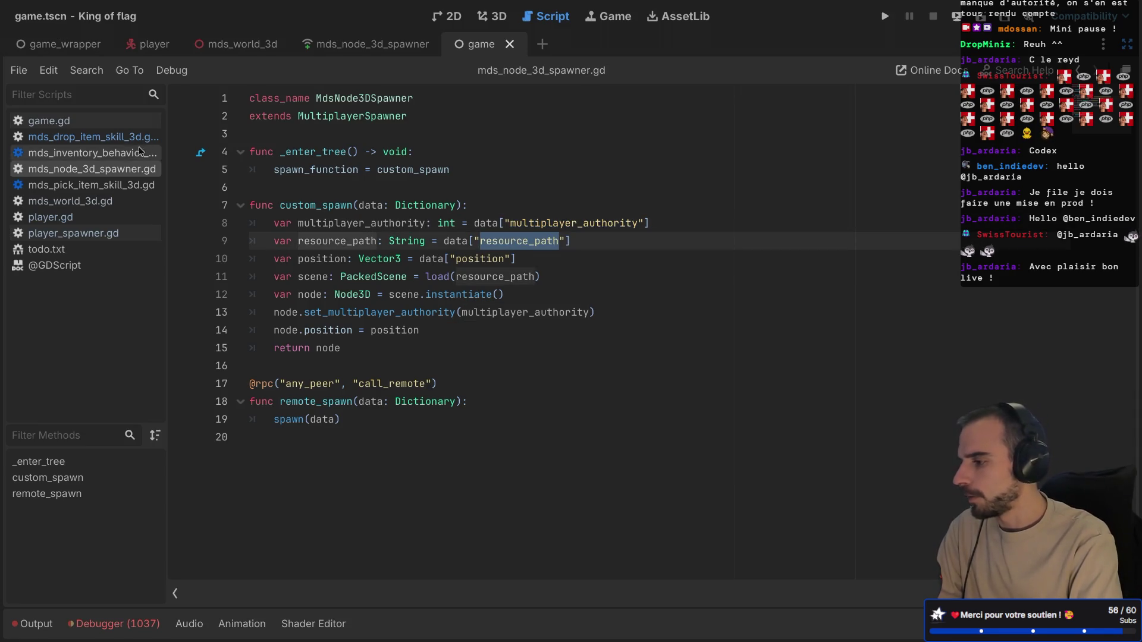
left_click(93, 137)
key("ctrl+v")
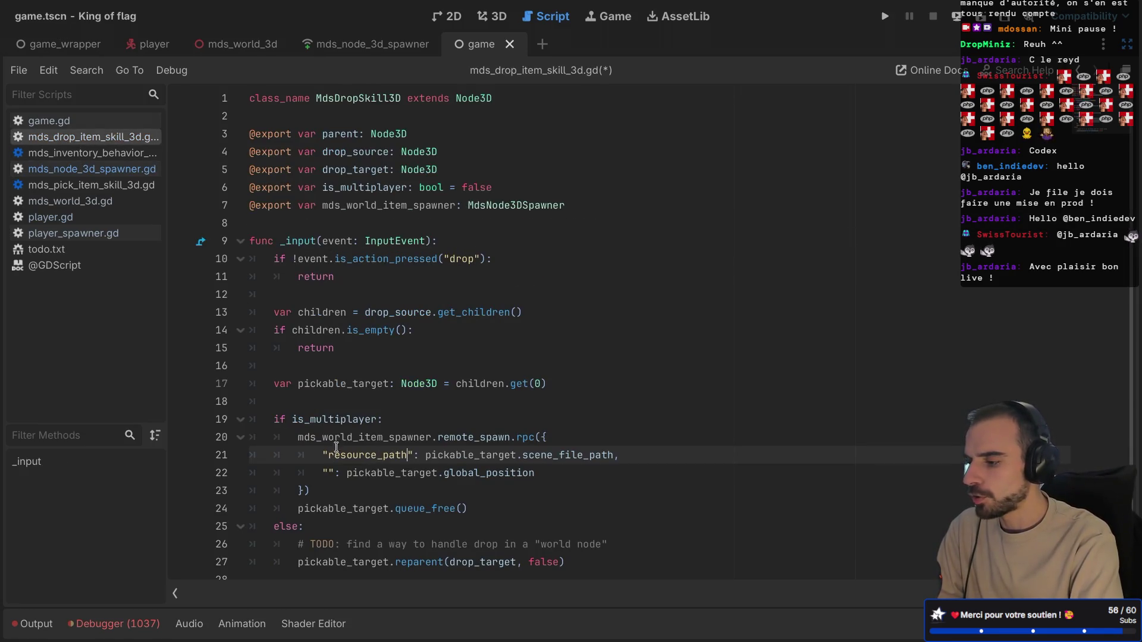
- Copy position from the spawner script as the second dictionary key, then save the drop-item script
left_click(93, 169)
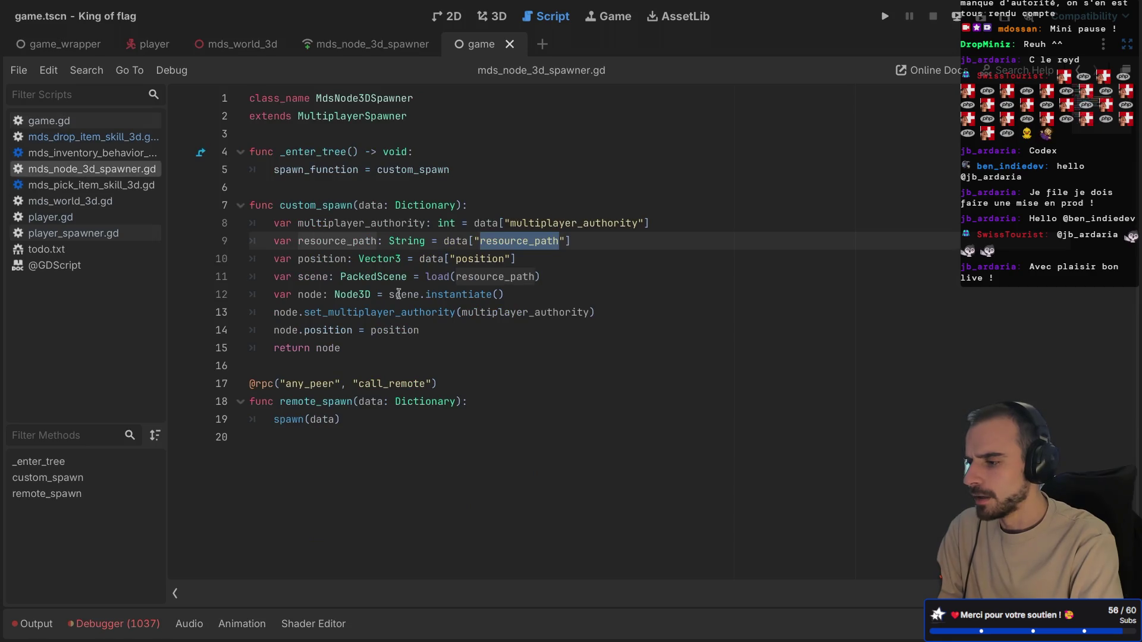
left_click(485, 258)
double_click(472, 259)
key("ctrl+c")
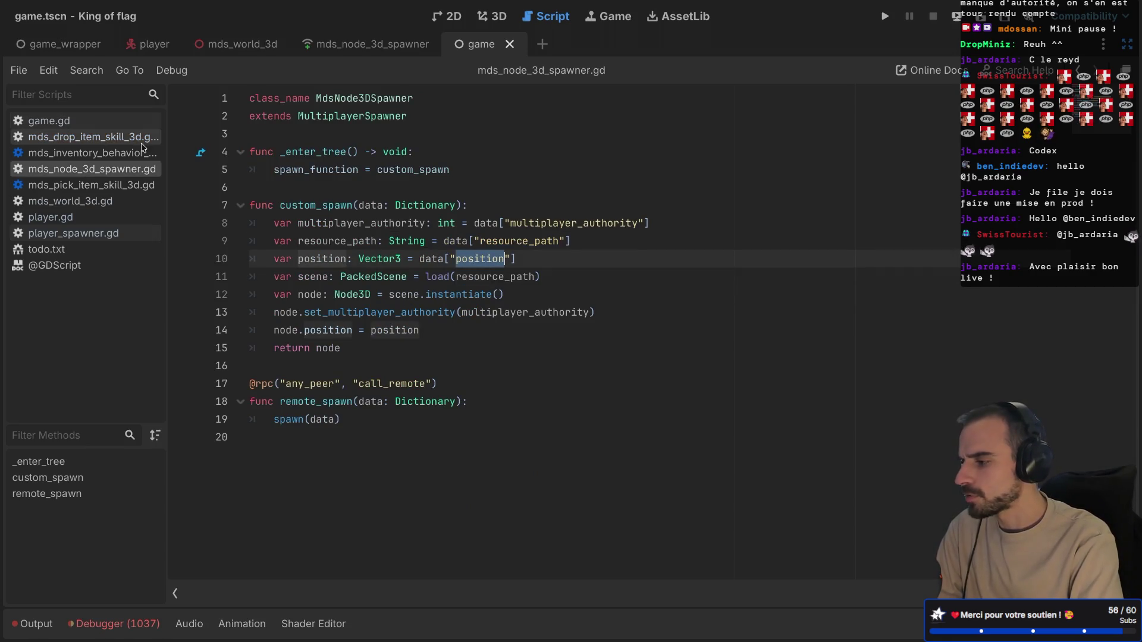
left_click(92, 137)
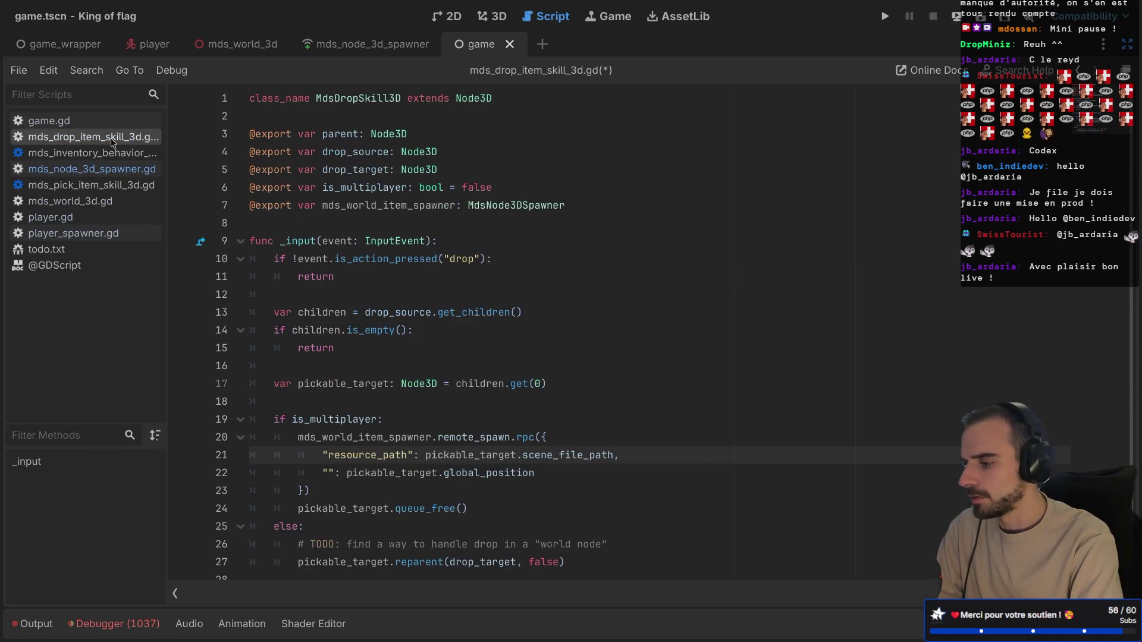
left_click(326, 474)
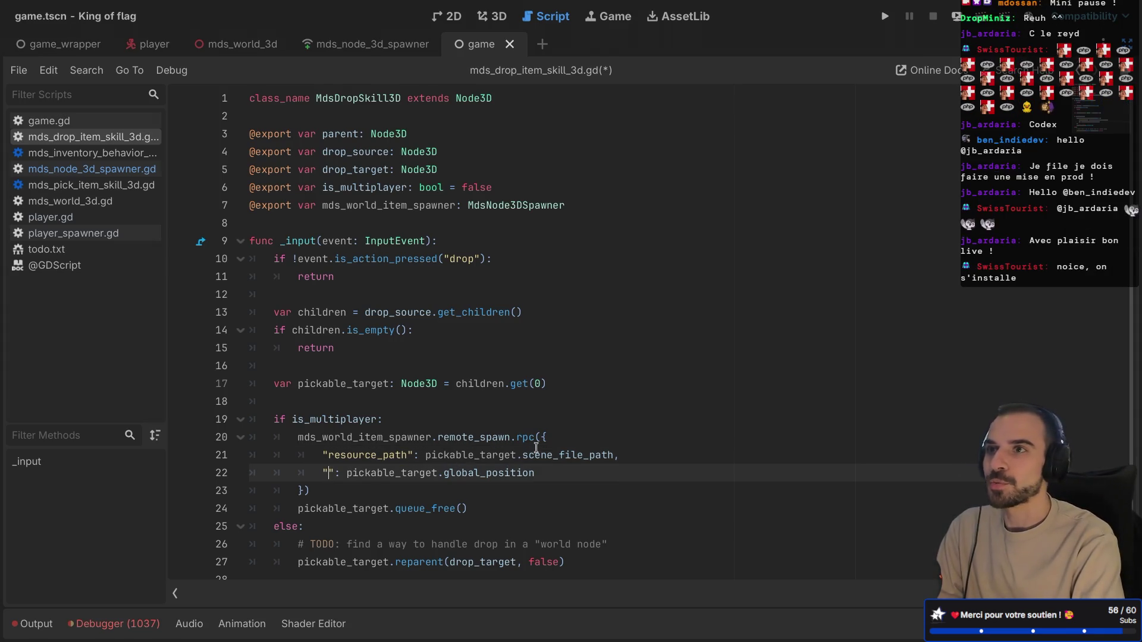
key("ctrl+v")
key("ctrl+s")
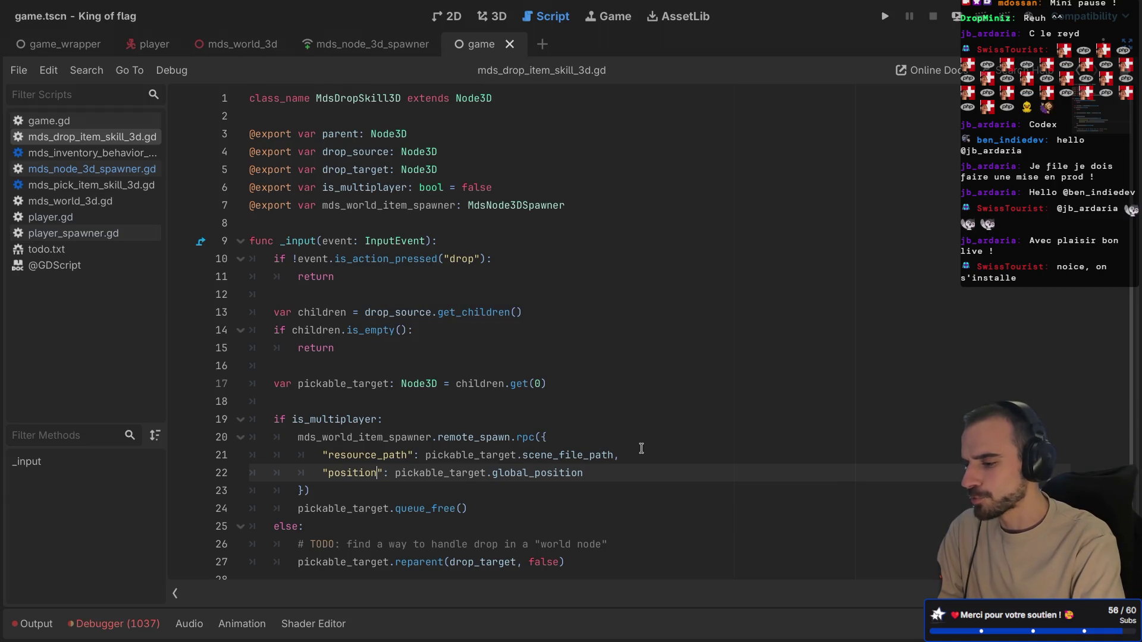
- Duplicate the resource_path entry line and blank the key of the first copy
left_click_drag(642, 455, 641, 437)
key("ctrl+shift+d")
double_click(357, 455)
key("BackSpace")
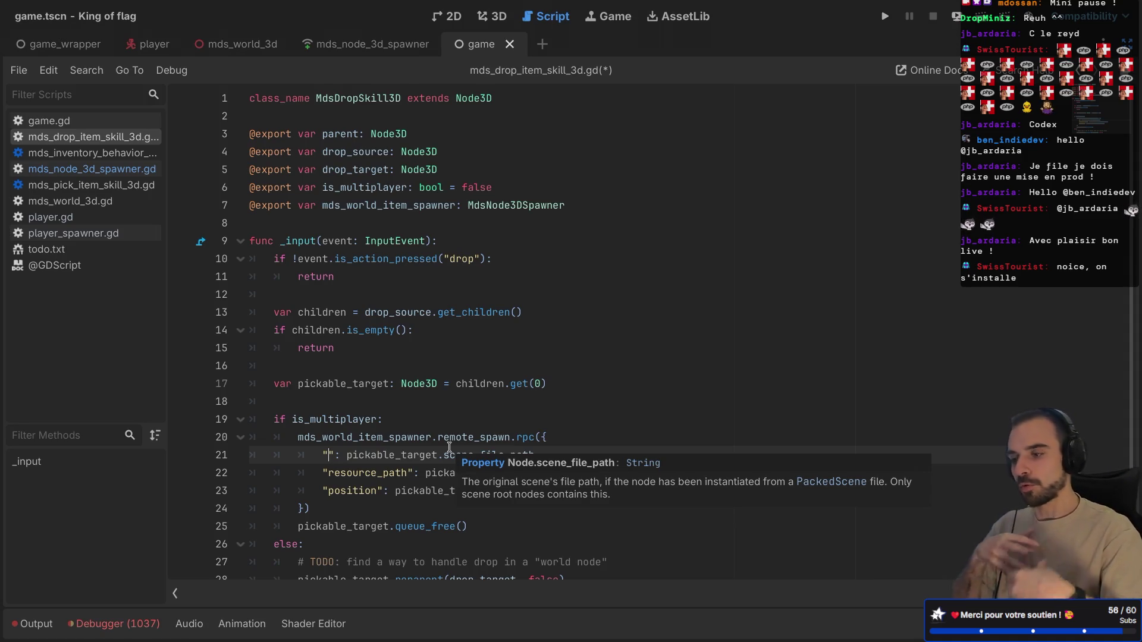
key("super+Tab")
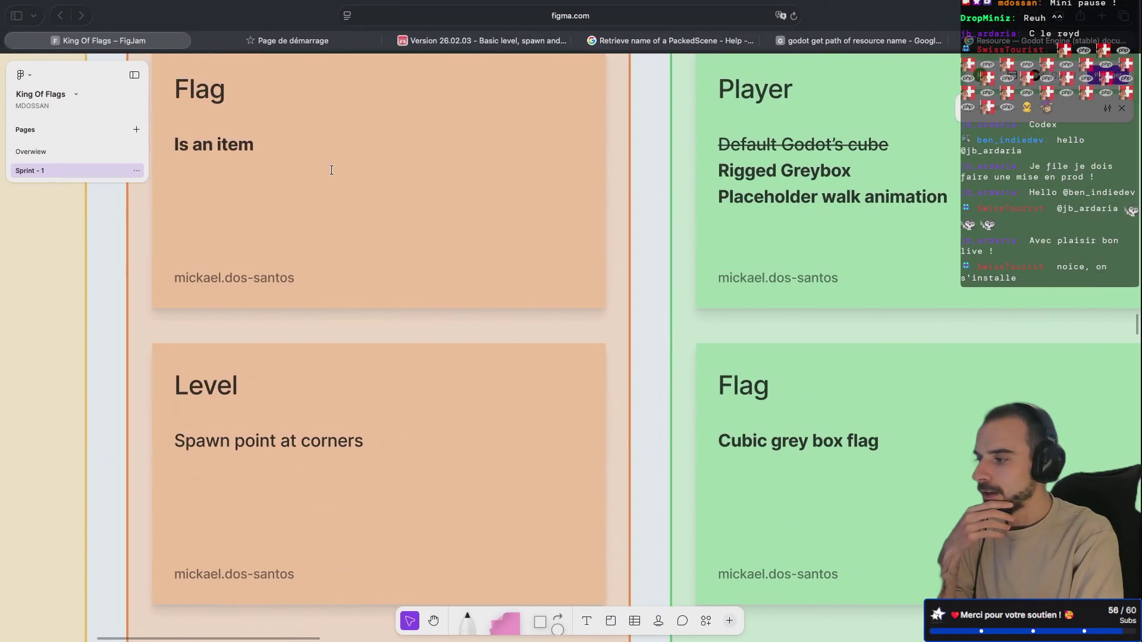
- Scroll through the Version 26.02.03 itch.io devlog post, then return to the Godot script
left_click(482, 42)
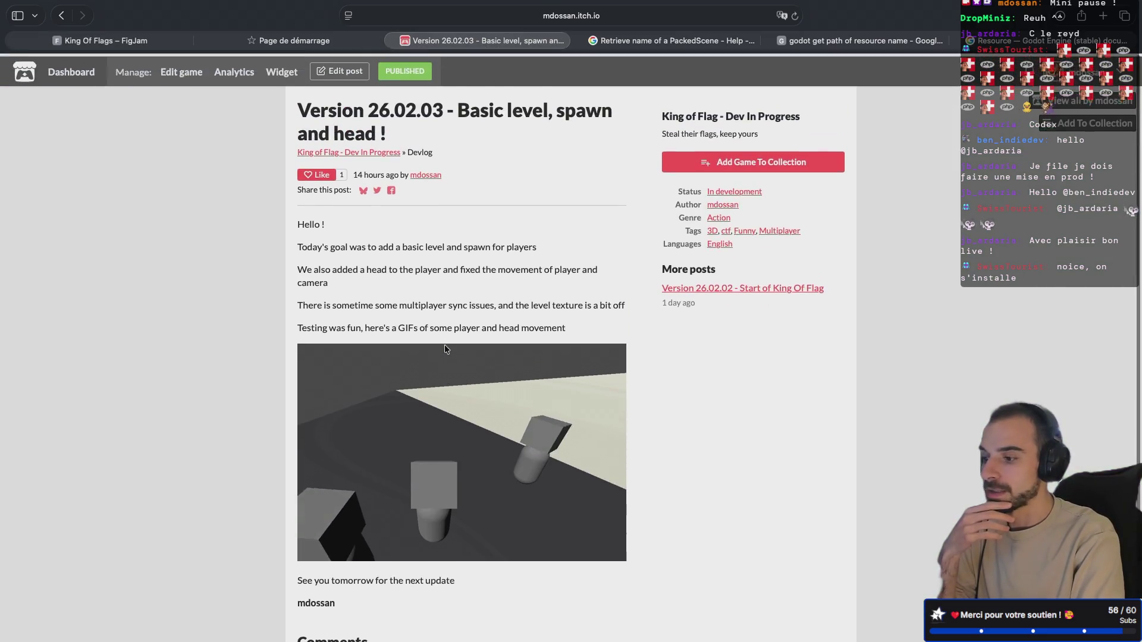
scroll(445, 346, "down", 1)
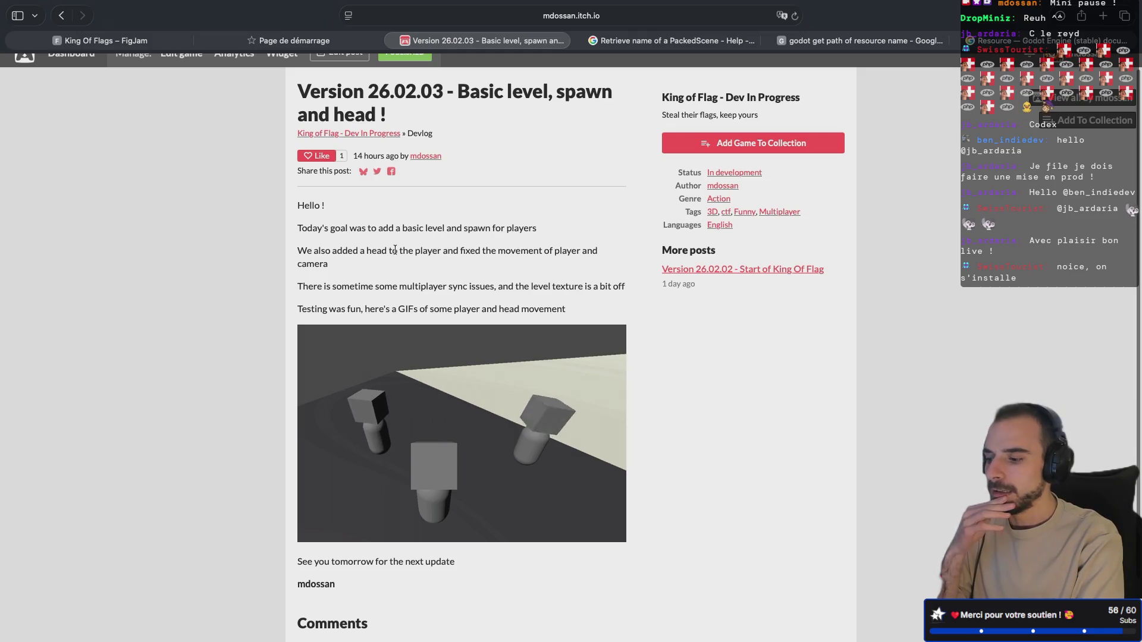
key("super+Tab")
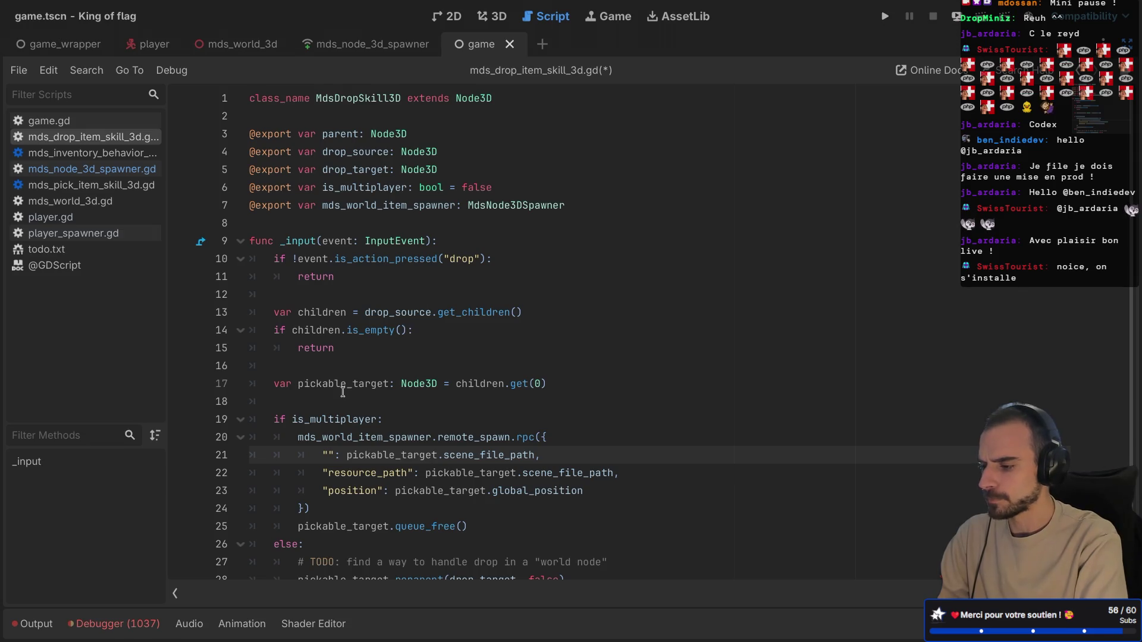
- Delete the stray "": pi entry from the remote_spawn dictionary and save mds_drop_item_skill_3d.gd
double_click(463, 456)
key("BackSpace")
key("BackSpace")
key("BackSpace")
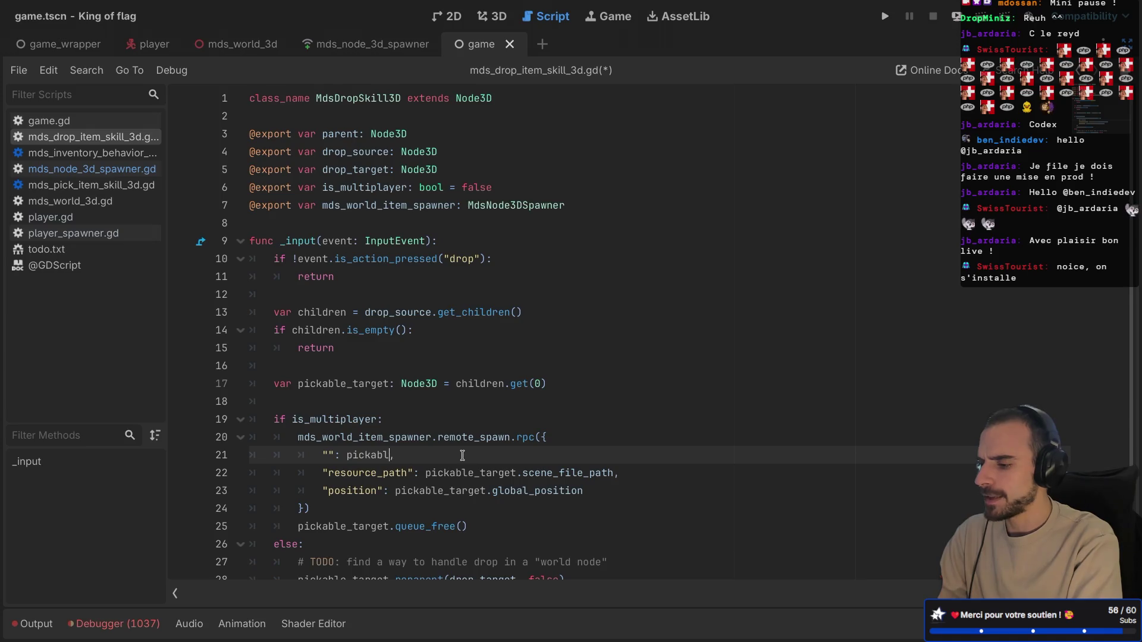
key("BackSpace")
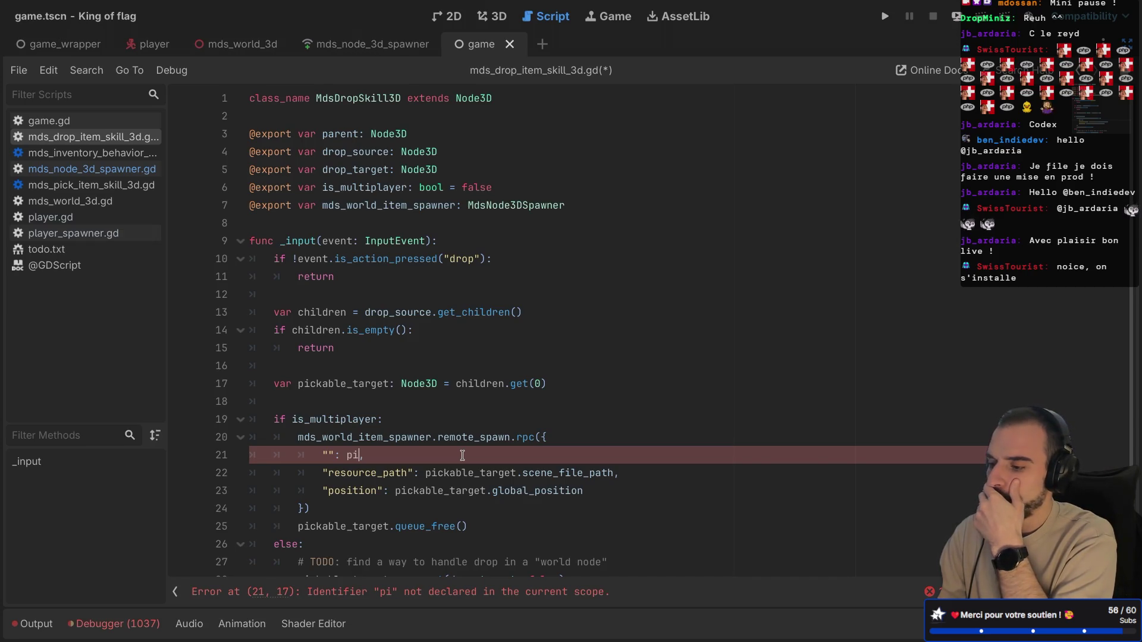
type(",")
double_click(460, 437)
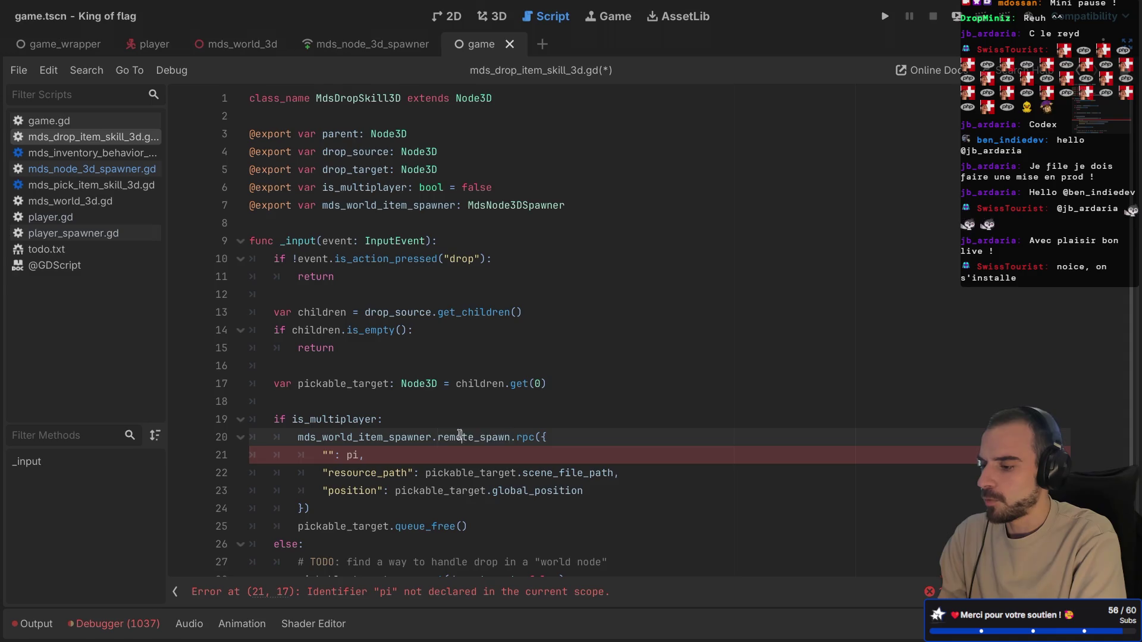
left_click(493, 463)
left_click_drag(554, 454, 566, 441)
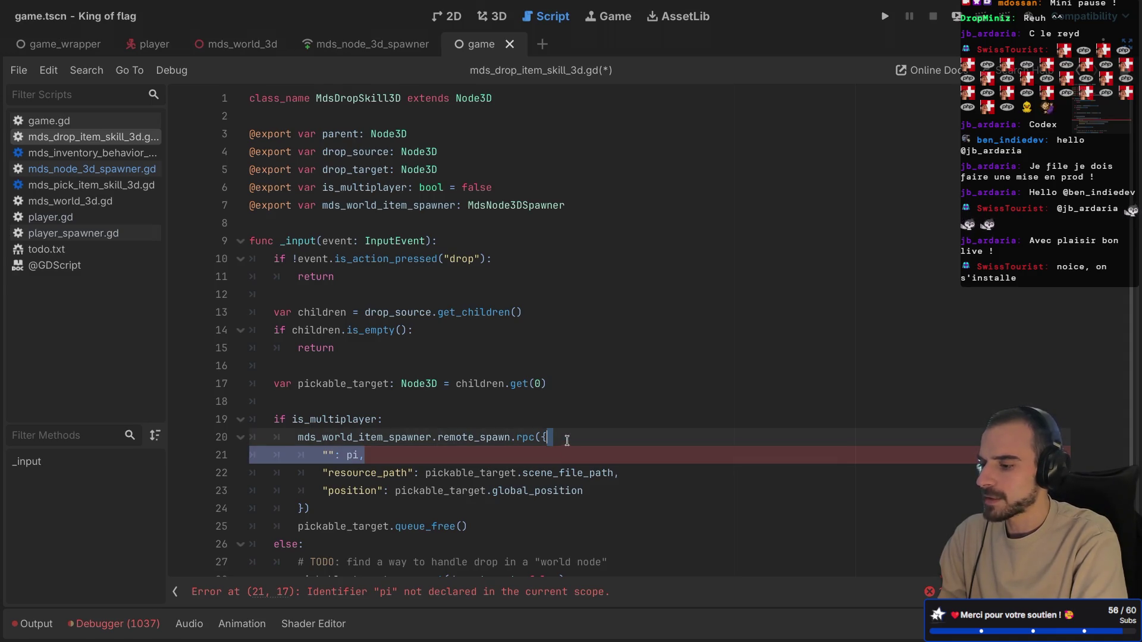
key("BackSpace")
key("ctrl+s")
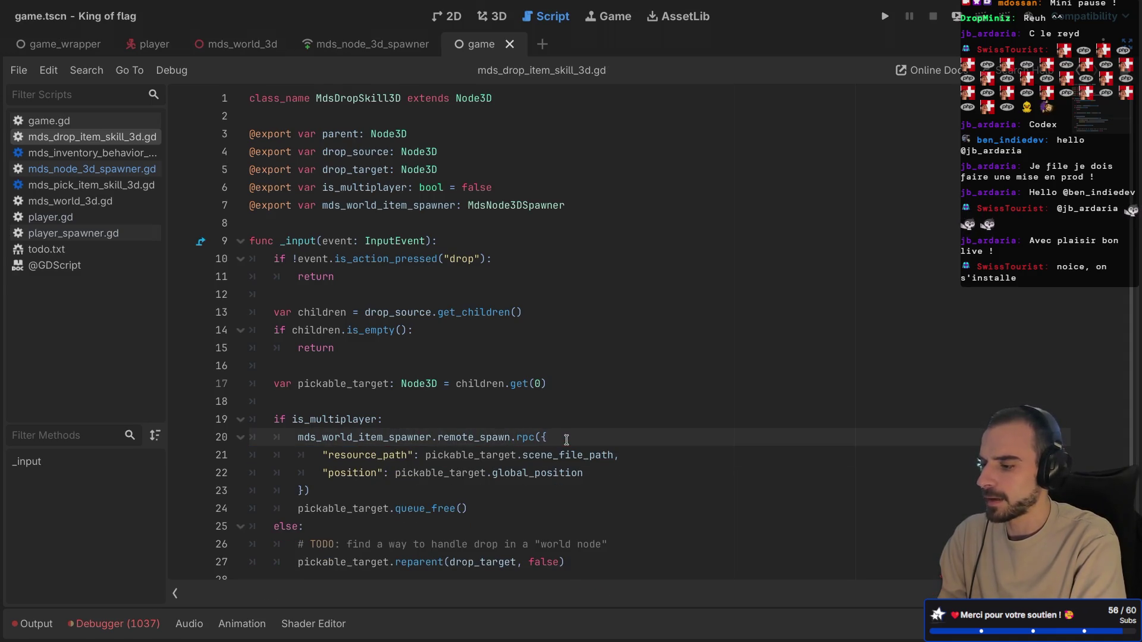
left_click(90, 173)
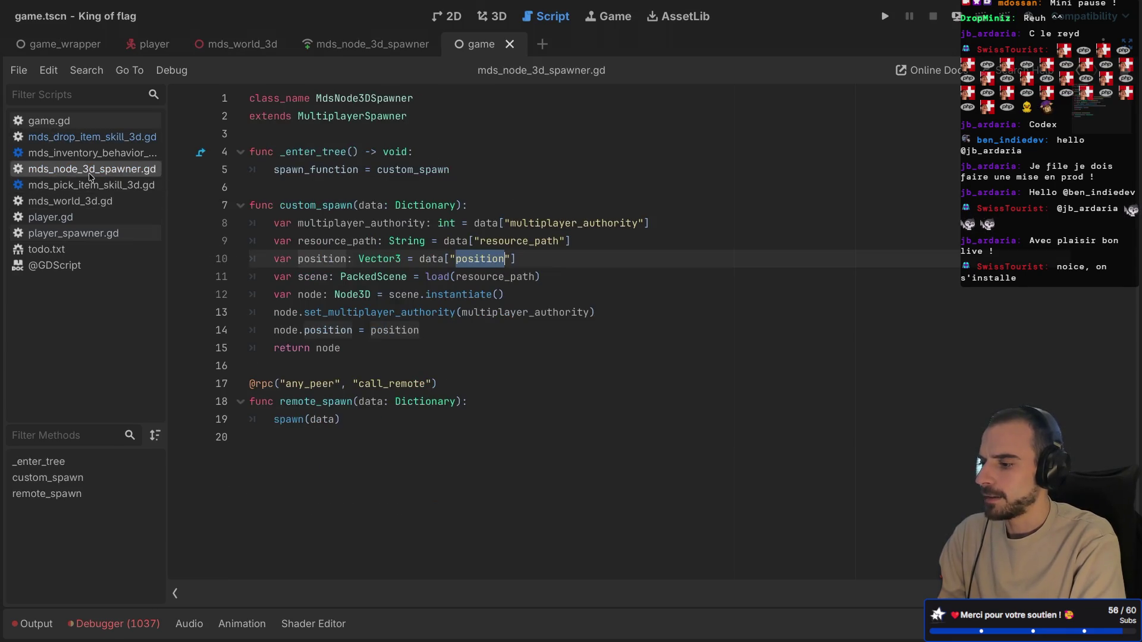
- Insert an empty line above spawn(data) in remote_spawn and copy the multiplayer_authority key name
left_click(332, 419)
left_click(490, 408)
key("Return")
left_click(558, 224)
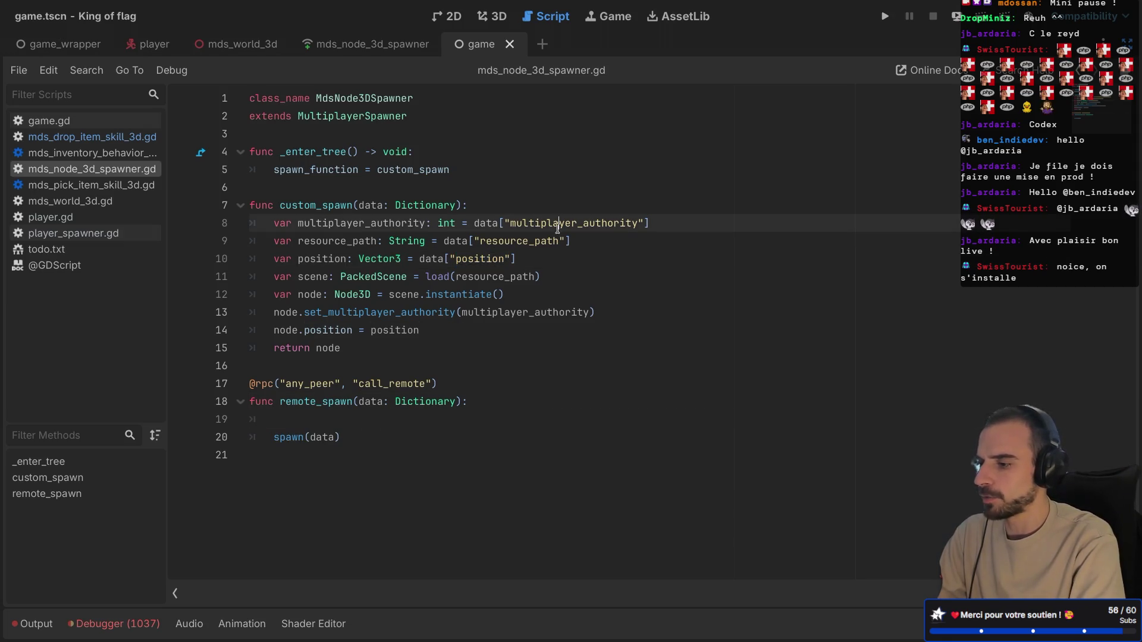
double_click(558, 224)
key("ctrl+c")
left_click(300, 417)
- Write data["multiplayer_authority"] = on the new line 19
type("data")
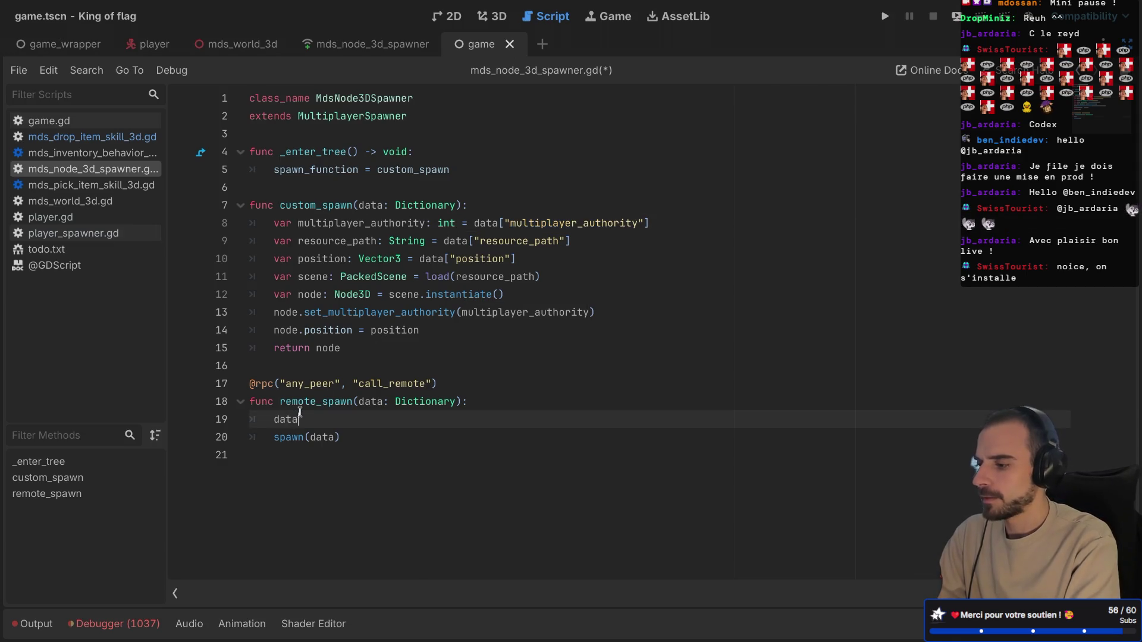
type(".ad")
key("BackSpace")
key("BackSpace")
key("BackSpace")
type("[\"")
key("ctrl+v")
key("End")
type("=")
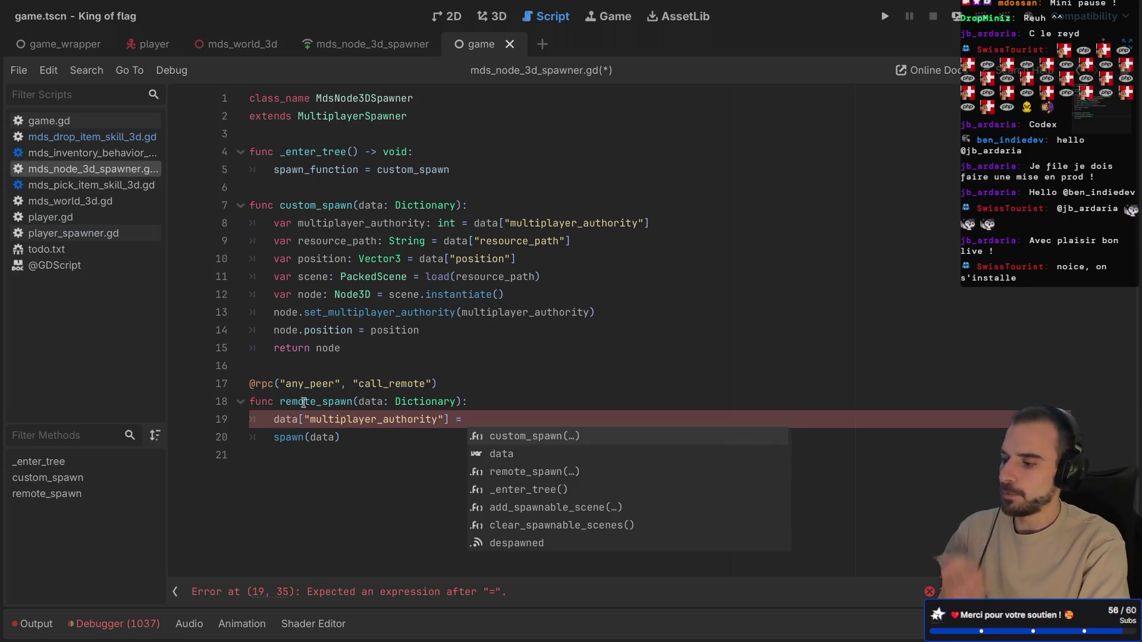
- Review remote_spawn's call_remote rpc setting, then complete the line with multiplayer.get_unique_id()
left_click_drag(358, 384, 426, 383)
left_click(313, 402)
left_click_drag(275, 401, 353, 463)
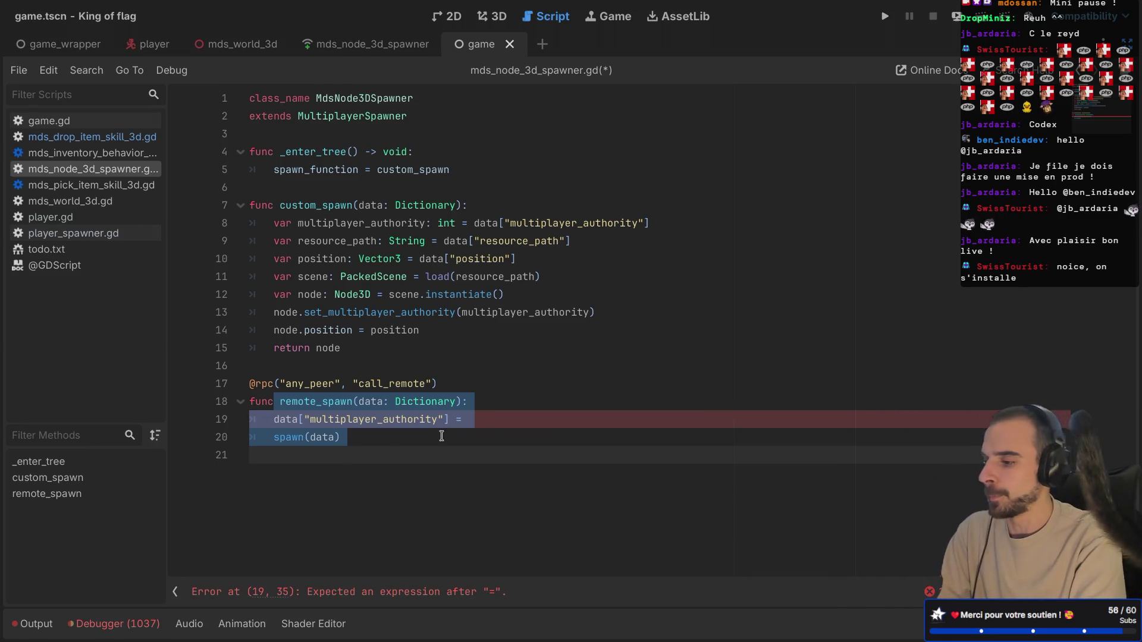
left_click(471, 420)
type("multi")
key("Return")
type(".get_un")
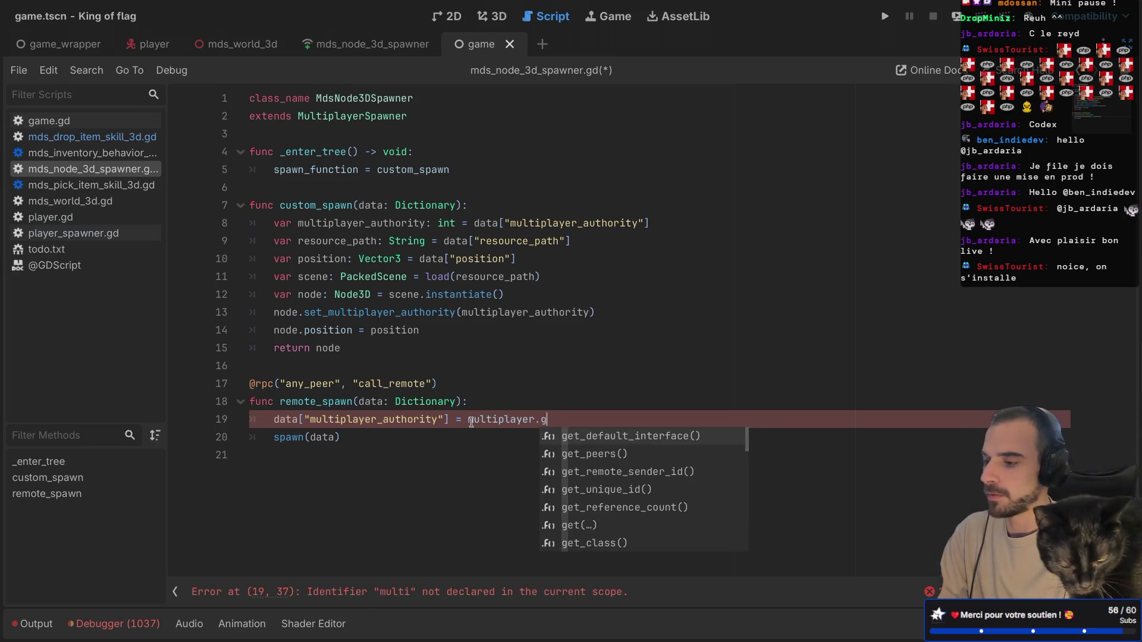
key("Return")
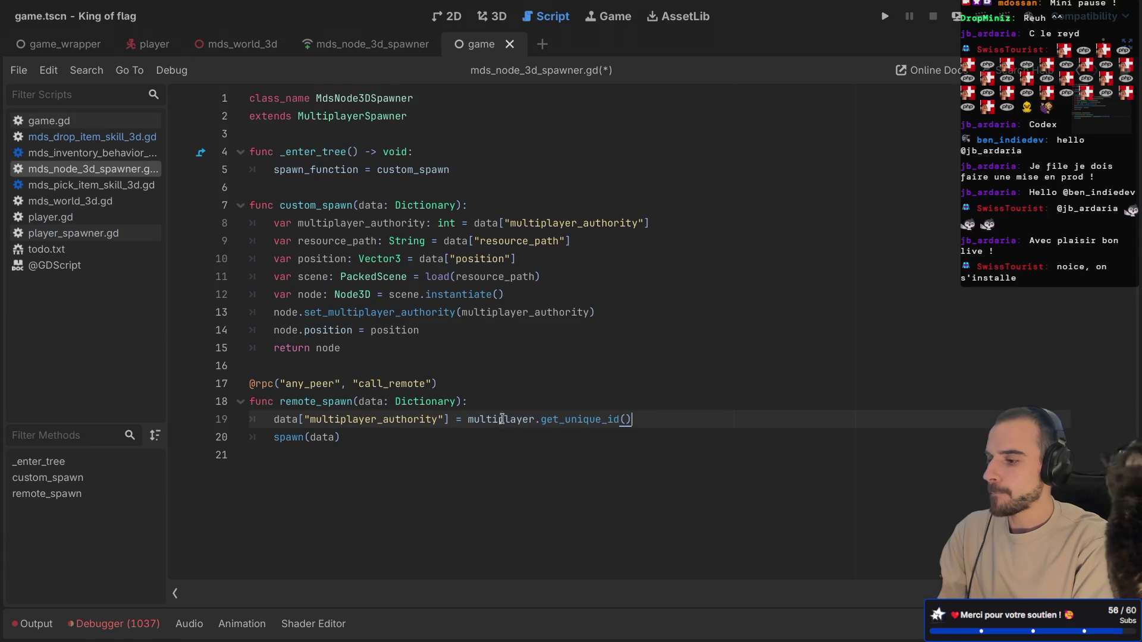
- Save the spawner script and return to mds_drop_item_skill_3d.gd
left_click_drag(274, 420, 666, 439)
left_click(665, 439)
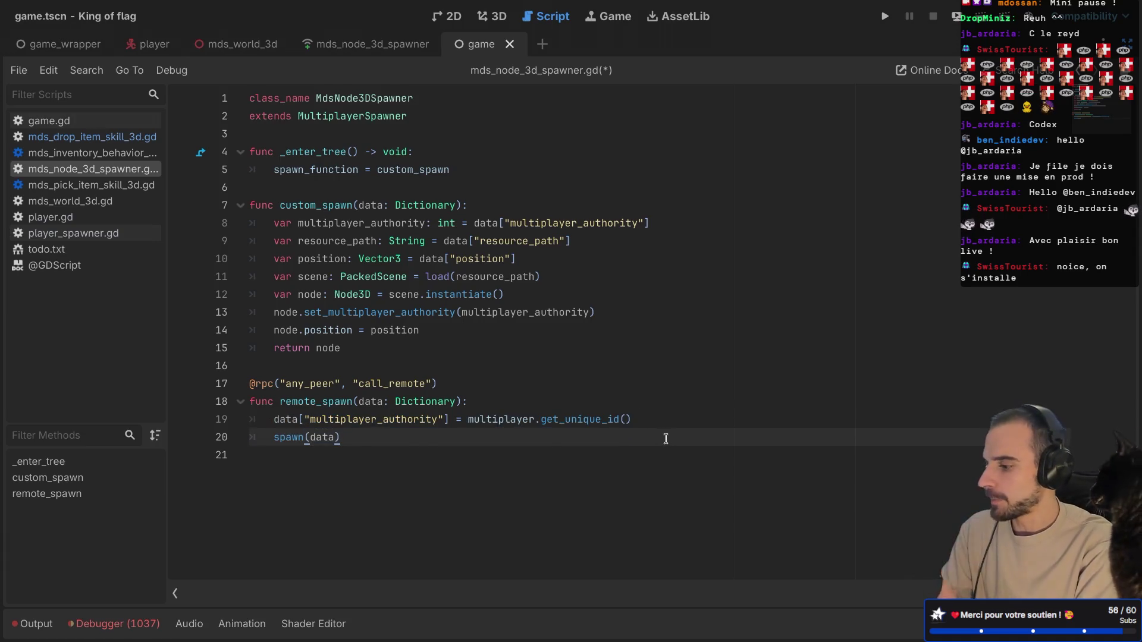
key("ctrl+s")
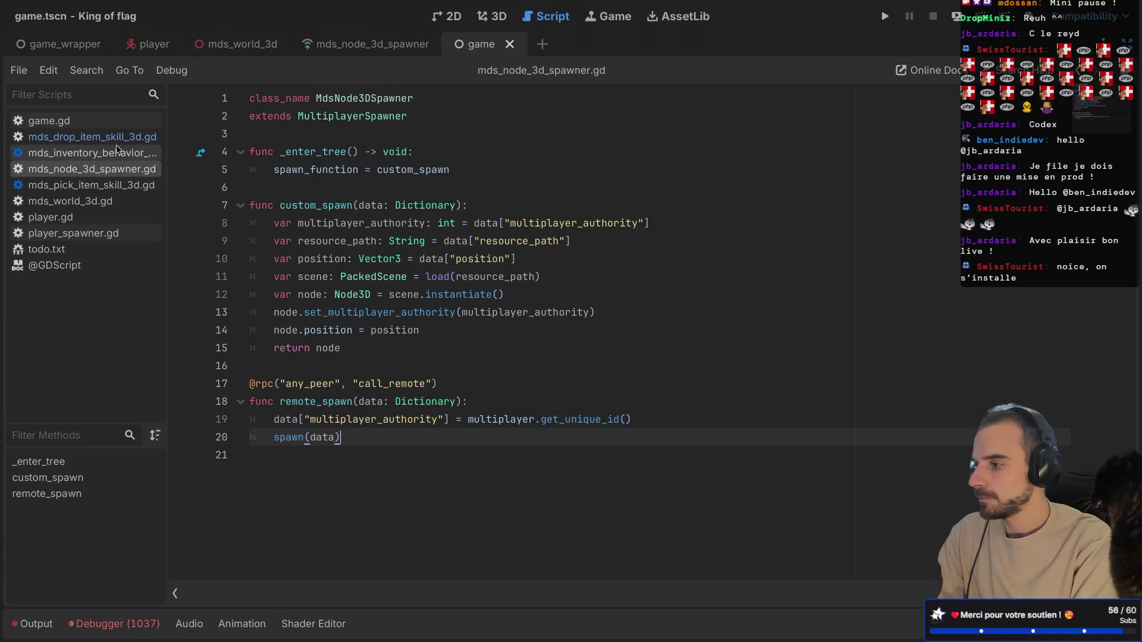
left_click(95, 137)
scroll(367, 330, "down", 1)
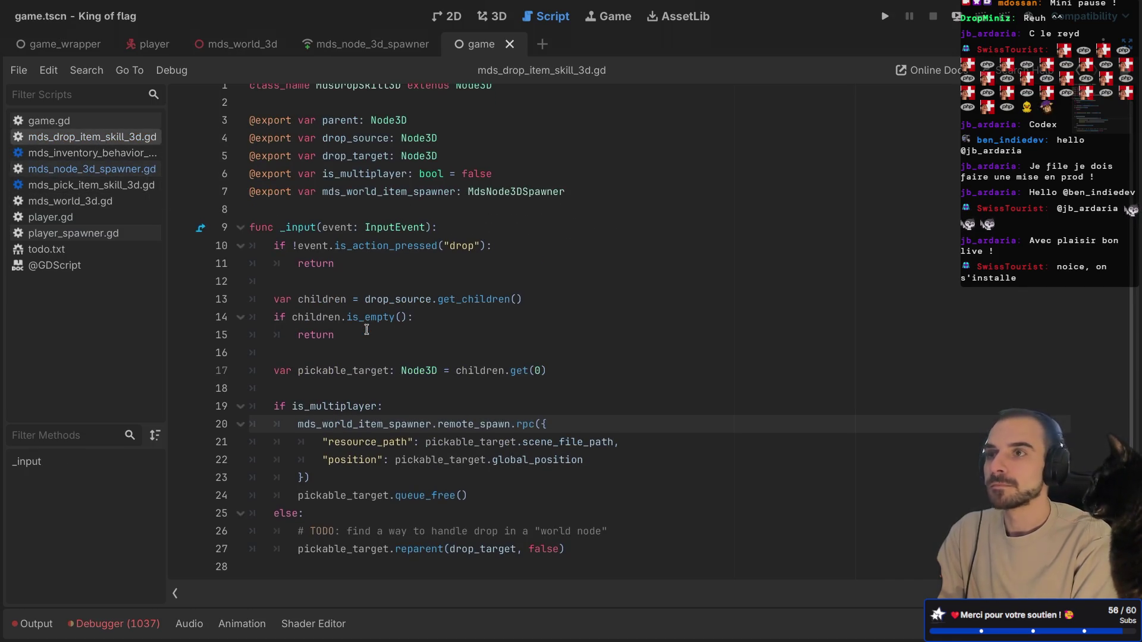
- Exit distraction-free mode with Ctrl+Shift+F11 so the Scene, FileSystem and Inspector docks return
left_click(389, 531)
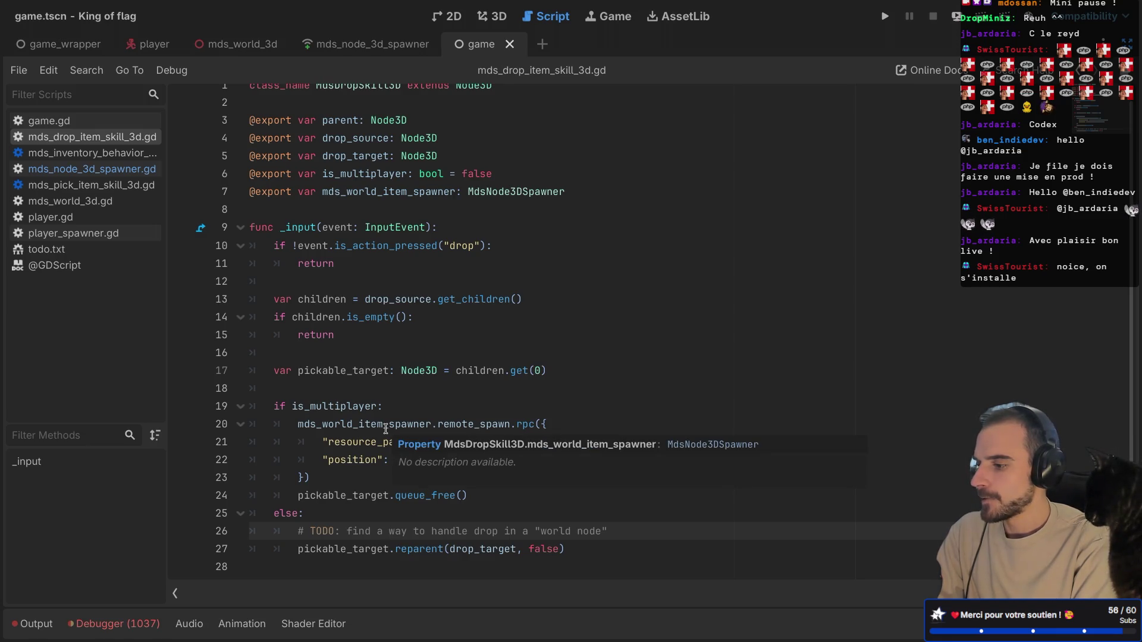
left_click(404, 399)
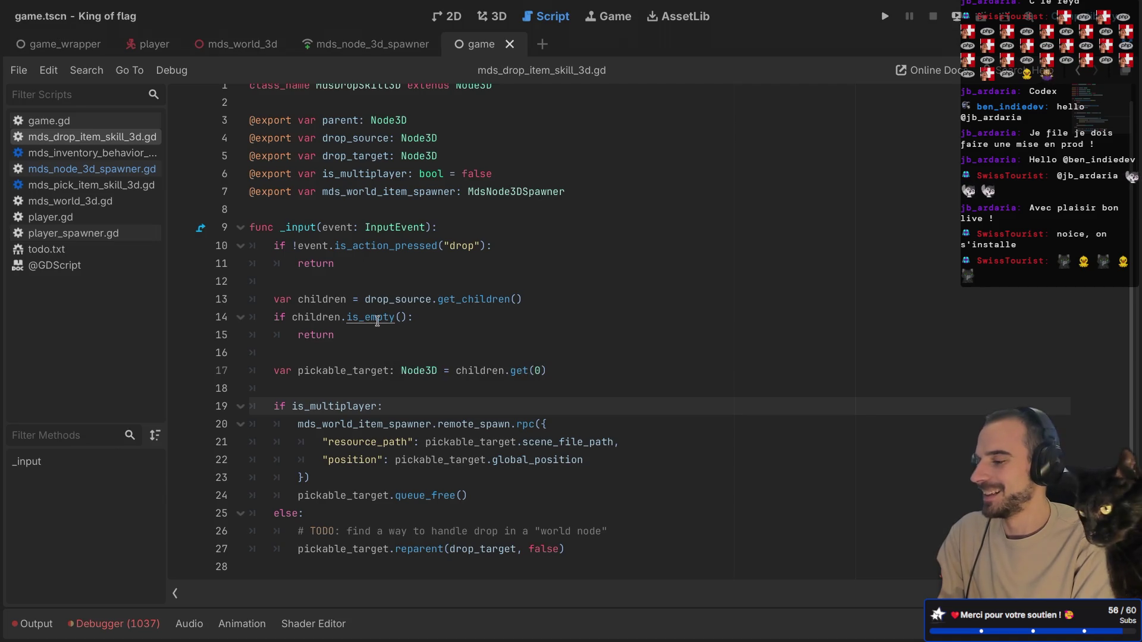
key("ctrl+shift+F11")
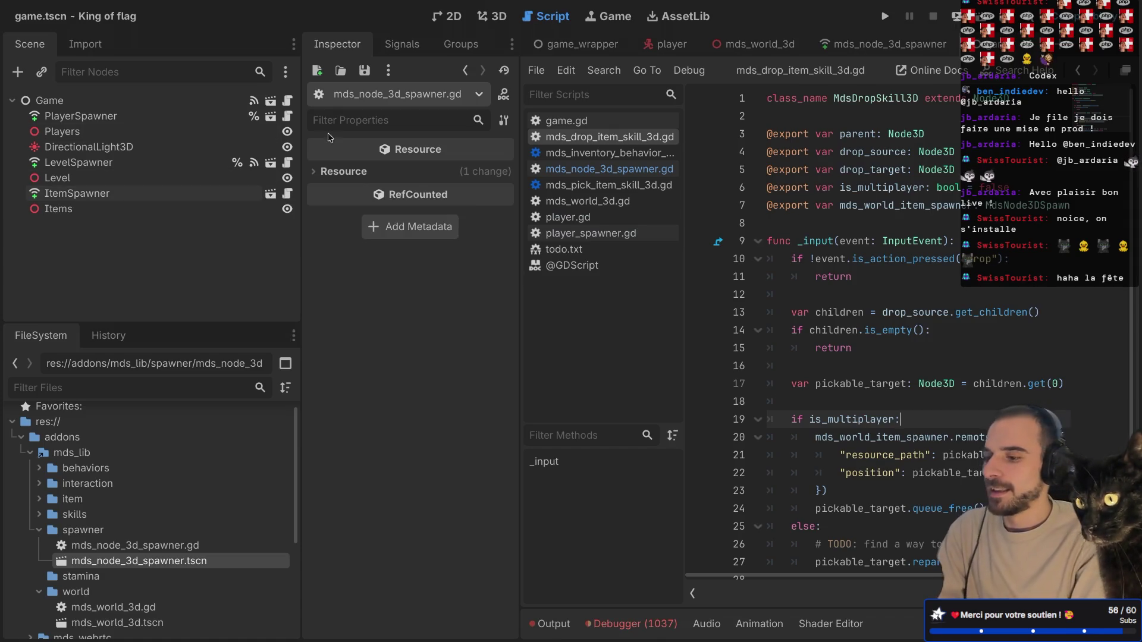
- Open scenes/level/level.tscn from the FileSystem dock
left_click(819, 372)
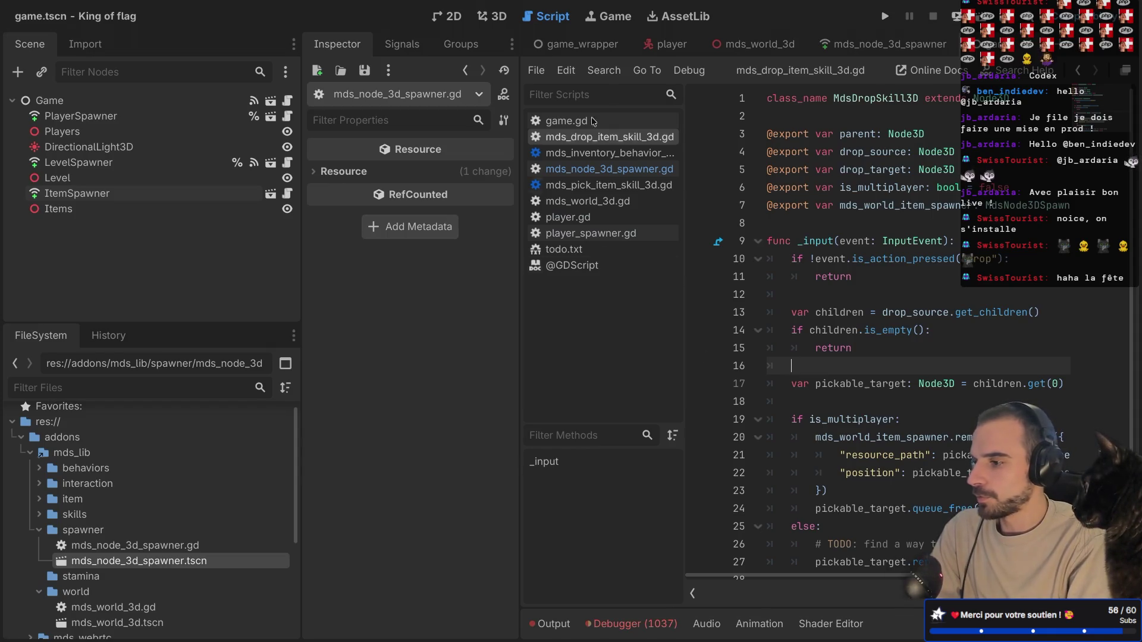
left_click(760, 56)
scroll(142, 485, "down", 3)
scroll(142, 484, "up", 4)
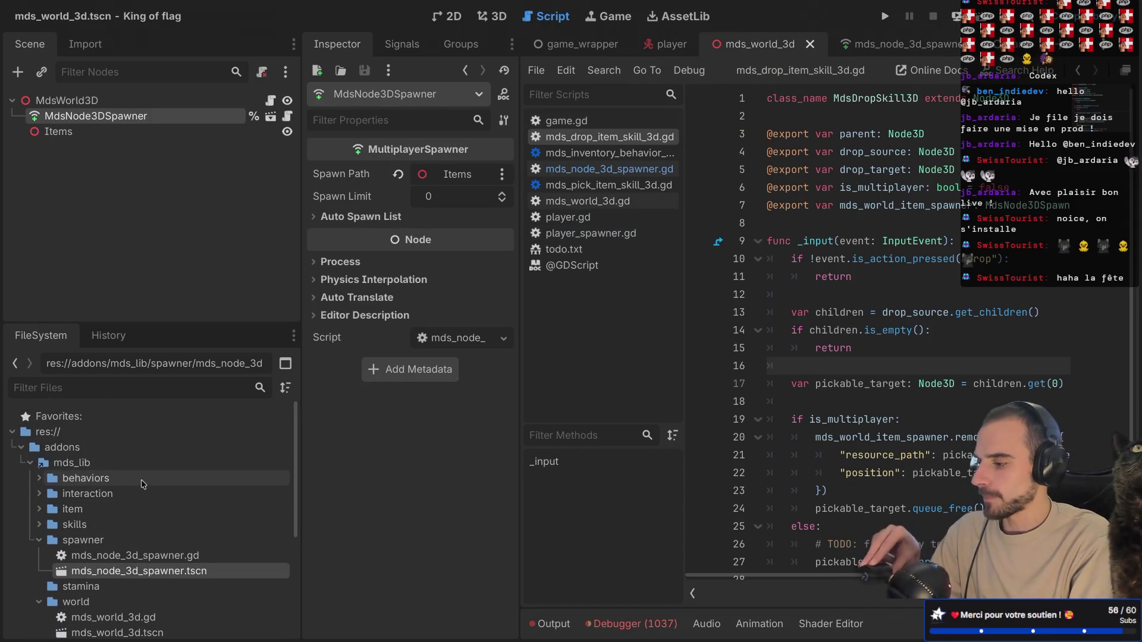
scroll(141, 484, "down", 5)
scroll(104, 554, "up", 1)
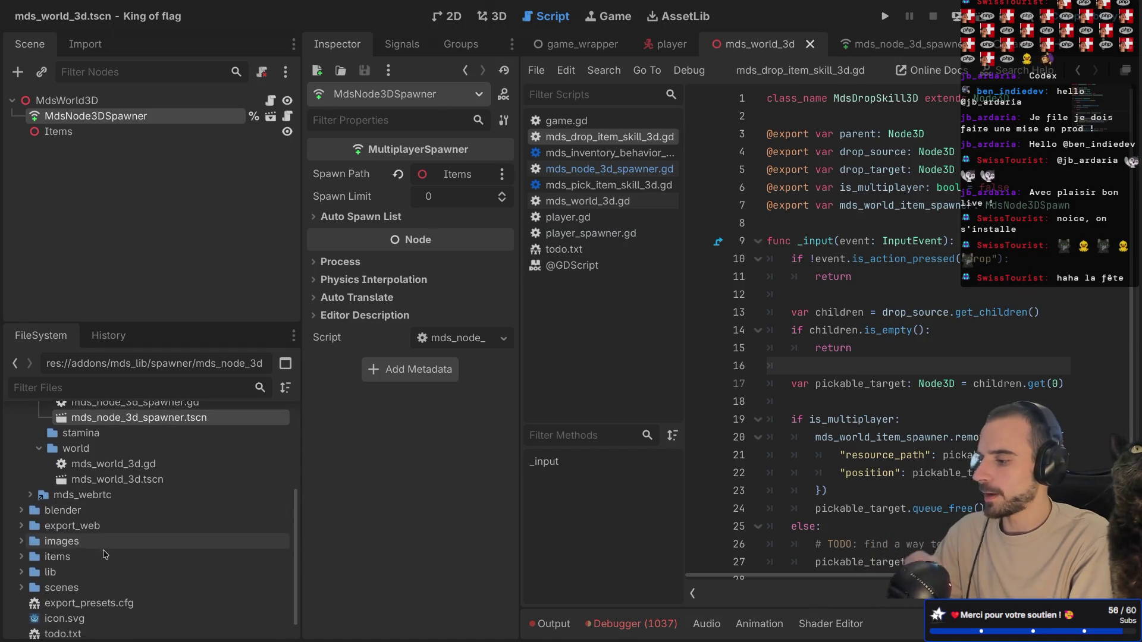
scroll(51, 487, "down", 1)
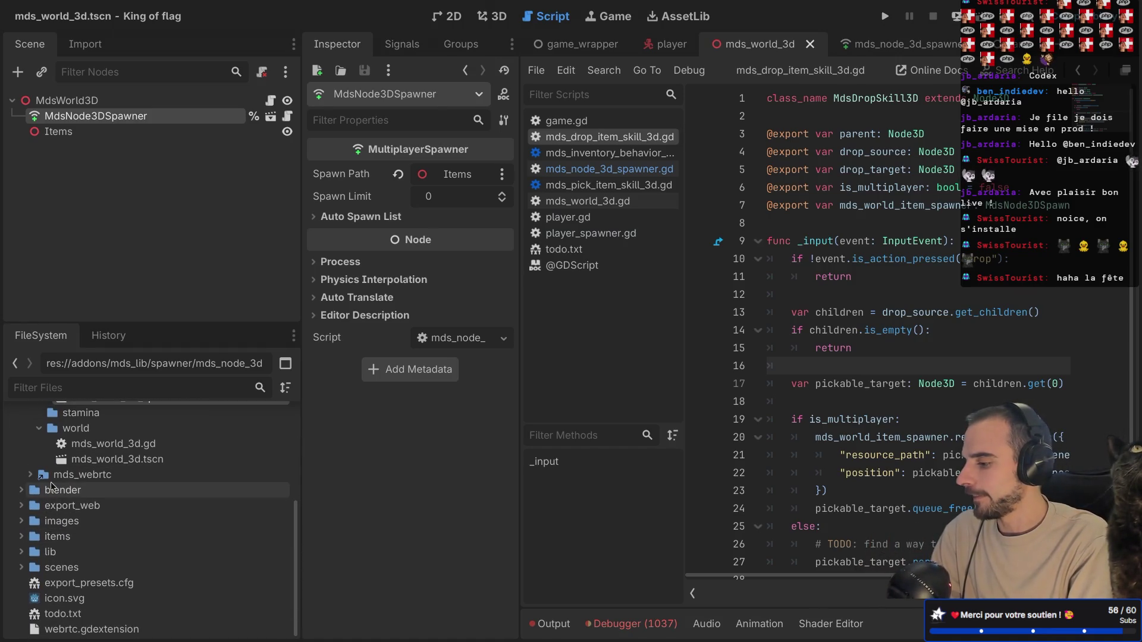
left_click(22, 568)
scroll(24, 565, "down", 3)
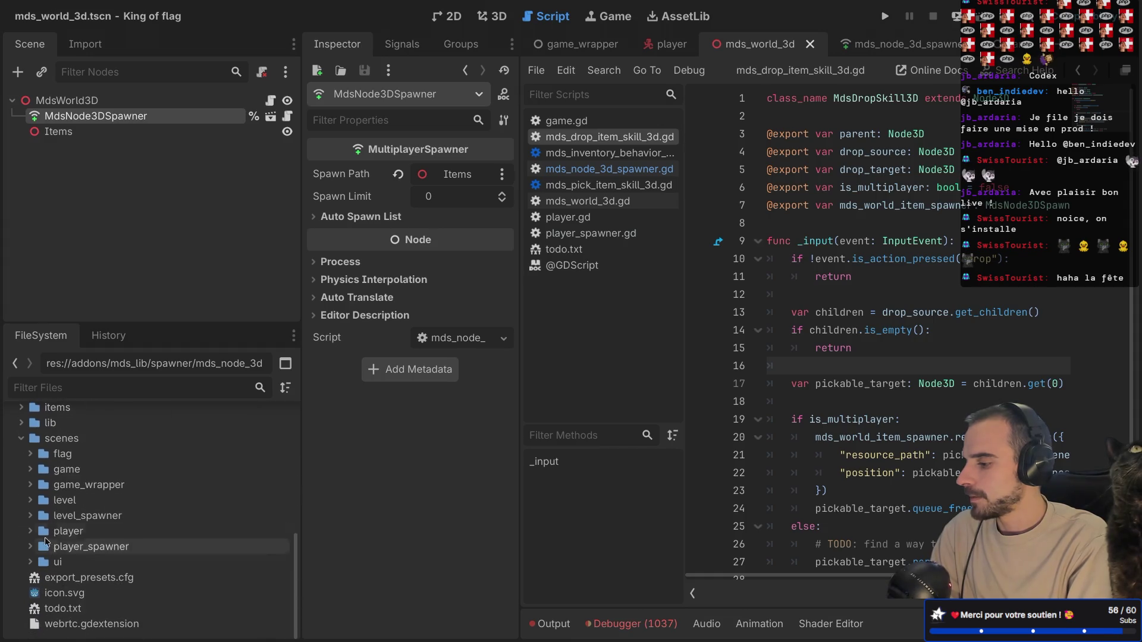
left_click(31, 501)
double_click(85, 531)
- Delete the Flag node from level.tscn and save the scene
right_click(109, 134)
left_click(110, 134)
right_click(98, 133)
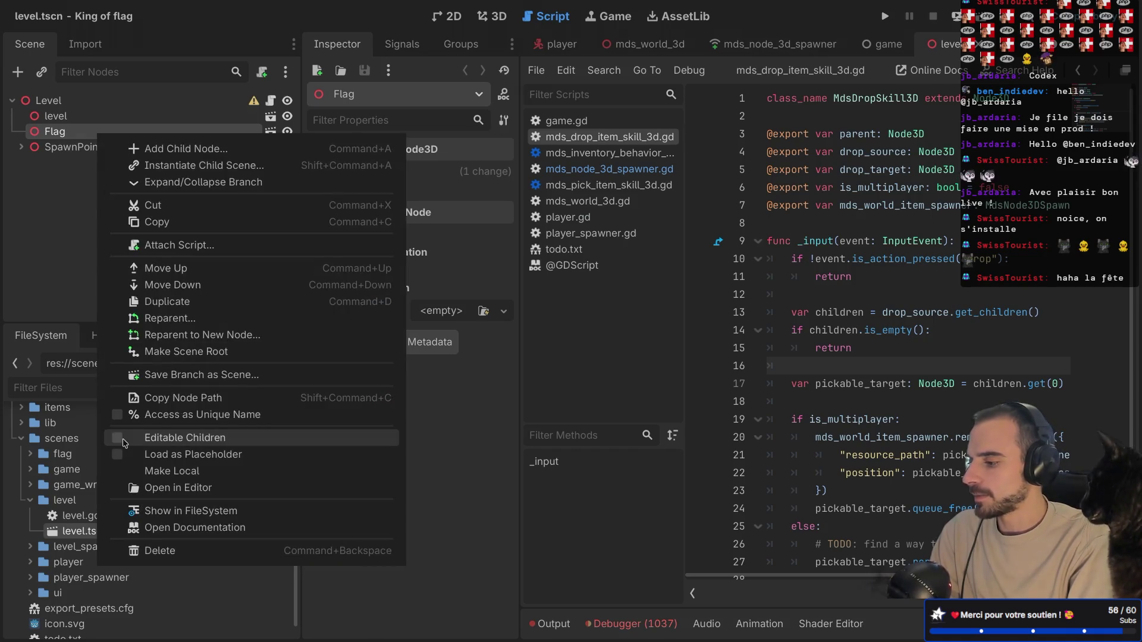
left_click(165, 548)
left_click(626, 336)
key("ctrl+s")
- Collapse the level, spawner and world folders and return to the mds_world_3d scene
left_click(31, 502)
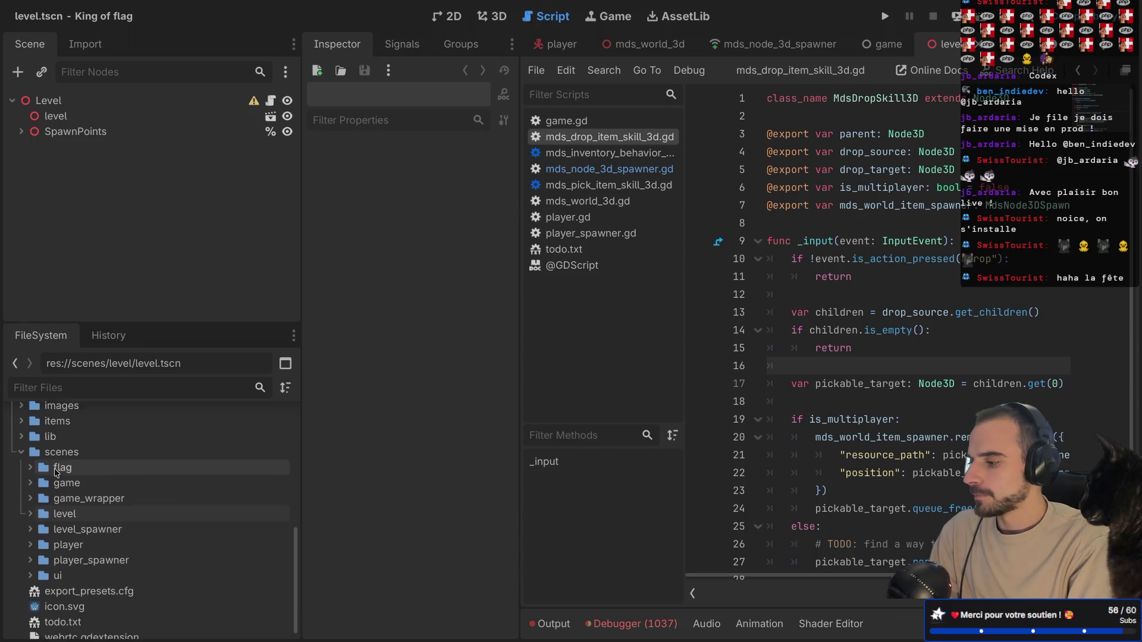
scroll(55, 473, "up", 8)
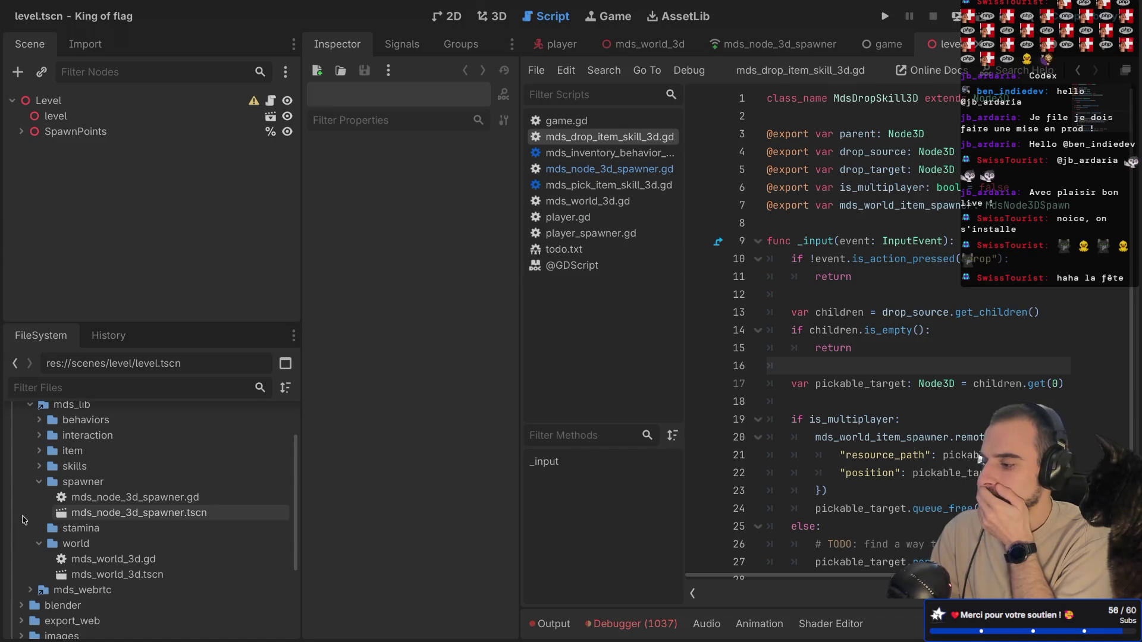
left_click(39, 482)
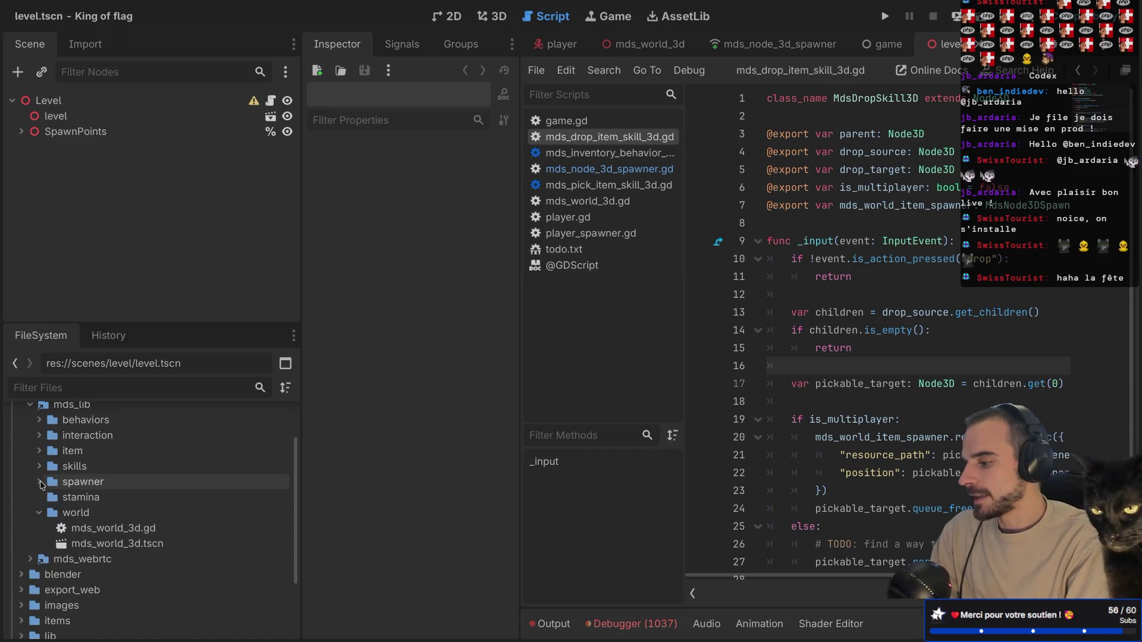
left_click(39, 513)
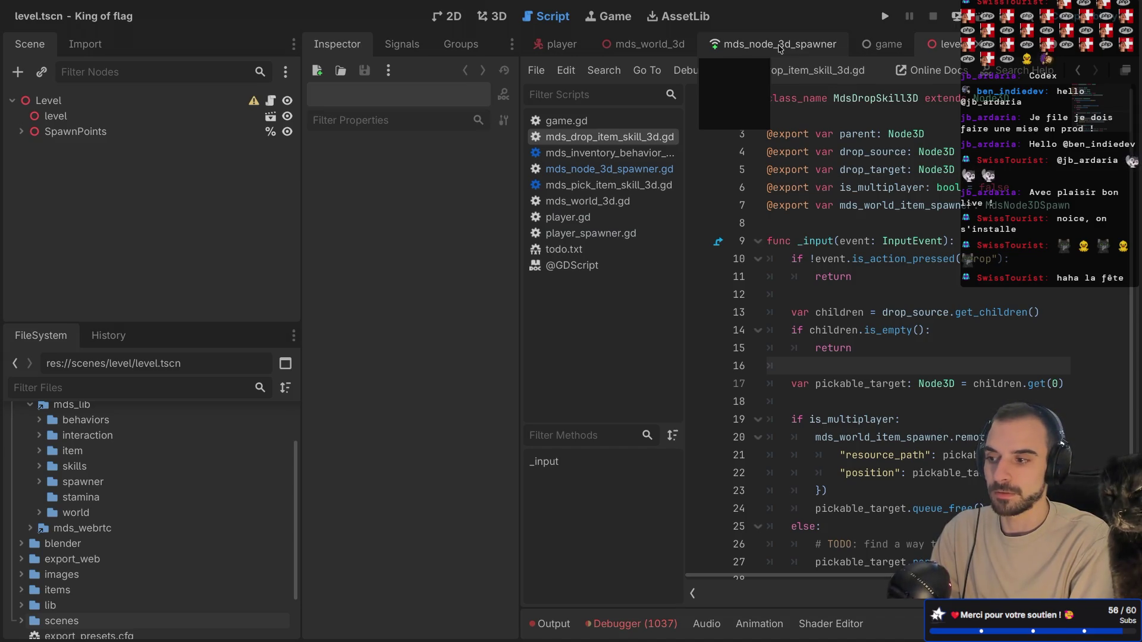
left_click(644, 46)
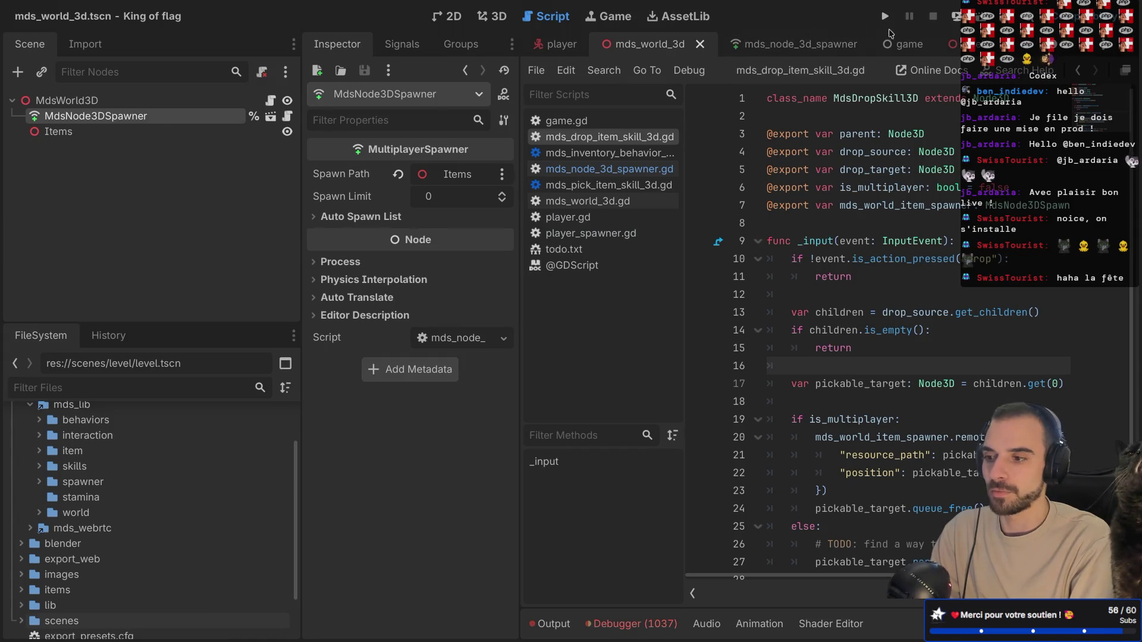
- Open game.gd from the game scene and duplicate the player-spawning for-loop below itself
left_click(888, 42)
left_click(289, 102)
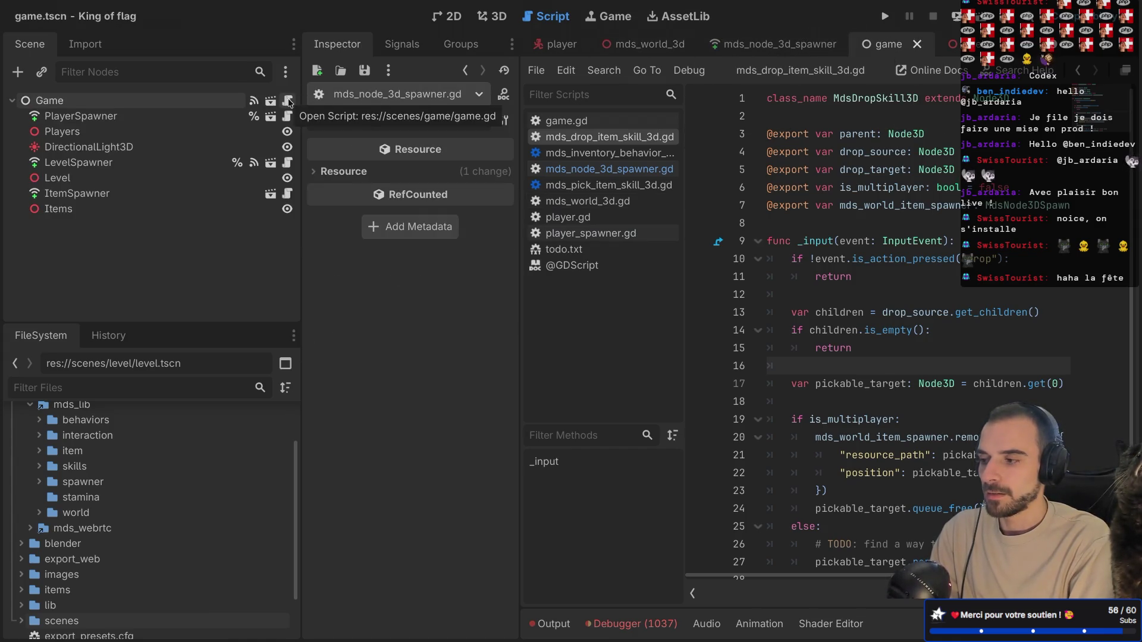
key("ctrl+shift+F11")
left_click_drag(272, 395, 227, 265)
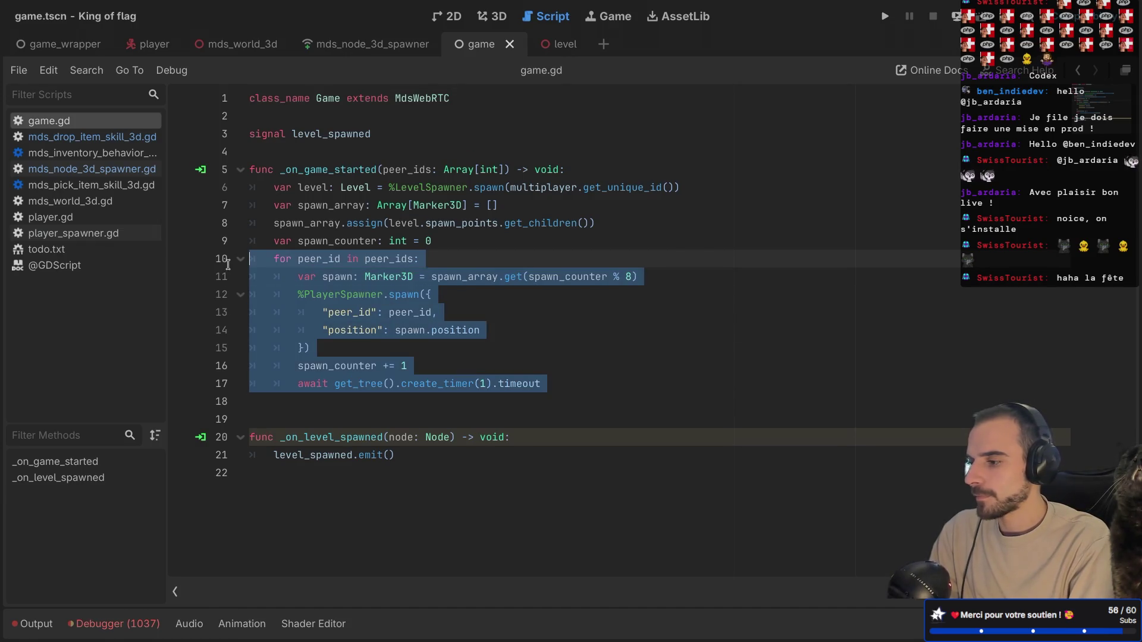
left_click(274, 393)
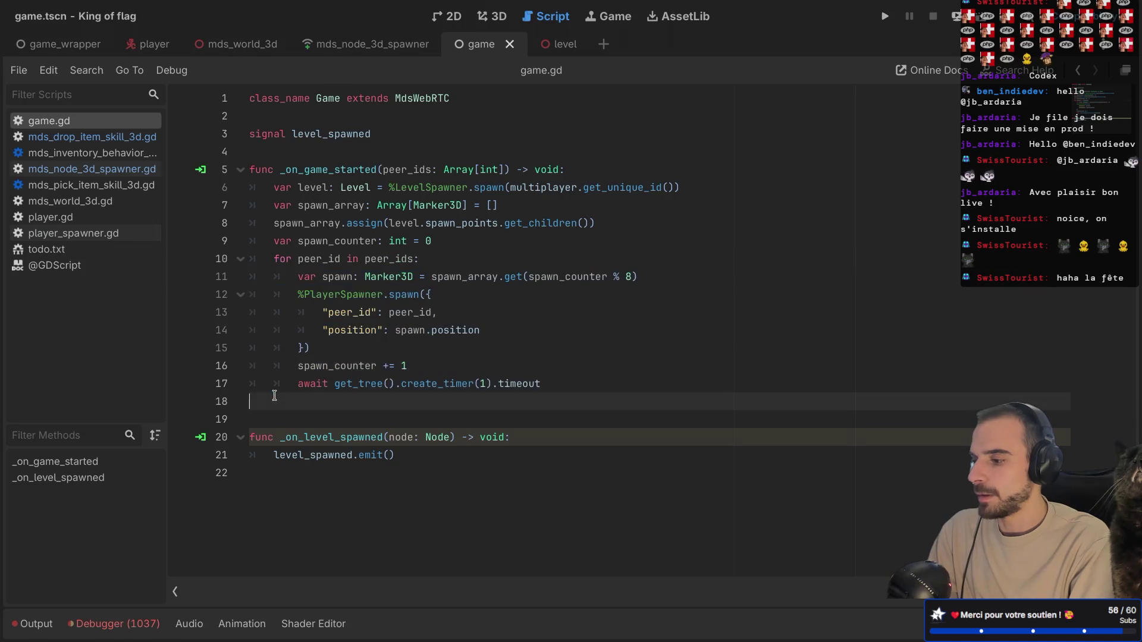
left_click_drag(285, 401, 228, 266)
key("ctrl+shift+d")
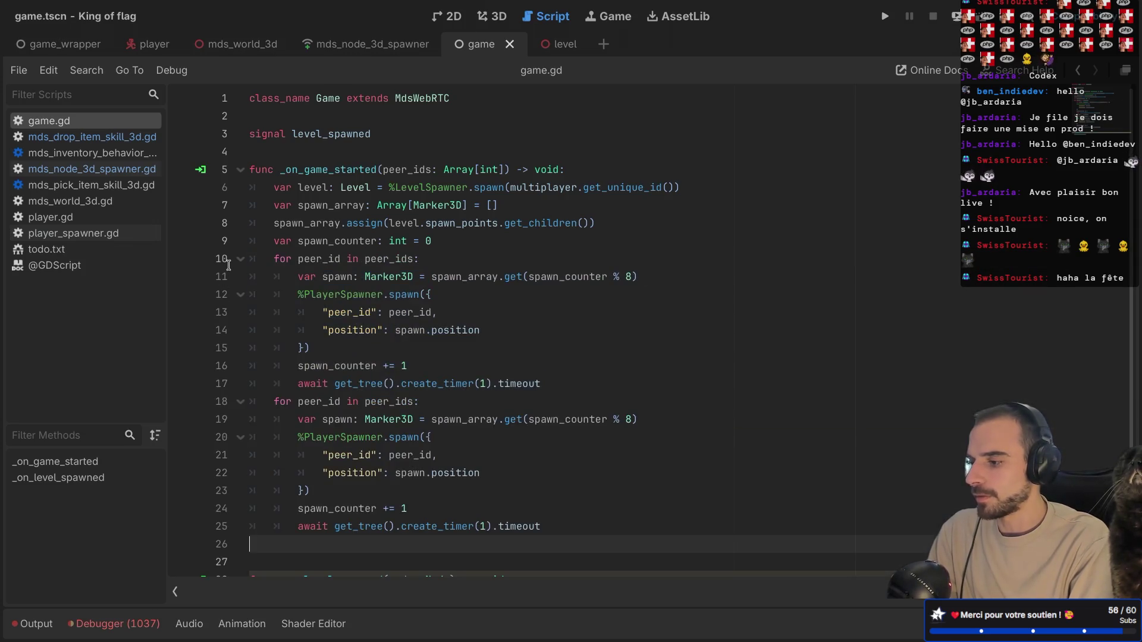
scroll(307, 345, "down", 1)
- Copy the spawn_counter declaration from line 9 into the start of the copied loop
double_click(296, 350)
double_click(385, 350)
left_click(419, 403)
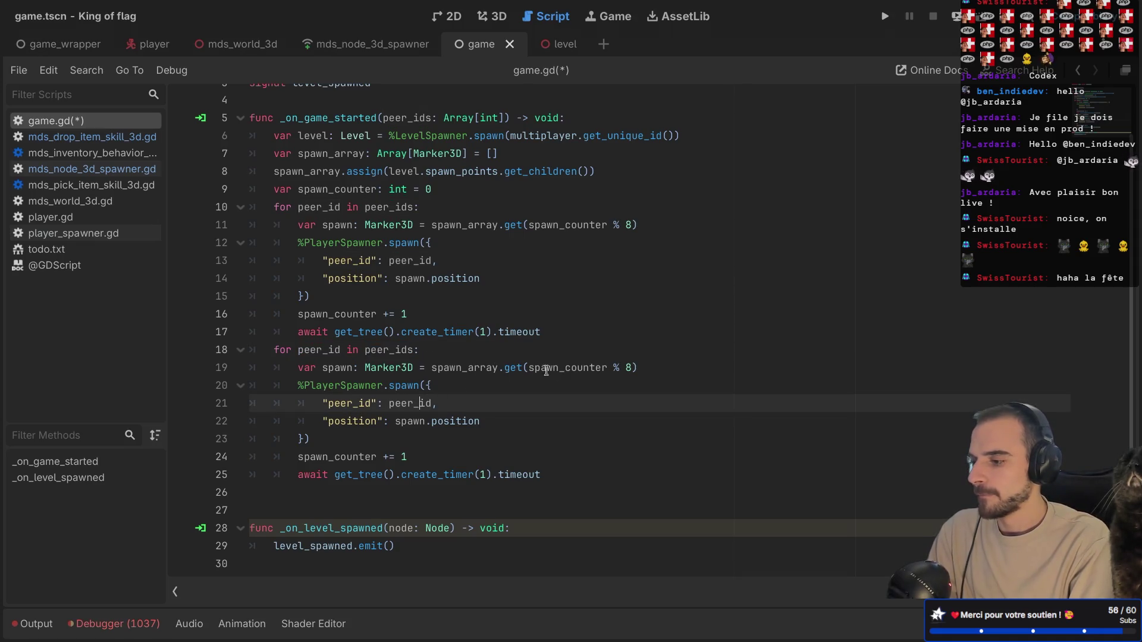
left_click_drag(455, 190, 257, 185)
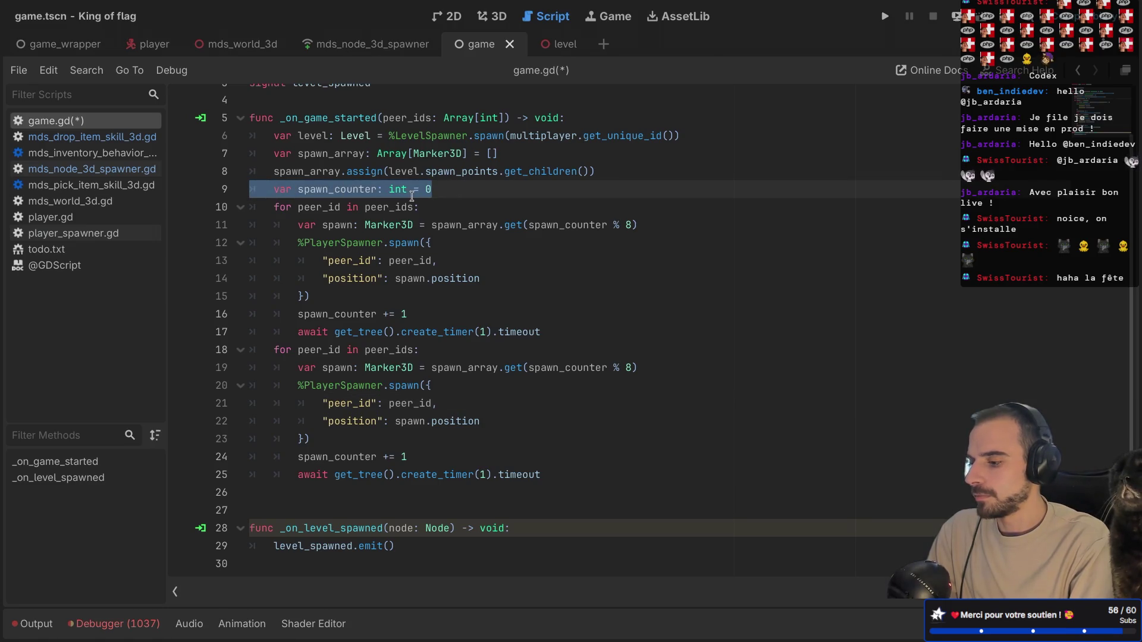
key("ctrl+c")
left_click(438, 351)
key("Return")
key("ctrl+v")
left_click(318, 368)
key("BackSpace")
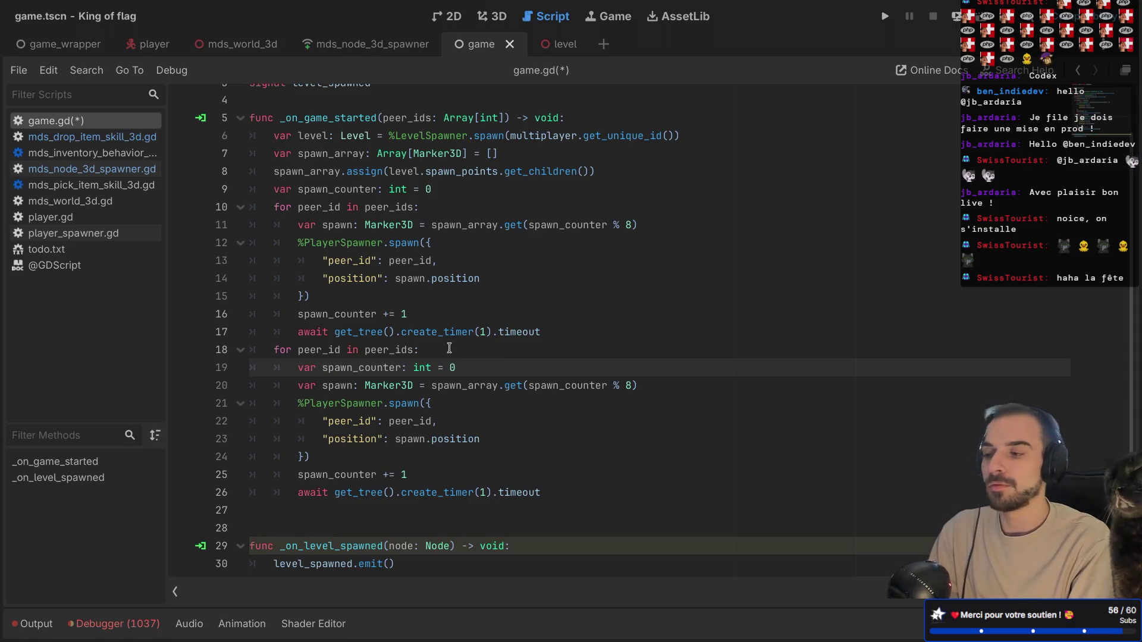
- Separate the two loops with a blank line, move the declaration above the second loop, and save
left_click(574, 327)
key("Return")
key("BackSpace")
key("BackSpace")
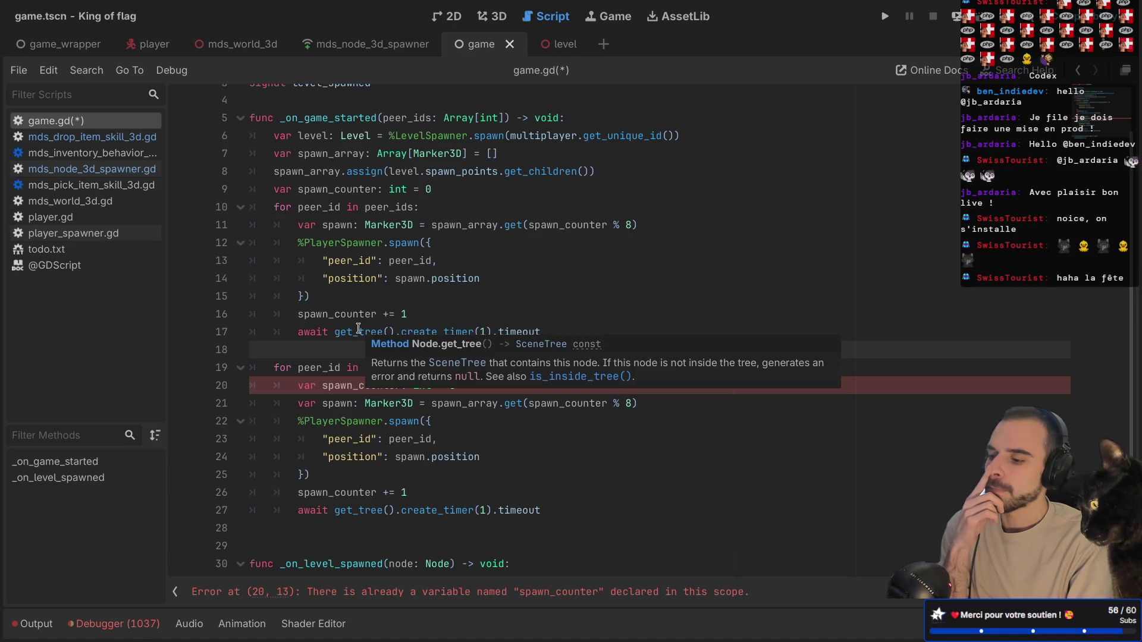
left_click(345, 421)
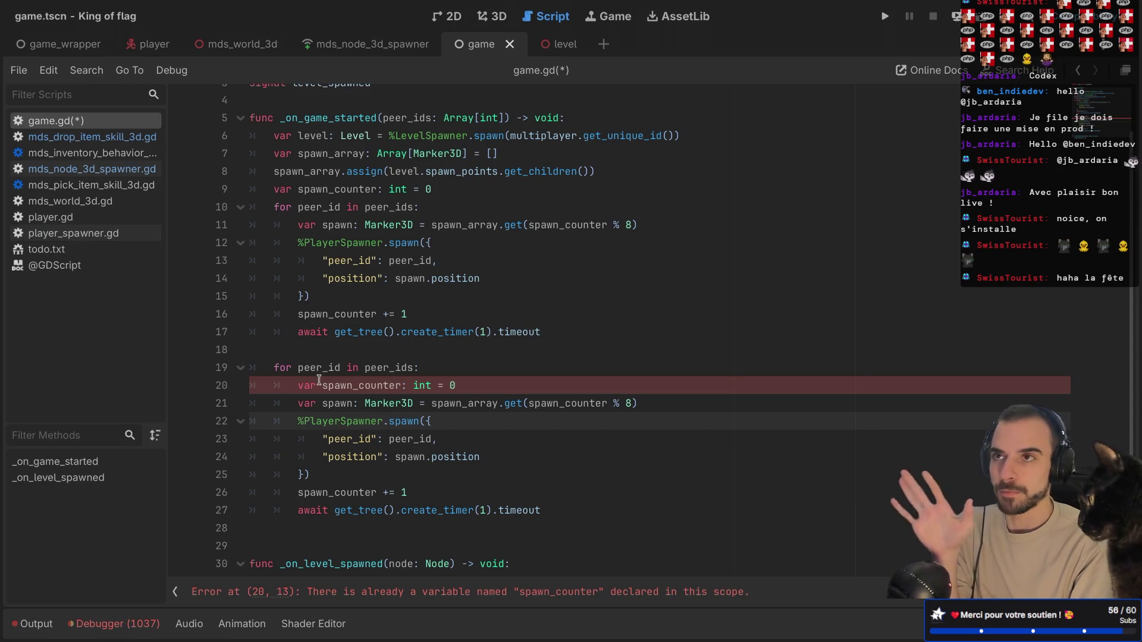
scroll(326, 438, "down", 1)
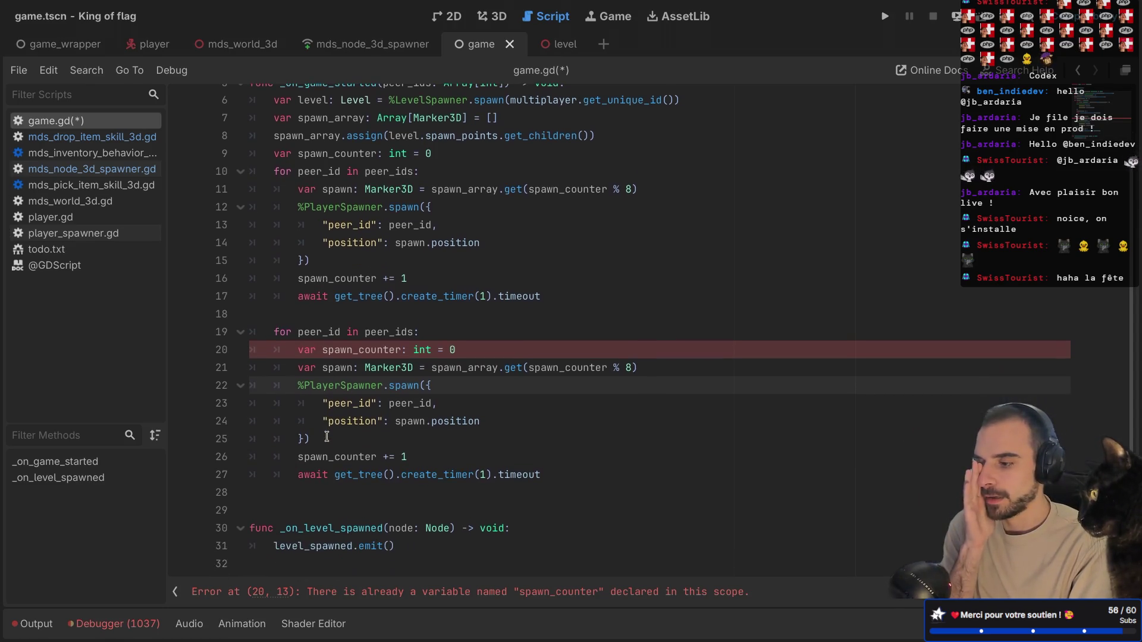
left_click_drag(478, 349, 478, 332)
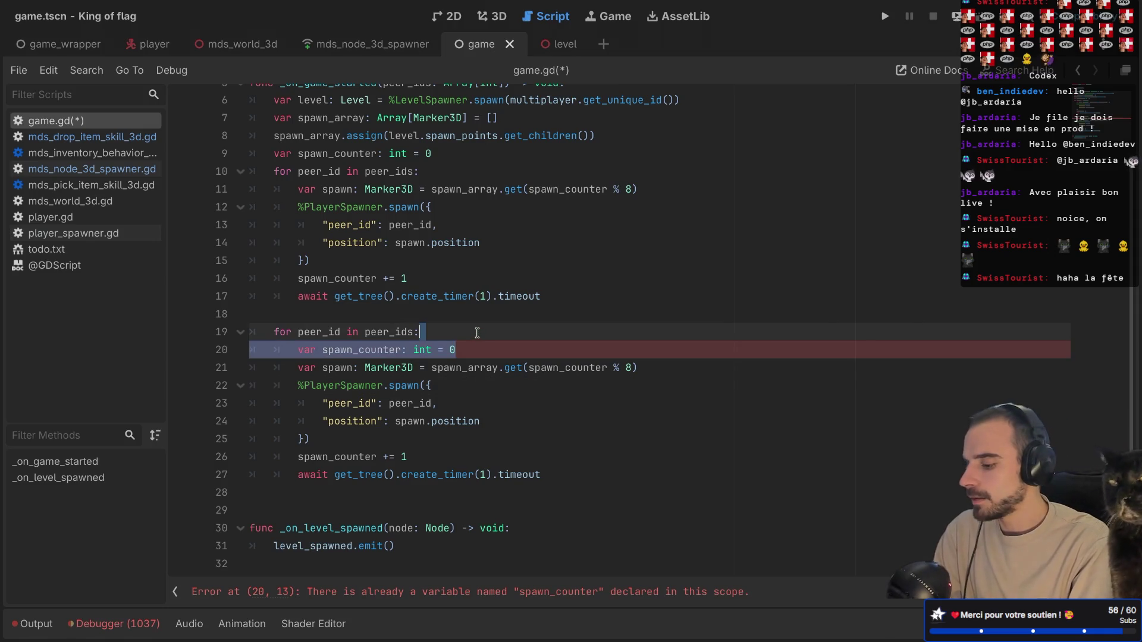
key("BackSpace")
left_click(441, 309)
key("ctrl+v")
key("ctrl+s")
- Turn the copied declaration into a plain 'spawn_counter = 0' aligned with the loop, and save
left_click(294, 326)
key("BackSpace")
left_click(348, 456)
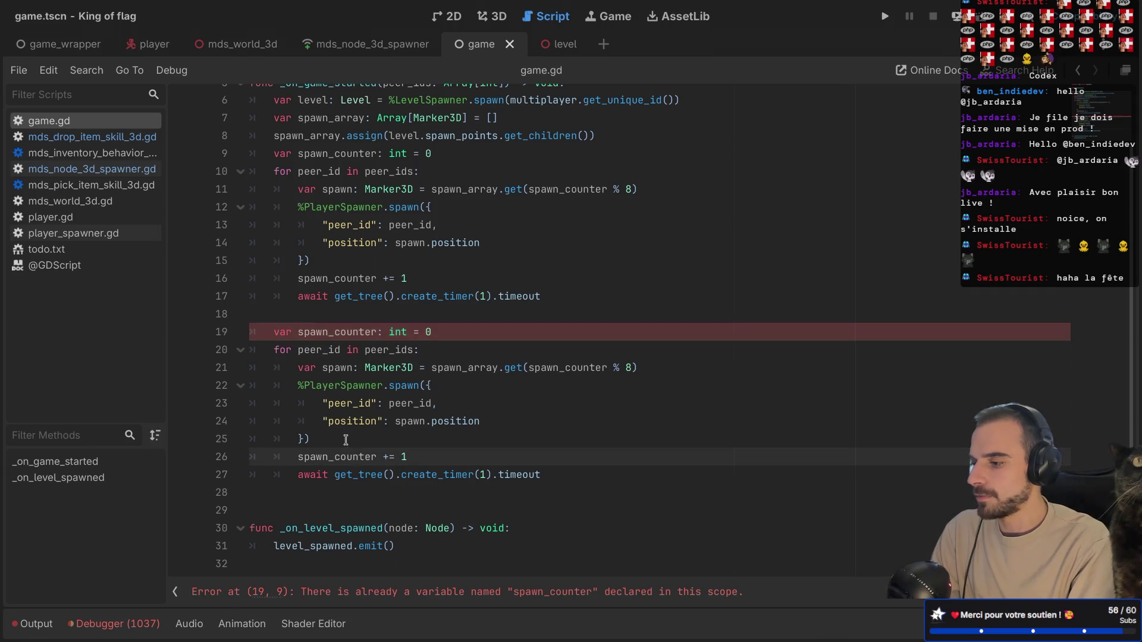
scroll(329, 310, "up", 2)
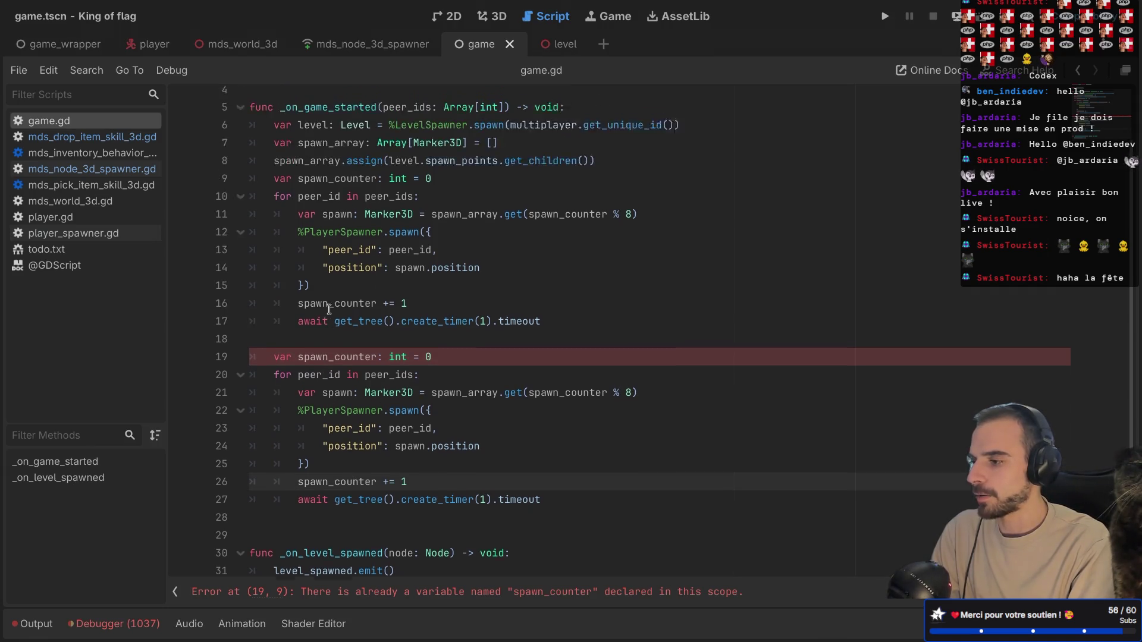
scroll(329, 310, "up", 1)
left_click(297, 419)
key("BackSpace")
key("BackSpace")
key("BackSpace")
double_click(374, 420)
key("BackSpace")
key("BackSpace")
key("BackSpace")
key("ctrl+s")
scroll(464, 419, "down", 3)
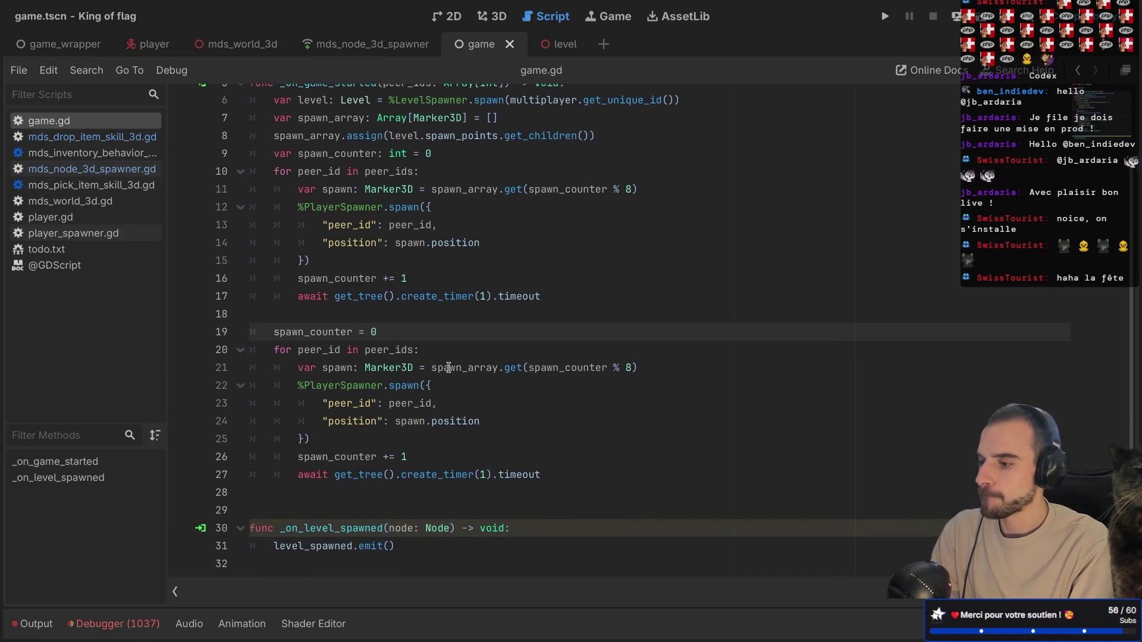
double_click(389, 386)
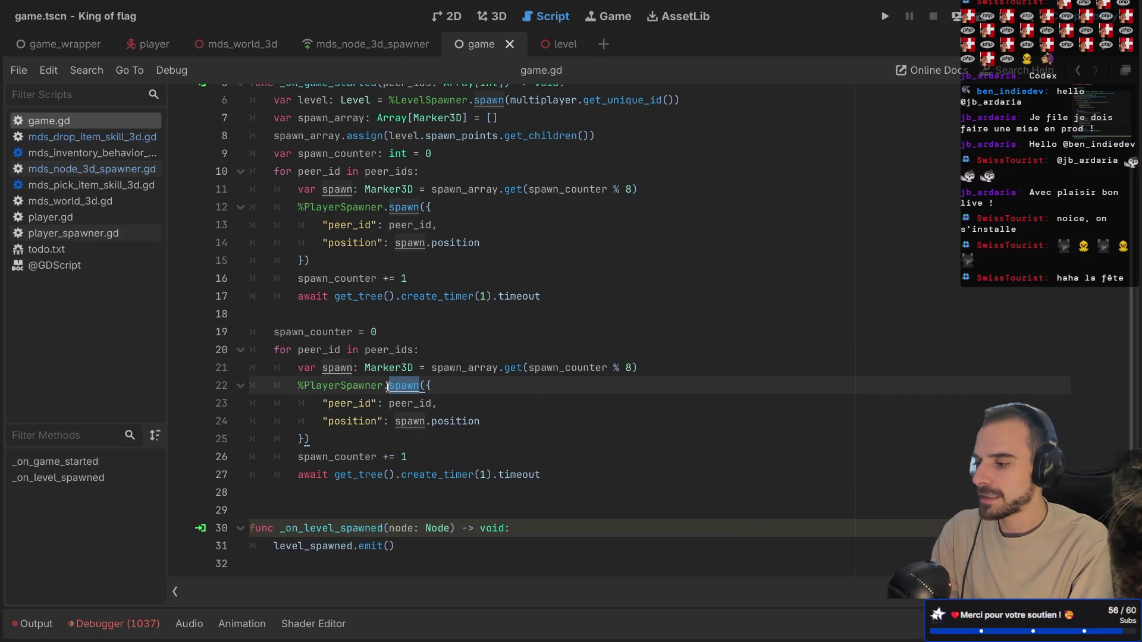
key("ctrl+shift+F11")
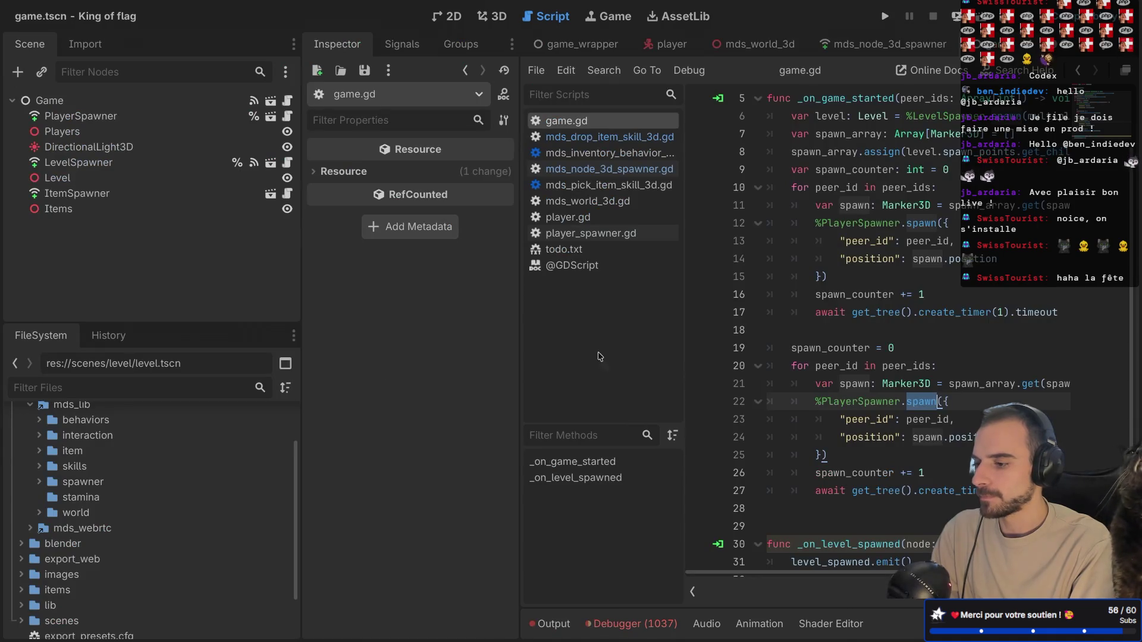
- Set the ItemSpawner node to Access as Unique Name in the scene tree
left_click(692, 591)
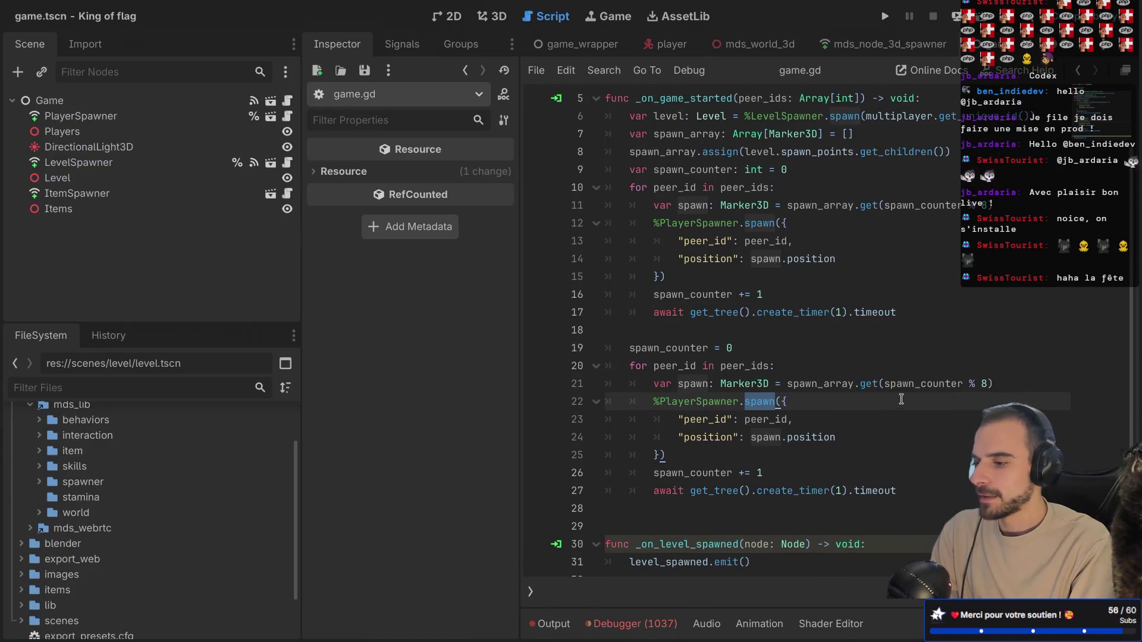
left_click(101, 196)
right_click(100, 197)
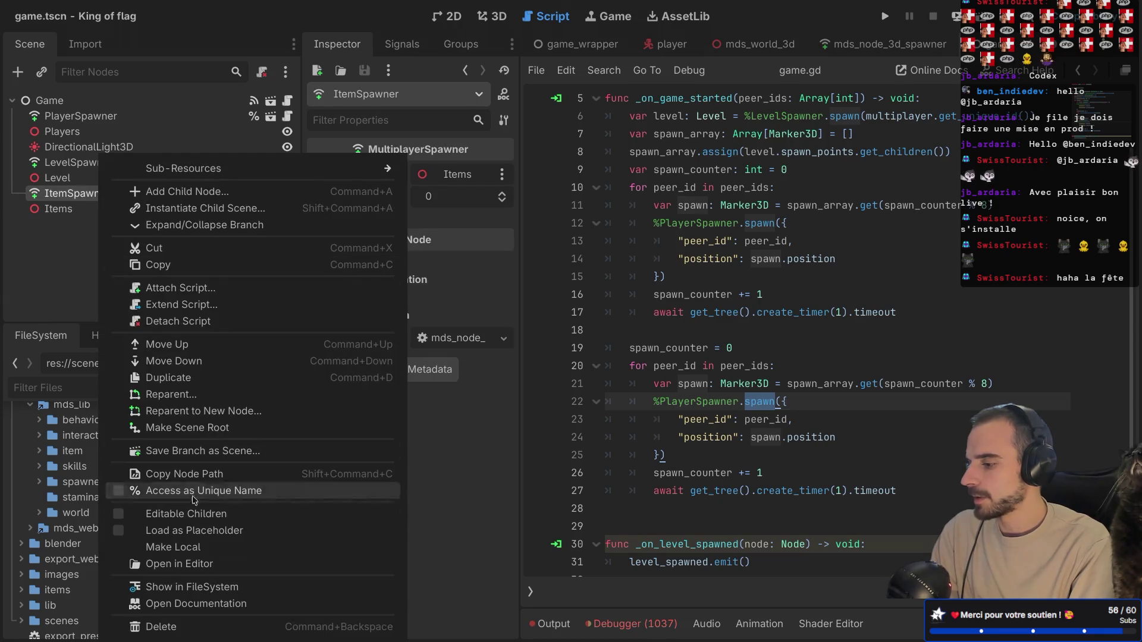
left_click(124, 491)
key("ctrl+shift+F11")
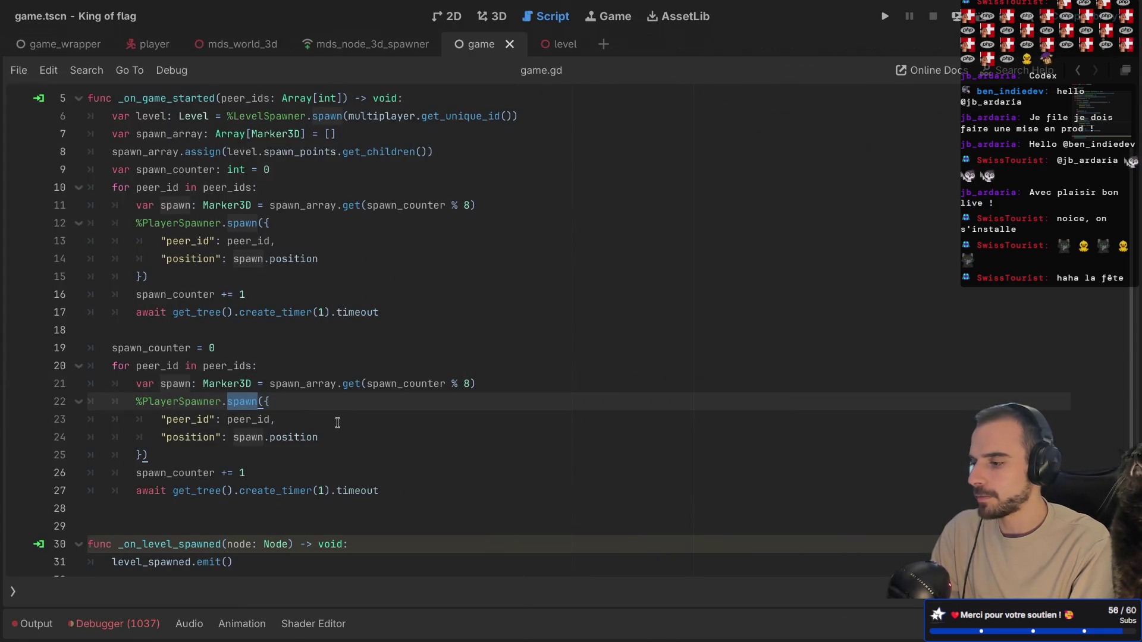
double_click(166, 402)
type("Item")
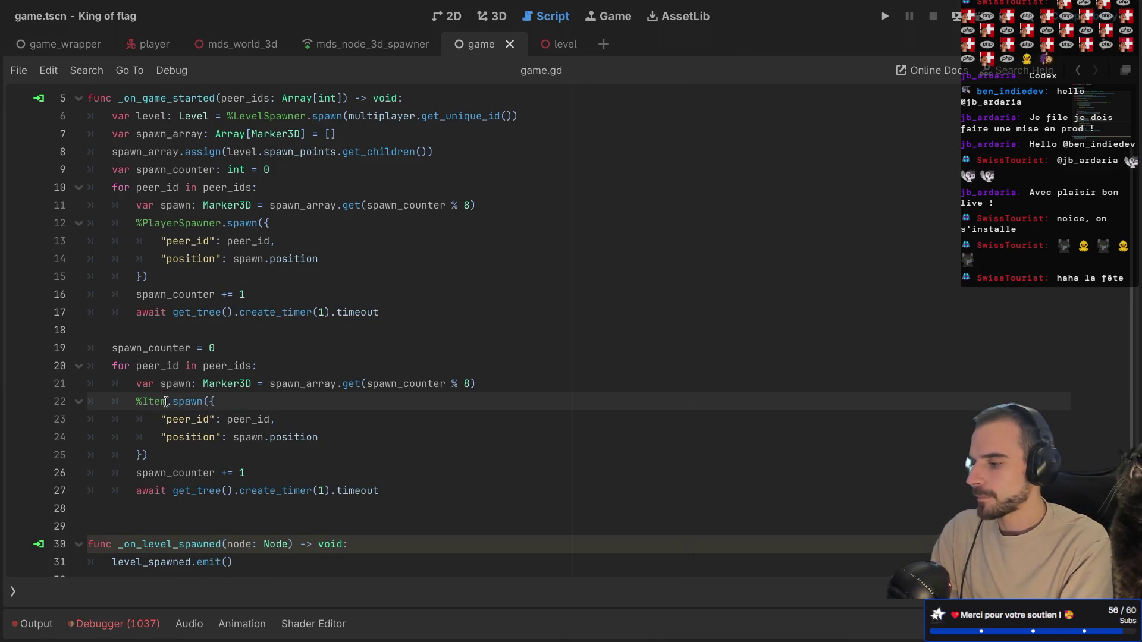
type("s")
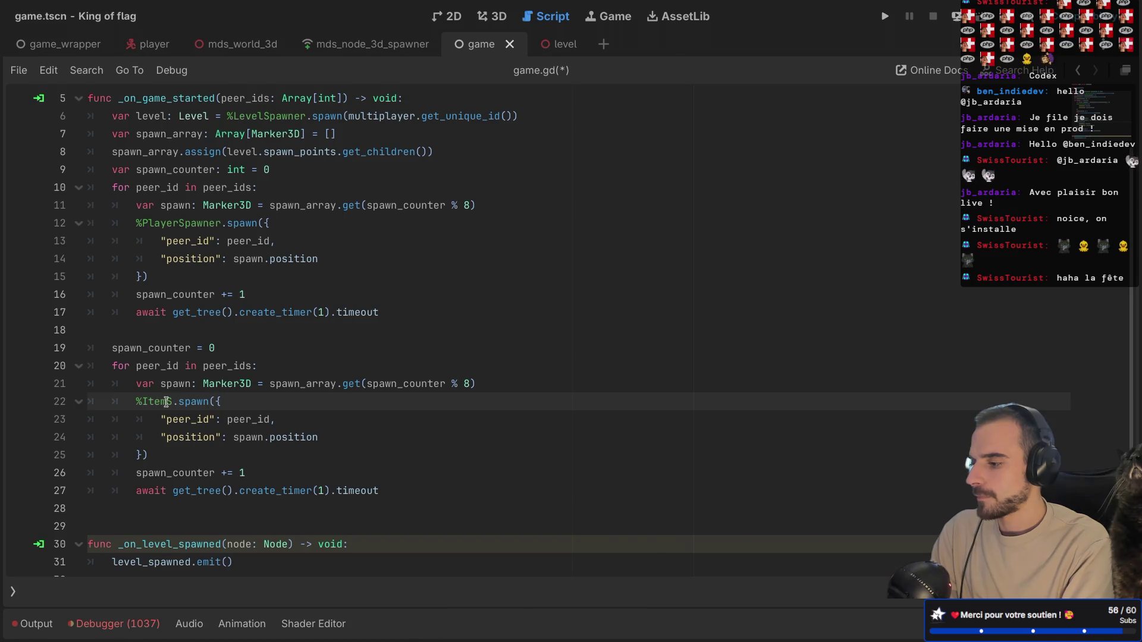
key("ctrl+shift+F11")
double_click(93, 194)
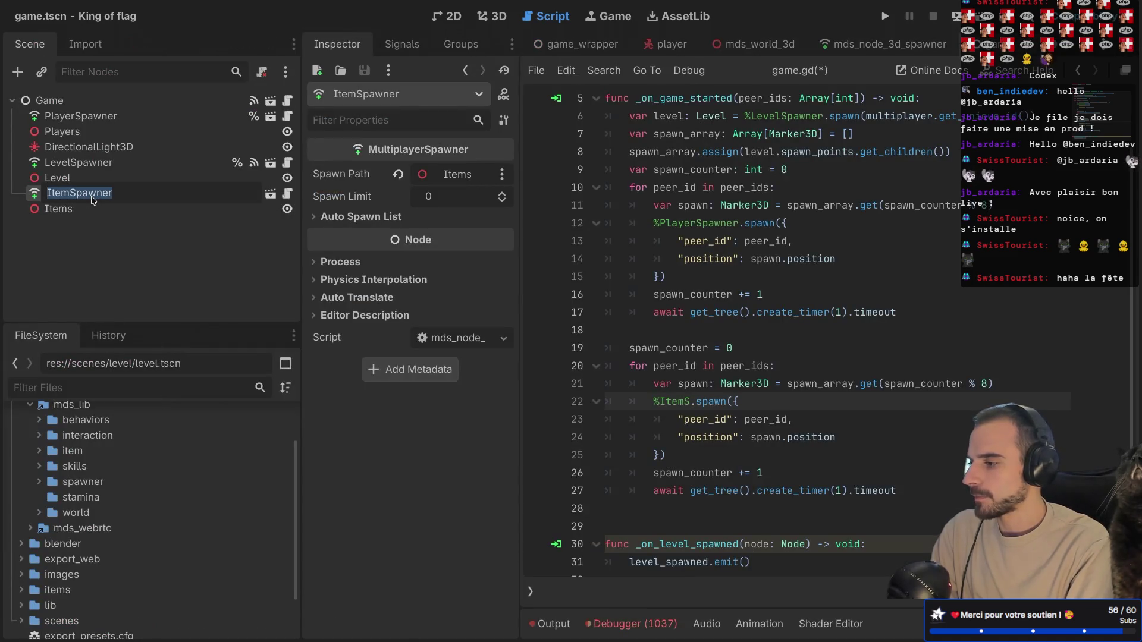
key("Escape")
right_click(165, 196)
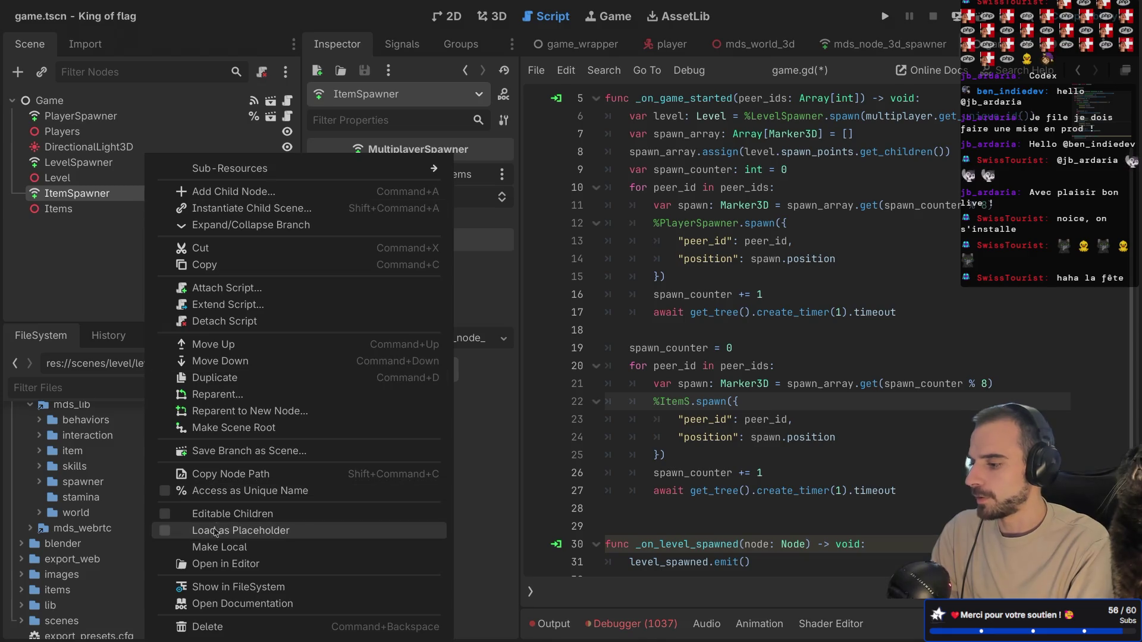
left_click(169, 491)
- Replace PlayerSpawner on line 22 with %ItemSpawner and save game.gd
key("ctrl+shift+F11")
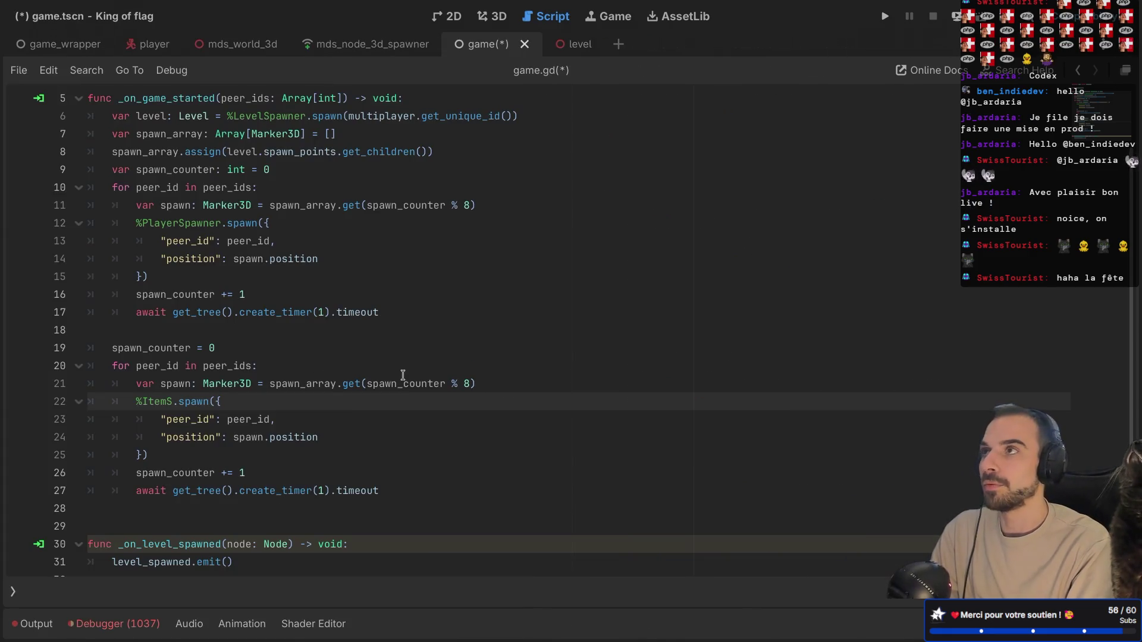
double_click(153, 405)
type("I")
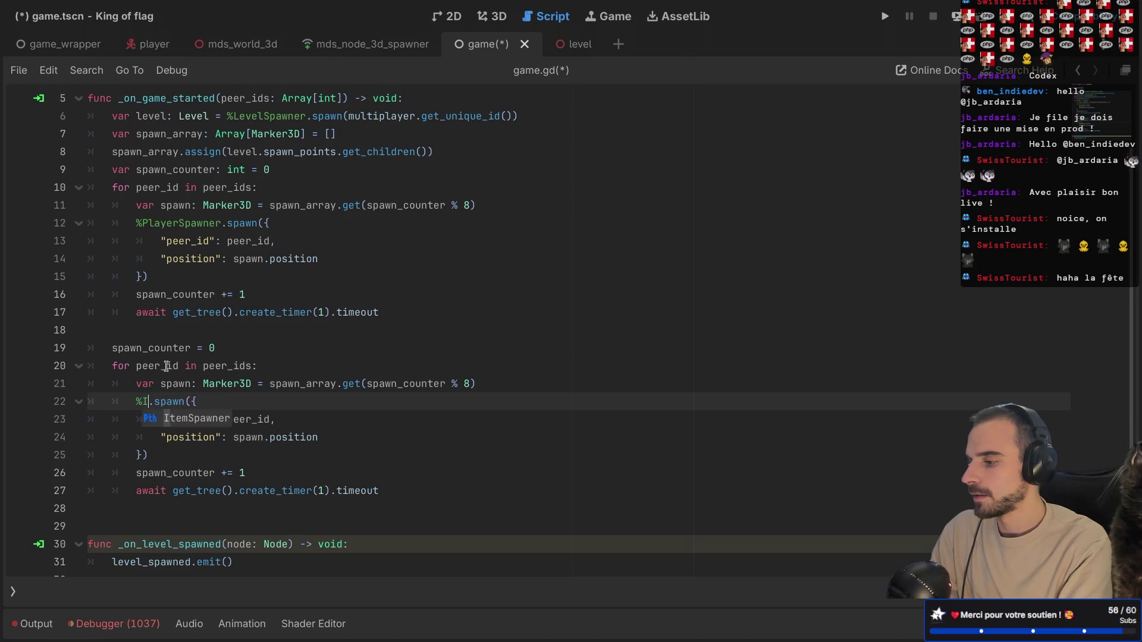
key("Return")
key("ctrl+s")
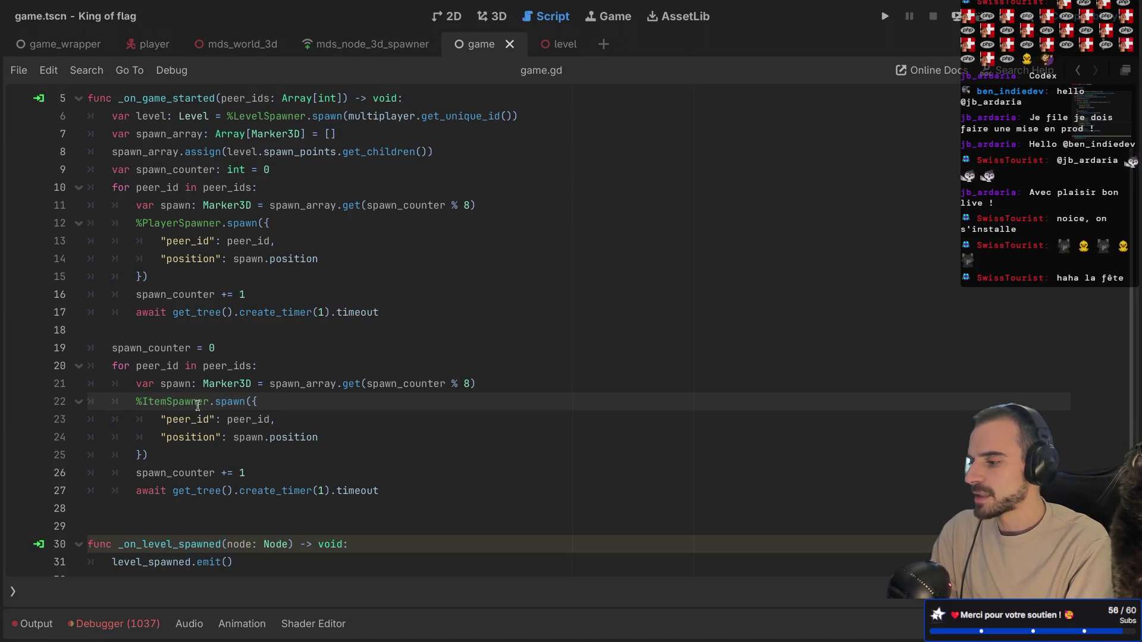
- Rename the peer_id spawn key to multiplayer_authority, then open mds_node_3d_spawner.gd
mouse_move(235, 403)
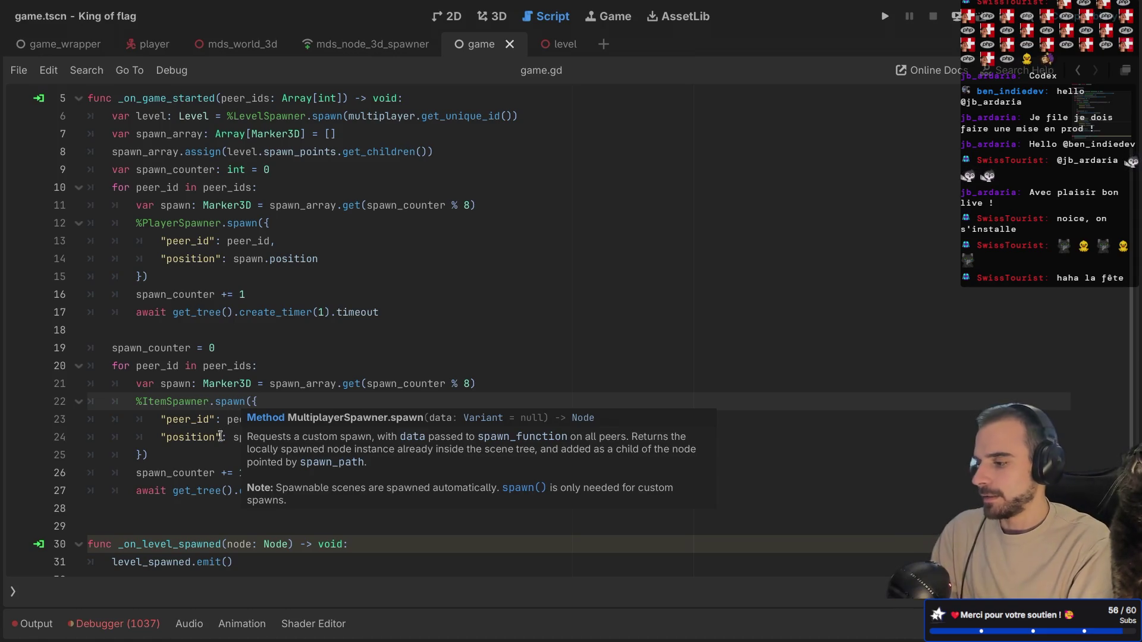
double_click(194, 421)
type("multipla")
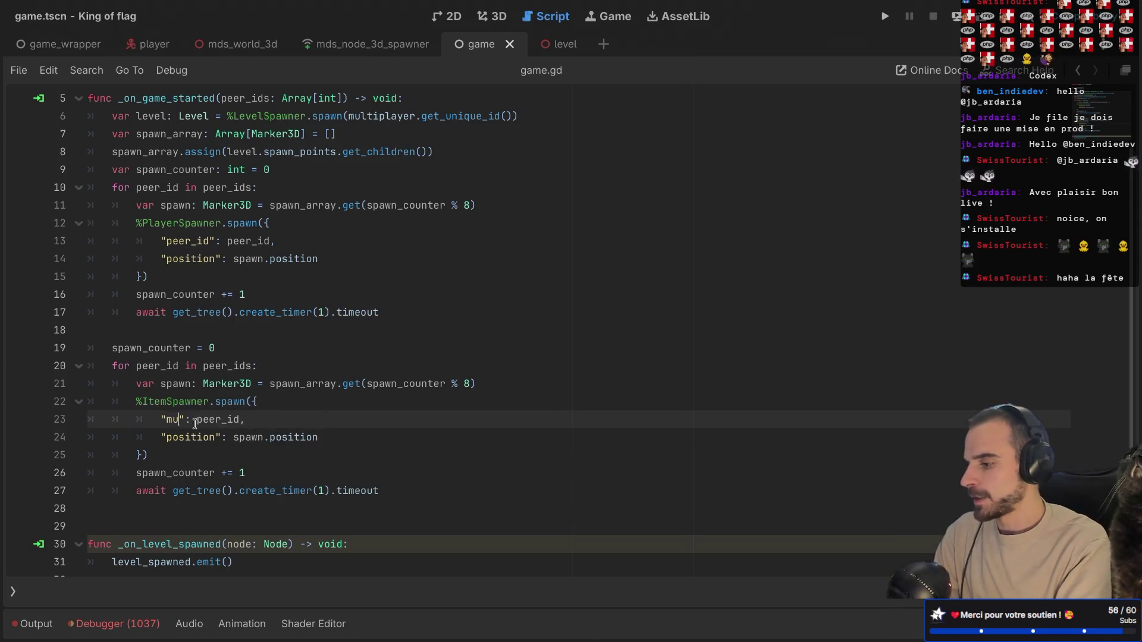
type("yer_authori")
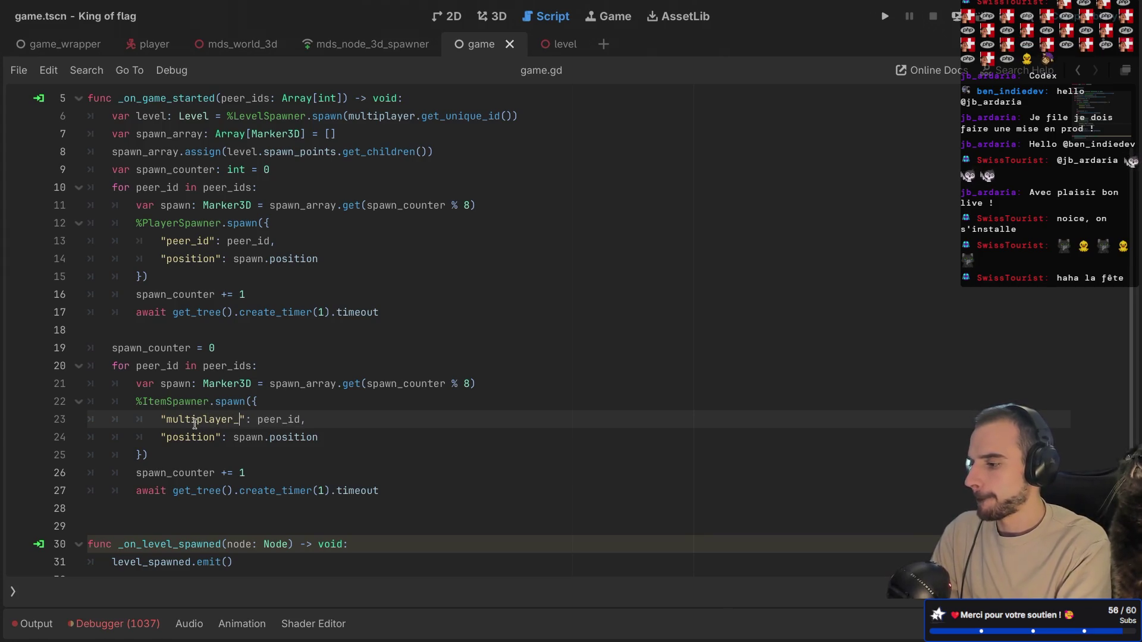
type("ty")
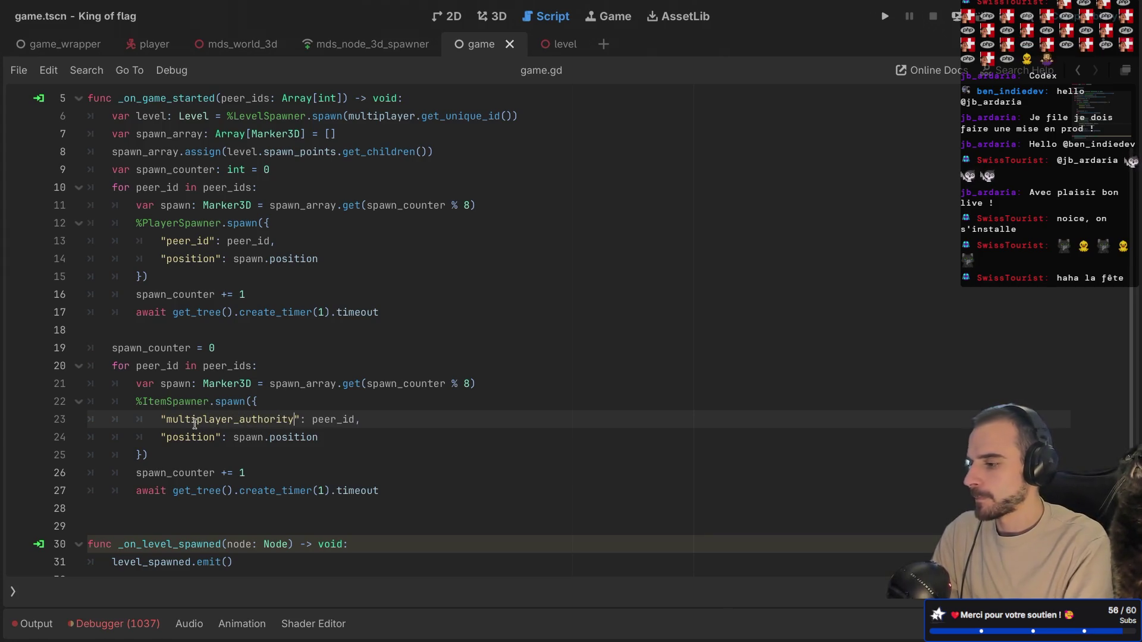
left_click(184, 402)
left_click(209, 402, "ctrl")
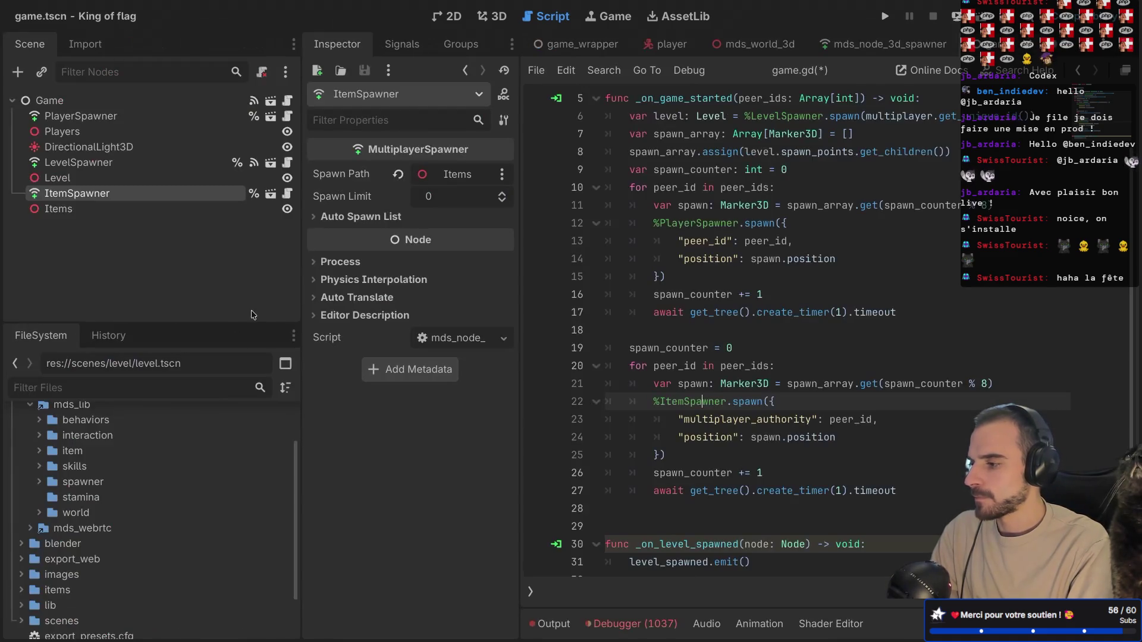
left_click(284, 192)
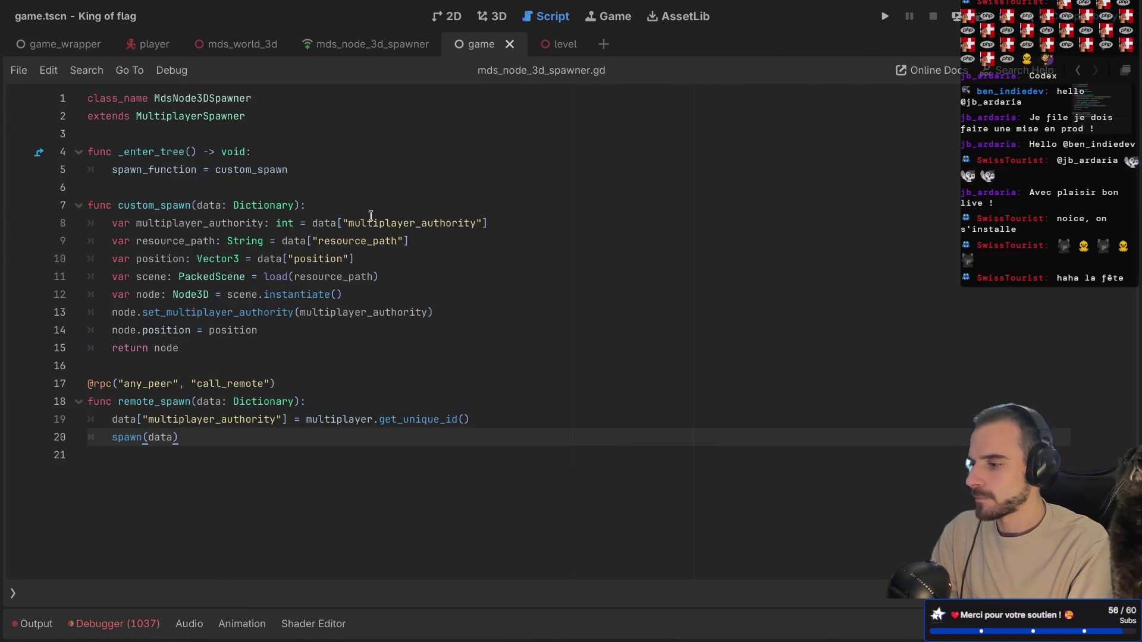
- Add a "resource_path": "" entry before position in the %ItemSpawner.spawn data, fixing the commas
double_click(357, 240)
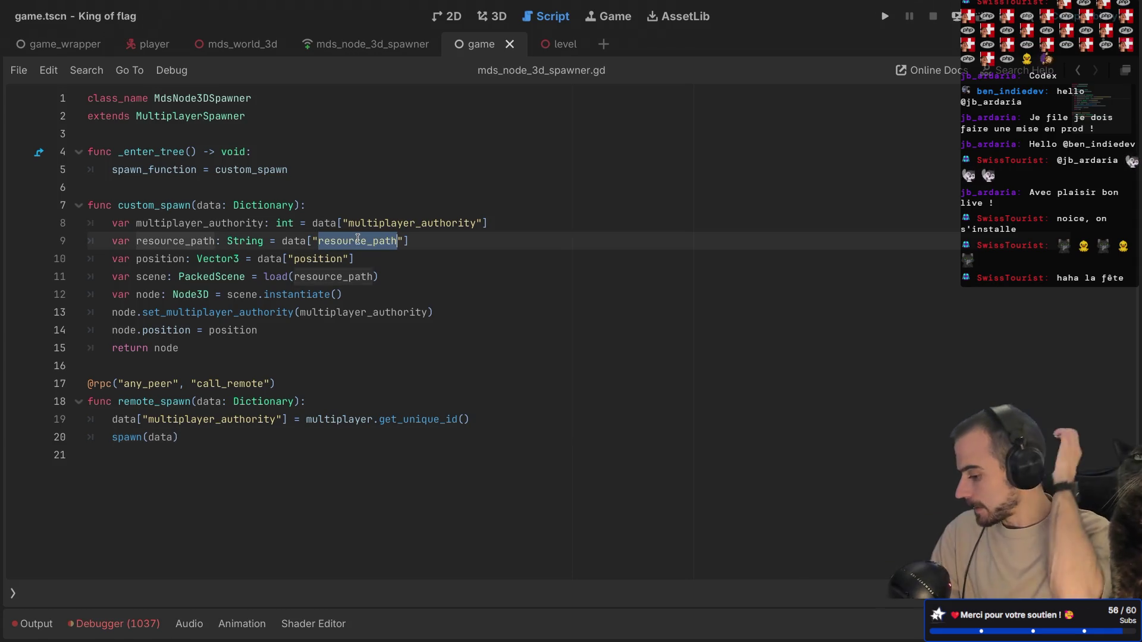
key("alt+Left")
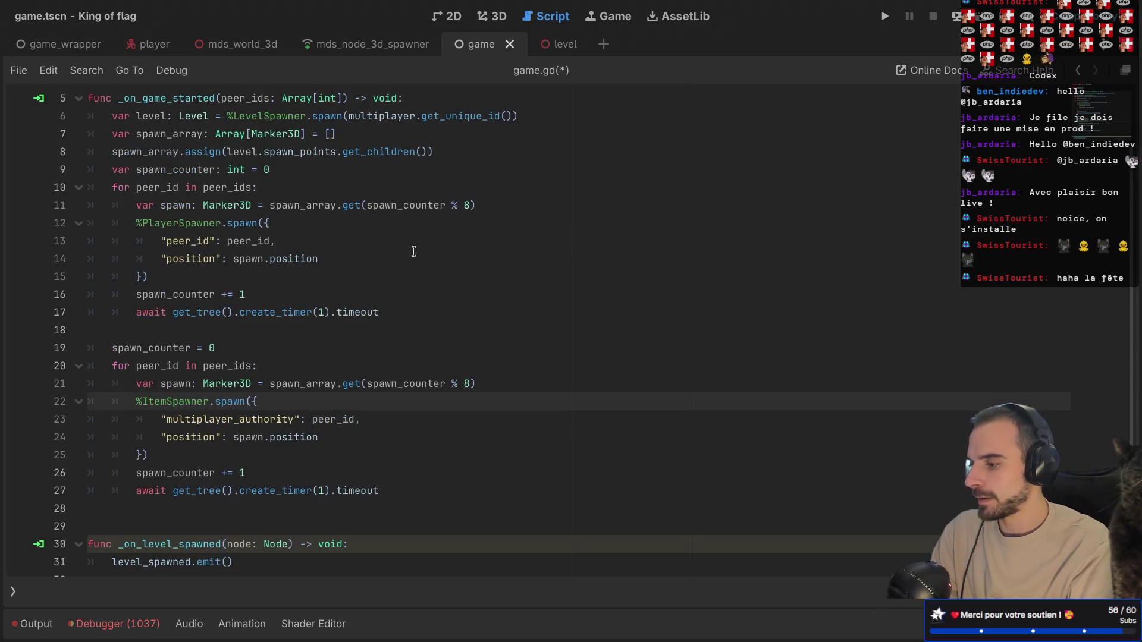
double_click(188, 437)
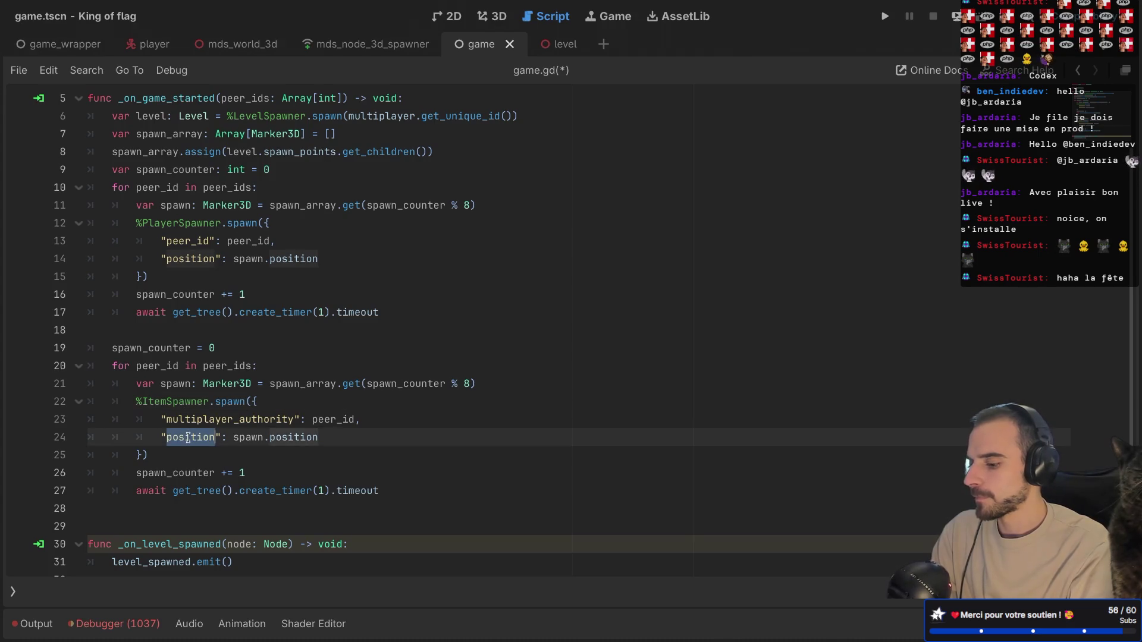
left_click(362, 420)
key("Return")
type("resource_path\":")
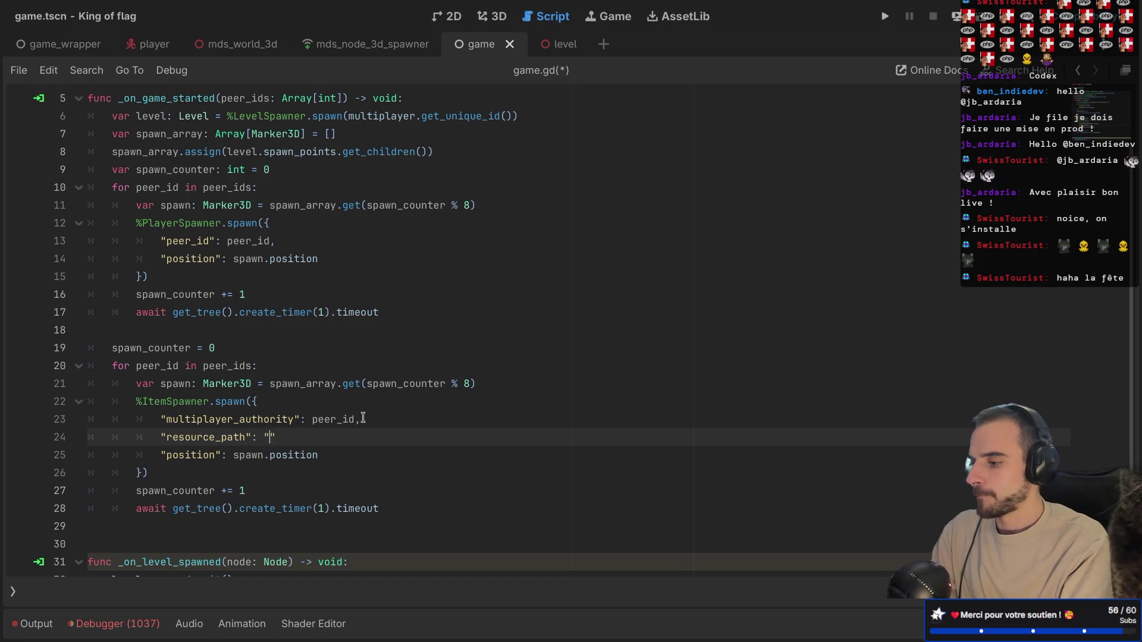
key("ctrl+shift+F11")
type(",")
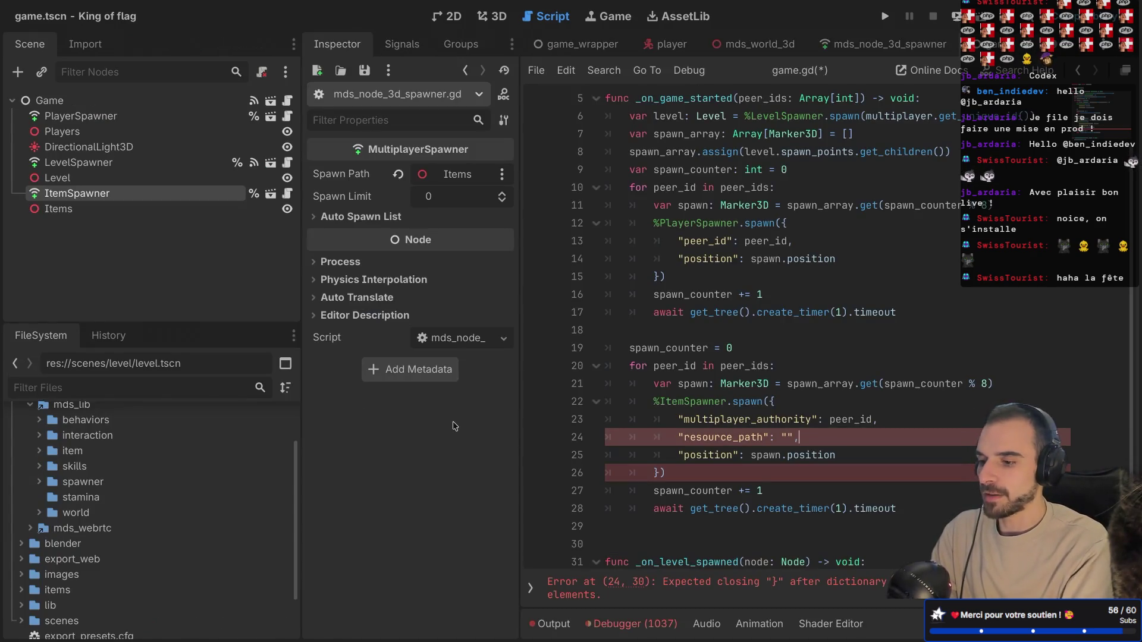
left_click(852, 462)
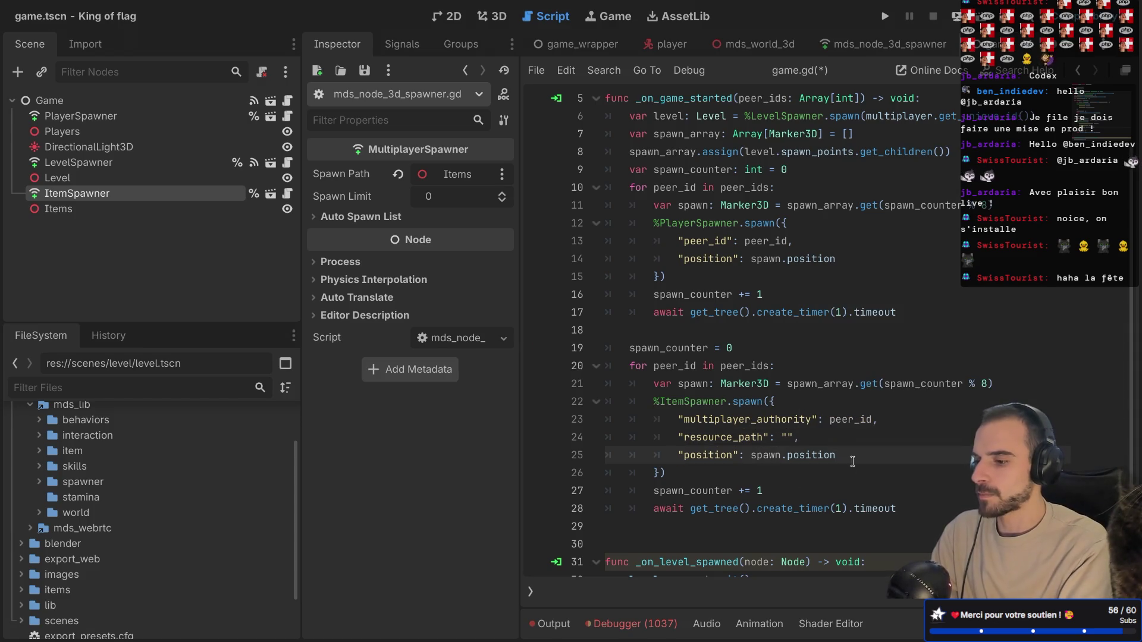
type(",")
scroll(188, 519, "down", 3)
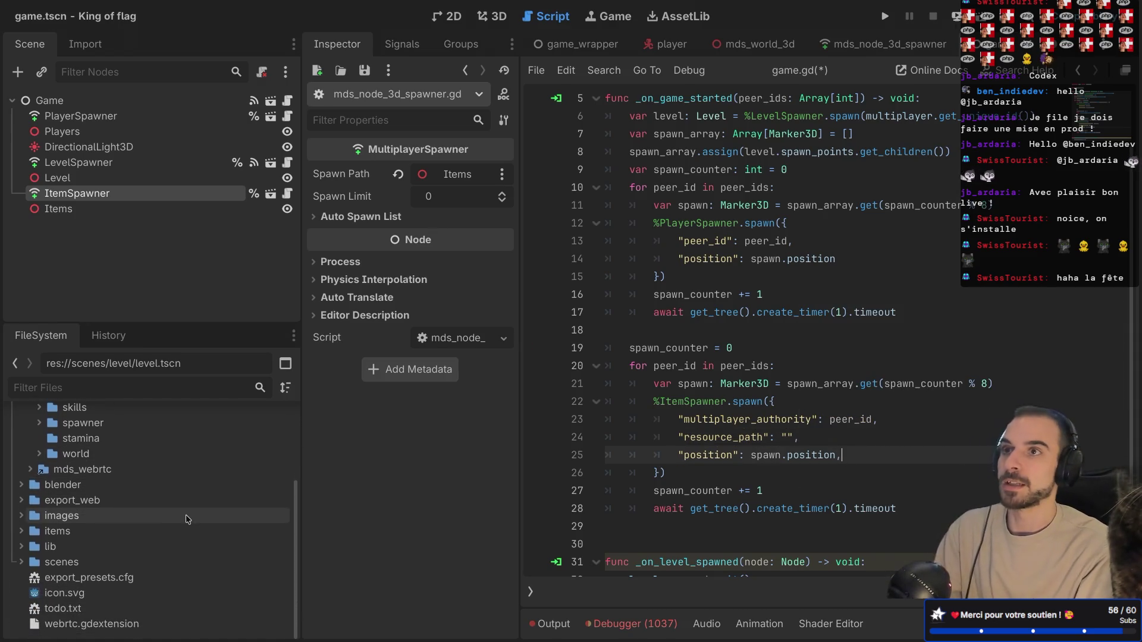
- Browse the lib, items and scenes folders in the FileSystem dock for the flag scene
scroll(188, 519, "up", 5)
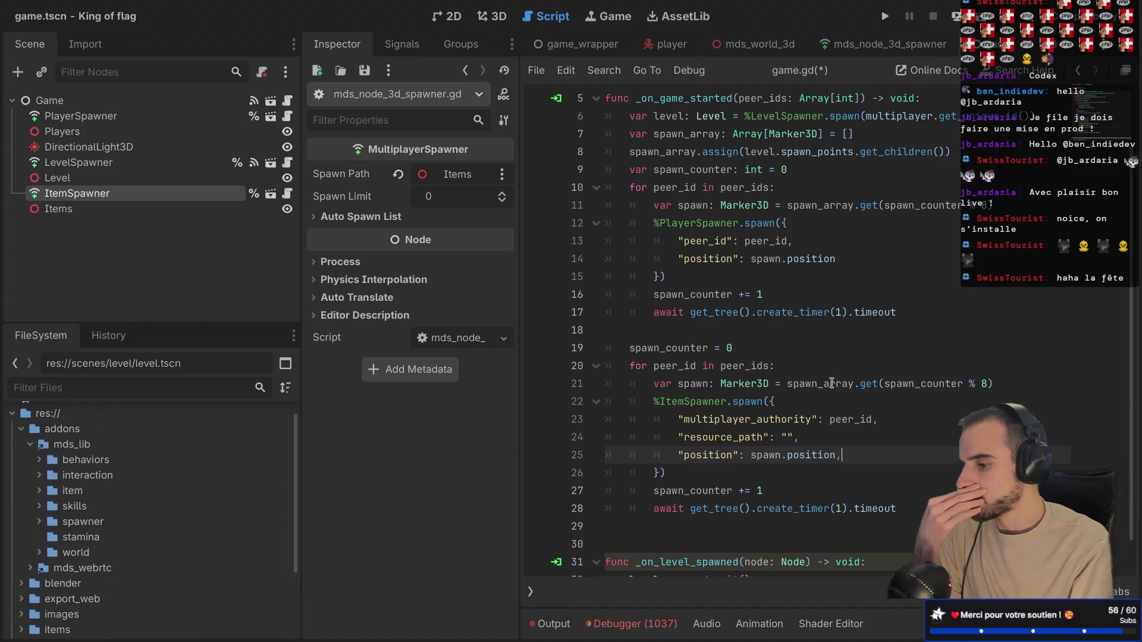
scroll(70, 513, "down", 4)
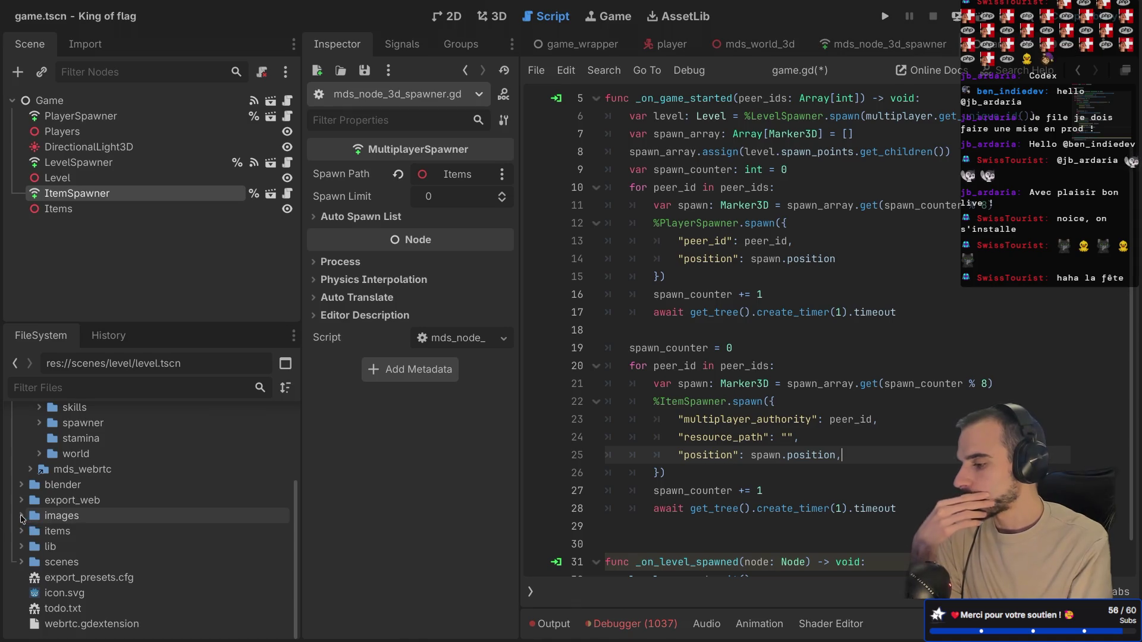
left_click(22, 546)
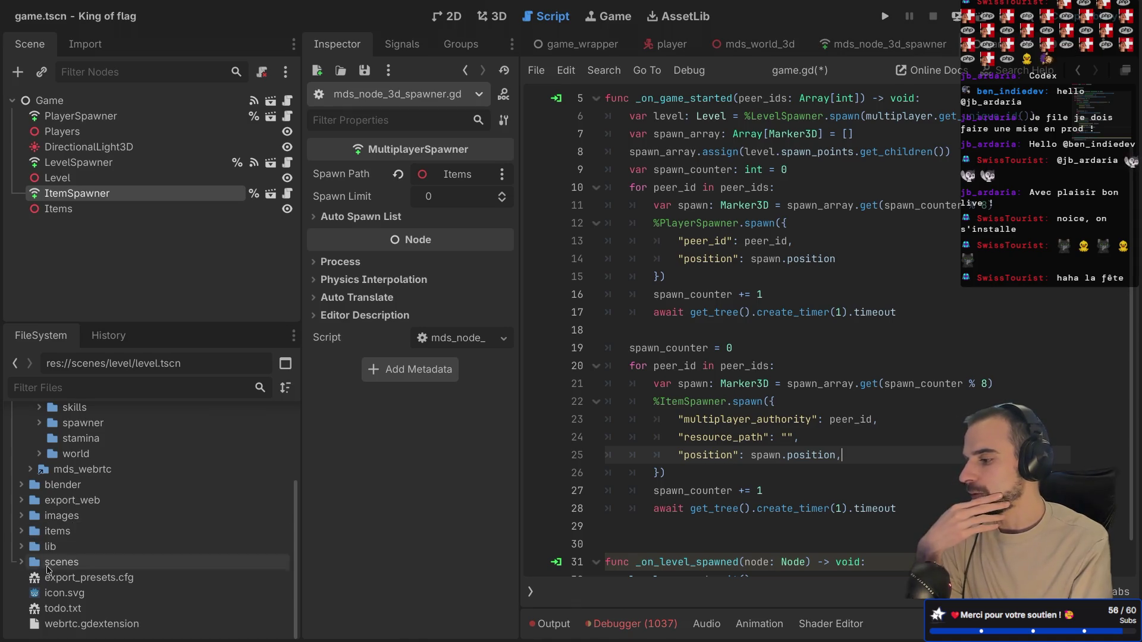
left_click(22, 547)
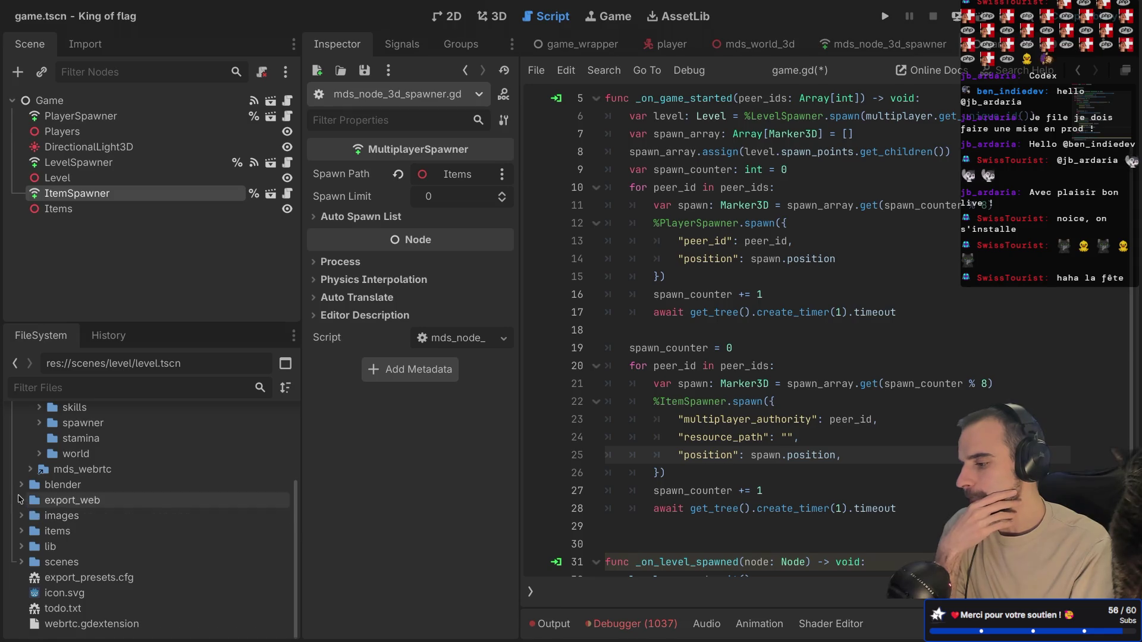
left_click(20, 530)
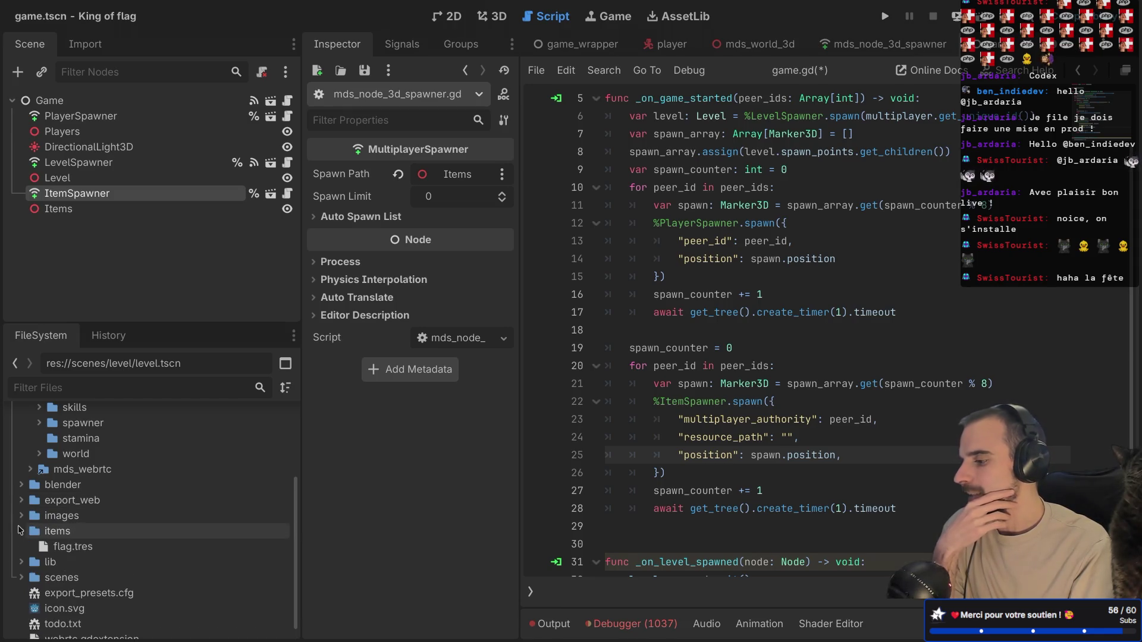
scroll(89, 505, "up", 3)
scroll(89, 505, "down", 3)
left_click(20, 530)
left_click(21, 581)
scroll(47, 536, "down", 3)
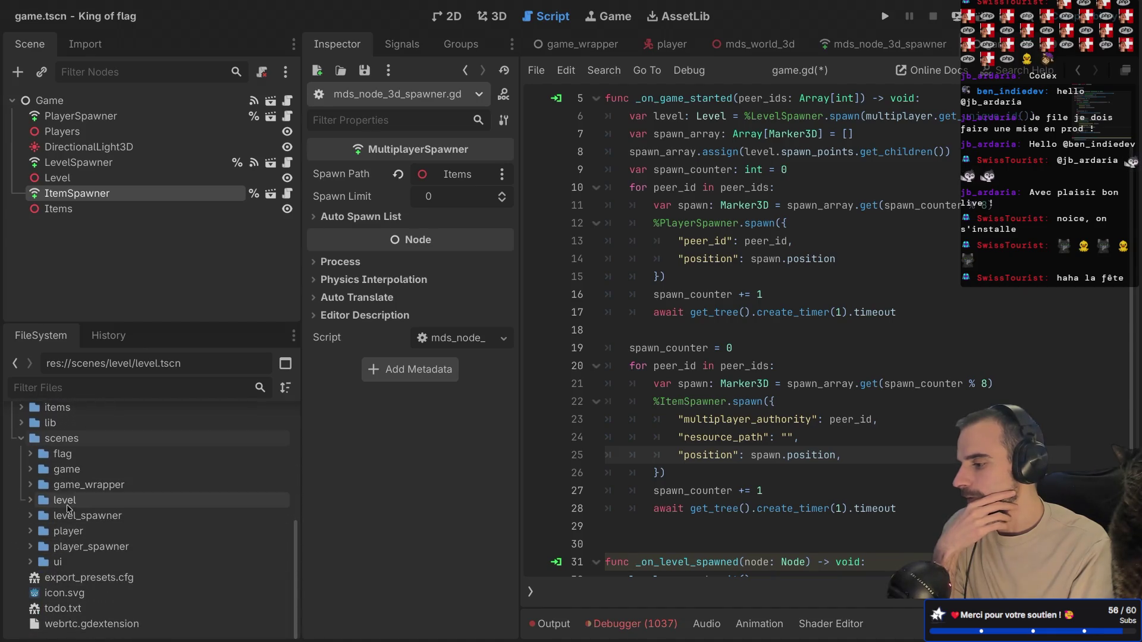
- Expand scenes/flag, copy flag.tscn's path, and place the caret between the resource_path quotes
right_click(61, 441)
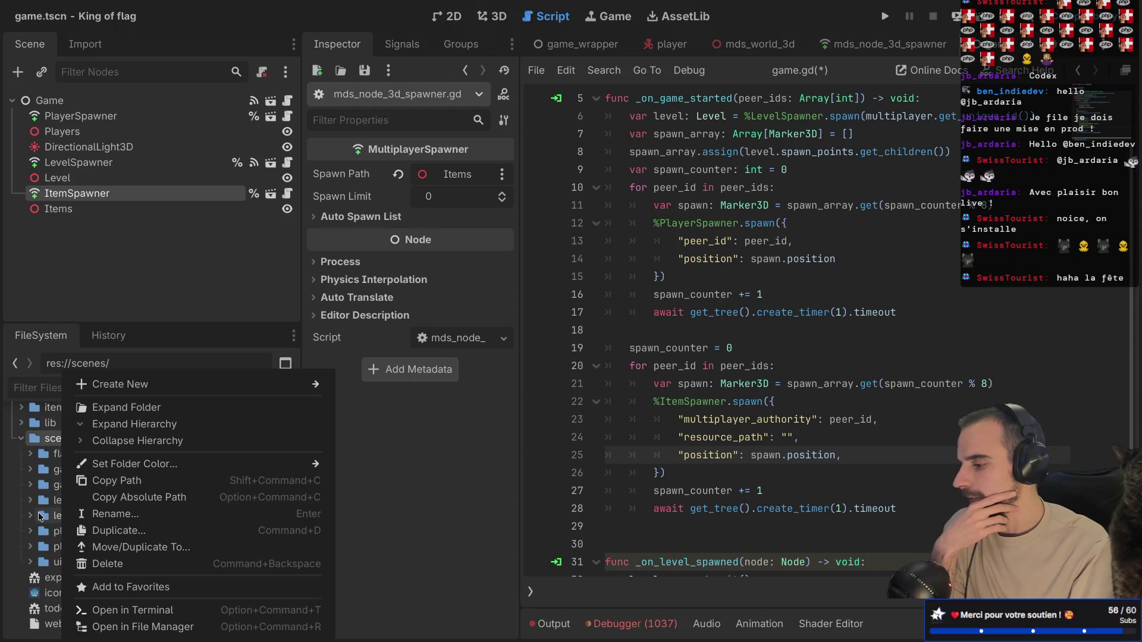
left_click(42, 523)
left_click(29, 502)
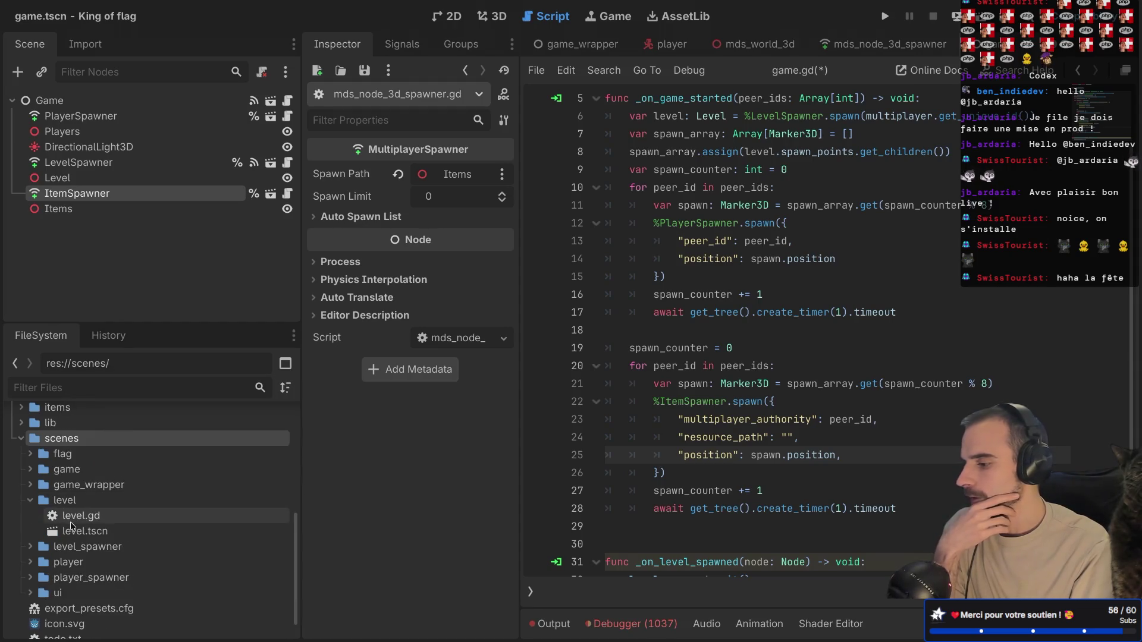
left_click(30, 501)
double_click(60, 455)
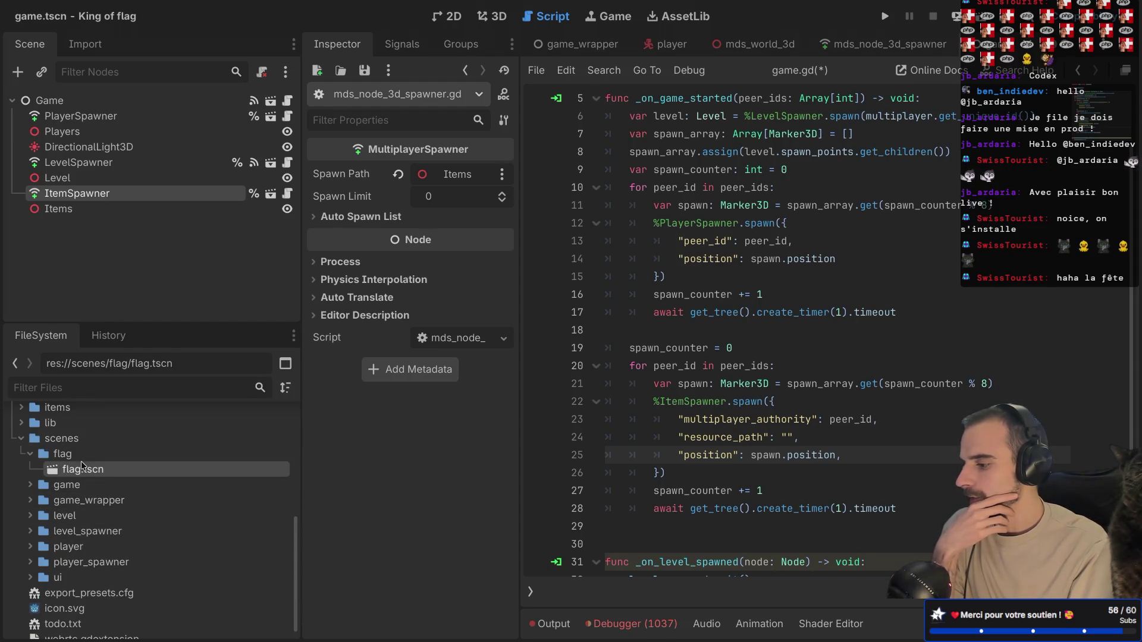
right_click(81, 467)
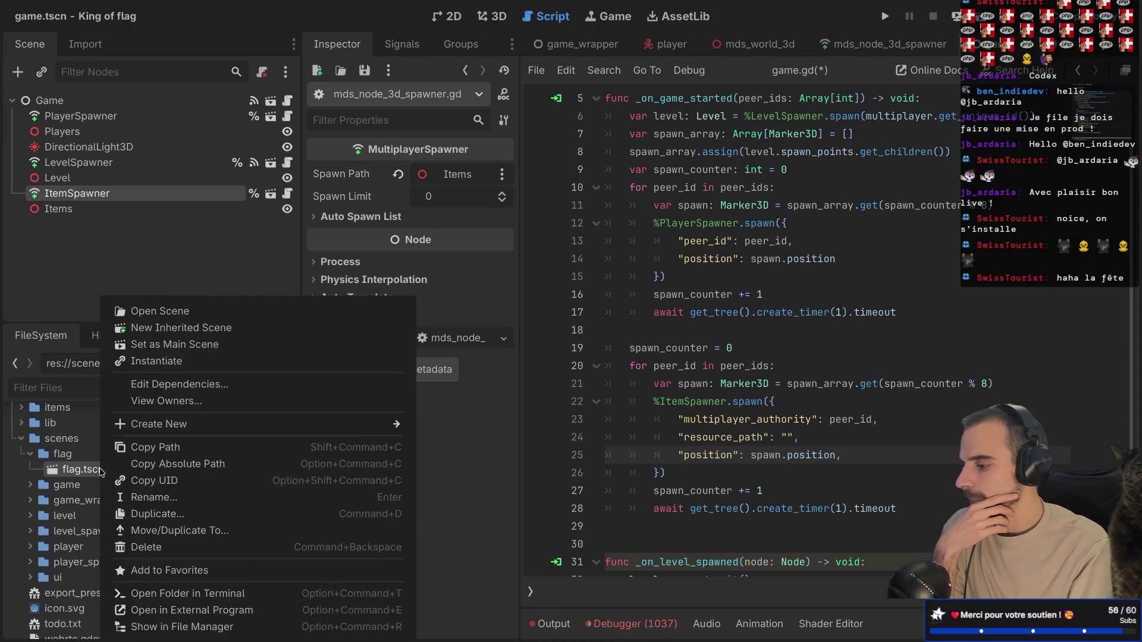
left_click(217, 447)
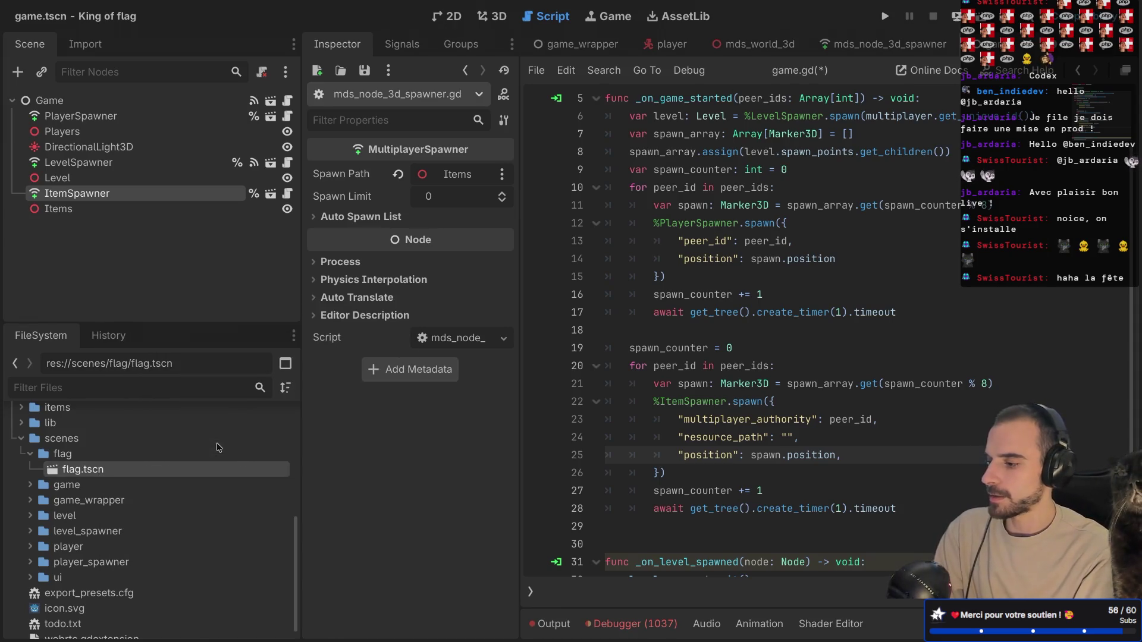
left_click(789, 438)
- Paste res://scenes/flag/flag.tscn as resource_path and replace peer_id with multiplayer.get_unique_id(), saving
key("ctrl+v")
key("ctrl+s")
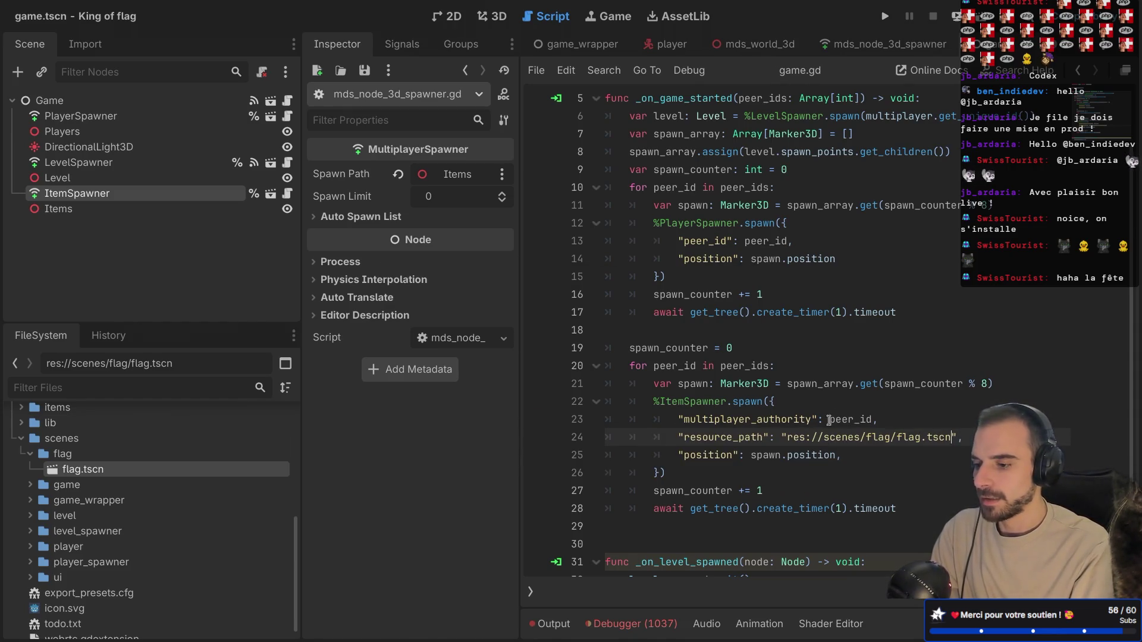
double_click(855, 419)
key("BackSpace")
type("g")
key("BackSpace")
type("mul")
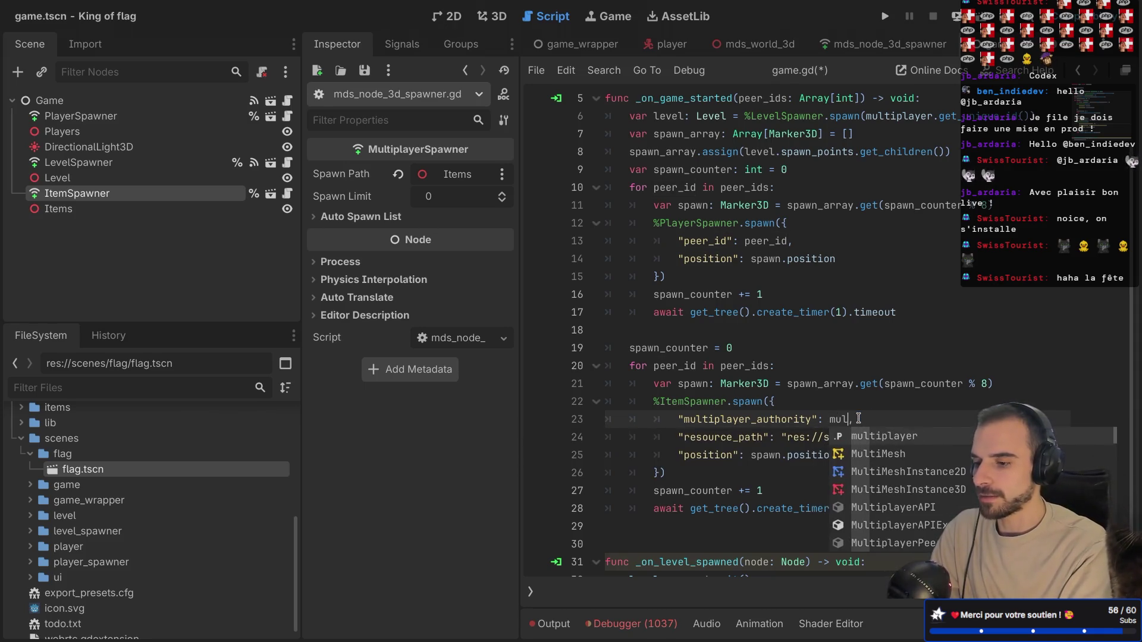
key("Return")
type(".get_uni")
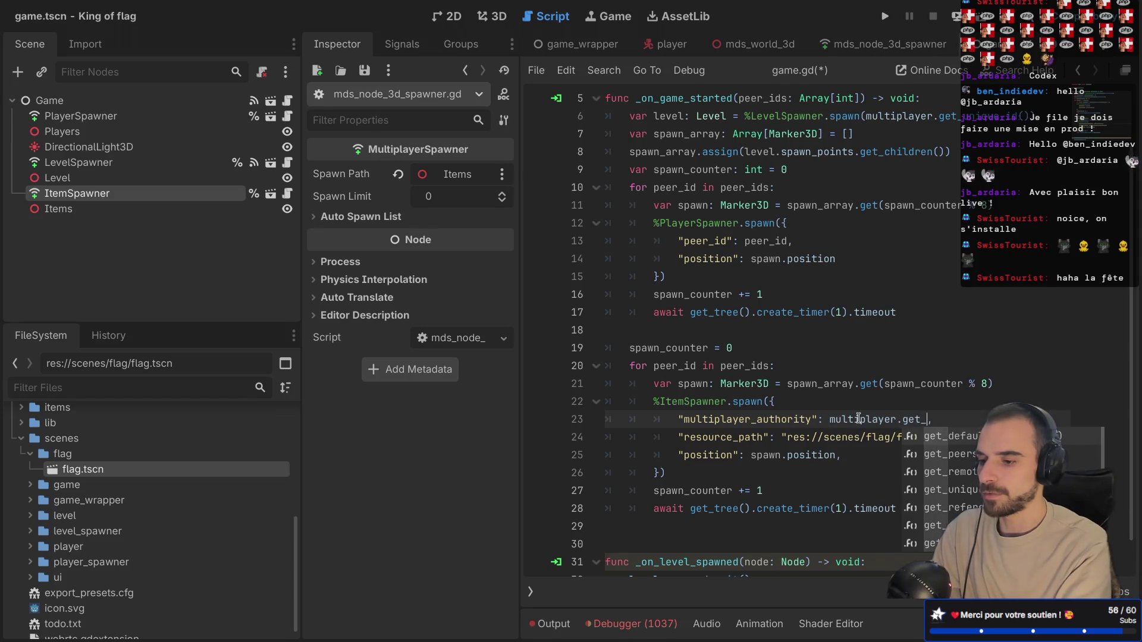
key("Return")
key("ctrl+s")
- Remove the extra blank line before _on_level_spawned and run the game with F5
key("ctrl+shift+F11")
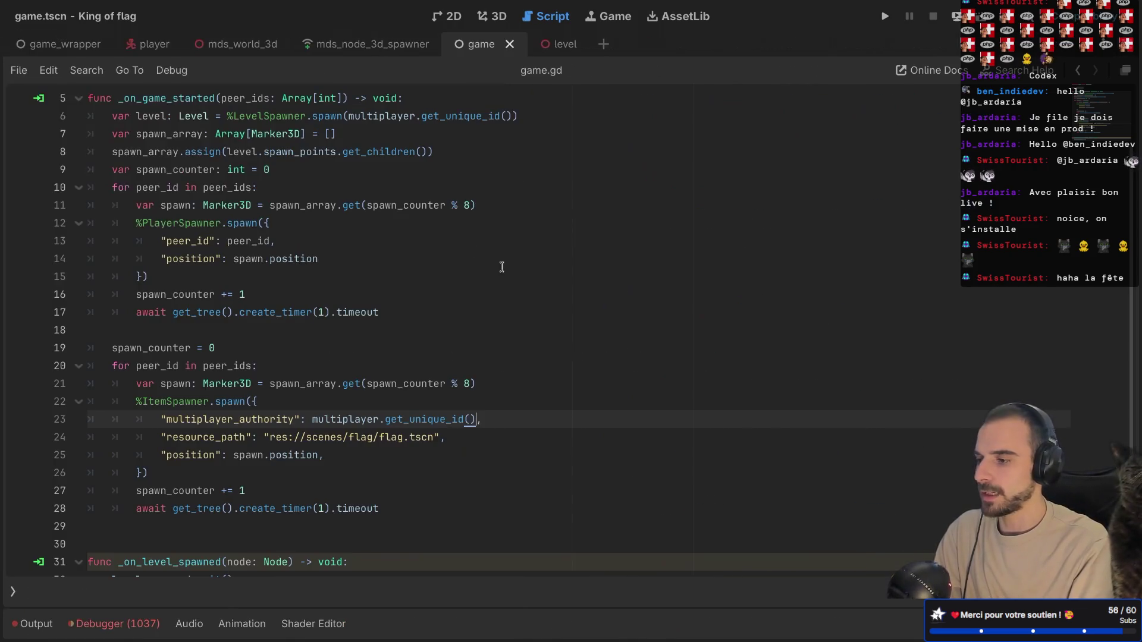
scroll(354, 198, "up", 2)
scroll(333, 355, "down", 2)
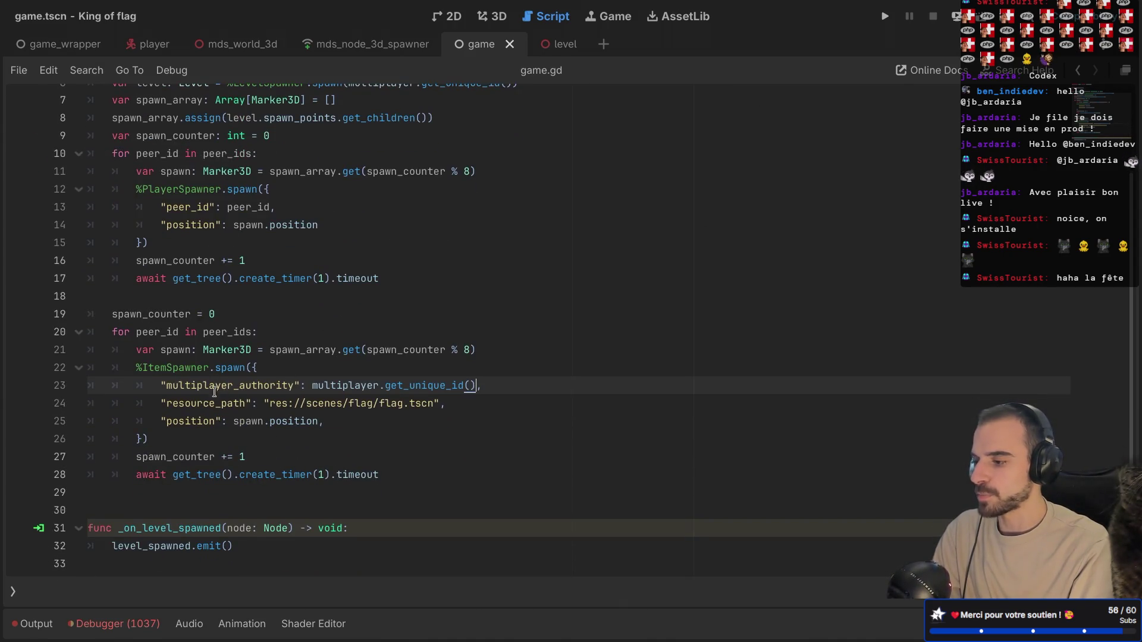
double_click(165, 367)
left_click(119, 510)
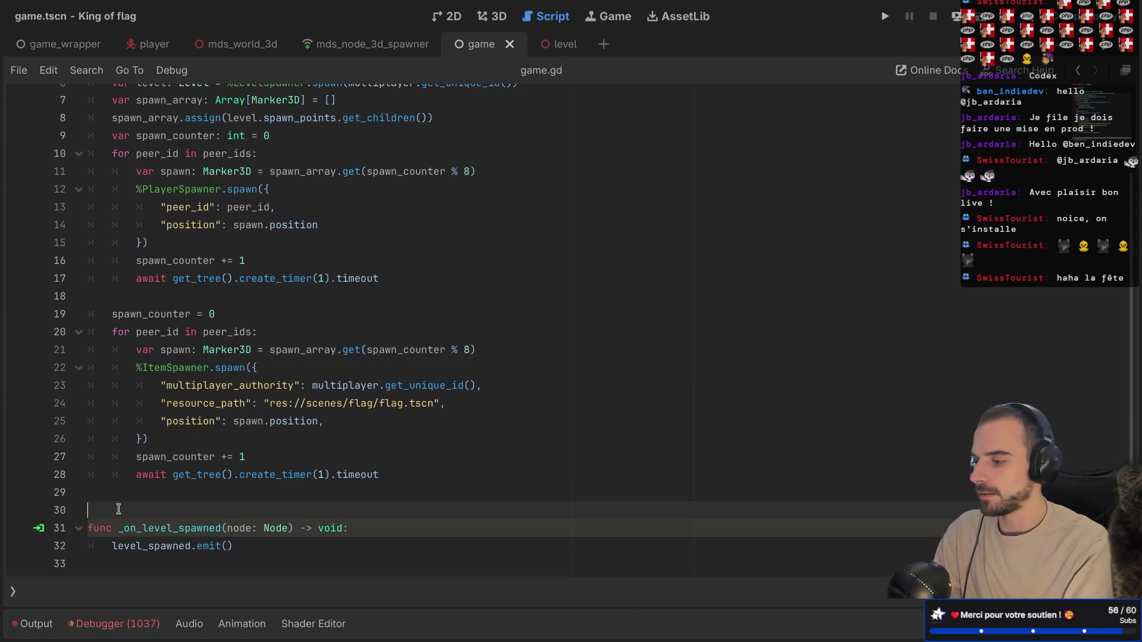
key("BackSpace")
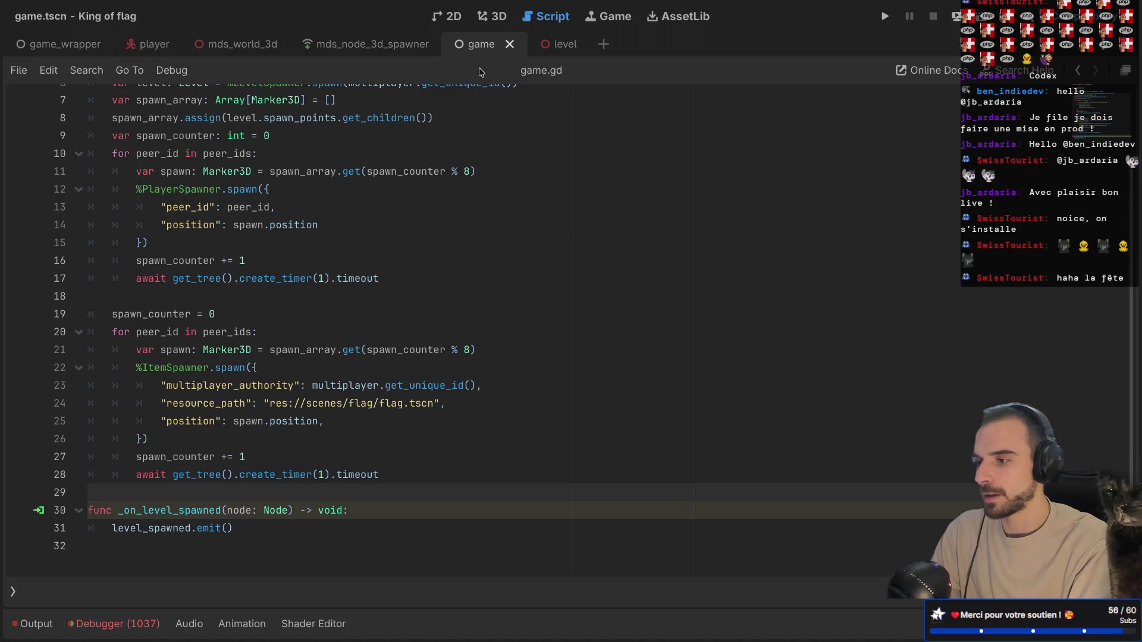
key("F5")
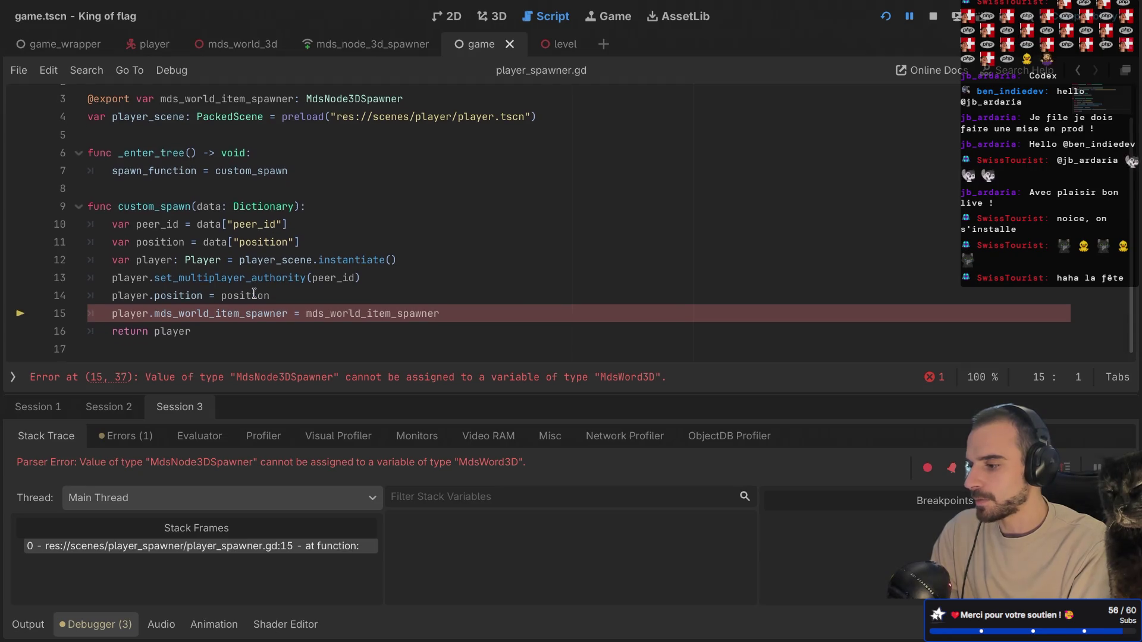
- Check the MdsNode3DSpawner type and open the player script from the Player class
mouse_move(254, 293)
left_click(364, 191)
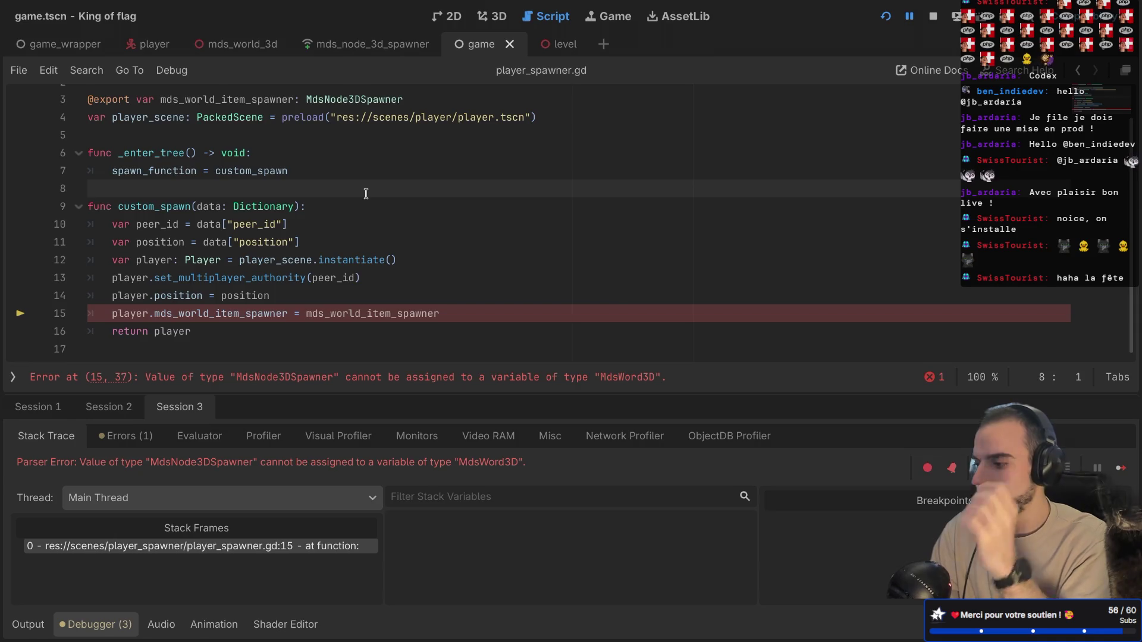
scroll(366, 194, "up", 1)
double_click(350, 117)
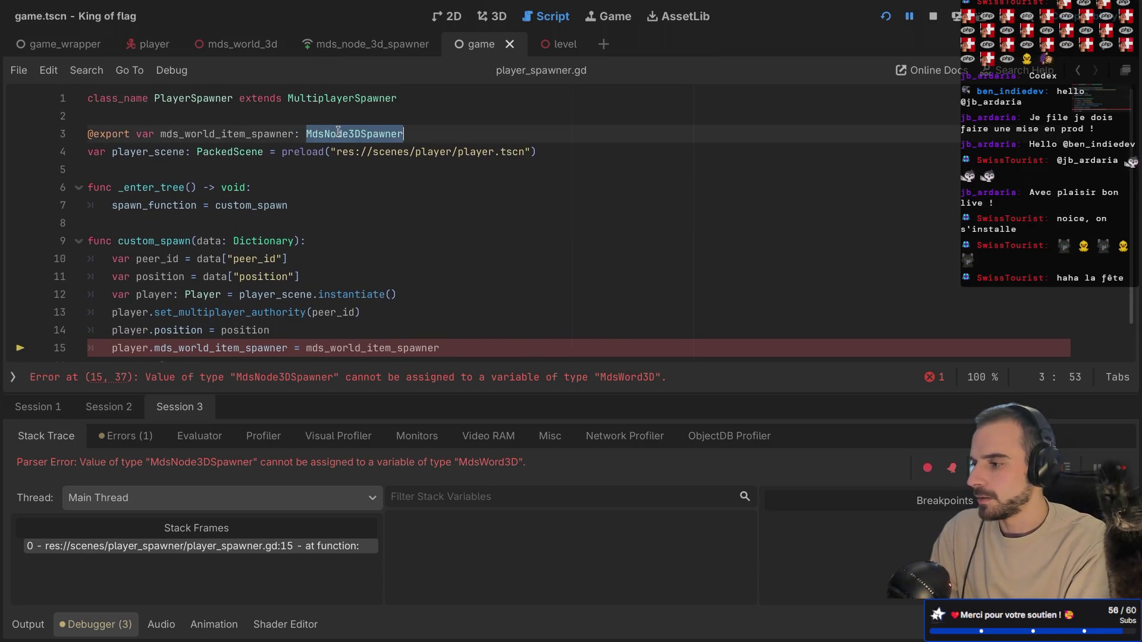
scroll(337, 131, "down", 1)
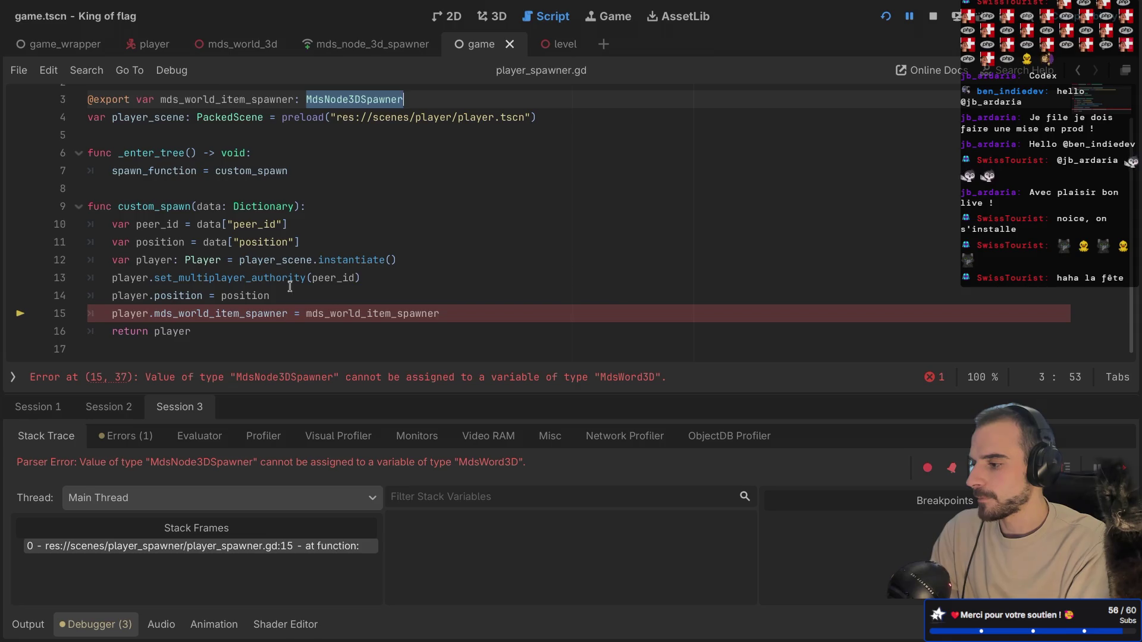
left_click(132, 261)
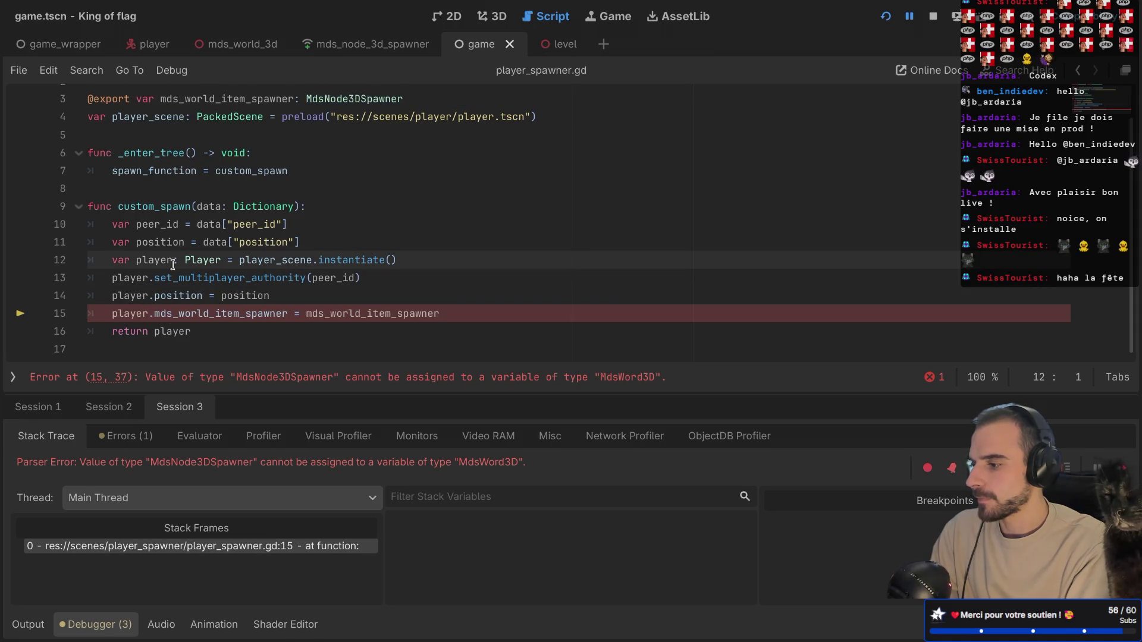
left_click(202, 260, "ctrl")
- Retype line 4's spawner from MdsWord3D to MdsNode3DSpawner, then run the project and create a lobby
double_click(339, 151)
type("Mds")
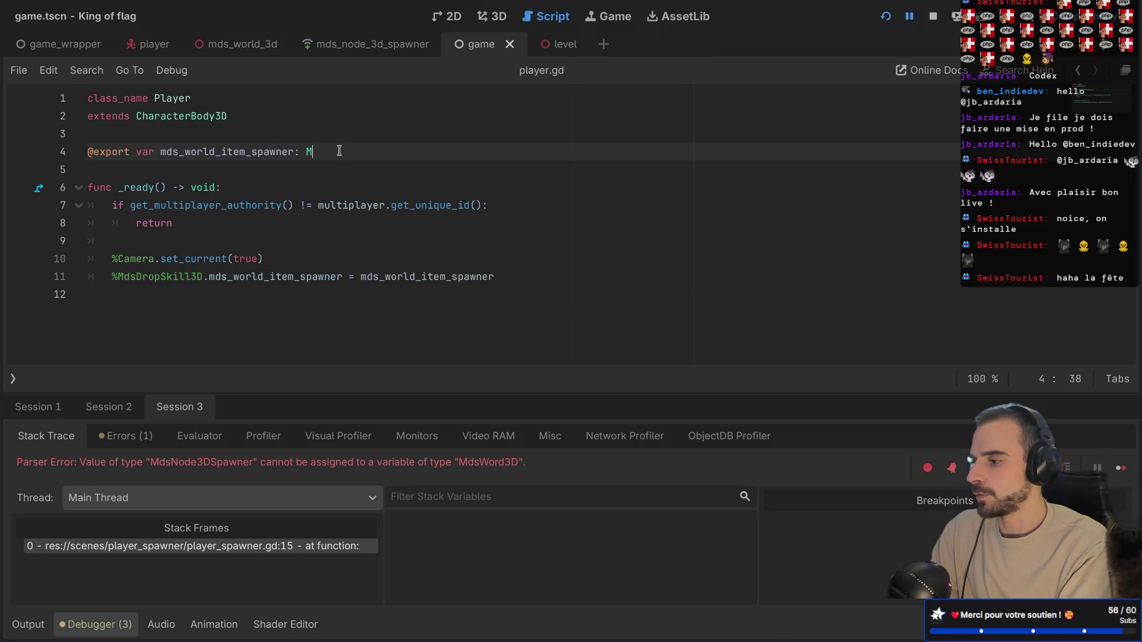
type("Node")
key("Return")
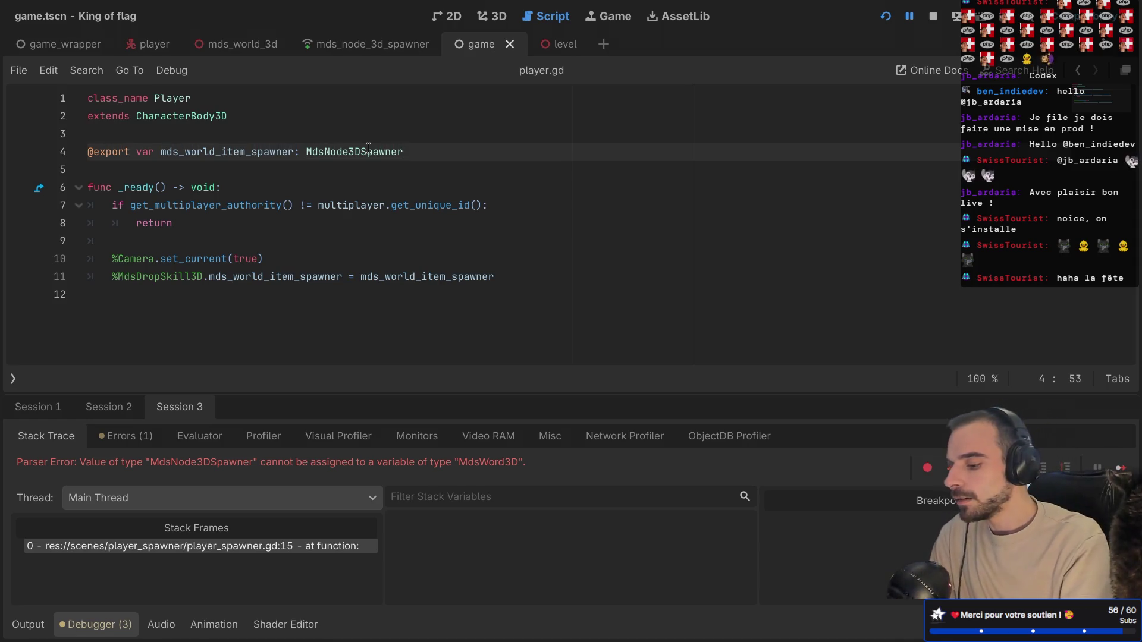
key("super+b")
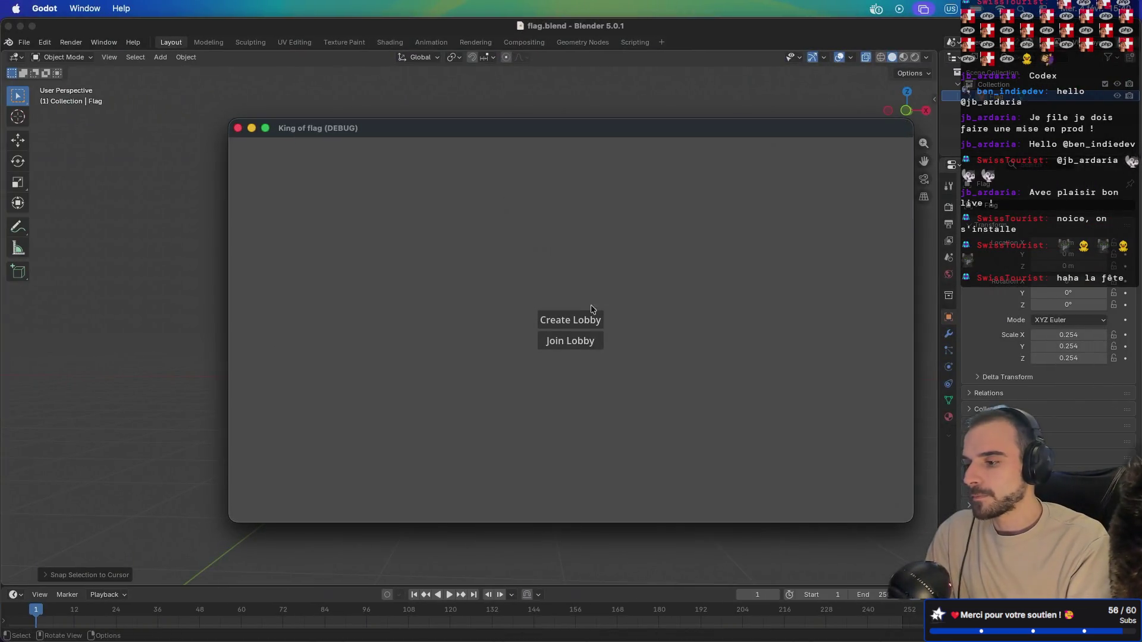
left_click(571, 319)
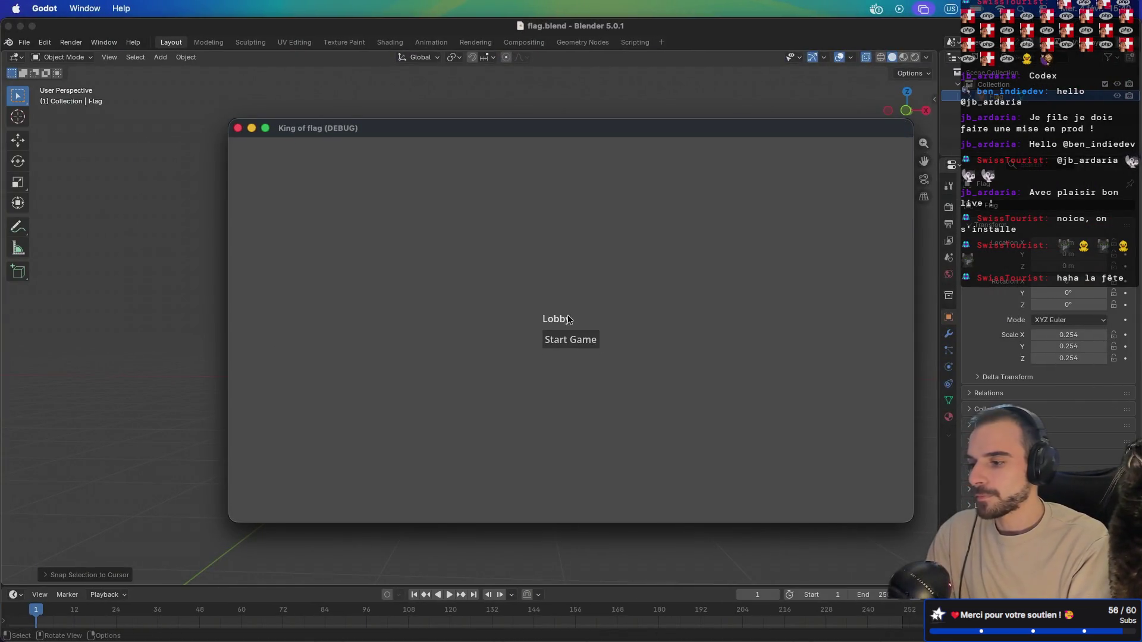
- Start the match, control the player and drop the flag with Q, undoing a stray code edit
left_click(562, 352)
left_click(532, 361)
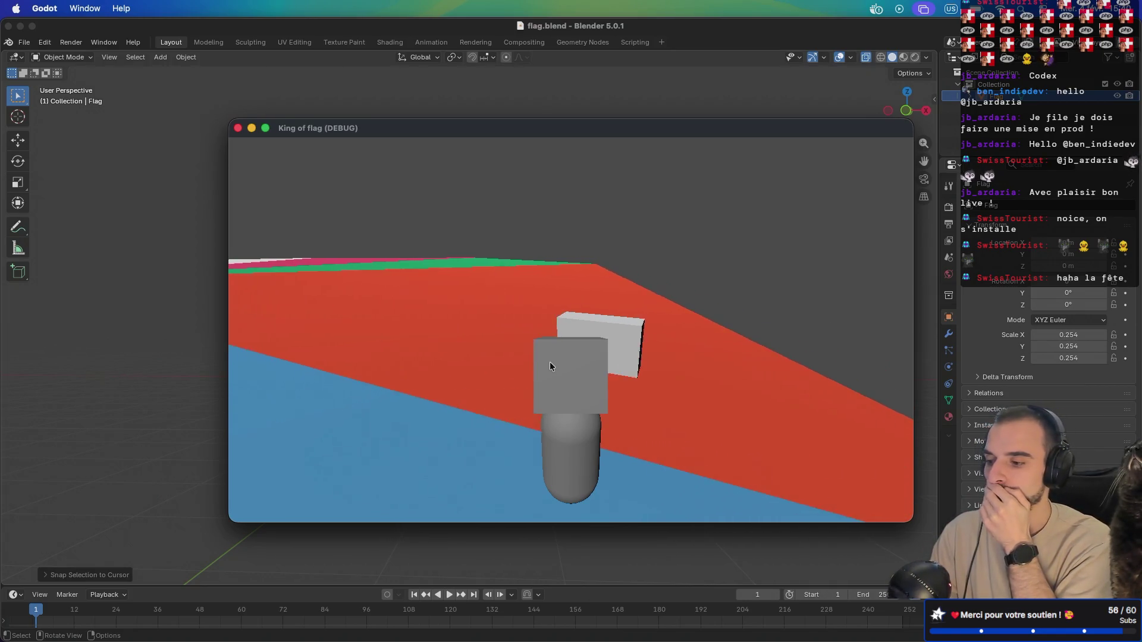
key("q")
key("ctrl+z")
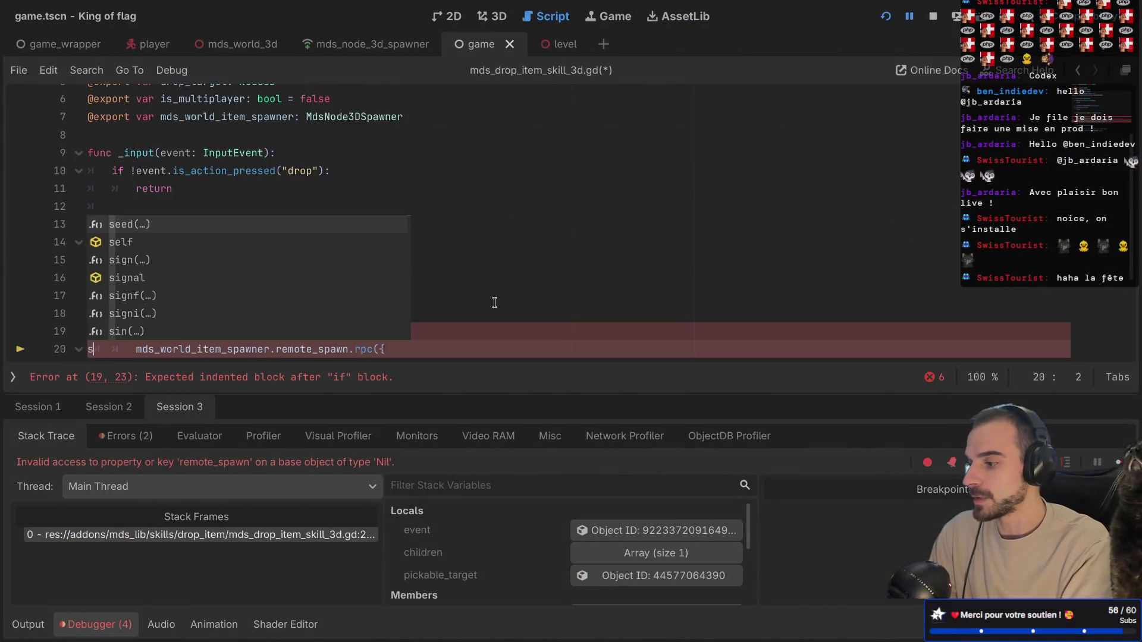
- Inspect the Nil mds_world_item_spawner in the code and jump to the MdsNode3DSpawner class script
left_click(457, 275)
scroll(457, 274, "down", 2)
scroll(457, 275, "down", 2)
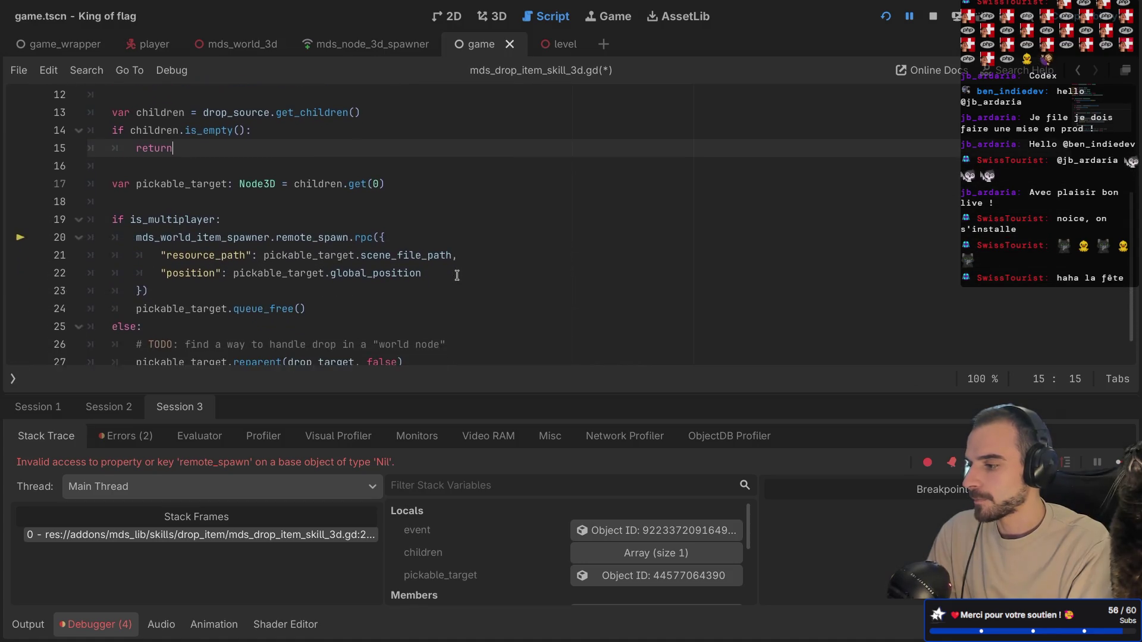
double_click(243, 236)
scroll(242, 237, "up", 2)
scroll(241, 237, "up", 3)
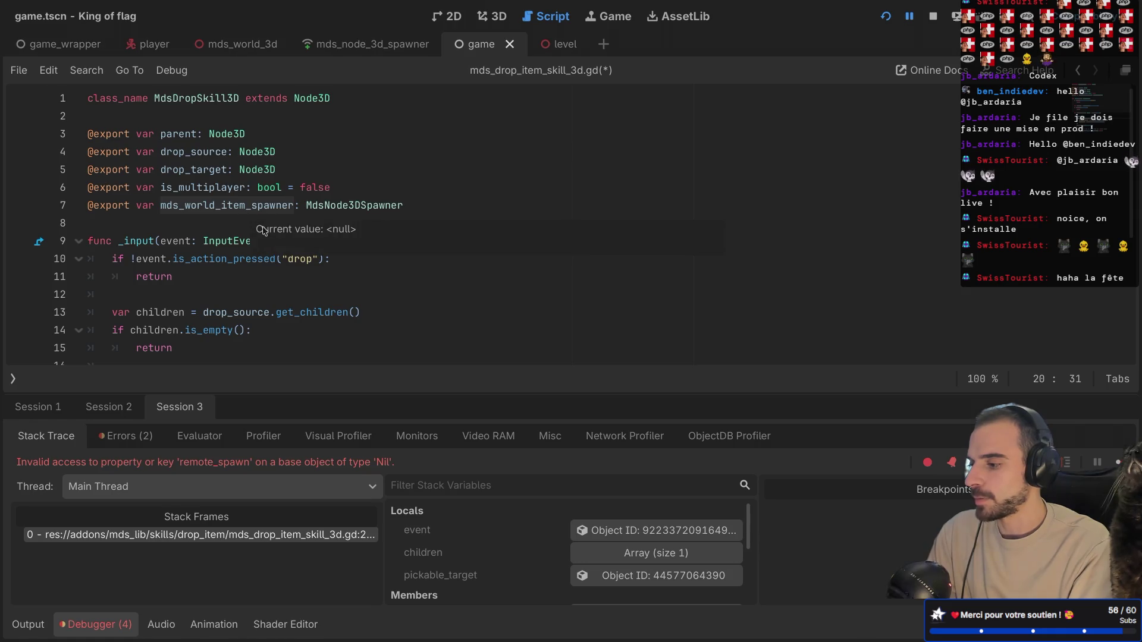
scroll(246, 226, "down", 1)
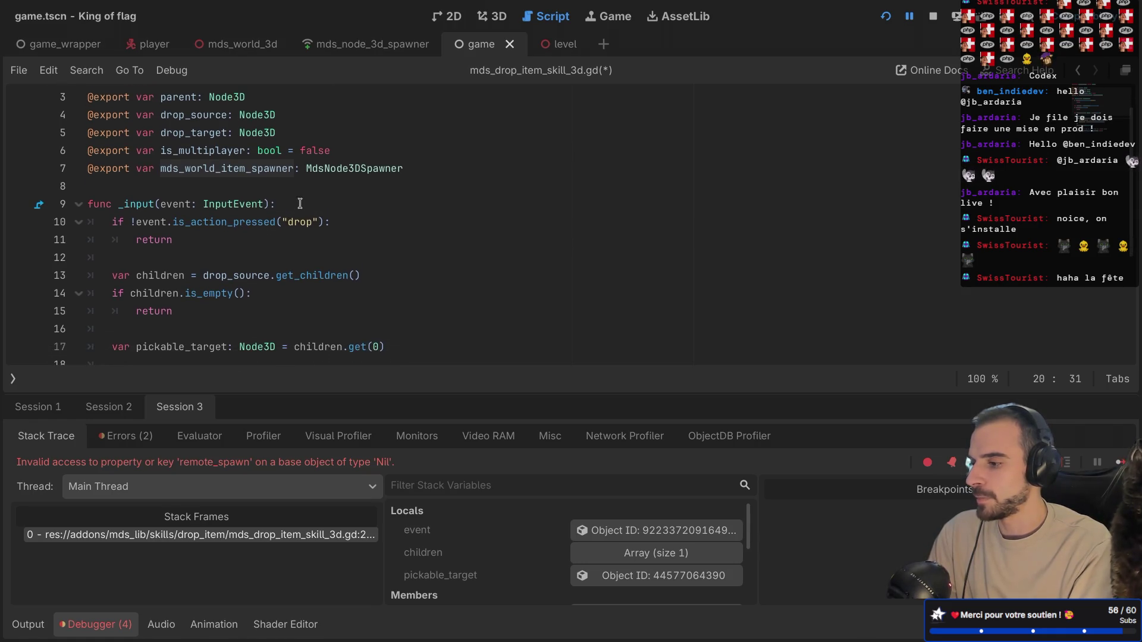
left_click(343, 169, "ctrl")
key("ctrl+shift+F11")
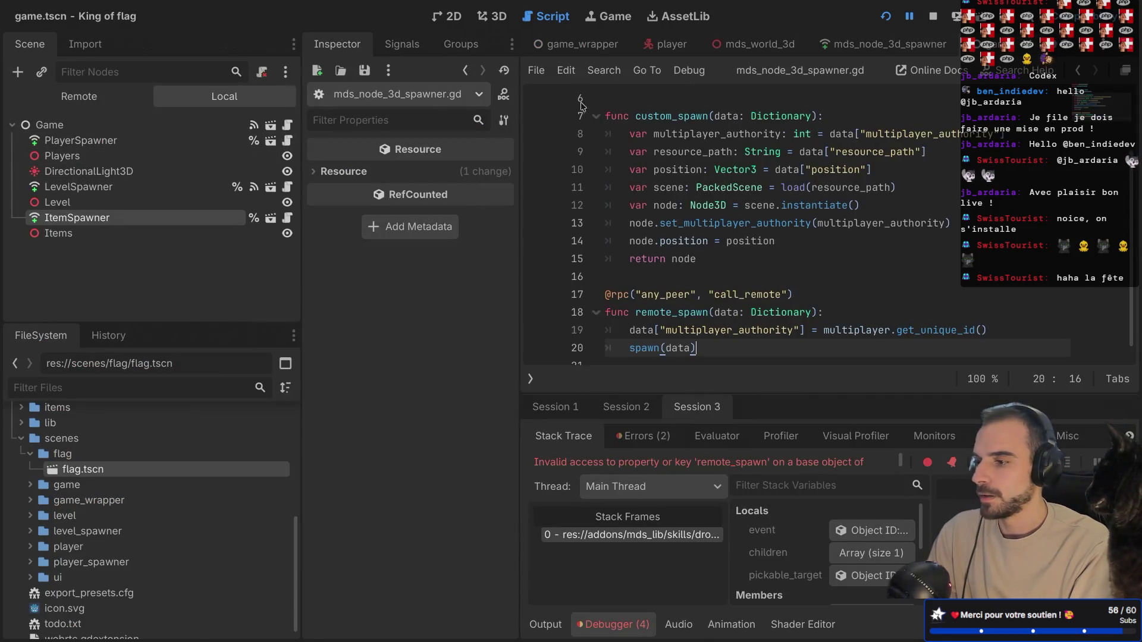
- Review player.gd's exported MdsNode3DSpawner variable and how the drop skill uses mds_world_item_spawner
left_click(664, 46)
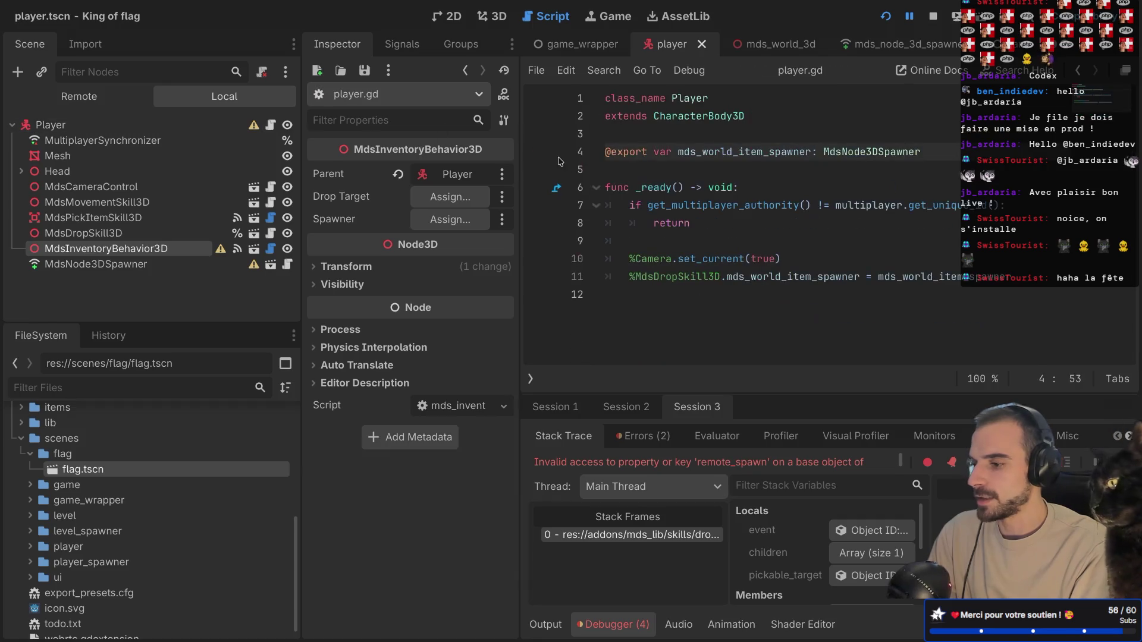
double_click(781, 278)
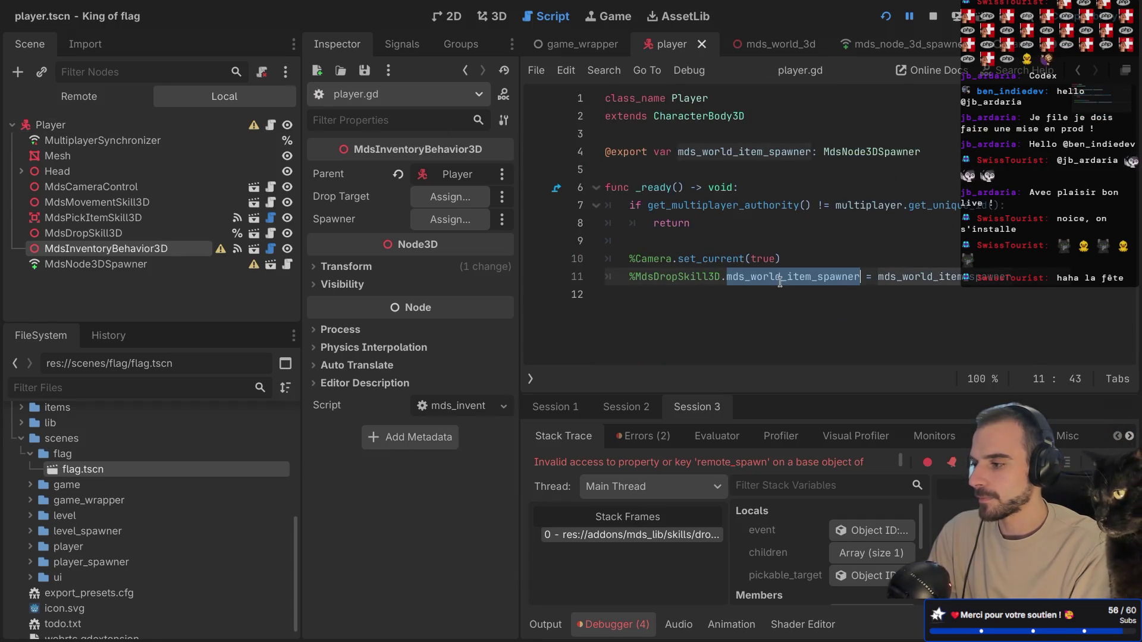
key("ctrl+shift+F11")
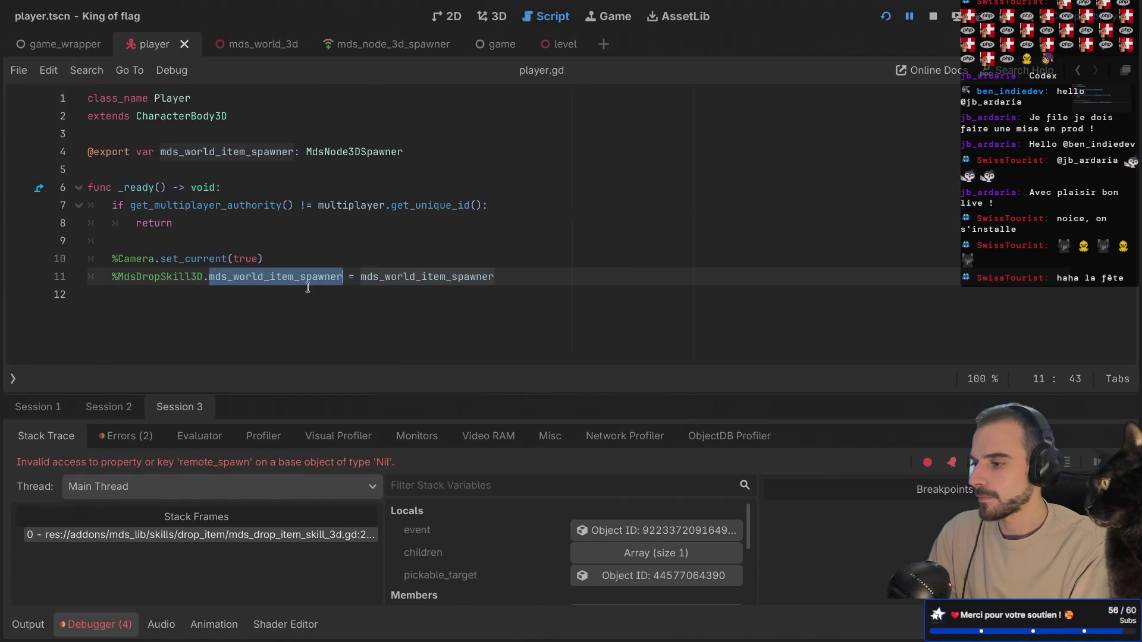
double_click(418, 277)
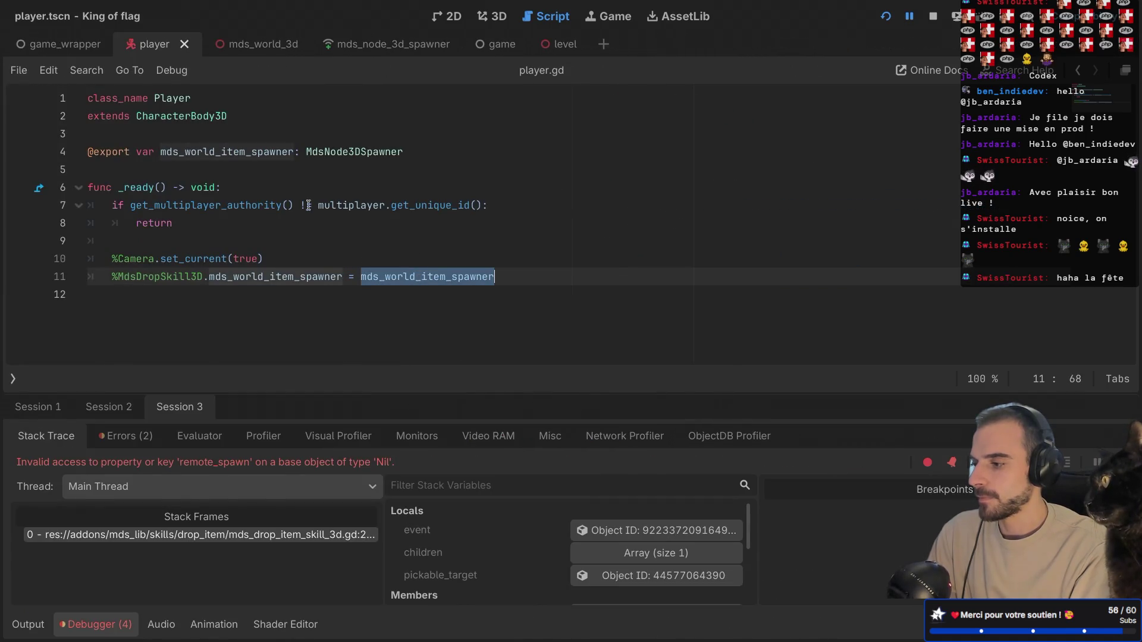
double_click(252, 156)
double_click(353, 152)
key("ctrl+shift+F11")
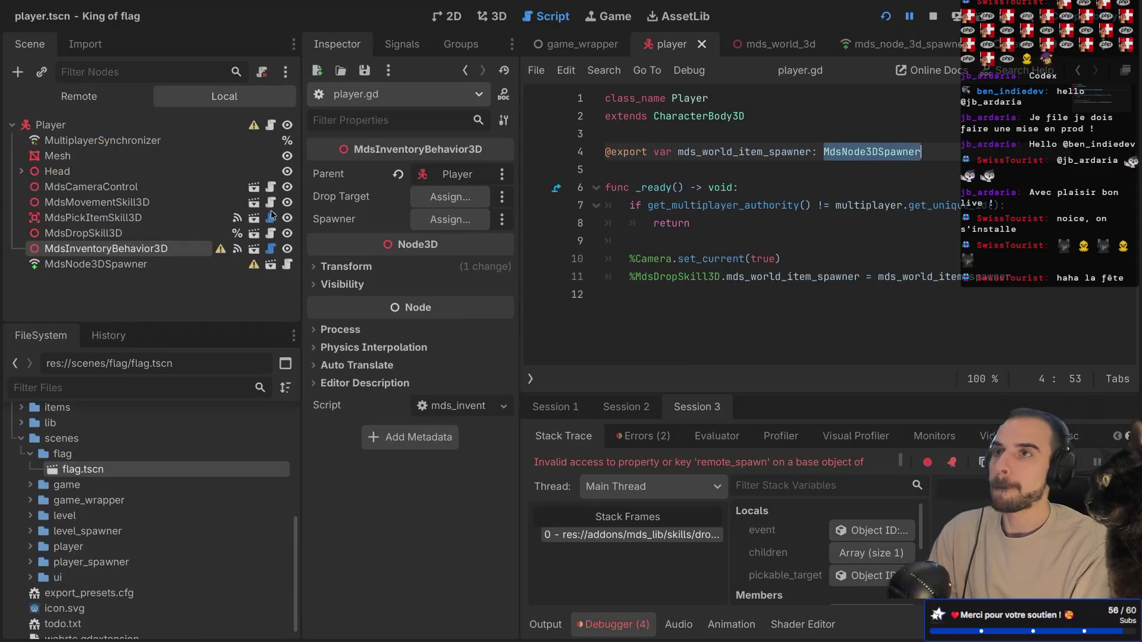
- Assign ItemSpawner to PlayerSpawner's Mds World Item Spawner in game.tscn, save, and relaunch
left_click(580, 48)
left_click(270, 140)
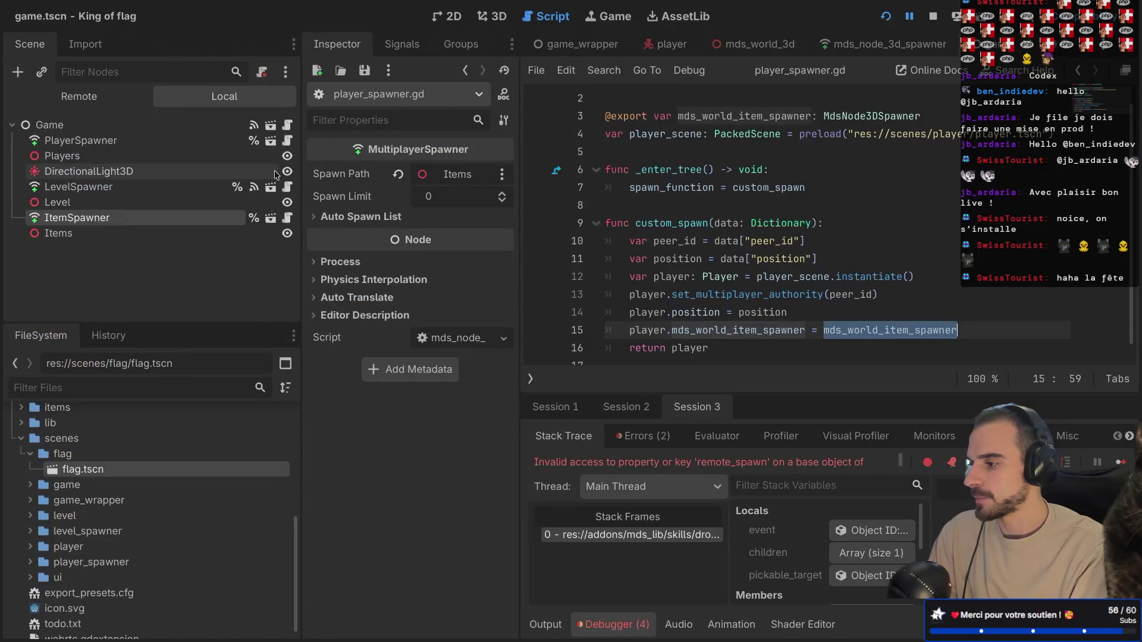
left_click(134, 141)
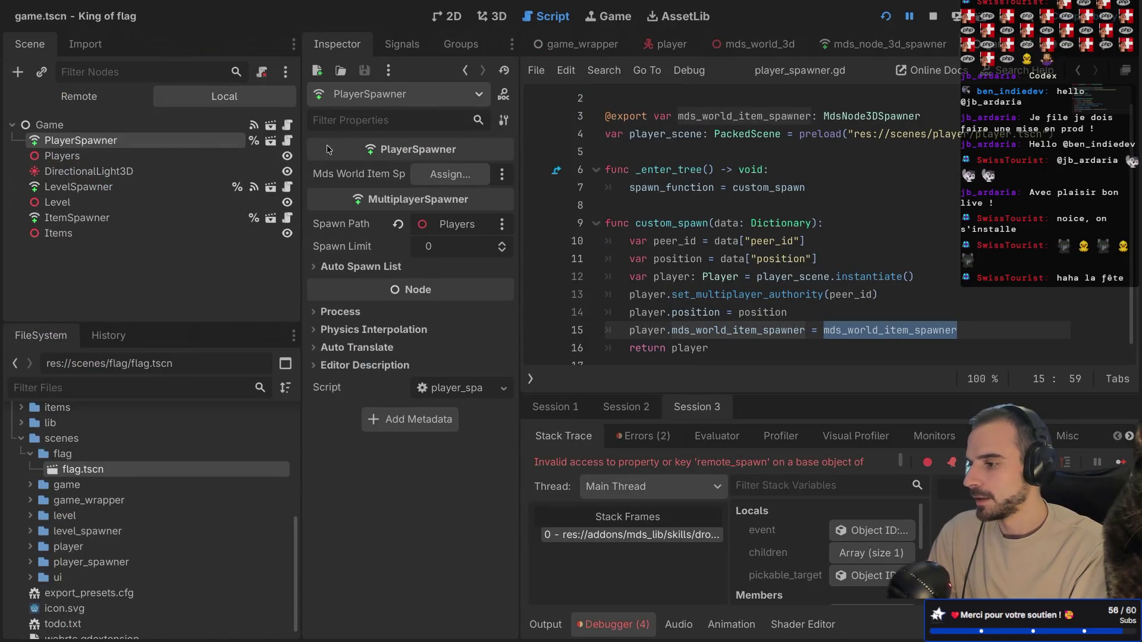
left_click(438, 174)
double_click(510, 168)
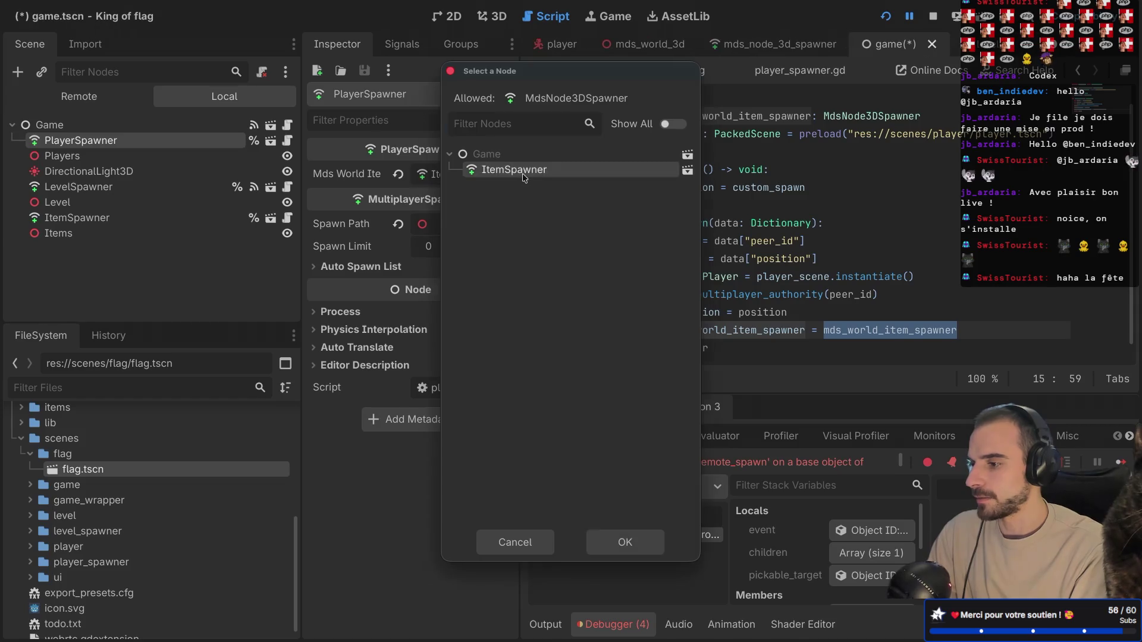
key("ctrl+s")
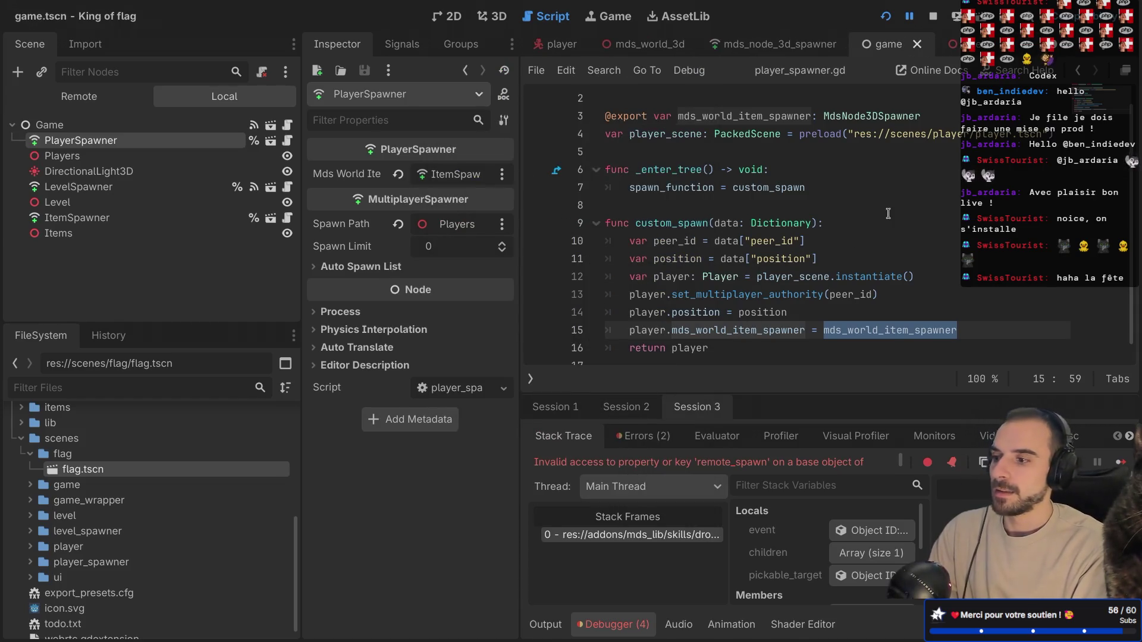
key("super+b")
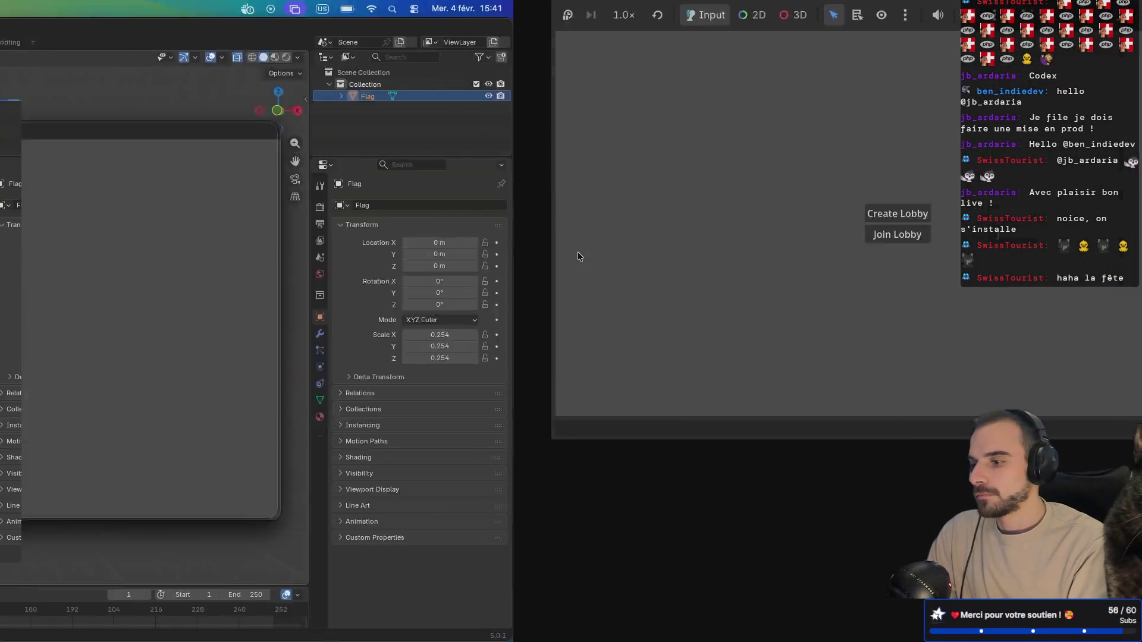
- Create a lobby in the running game and start the match
left_click(578, 320)
left_click(569, 345)
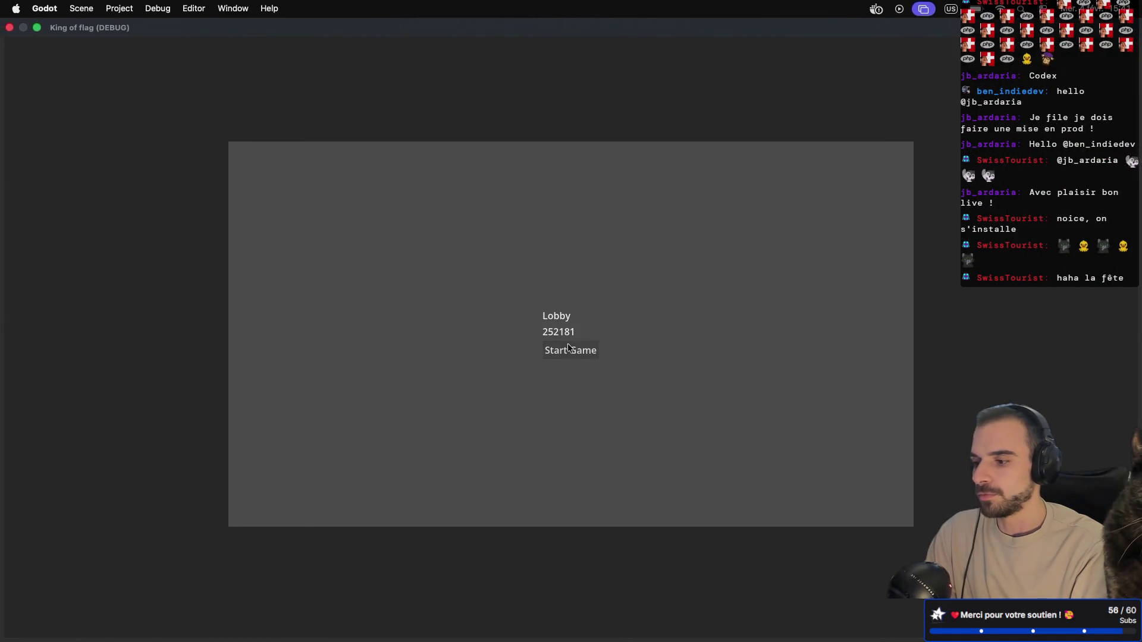
left_click(567, 349)
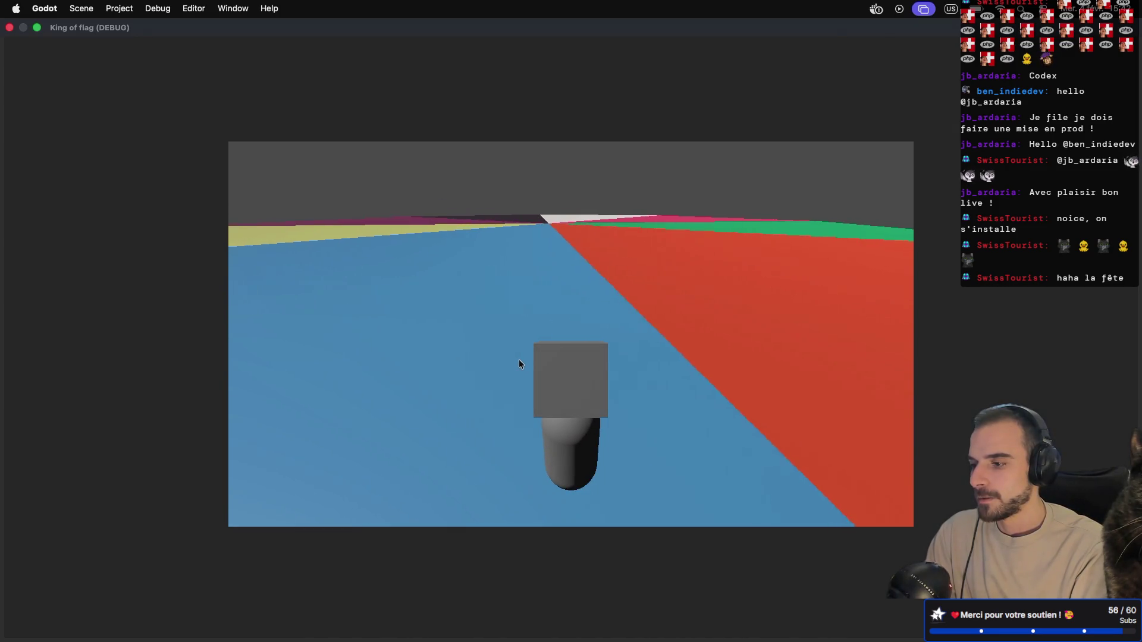
- Inspect Debugger Session 1's remote scene tree with GameWrapper and Game expanded
key("super+Tab")
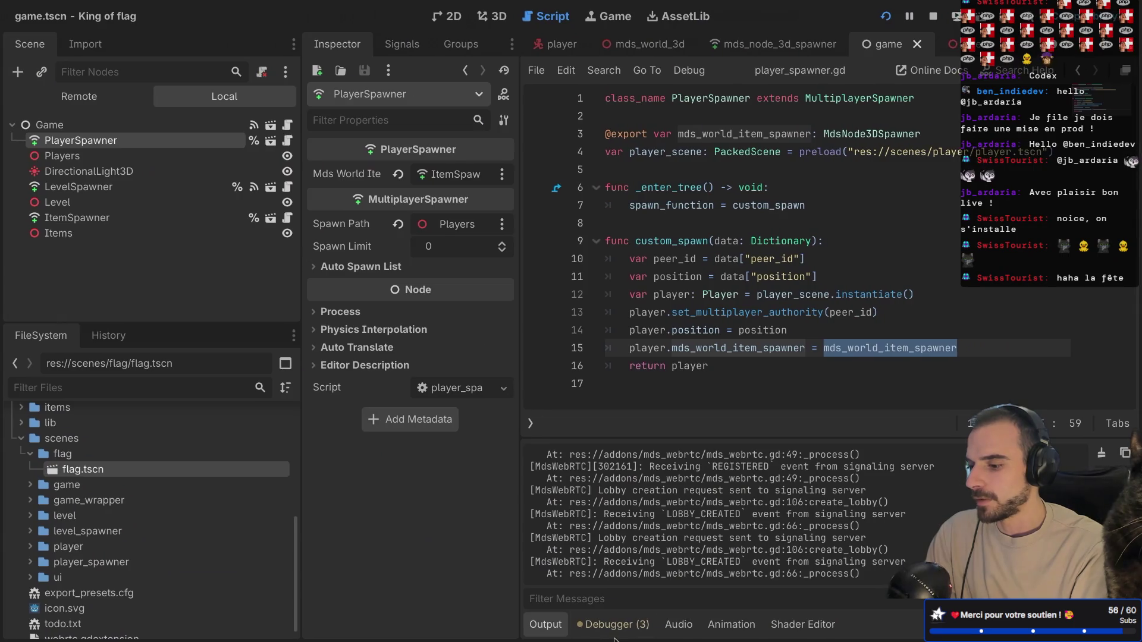
left_click(609, 622)
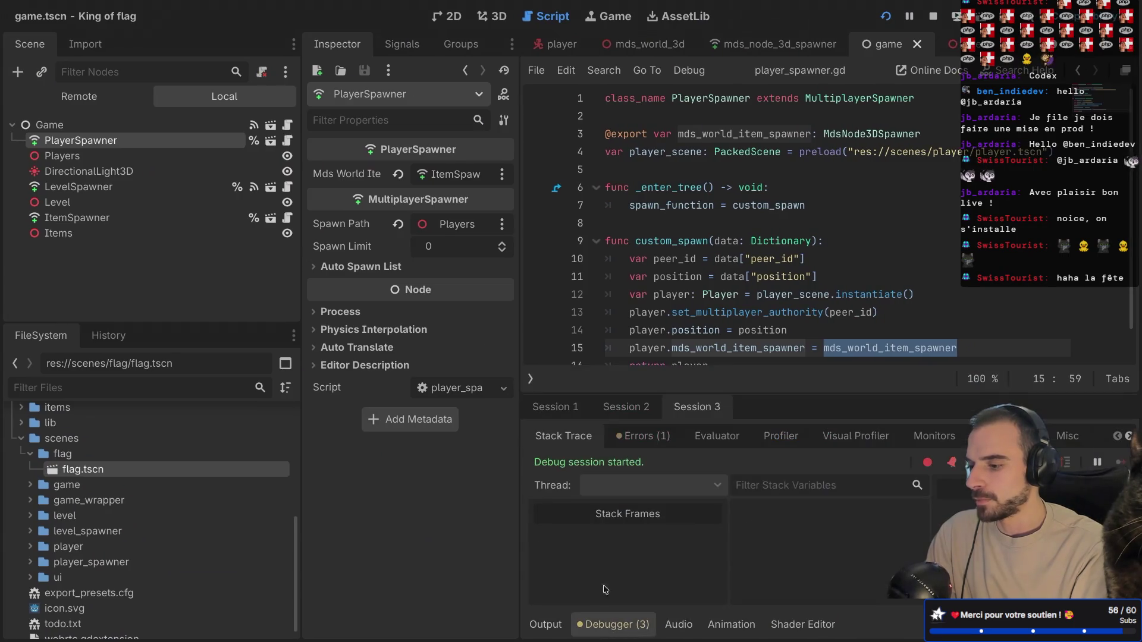
left_click(563, 409)
left_click(94, 99)
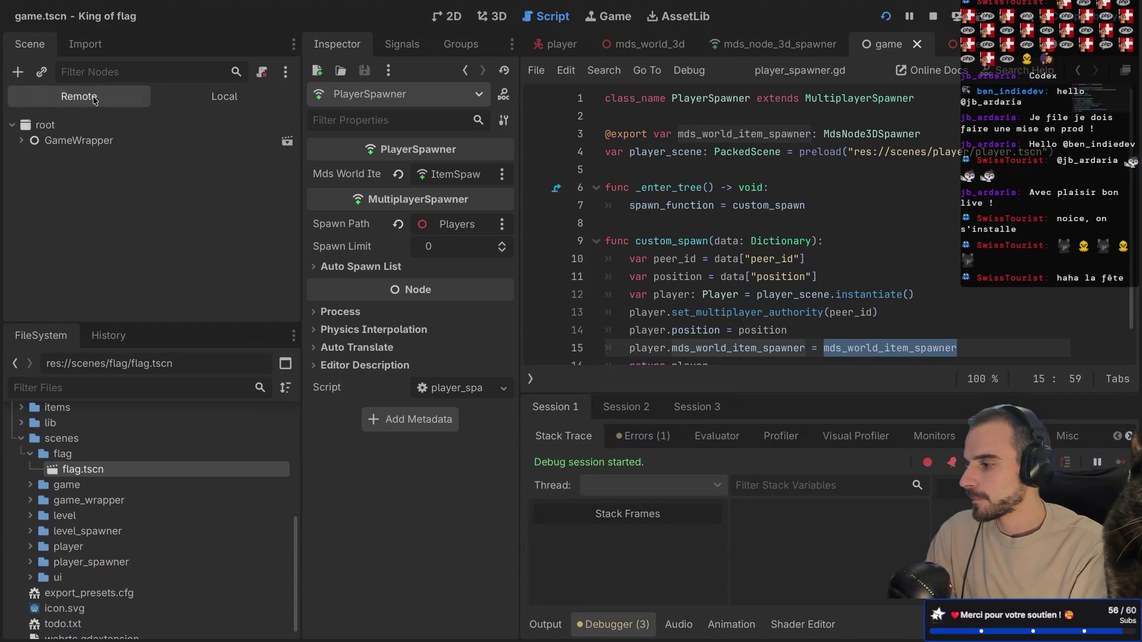
left_click(21, 141)
left_click(30, 171)
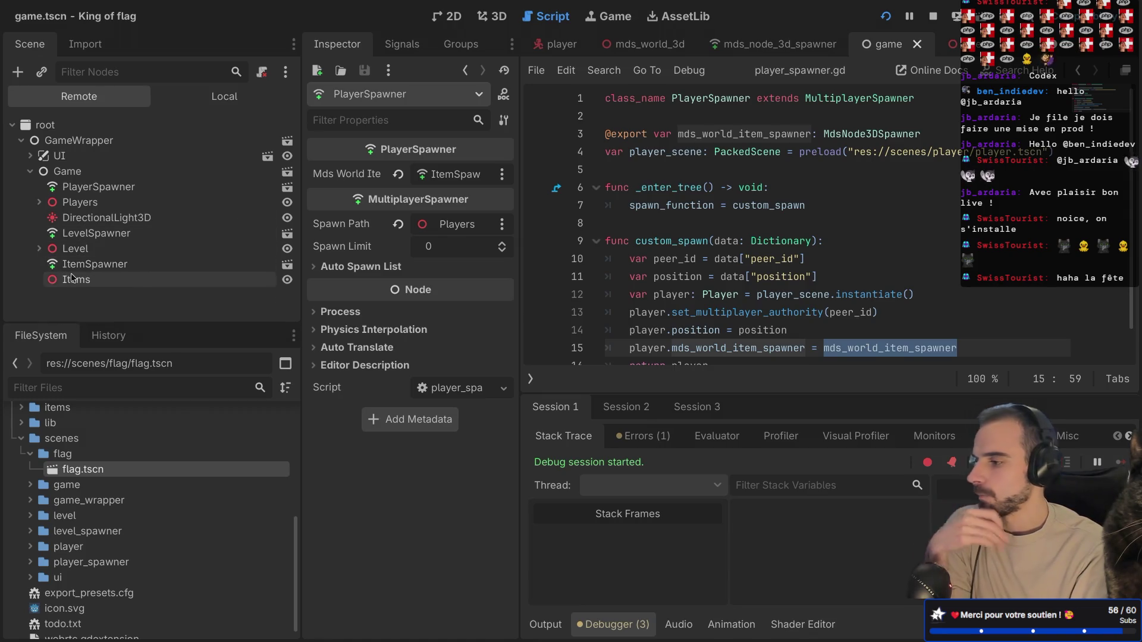
key("ctrl+shift+F11")
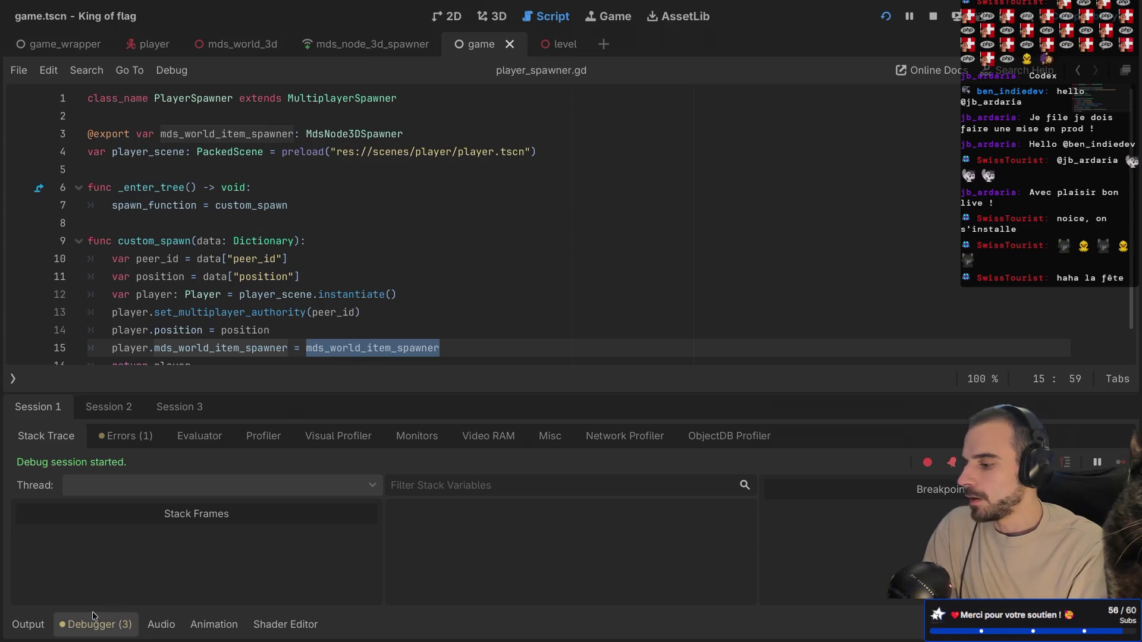
left_click(96, 620)
left_click(228, 382)
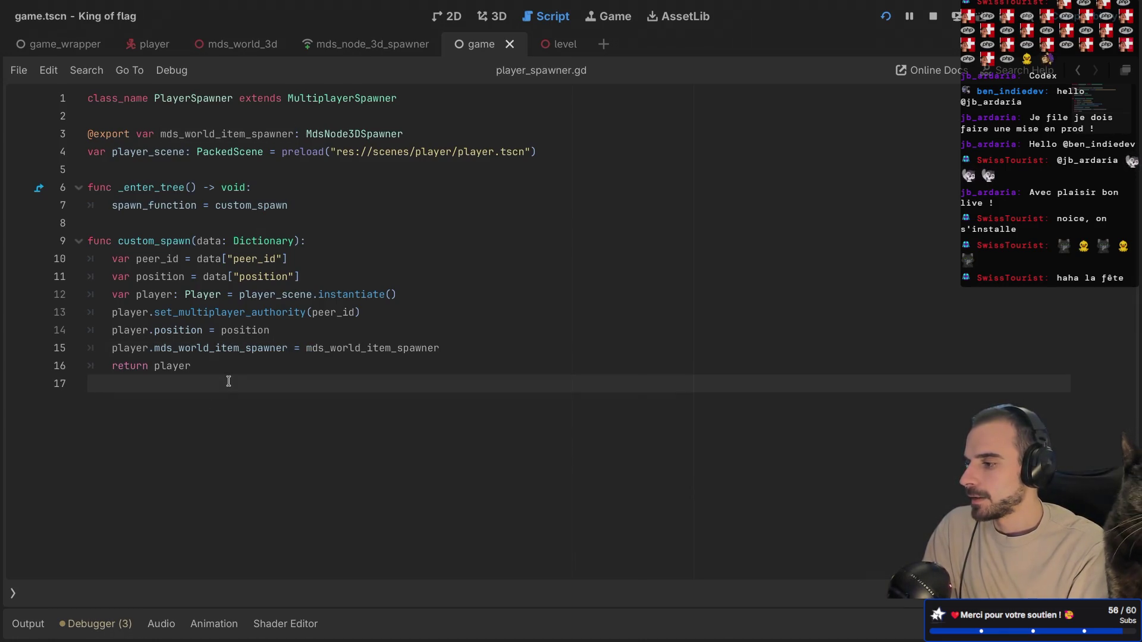
key("ctrl+shift+F11")
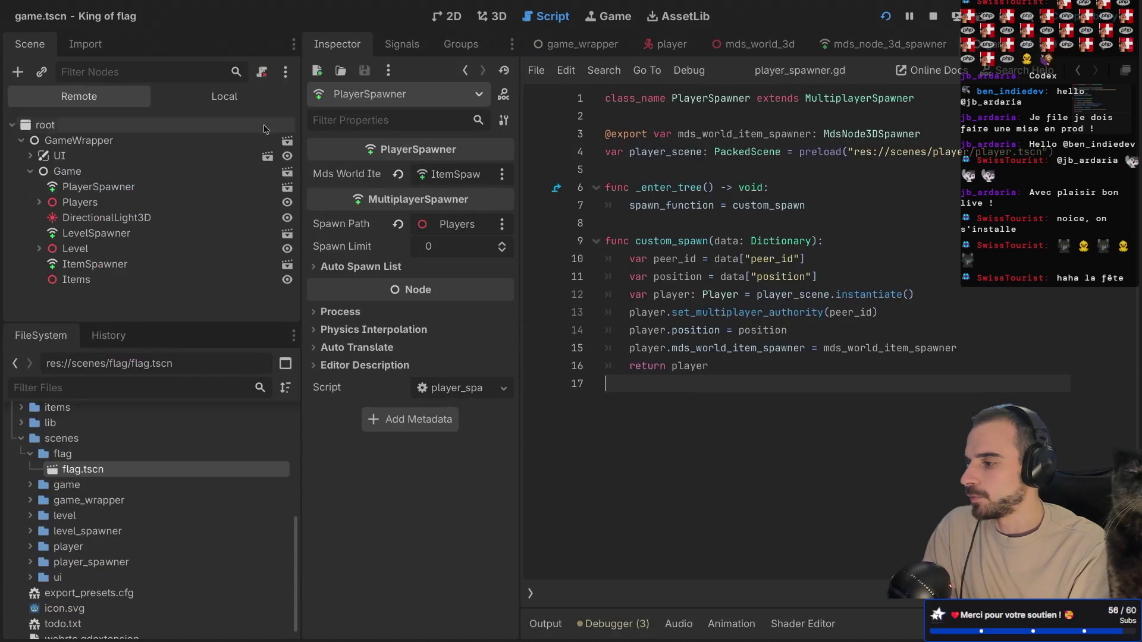
left_click(524, 595)
key("ctrl+shift+F11")
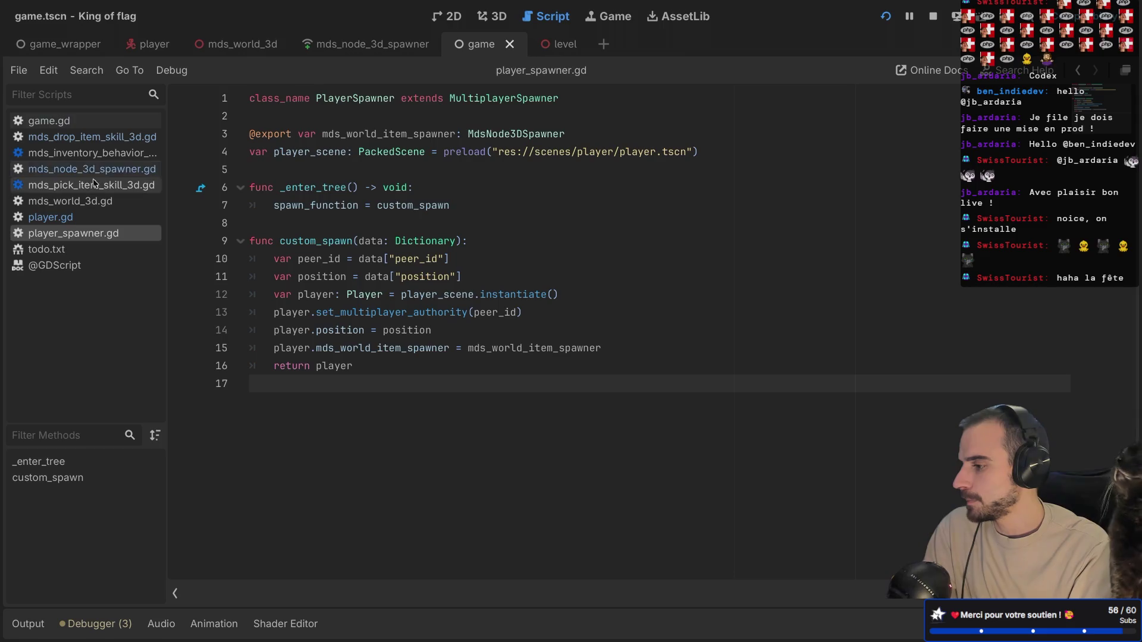
left_click(89, 137)
scroll(317, 389, "down", 1)
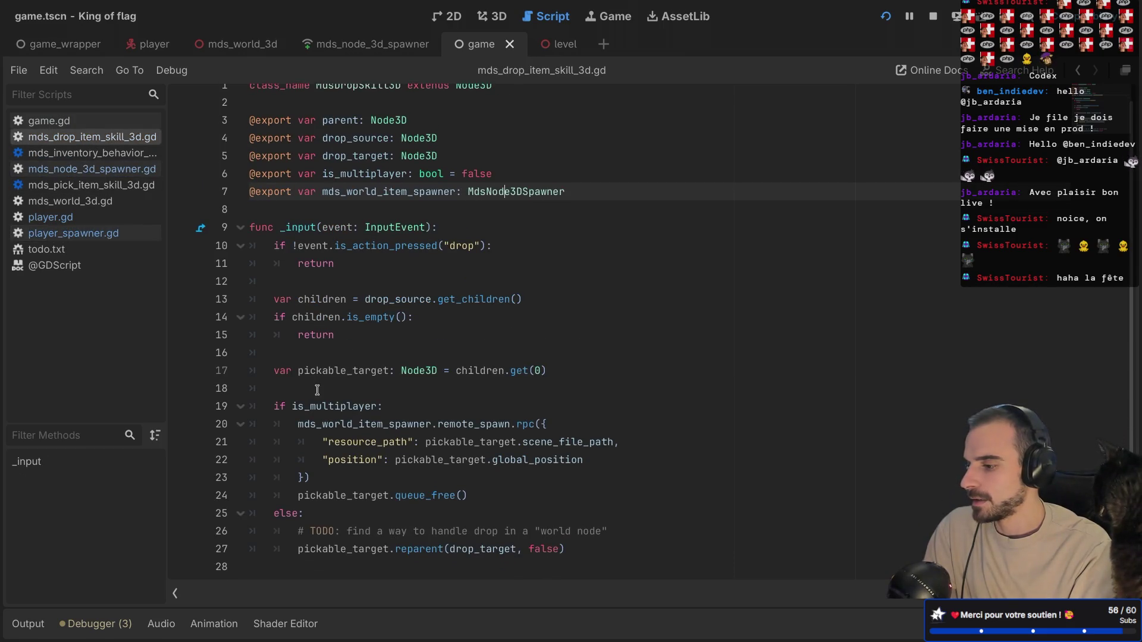
left_click(381, 444)
left_click(351, 423)
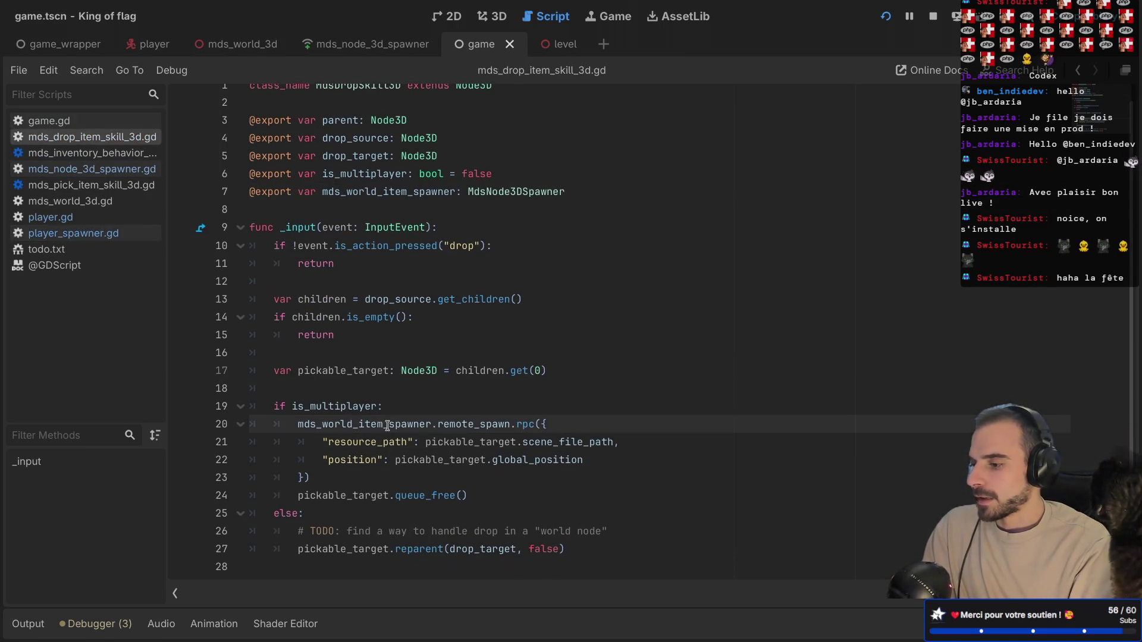
mouse_move(471, 420)
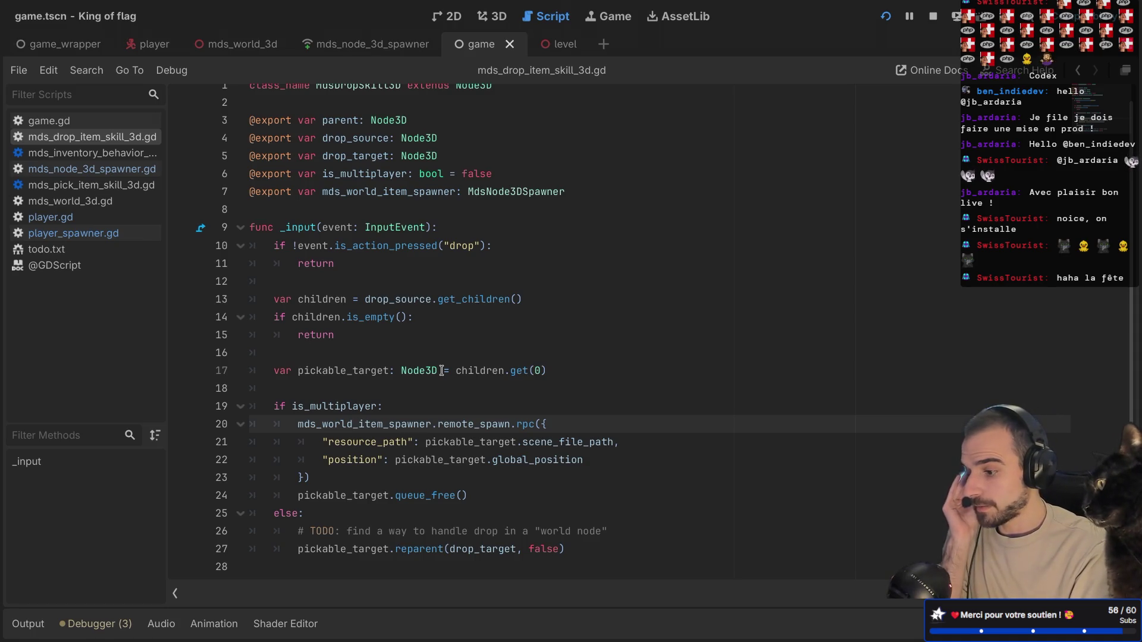
double_click(577, 441)
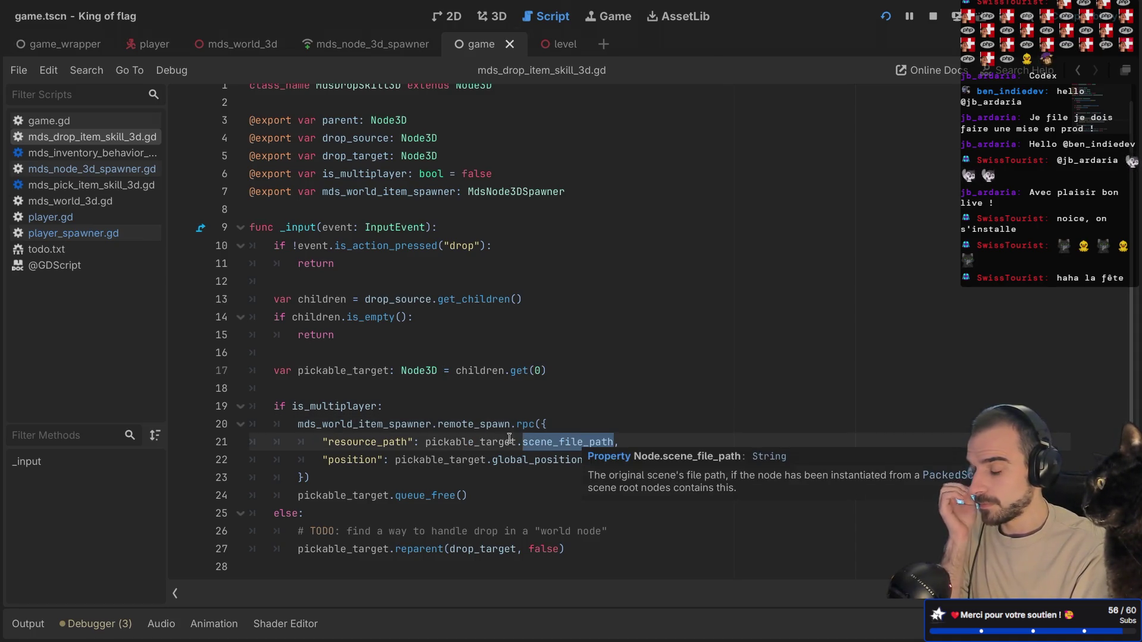
left_click(406, 411)
key("Return")
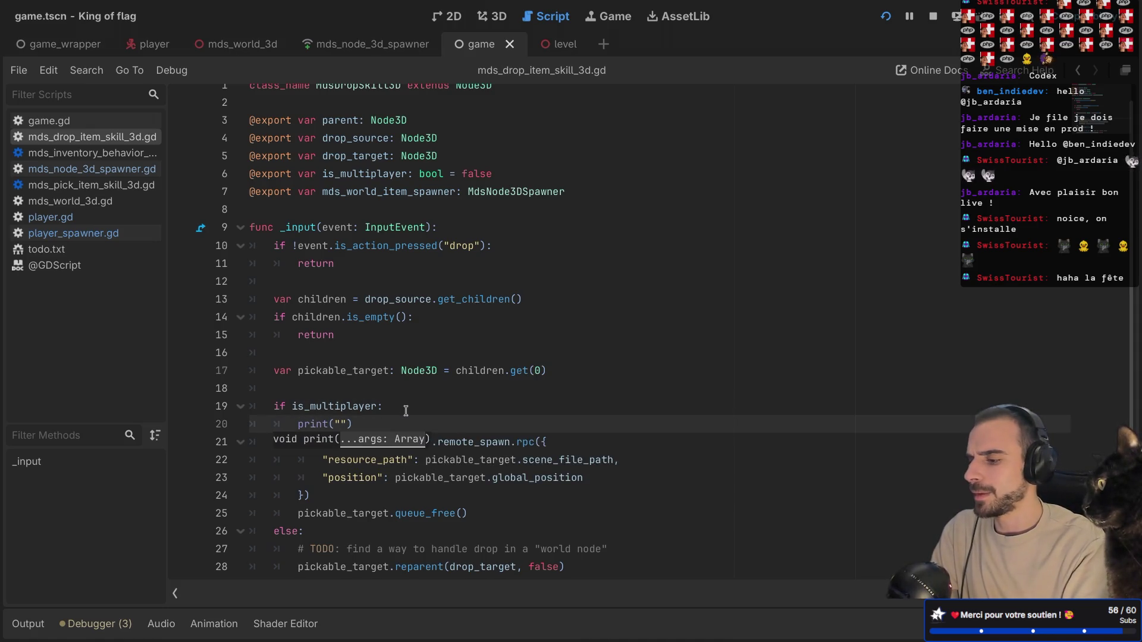
- Make the temporary print output pickable_target's scene_file_path
type("Drop %s")
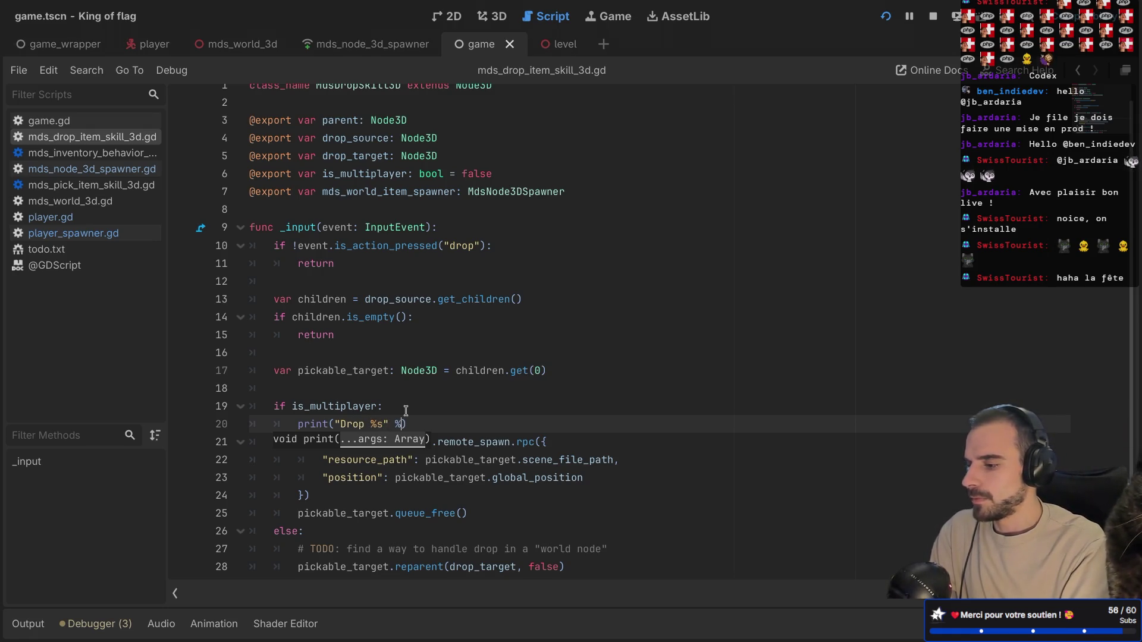
key("Return")
type(".")
type("scene")
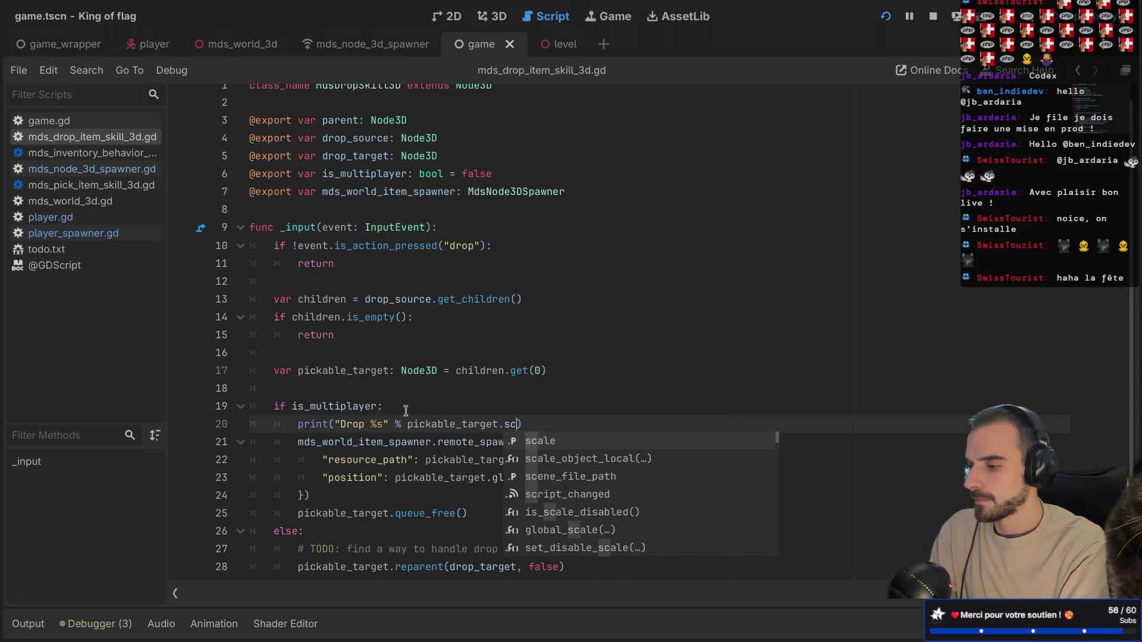
key("Return")
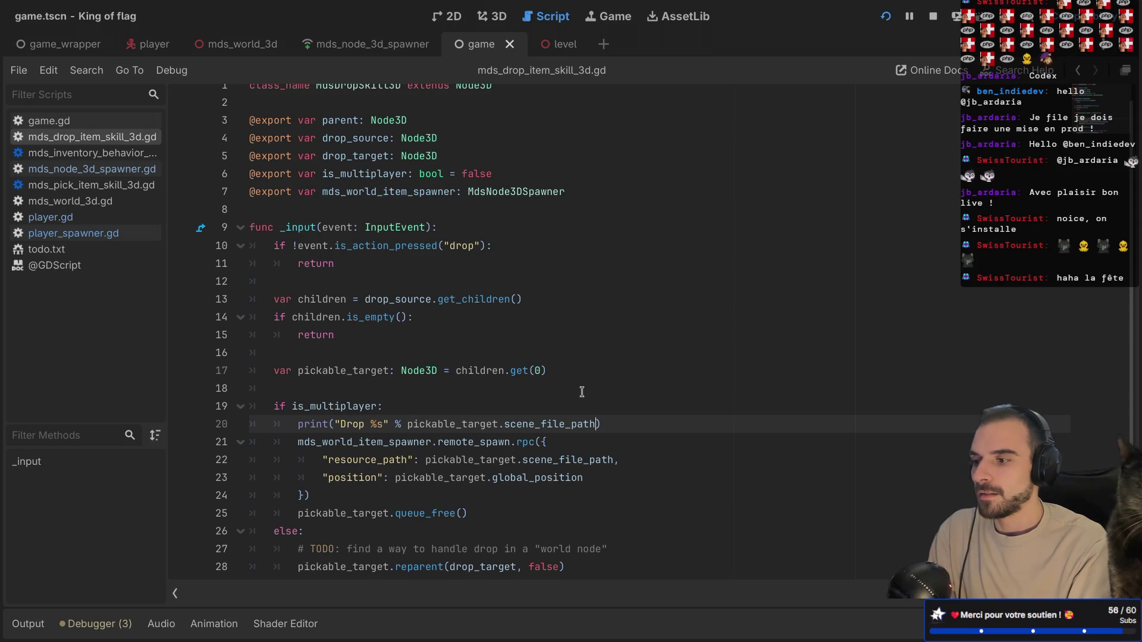
- Launch the game, start a lobby match, and select the printed flag scene path in Output
key("super+b")
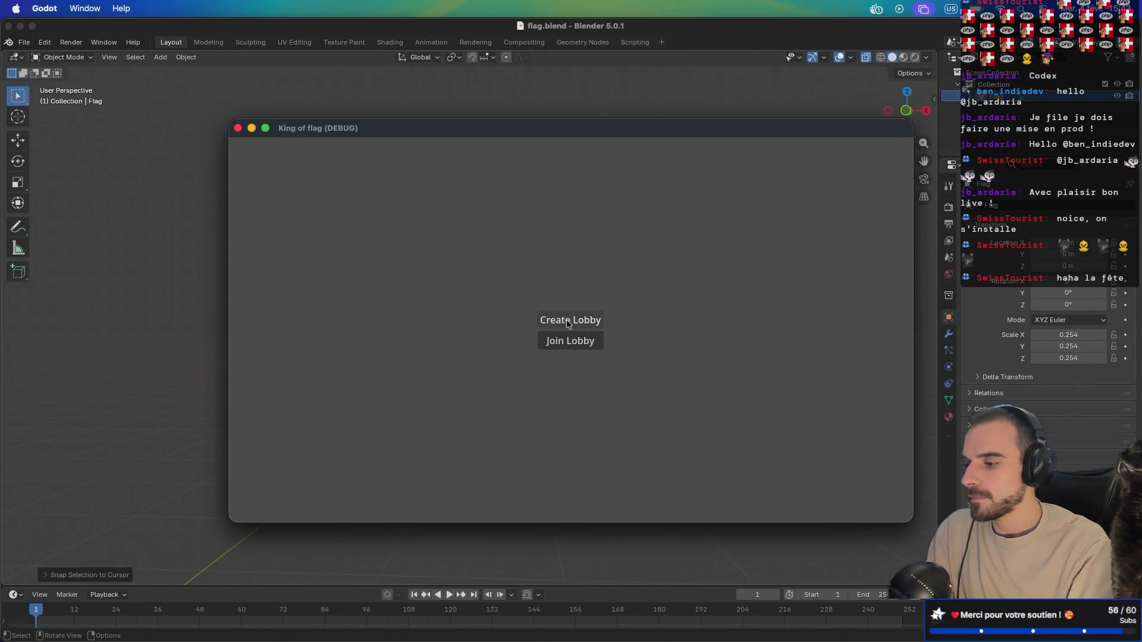
left_click(569, 323)
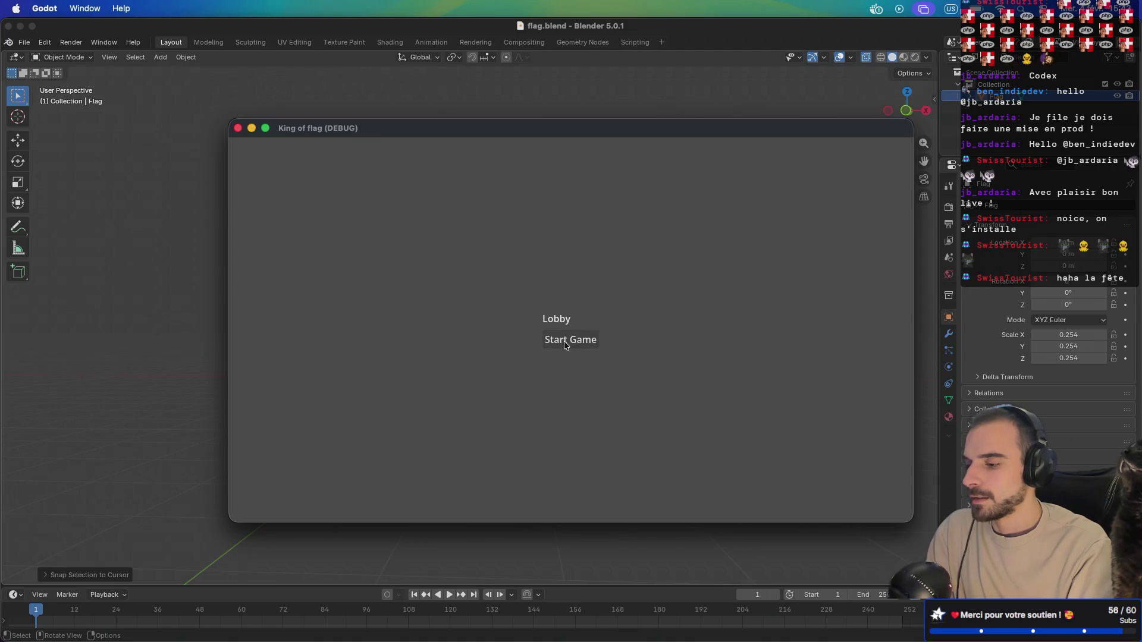
left_click(564, 341)
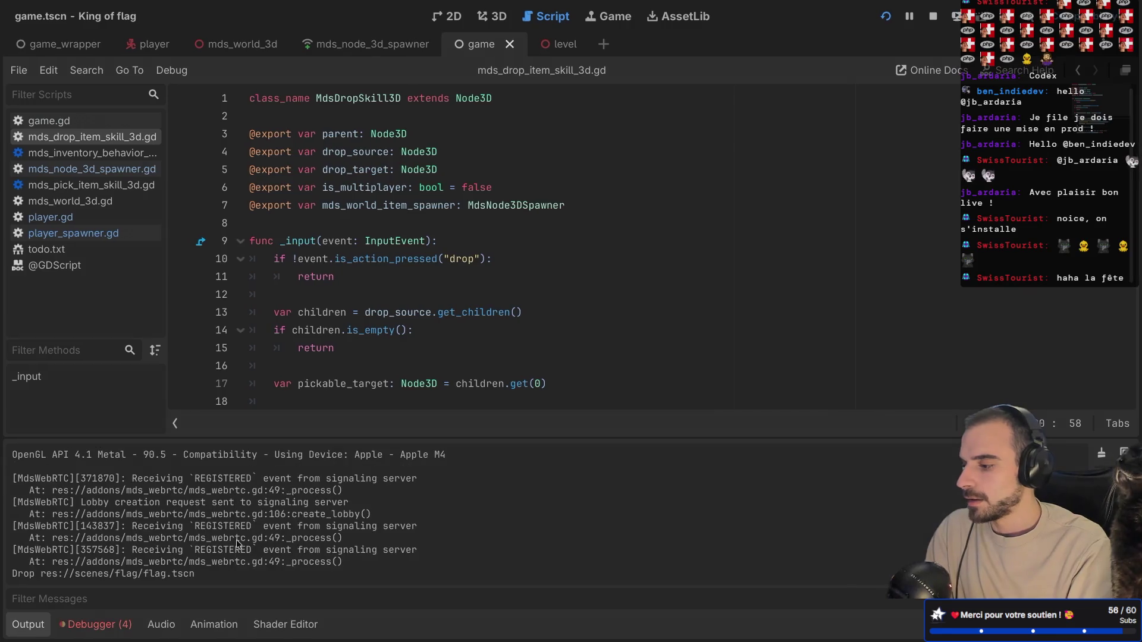
left_click_drag(195, 575, 58, 577)
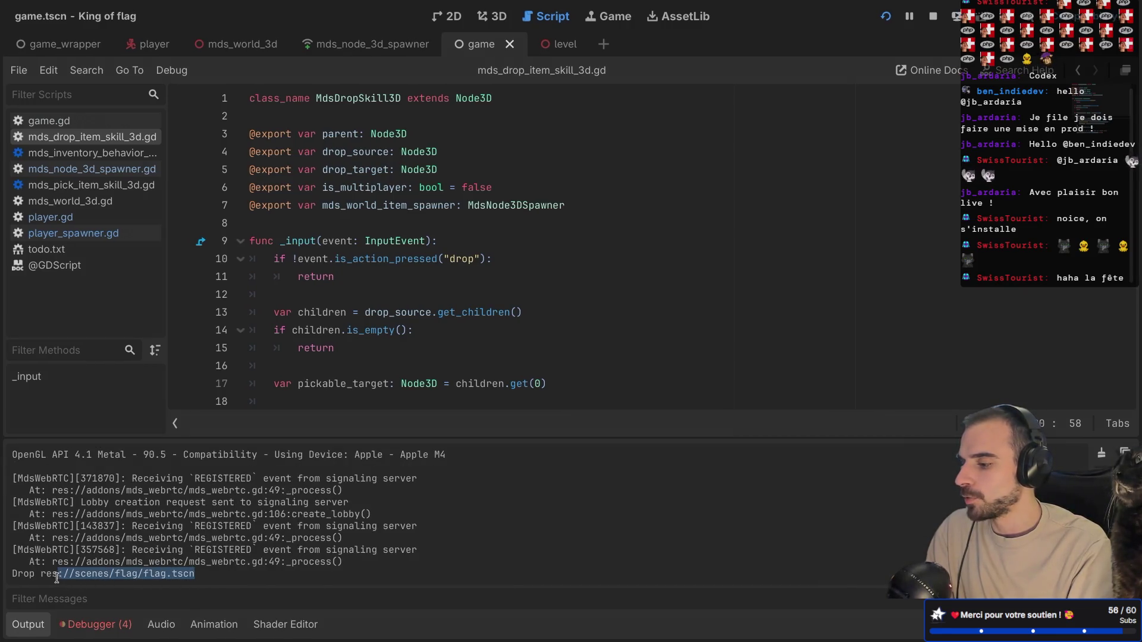
- Delete the temporary print line and save the script
scroll(512, 222, "down", 4)
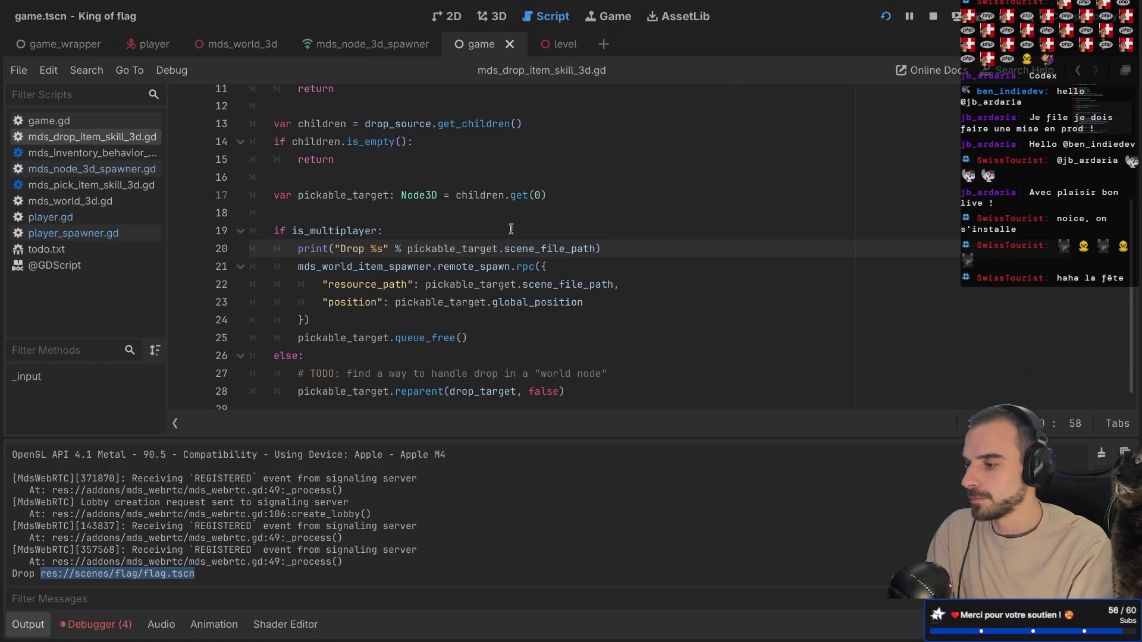
left_click(493, 271)
left_click_drag(602, 249, 617, 238)
key("BackSpace")
key("super+s")
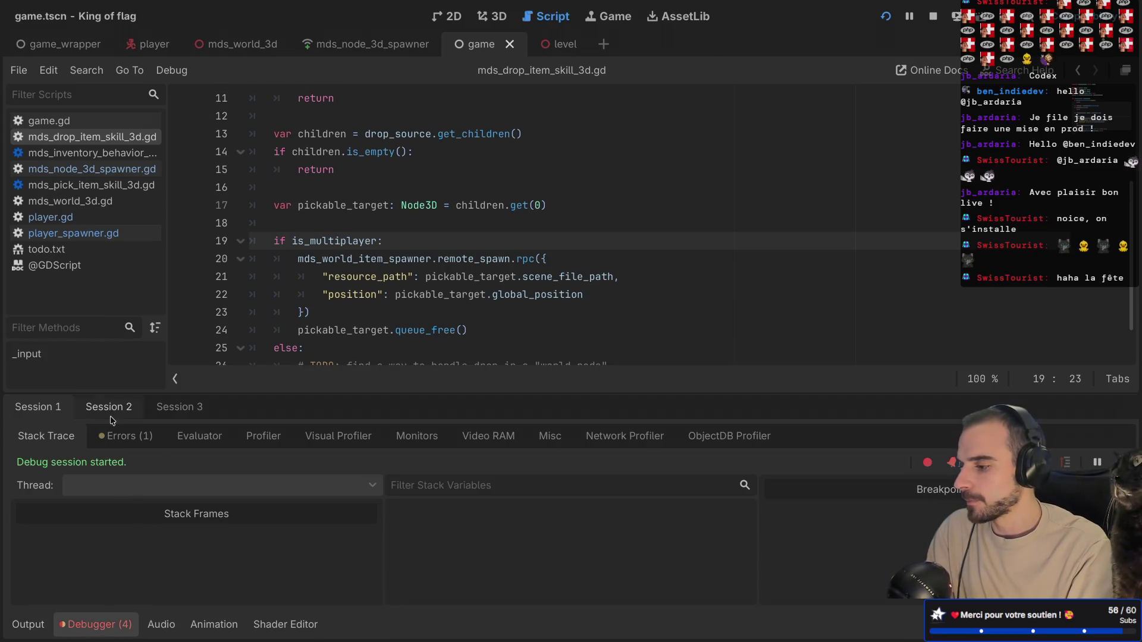
- Check the errors in debug sessions 2 and 3, then return to session 1
left_click(109, 408)
left_click(180, 407)
left_click(128, 436)
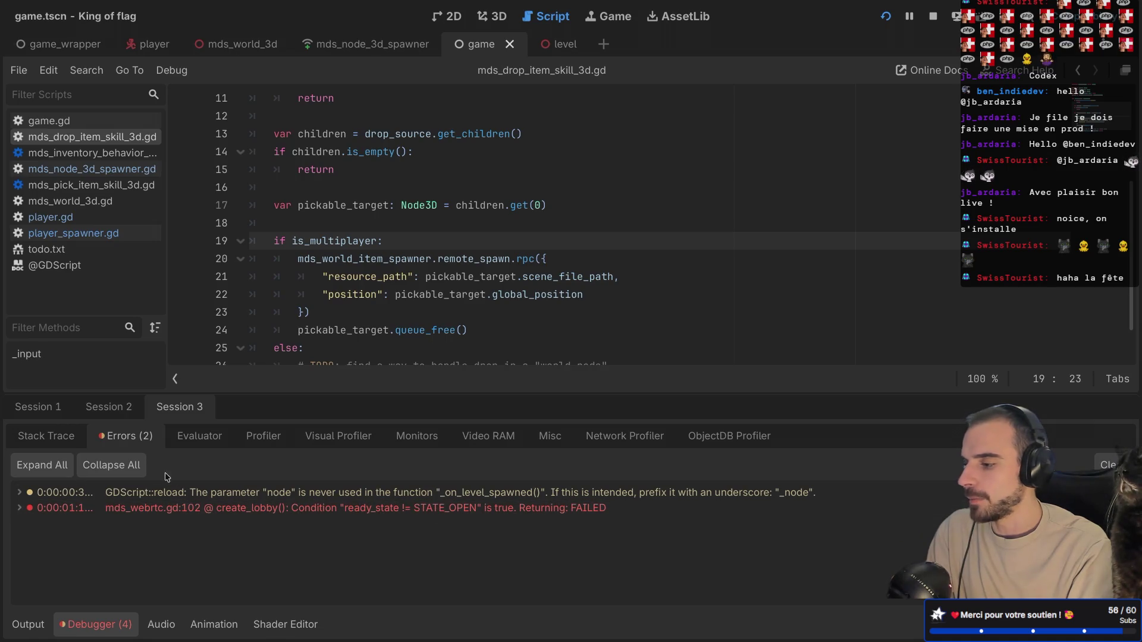
left_click(35, 409)
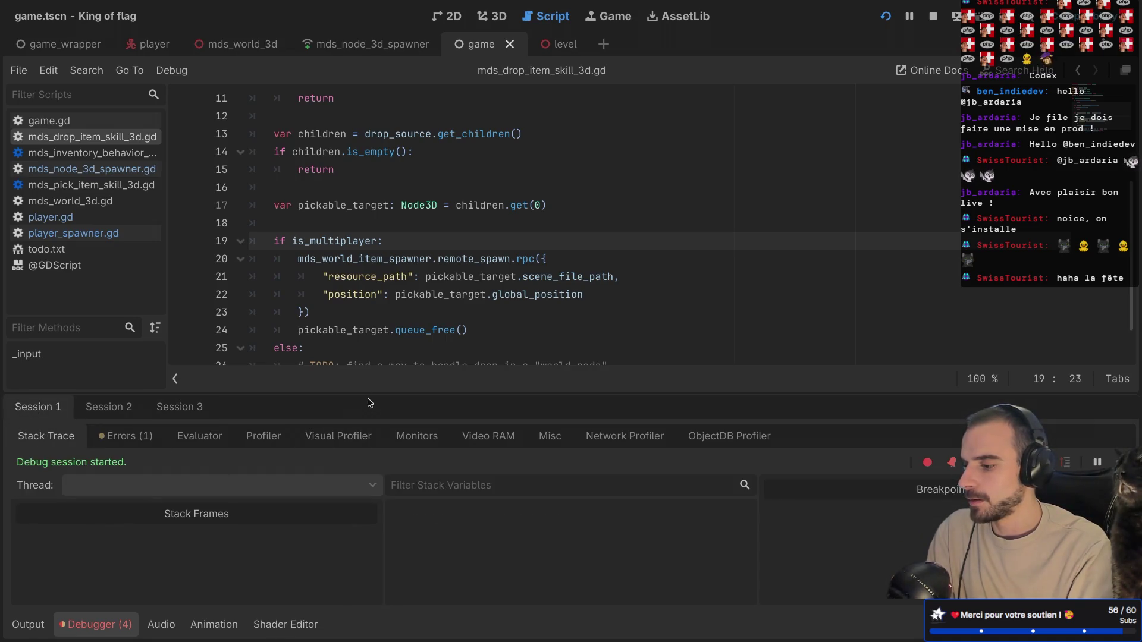
- Open the MdsNode3DSpawner script from the mds_world_item_spawner declaration
scroll(450, 295, "down", 1)
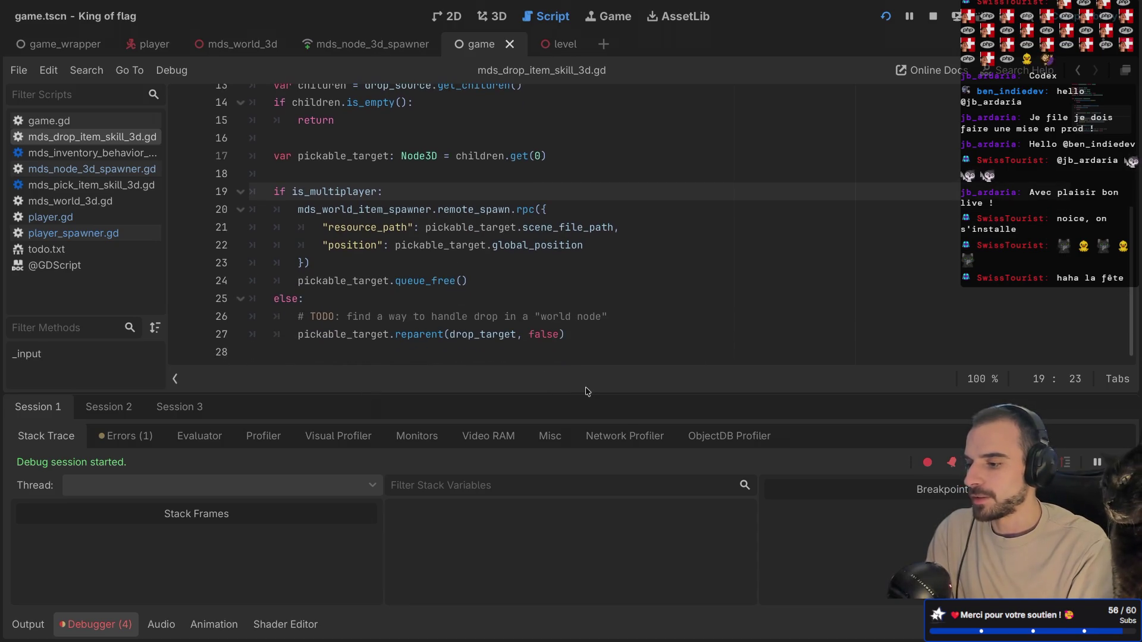
mouse_move(511, 247)
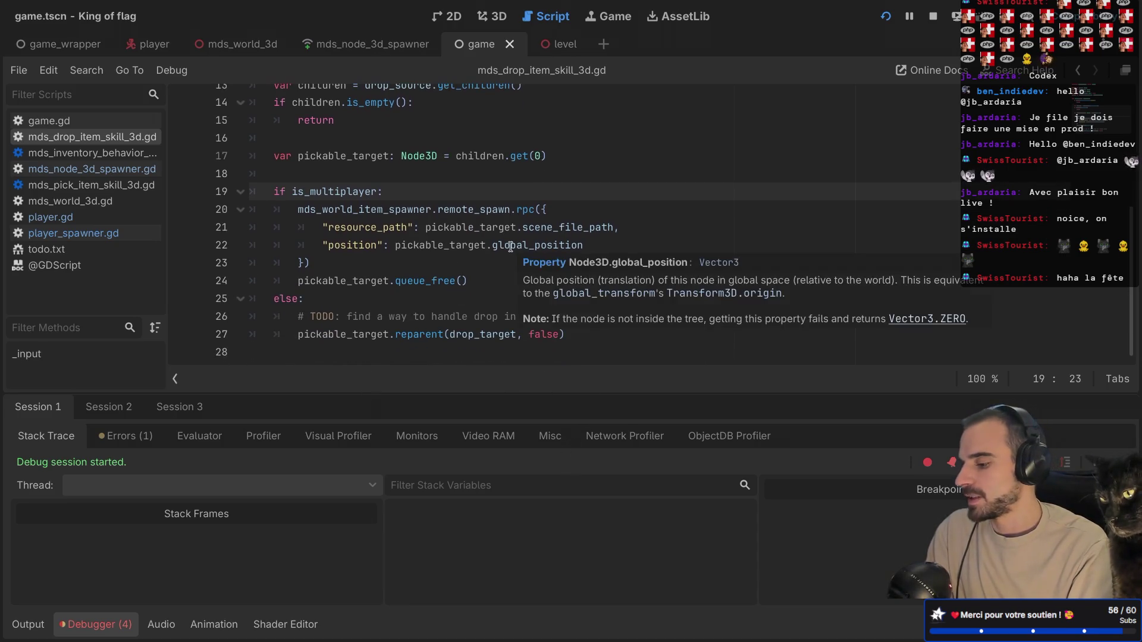
left_click(98, 624)
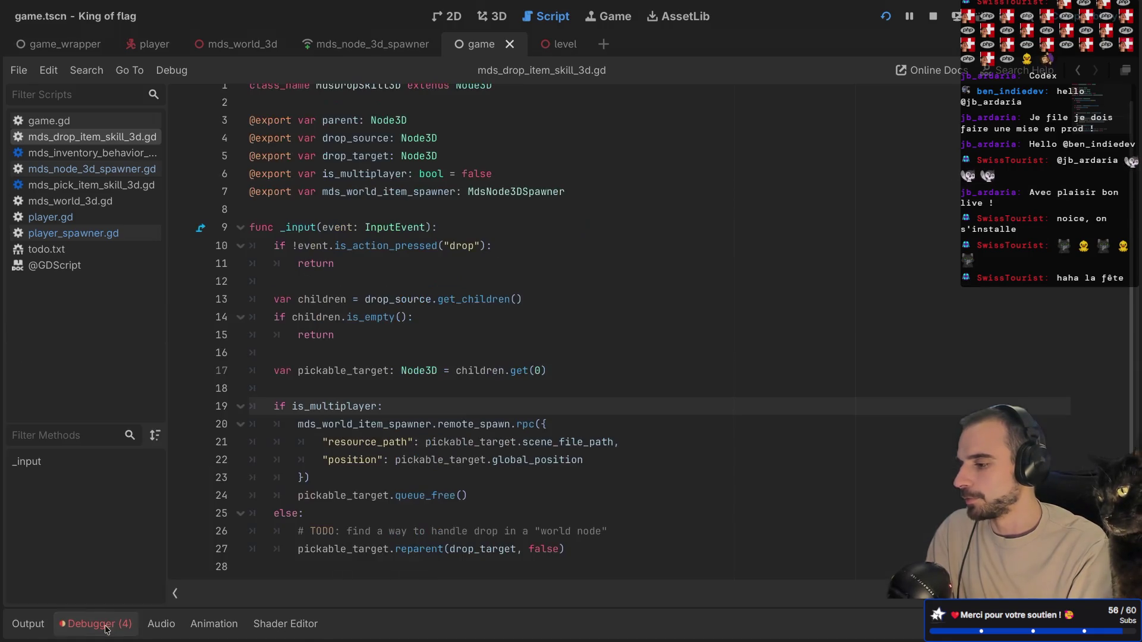
left_click(416, 425, "ctrl")
left_click(512, 205, "ctrl")
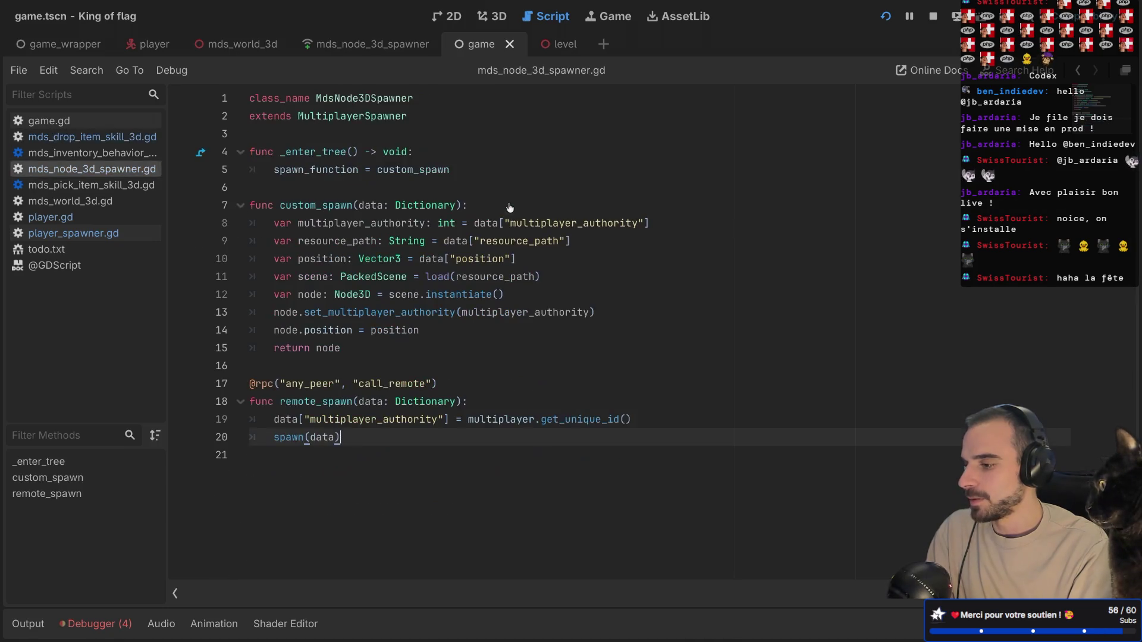
- Select call_remote in mds_node_3d_spawner.gd, then return to mds_drop_item_skill_3d.gd
left_click_drag(352, 384, 433, 383)
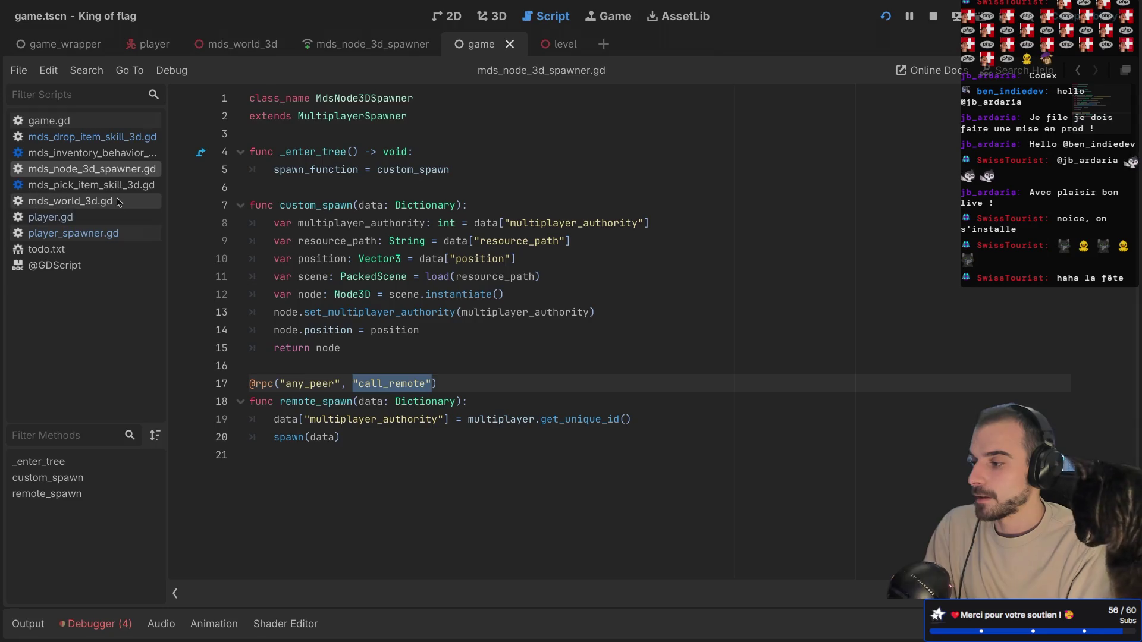
left_click(106, 140)
scroll(382, 424, "down", 1)
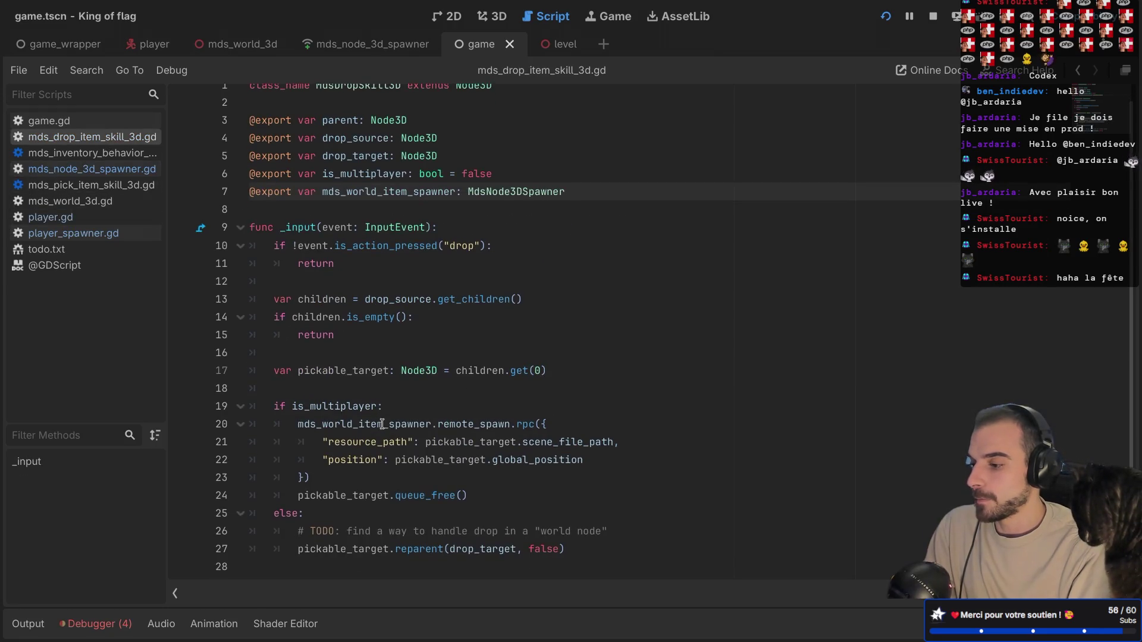
- Draft a line 19 condition using mds_world_item_spawner.multiplayer, then remove the unfinished attempt
left_click_drag(292, 405, 366, 405)
left_click(401, 425)
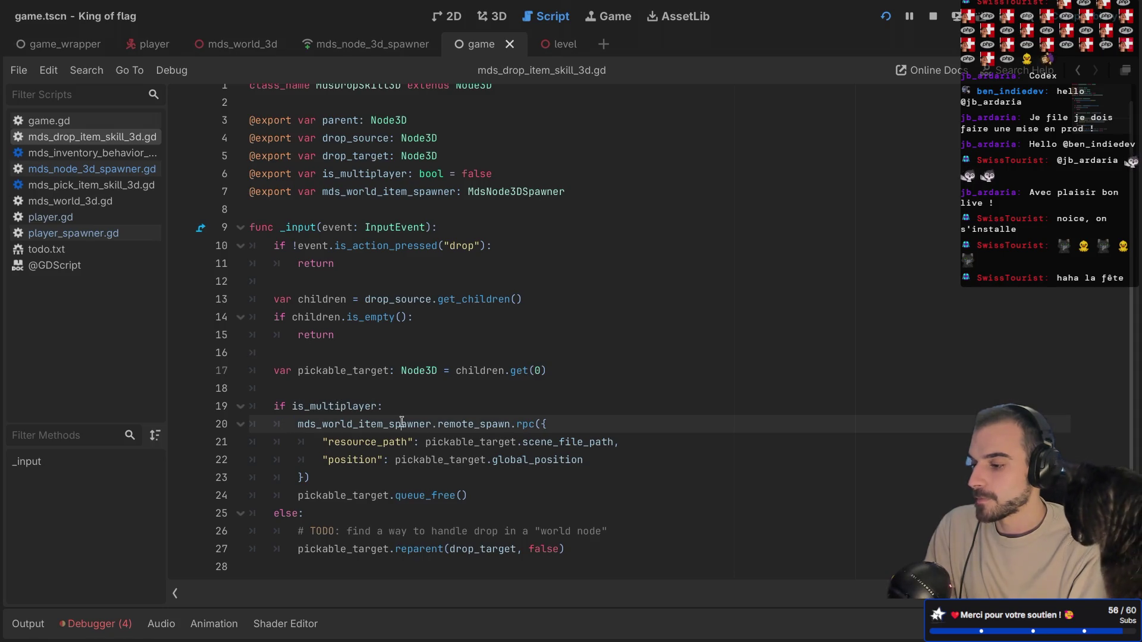
left_click_drag(438, 425, 510, 422)
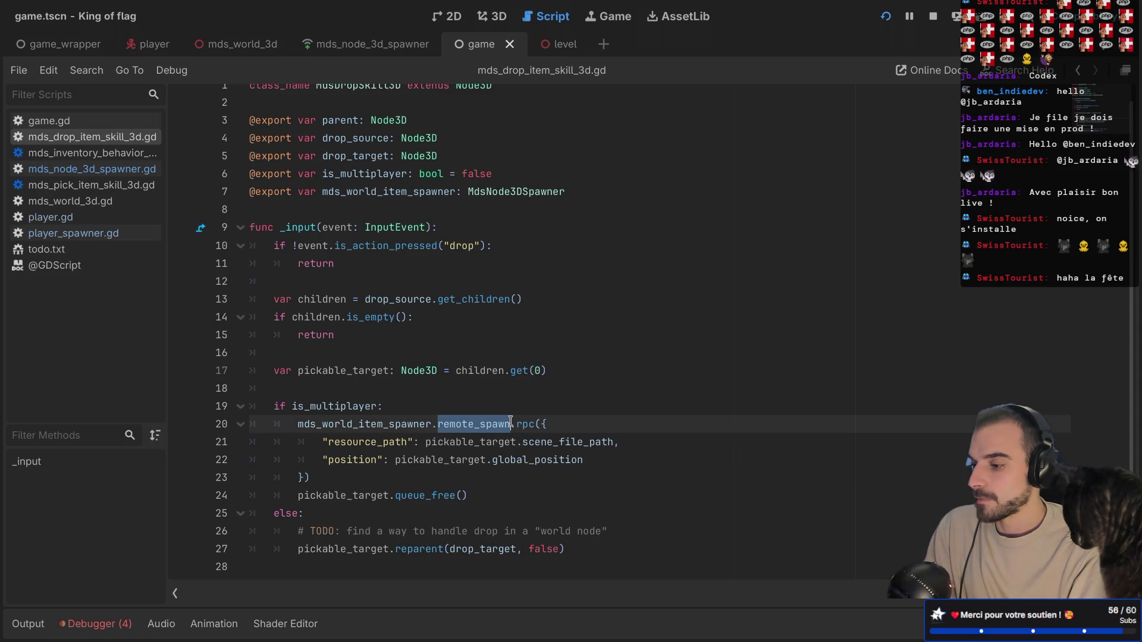
left_click(399, 404)
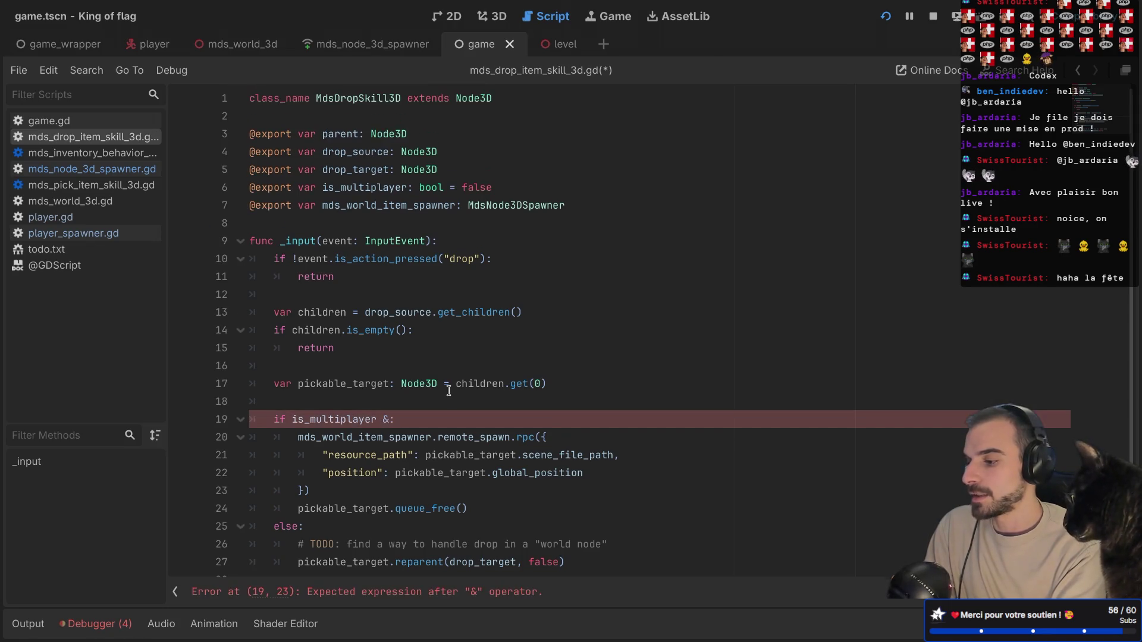
type("mds")
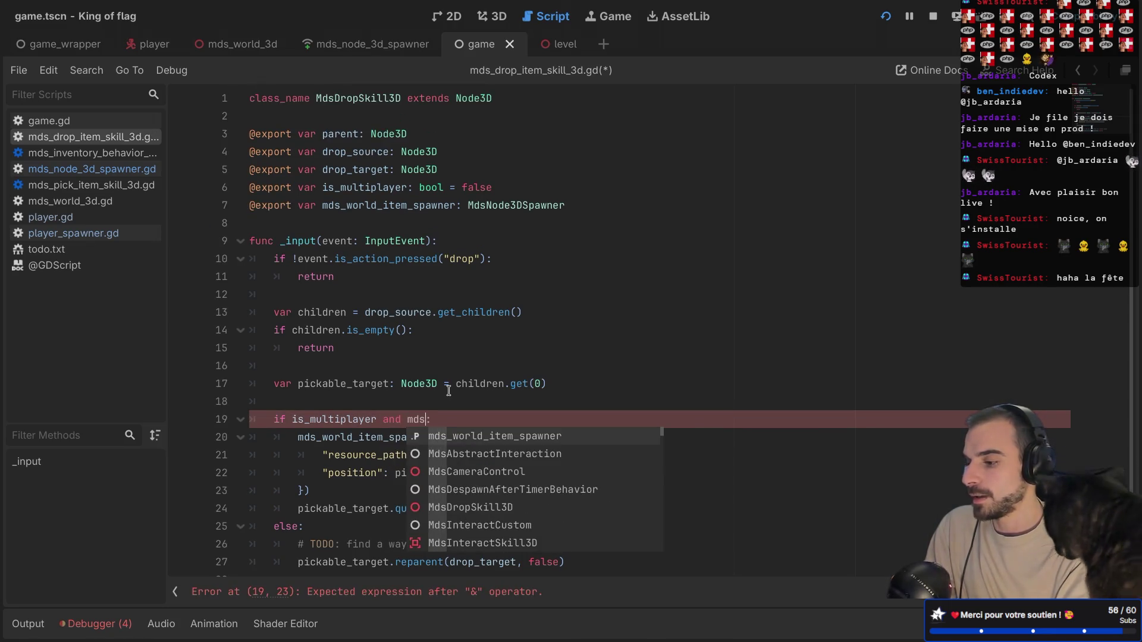
key("Return")
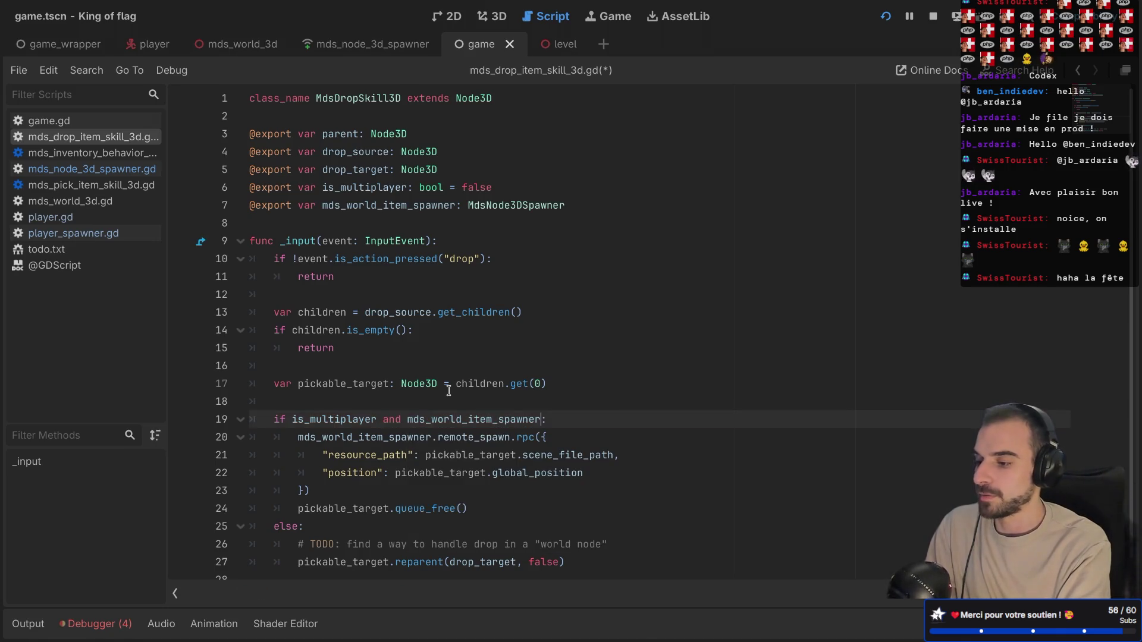
type(".mul")
key("Return")
type(".get")
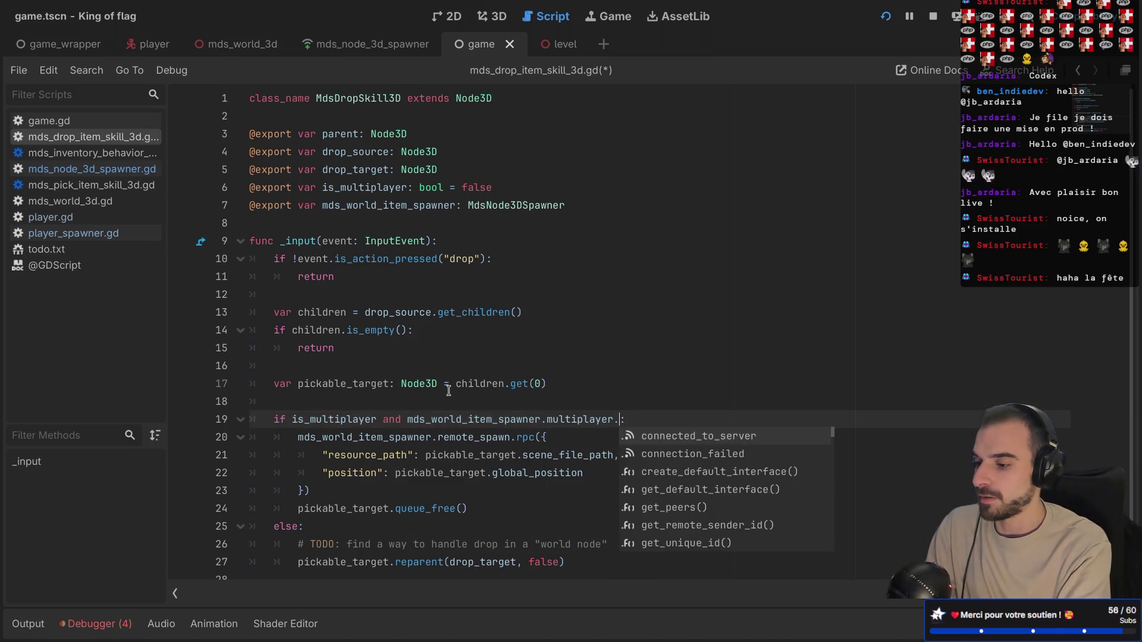
key("Down")
key("Down")
key("Down")
key("Return")
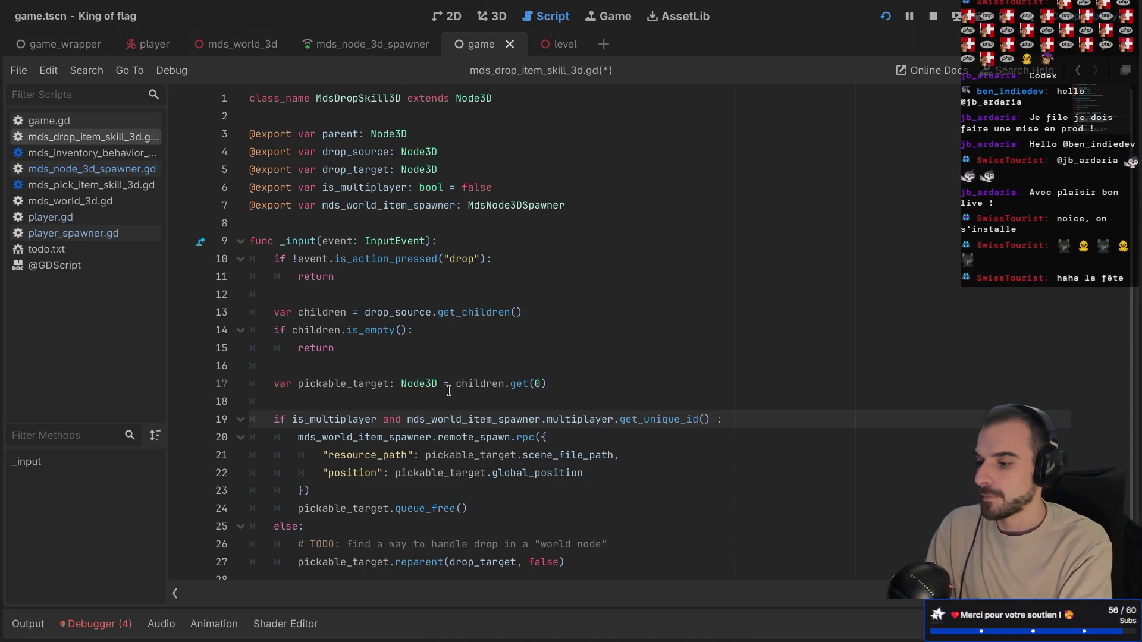
type("!= ge")
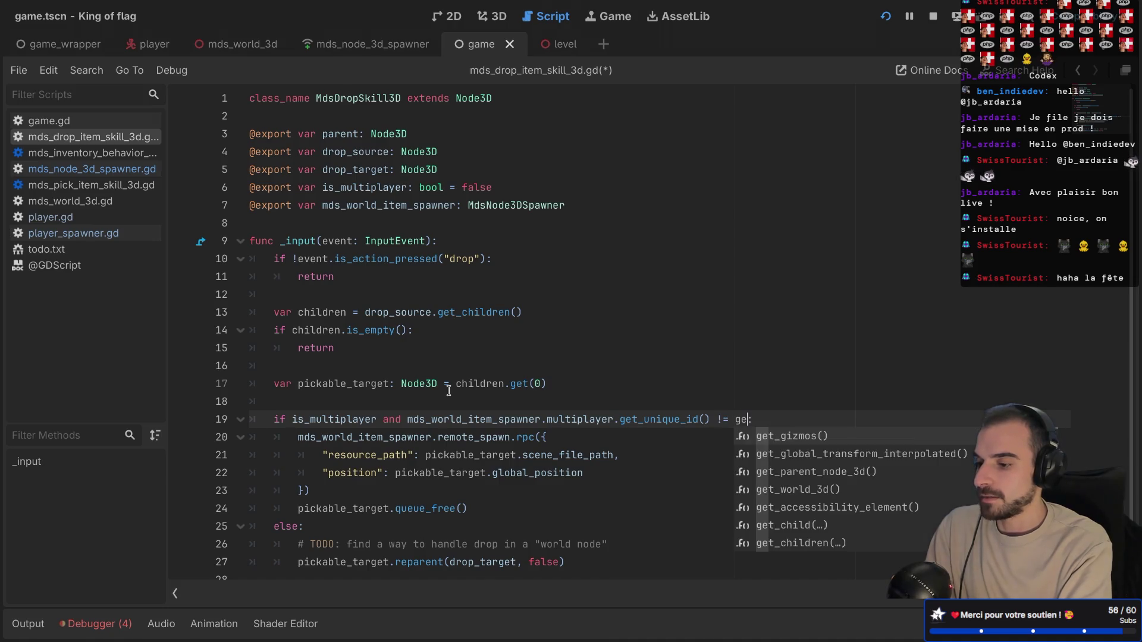
key("BackSpace")
key("BackSpace")
key("BackSpace")
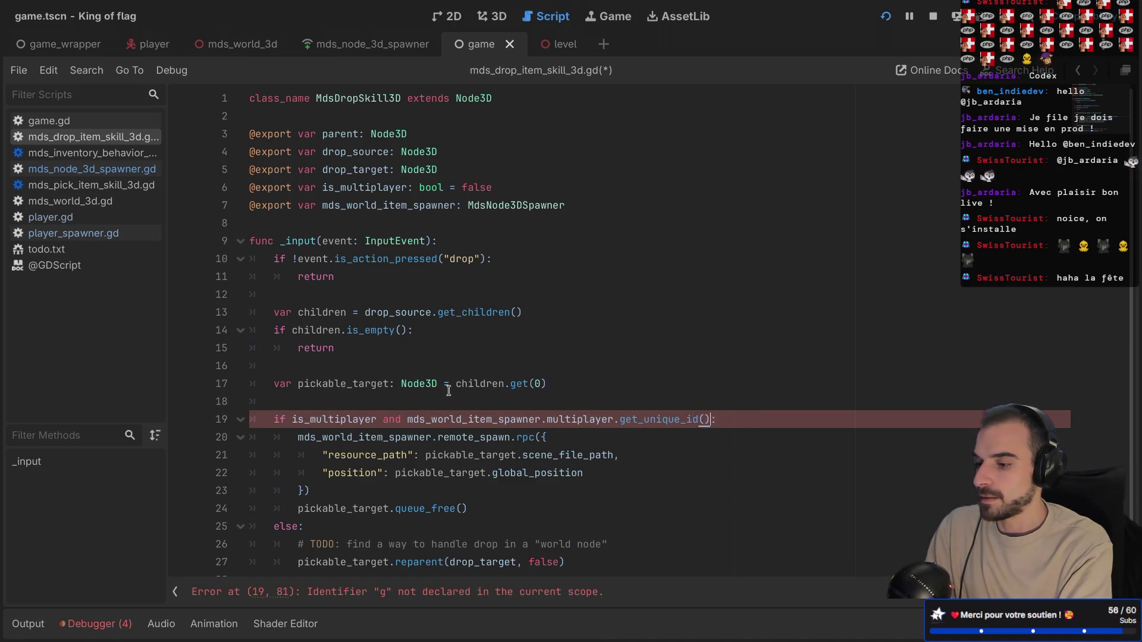
key("BackSpace")
key("BackSpace")
key("BackSpace")
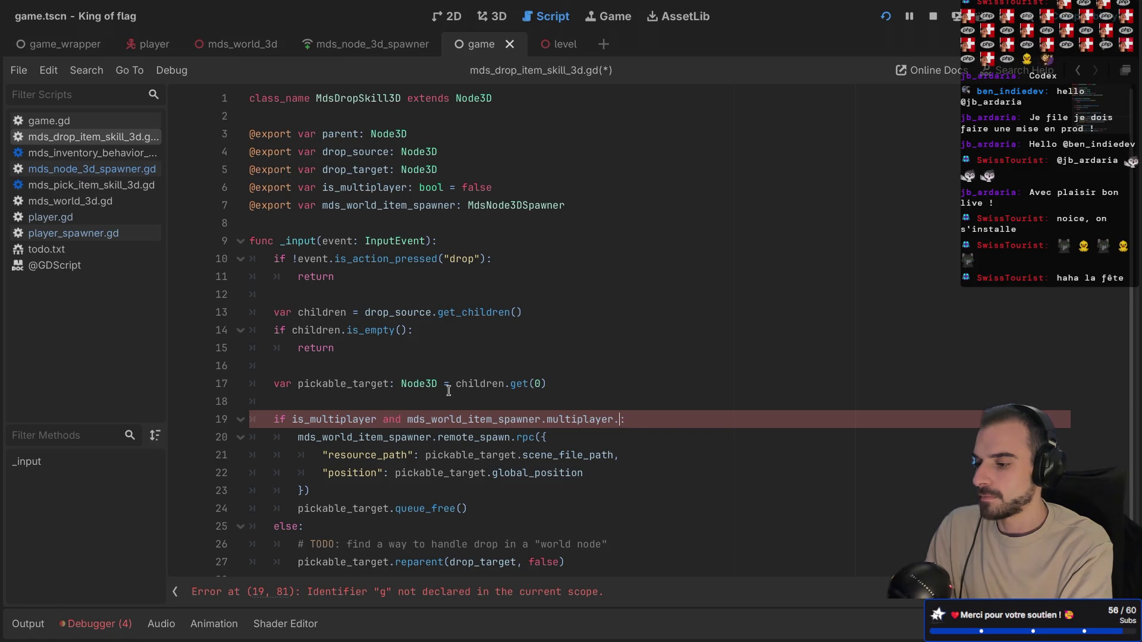
type("get")
type("_")
type("mul")
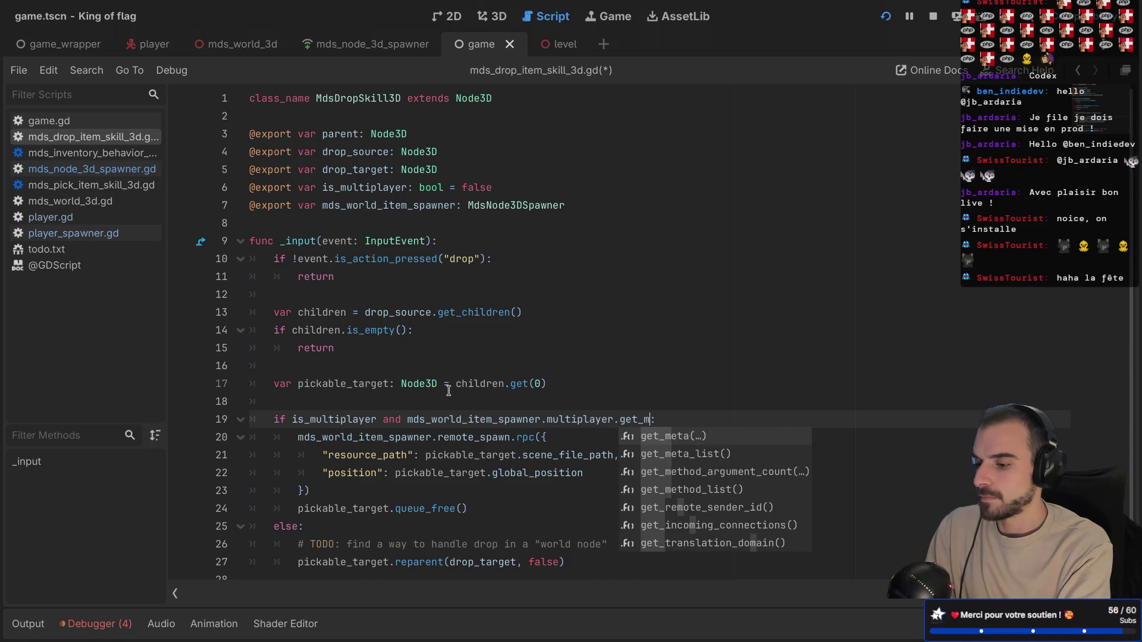
key("BackSpace")
key("BackSpace")
key("BackSpace")
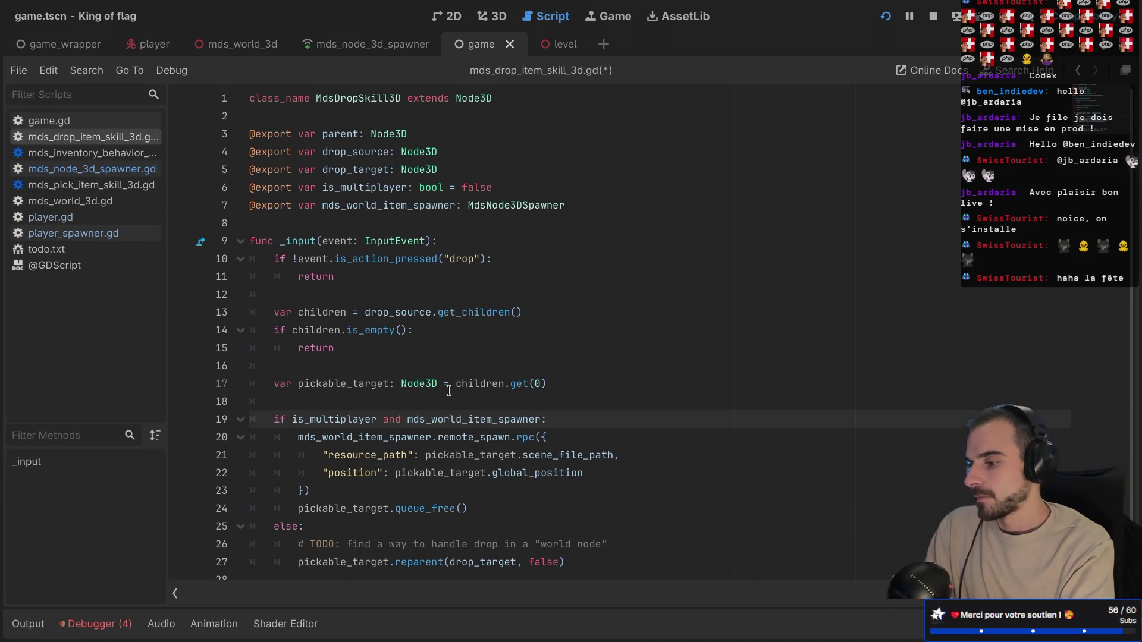
- Write mds_world_item_spawner.get_multiplayer_authority() on line 19, checking its docs, and save
double_click(450, 414)
type("get_mul")
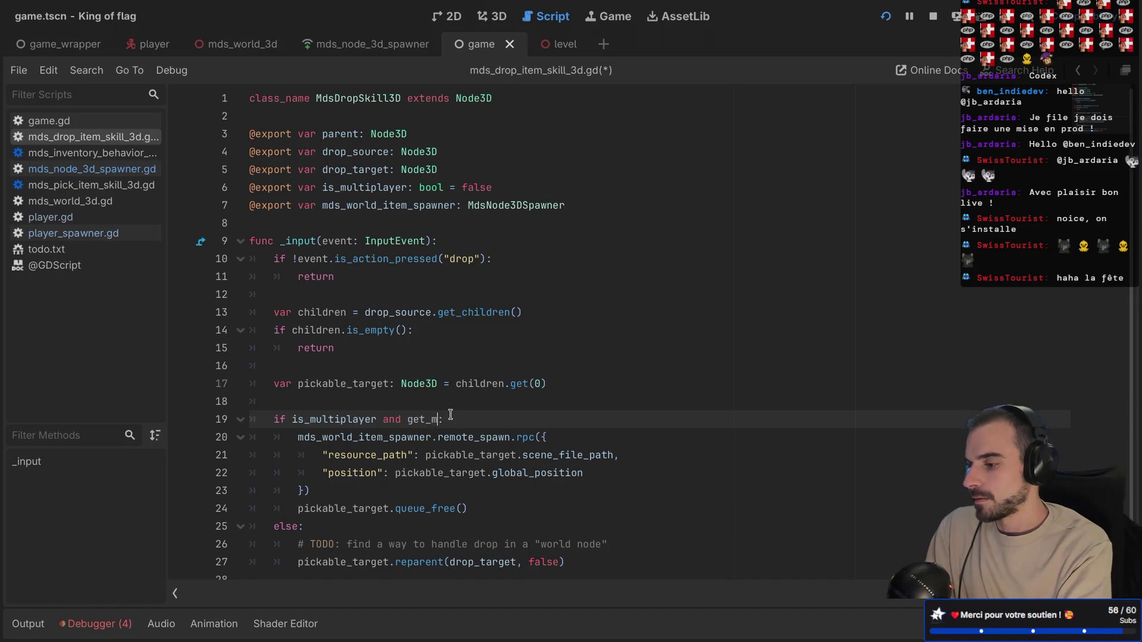
key("Return")
left_click(452, 419, "ctrl")
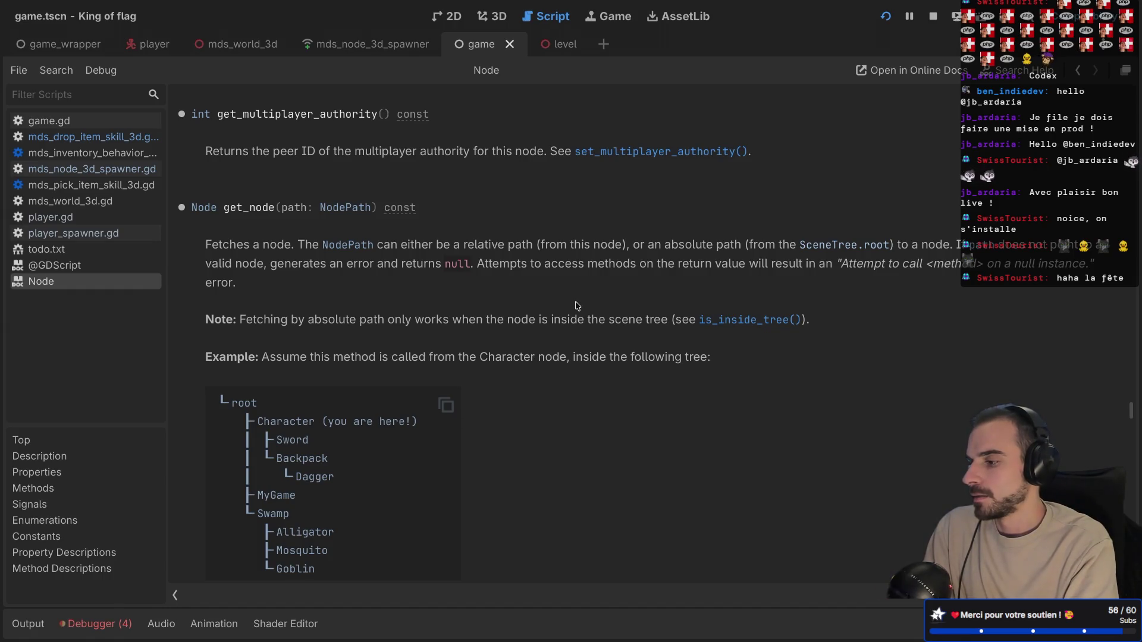
key("ctrl+w")
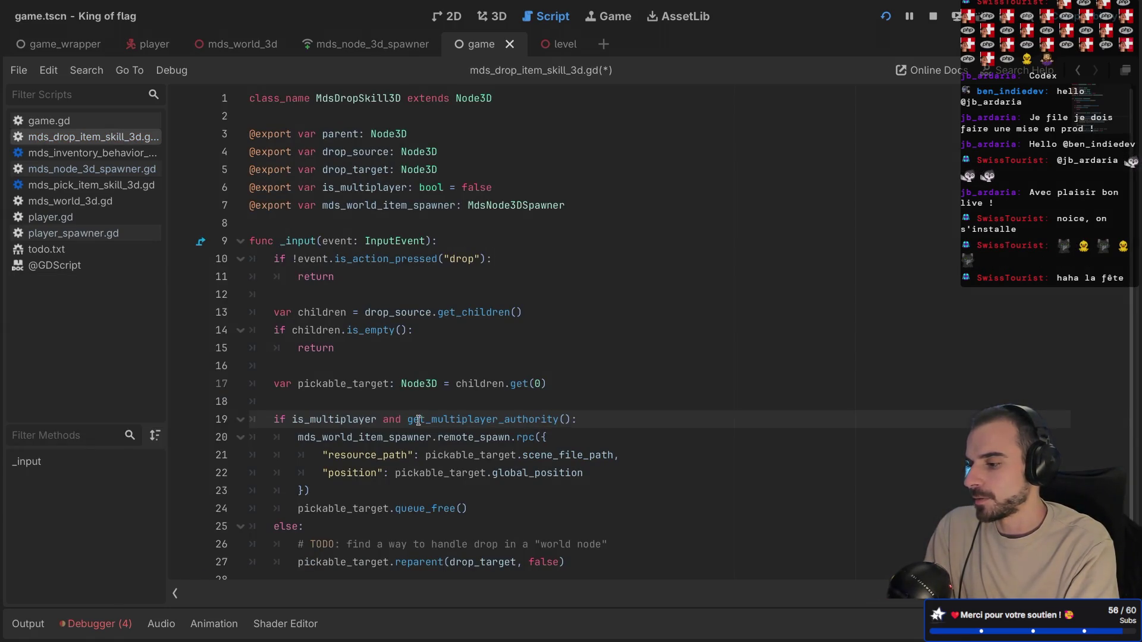
double_click(382, 438)
key("ctrl+c")
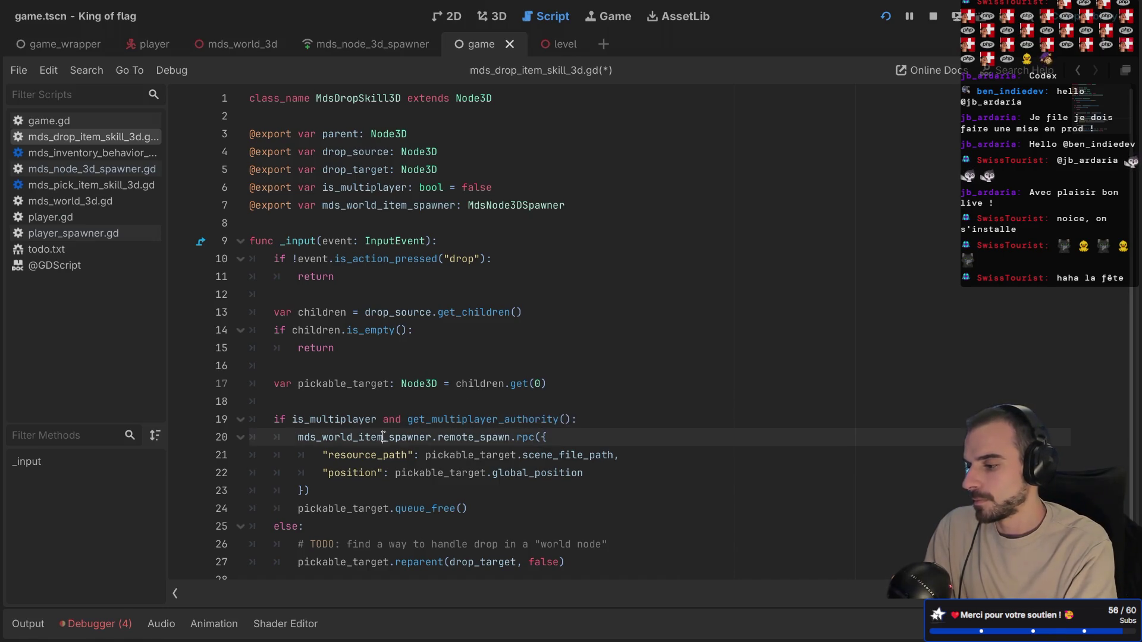
left_click(408, 419)
key("ctrl+v")
type(".")
key("ctrl+s")
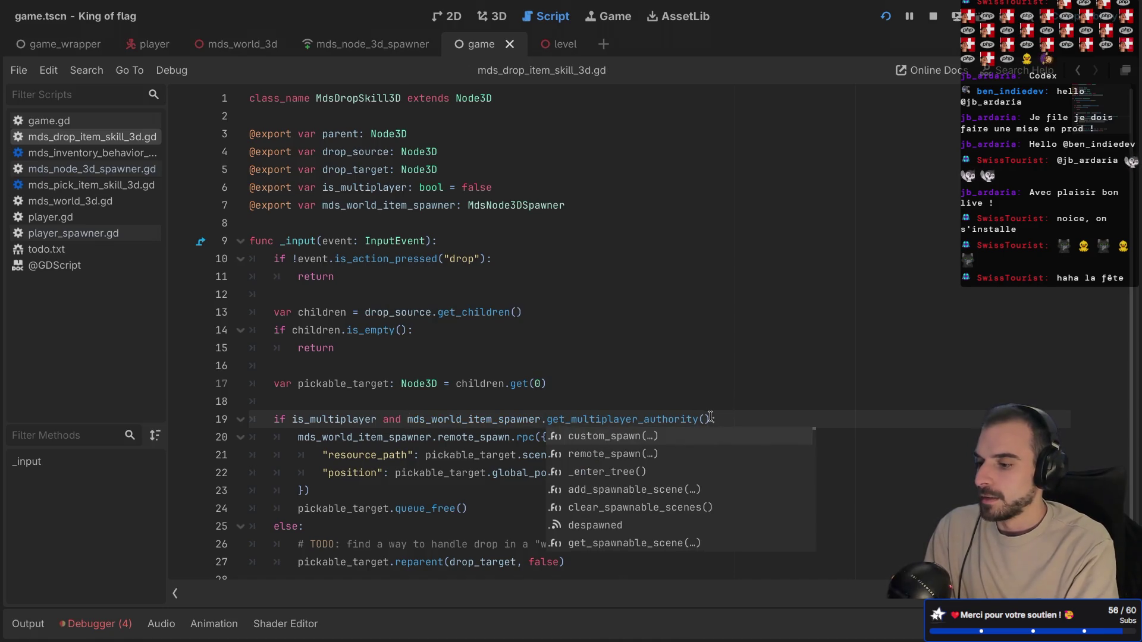
- Finish the condition with != get_multiplayer_authority(), consulting the Node documentation
left_click(710, 418)
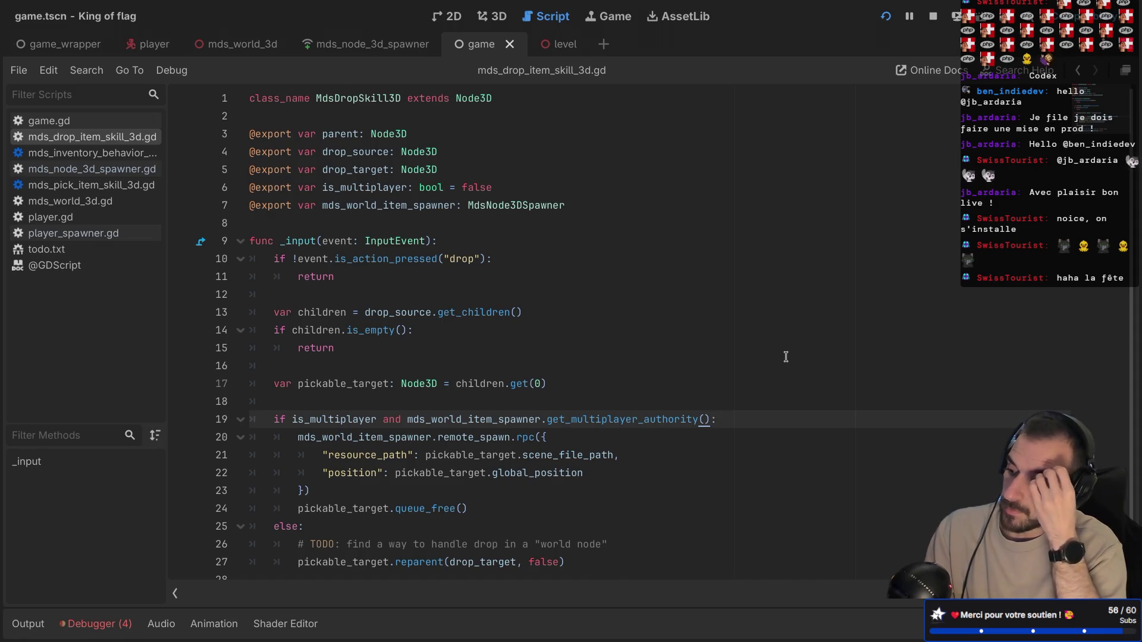
type("!=")
type(" get")
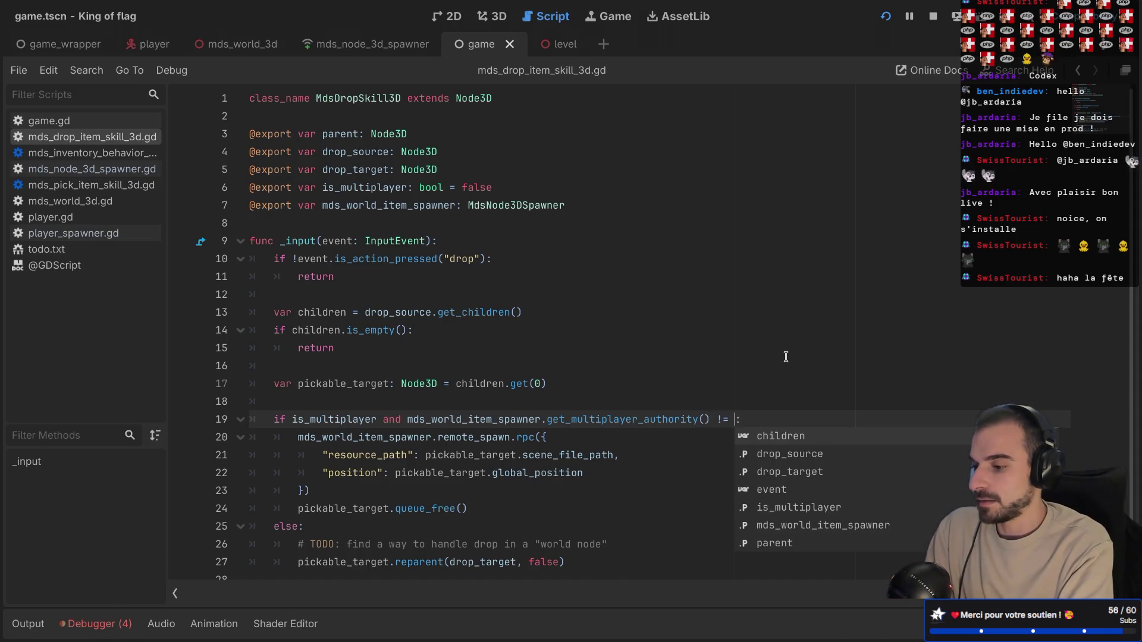
type("_mul")
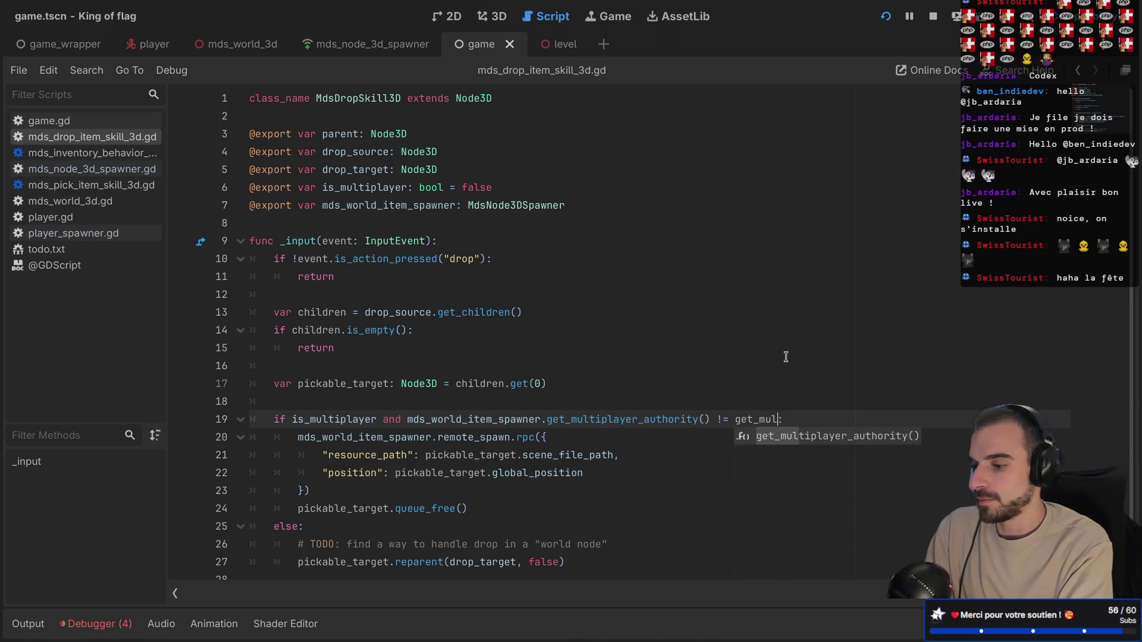
key("Return")
left_click(770, 420, "ctrl")
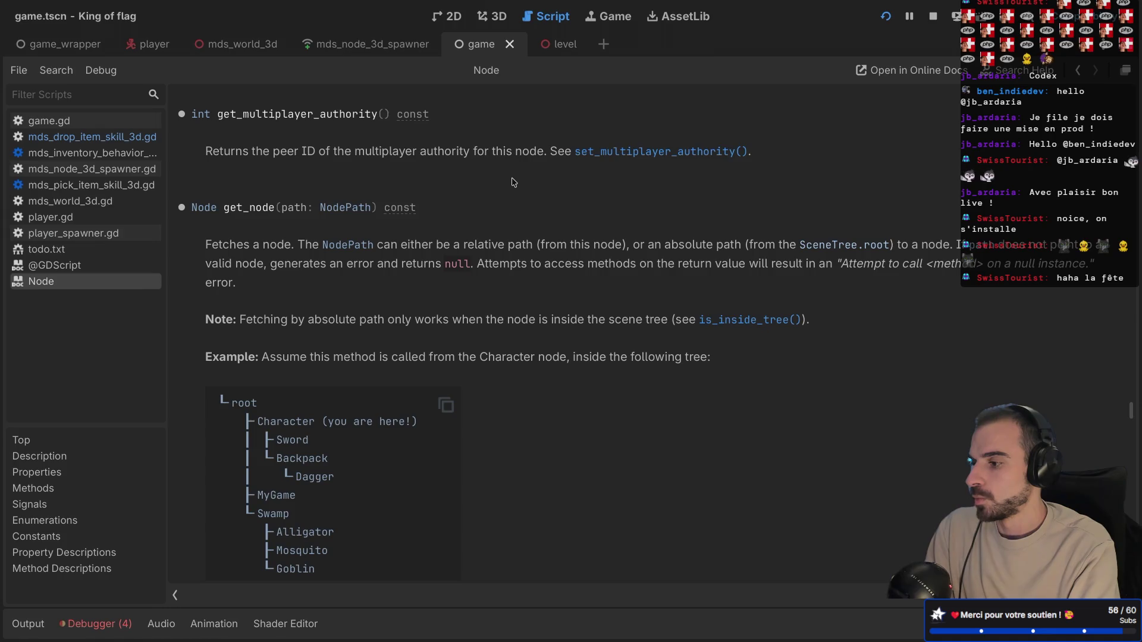
scroll(514, 182, "down", 10)
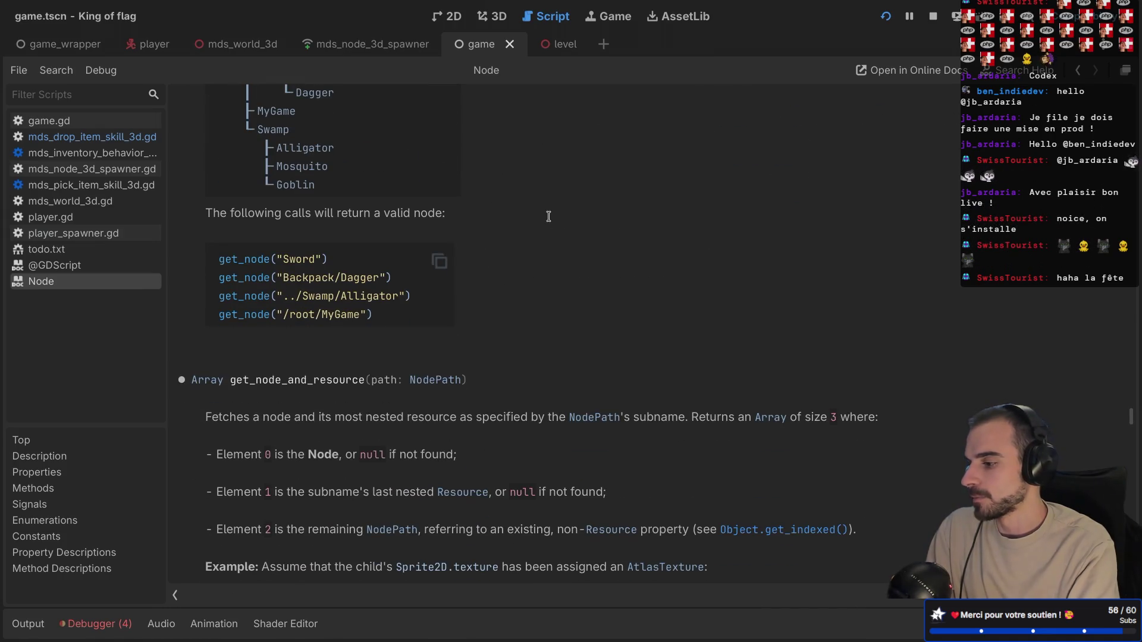
key("ctrl+f")
type("unique_id")
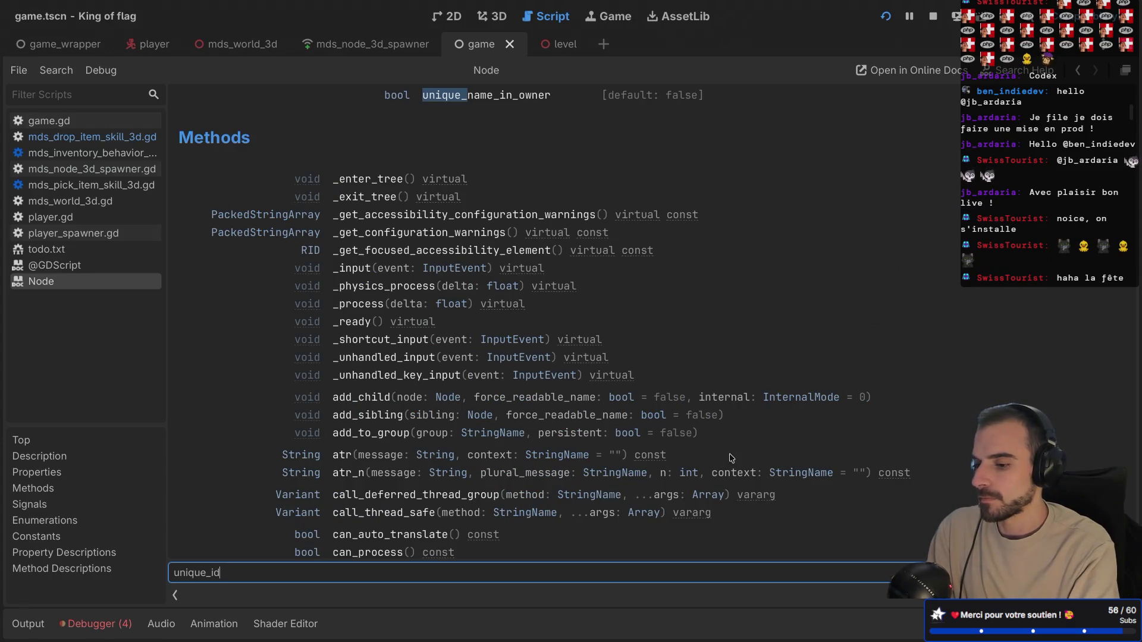
key("ctrl+w")
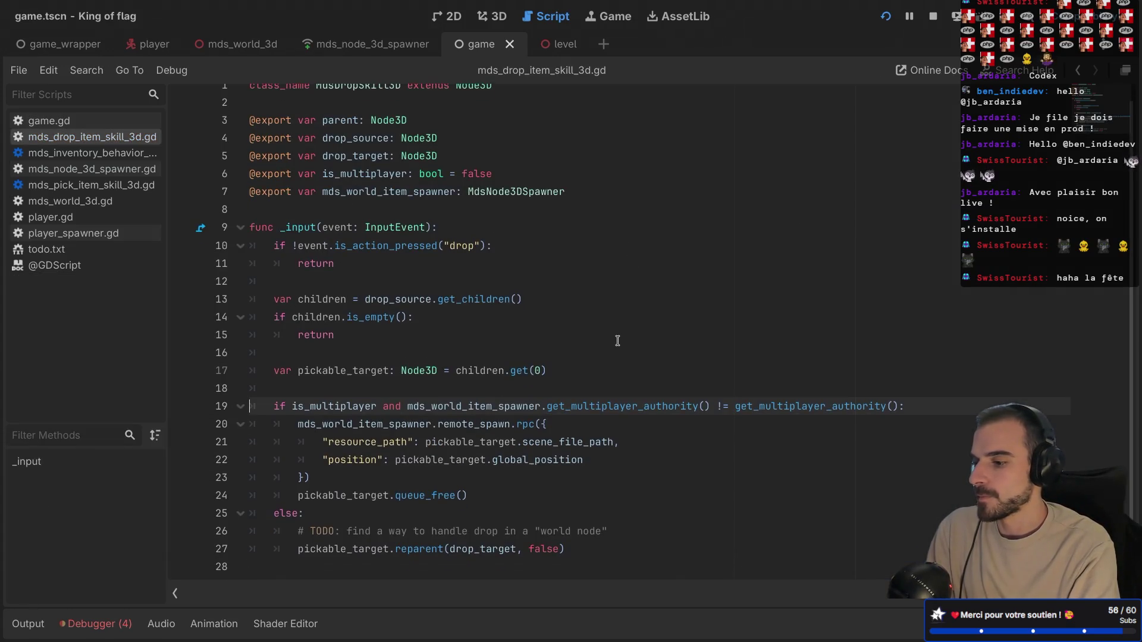
mouse_move(550, 462)
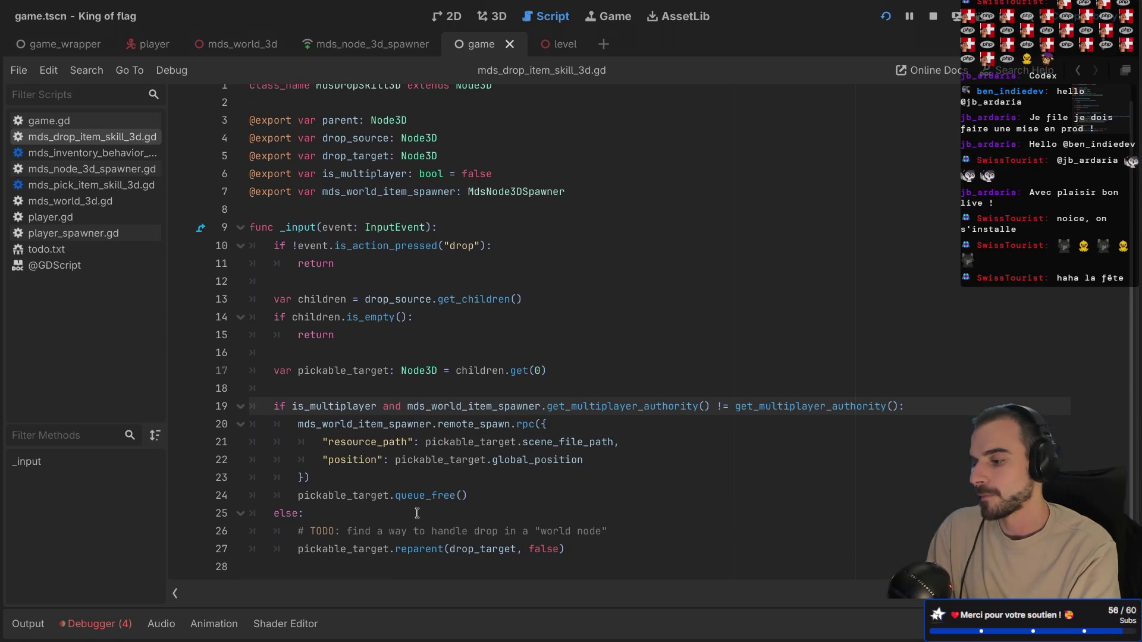
- Add an 'elif is_multiplayer:' branch after line 24
left_click(487, 499)
key("Return")
type("elif")
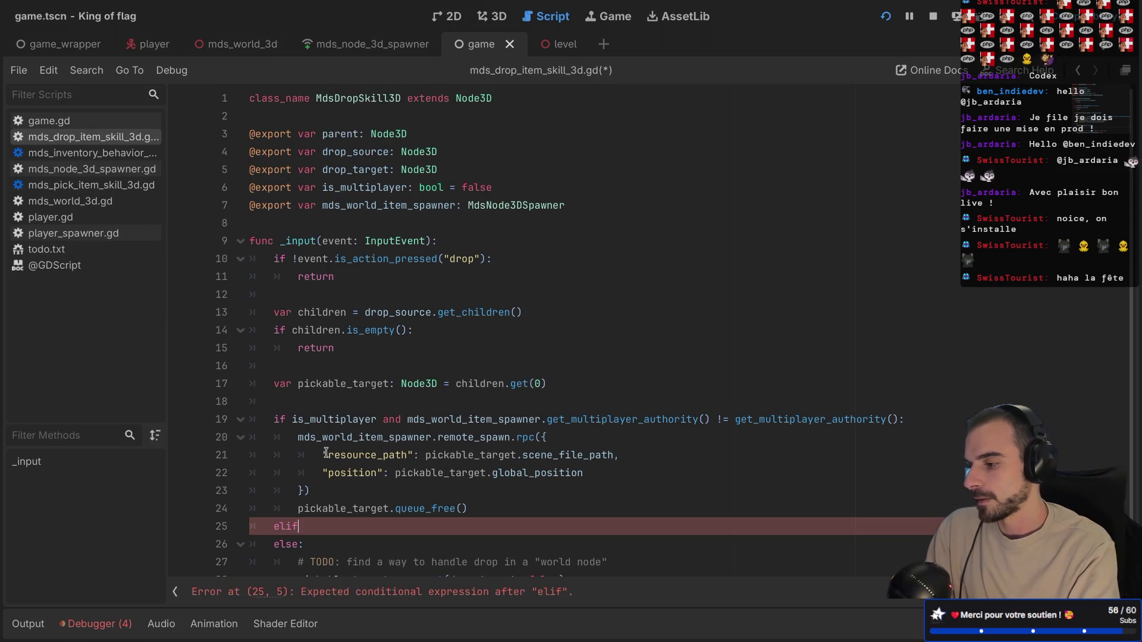
left_click_drag(292, 419, 908, 427)
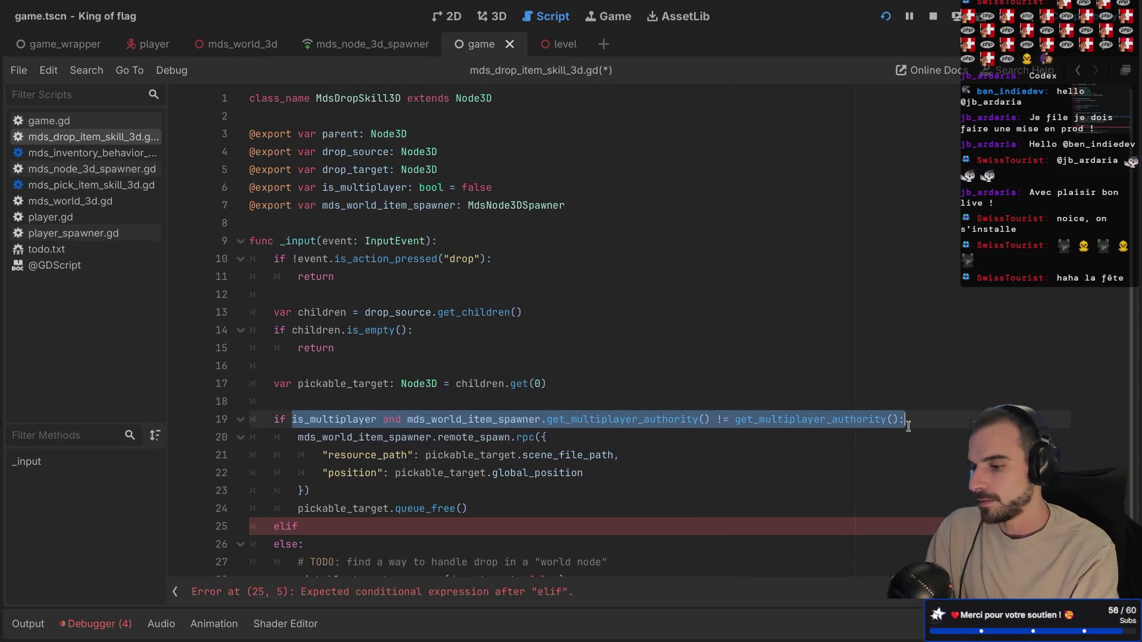
mouse_move(292, 419)
left_mouse_down()
mouse_move(441, 378)
mouse_move(342, 436)
left_mouse_up()
double_click(335, 419)
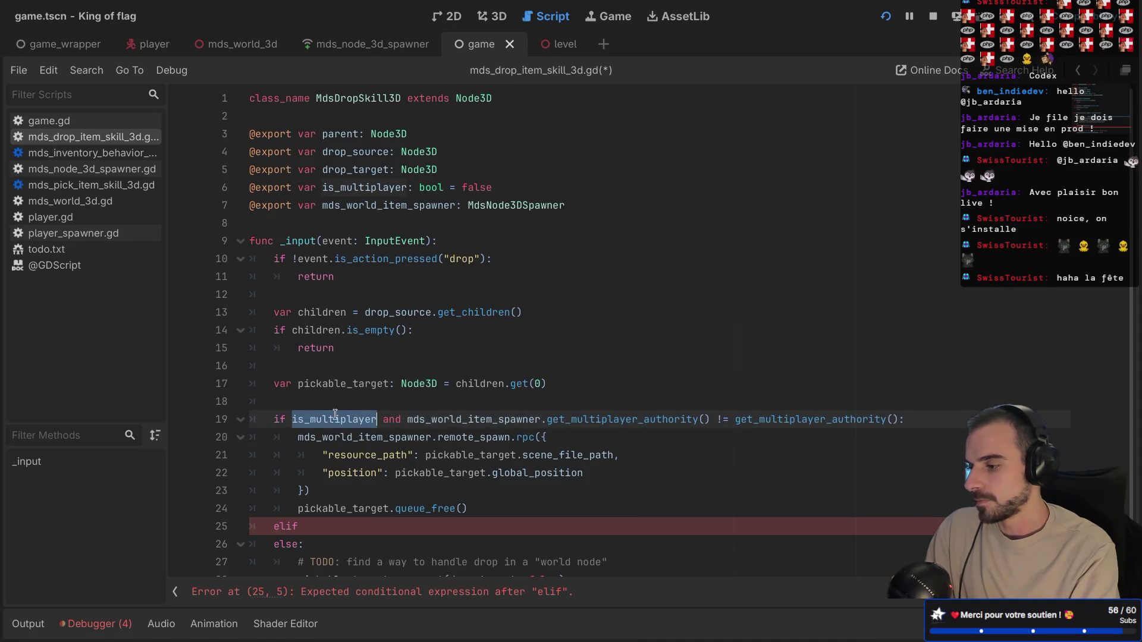
key("ctrl+c")
left_click(321, 532)
key("ctrl+v")
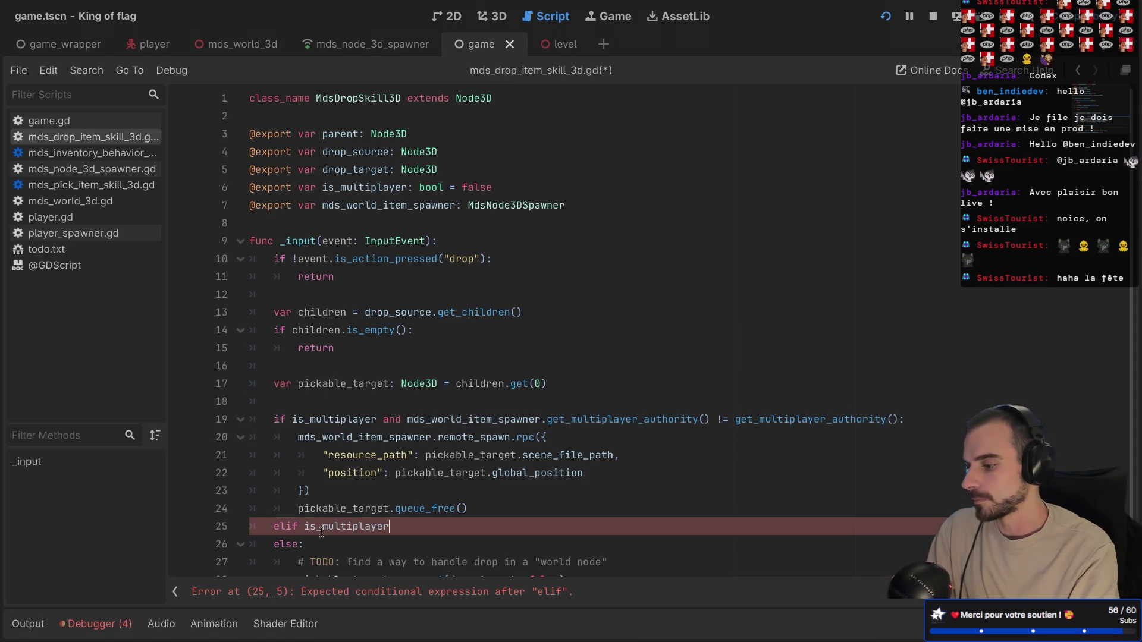
type(":")
key("Return")
- Copy the rpc call block from lines 20–24 into the elif body
scroll(347, 493, "down", 1)
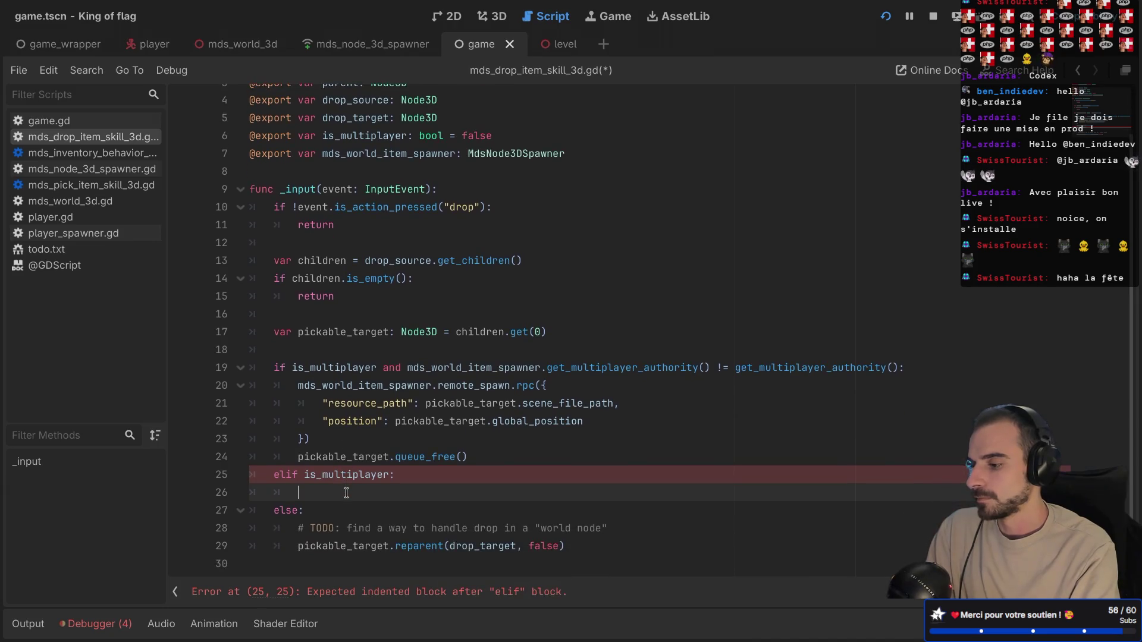
mouse_move(295, 386)
left_mouse_down()
mouse_move(589, 422)
mouse_move(491, 453)
left_mouse_up()
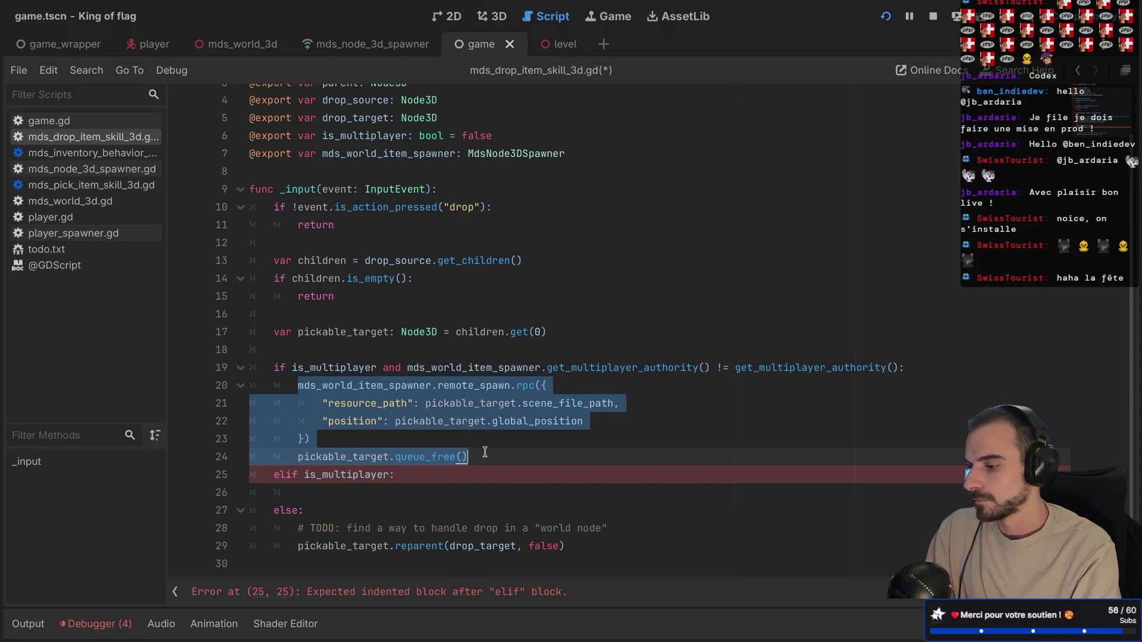
key("ctrl+c")
left_click(414, 482)
key("ctrl+v")
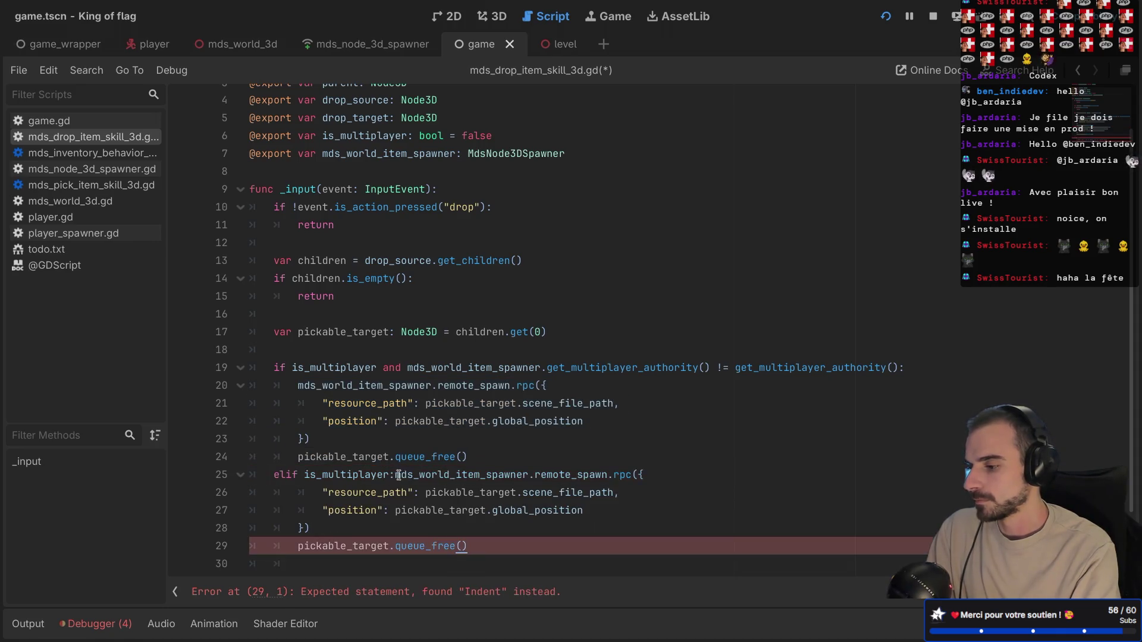
key("Return")
- Change the pasted call to spawn and add a get_multiplayer_authority() dictionary entry
scroll(471, 425, "down", 2)
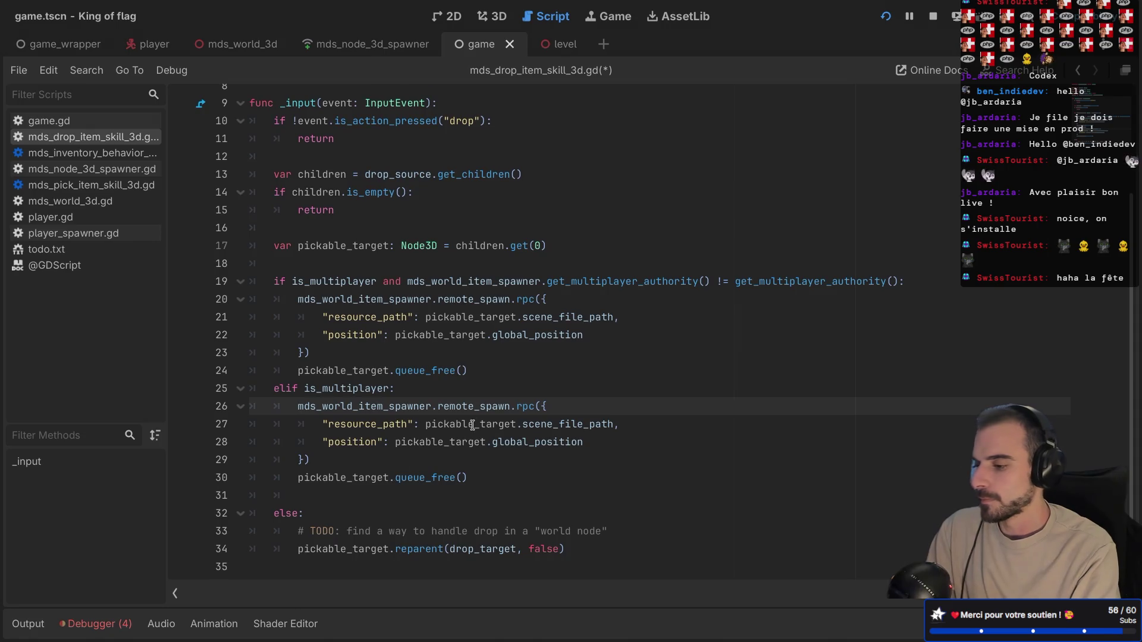
double_click(468, 407)
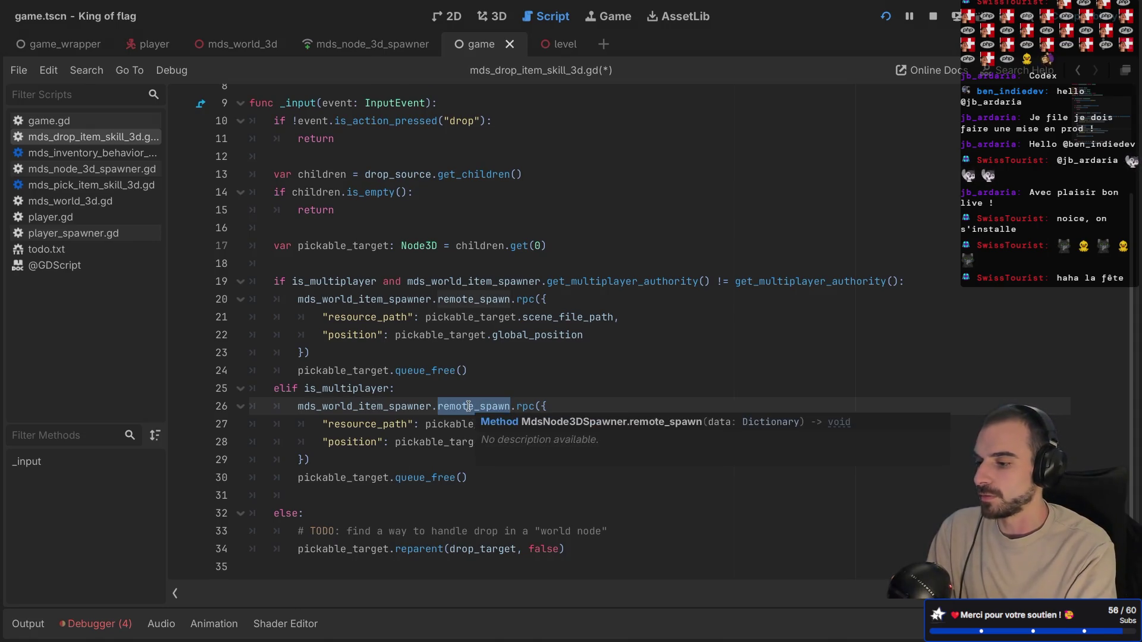
left_click(531, 406)
key("BackSpace")
key("BackSpace")
key("BackSpace")
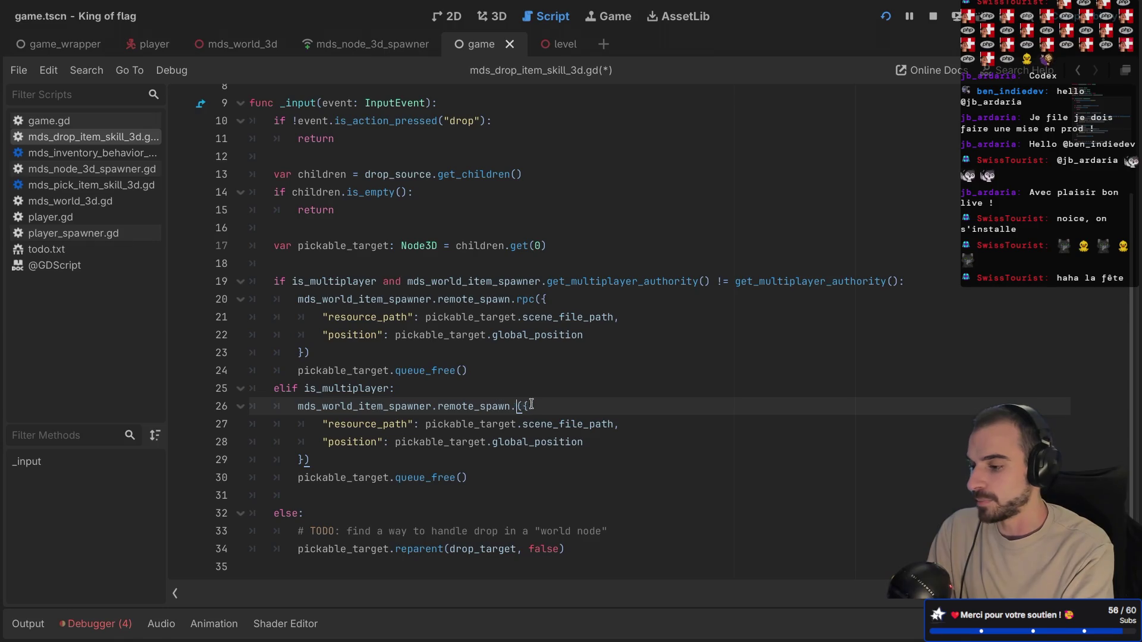
key("BackSpace")
key("BackSpace")
key("BackSpace")
type("sp")
key("Return")
key("Return")
key("Return")
type("\"\": get_mul")
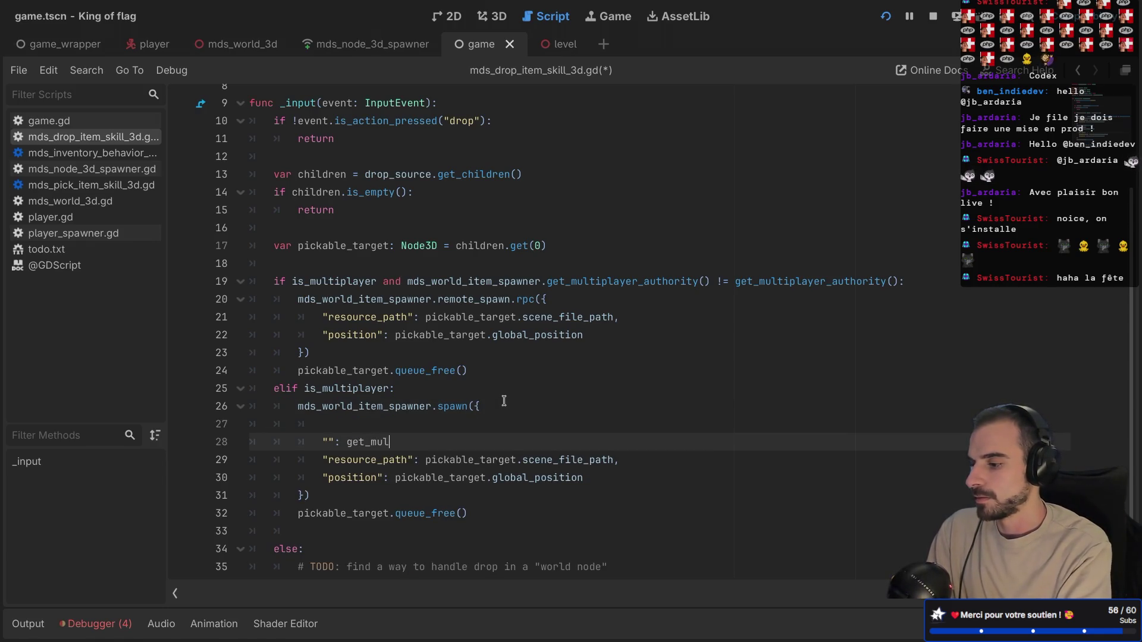
key("Return")
type("n")
left_click(448, 403)
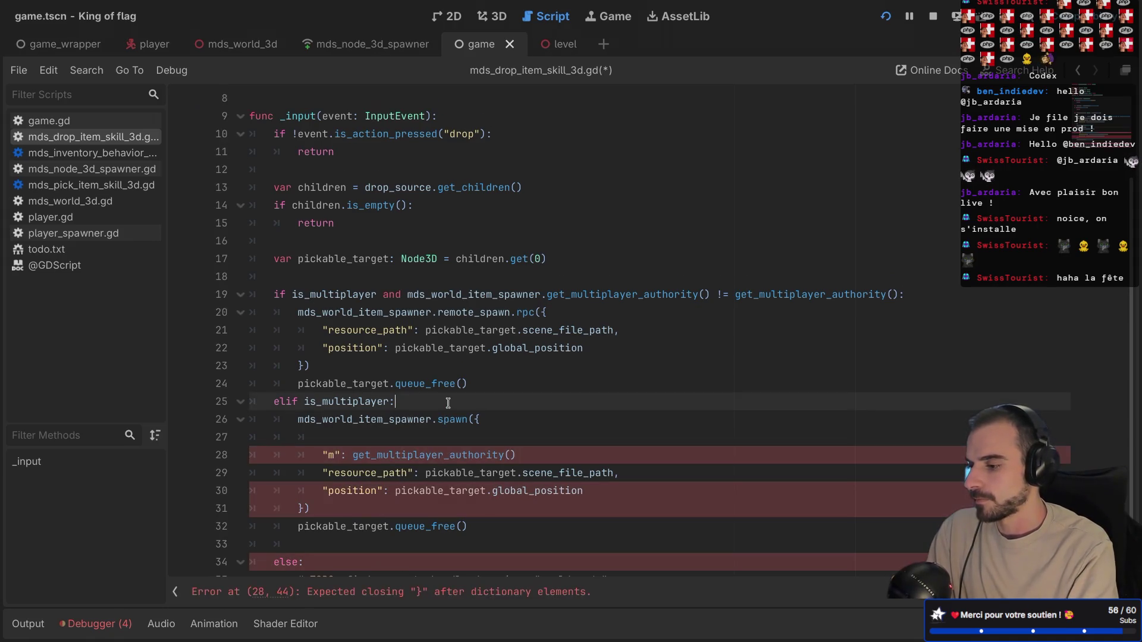
left_click(444, 426, "ctrl")
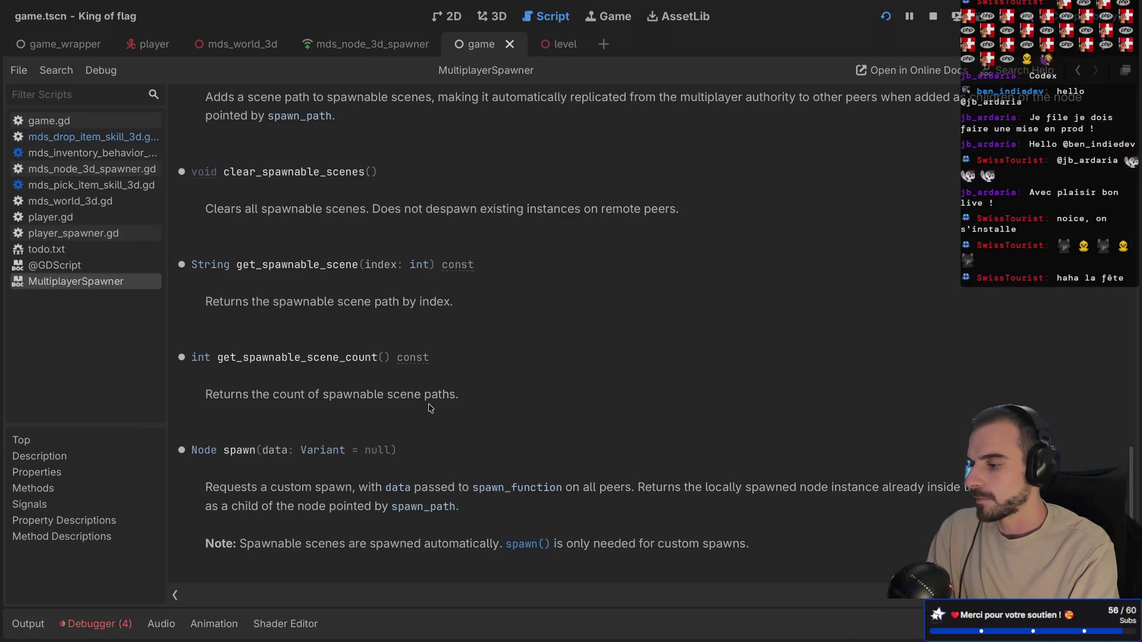
- Add the missing comma on line 27, remove stray empty lines, and save
key("ctrl+w")
scroll(428, 357, "up", 3)
scroll(431, 355, "down", 3)
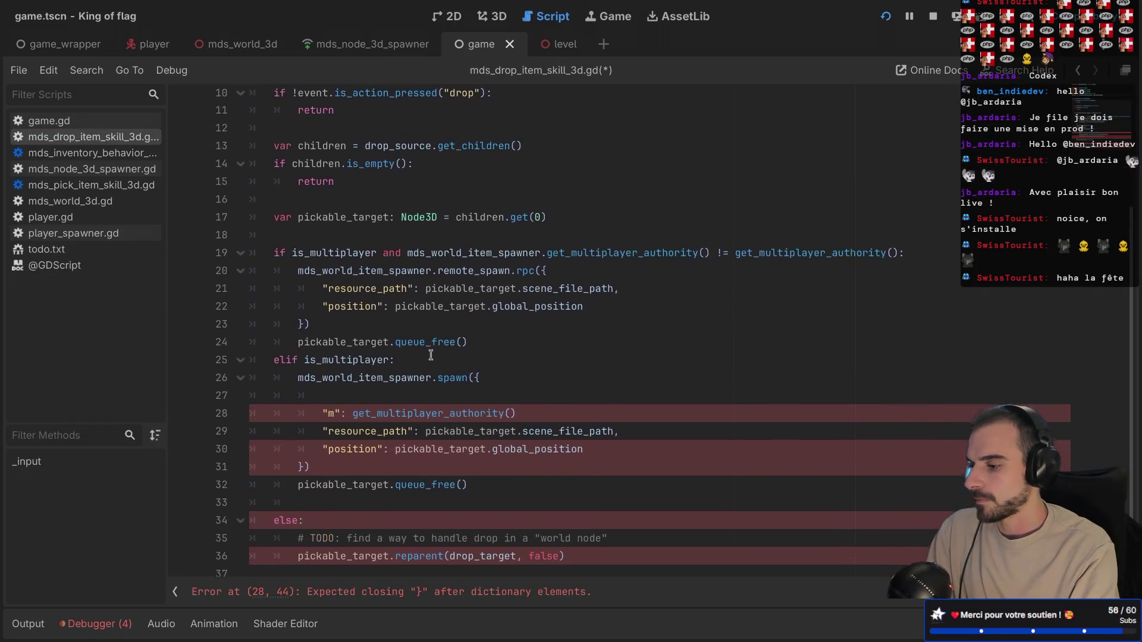
left_click(372, 394)
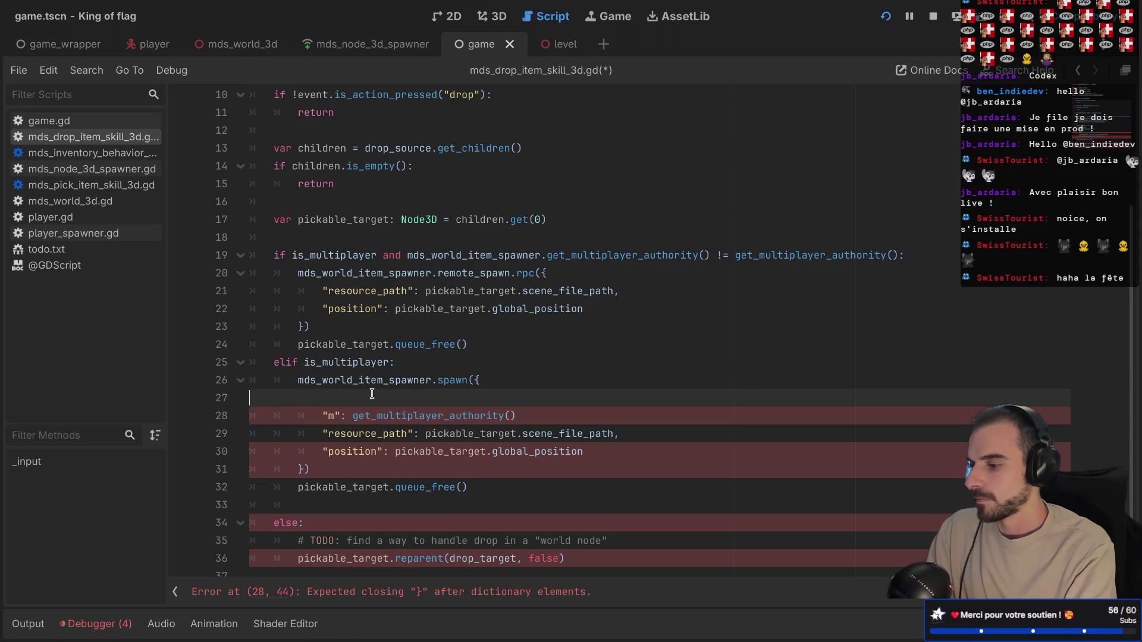
key("BackSpace")
key("ctrl+s")
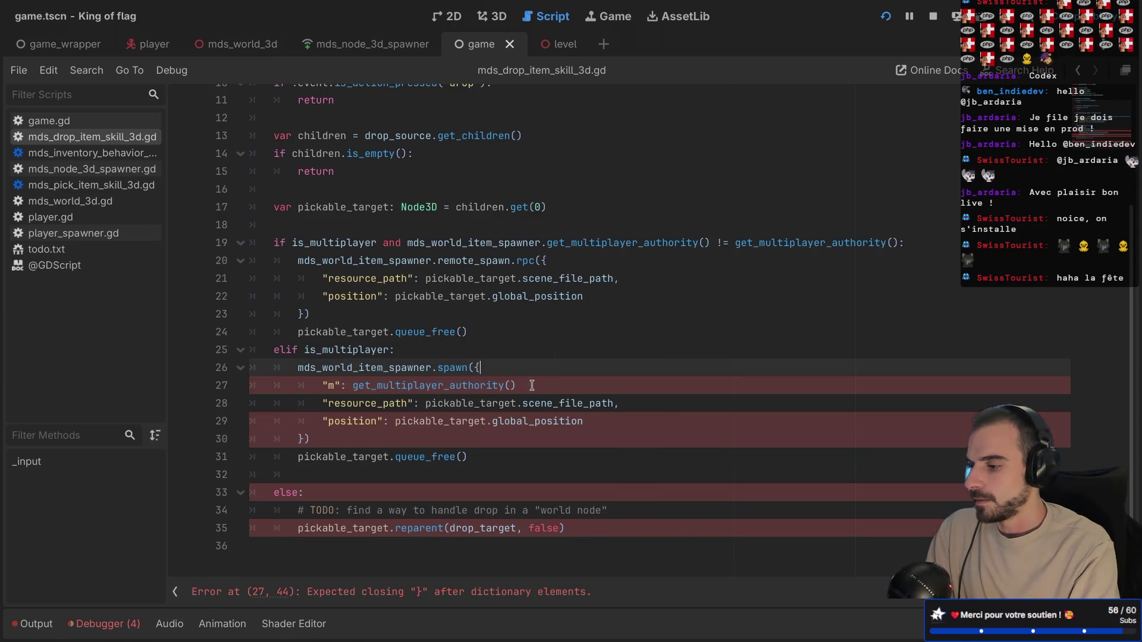
left_click(535, 385)
type(",")
scroll(476, 441, "up", 1)
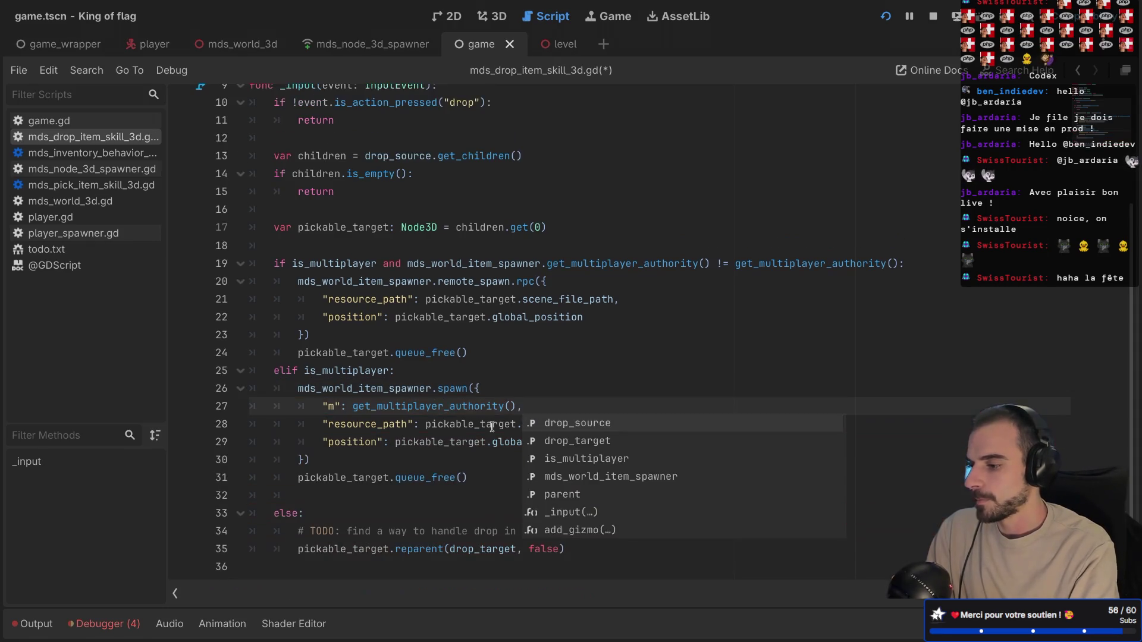
left_click(418, 494)
key("ctrl+s")
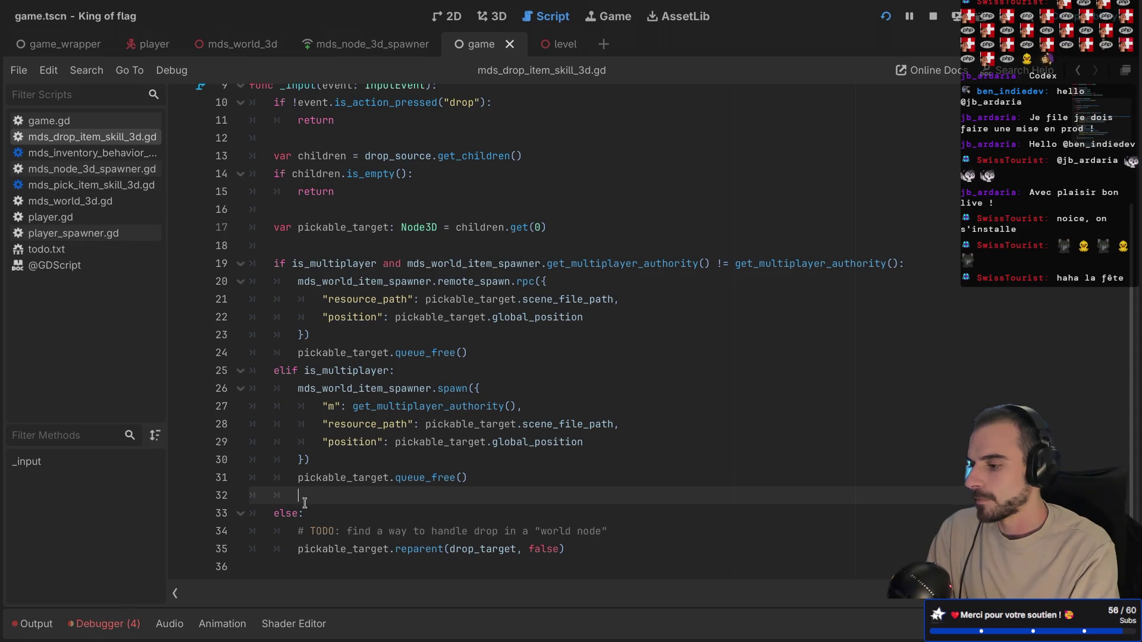
key("BackSpace")
key("BackSpace")
key("BackSpace")
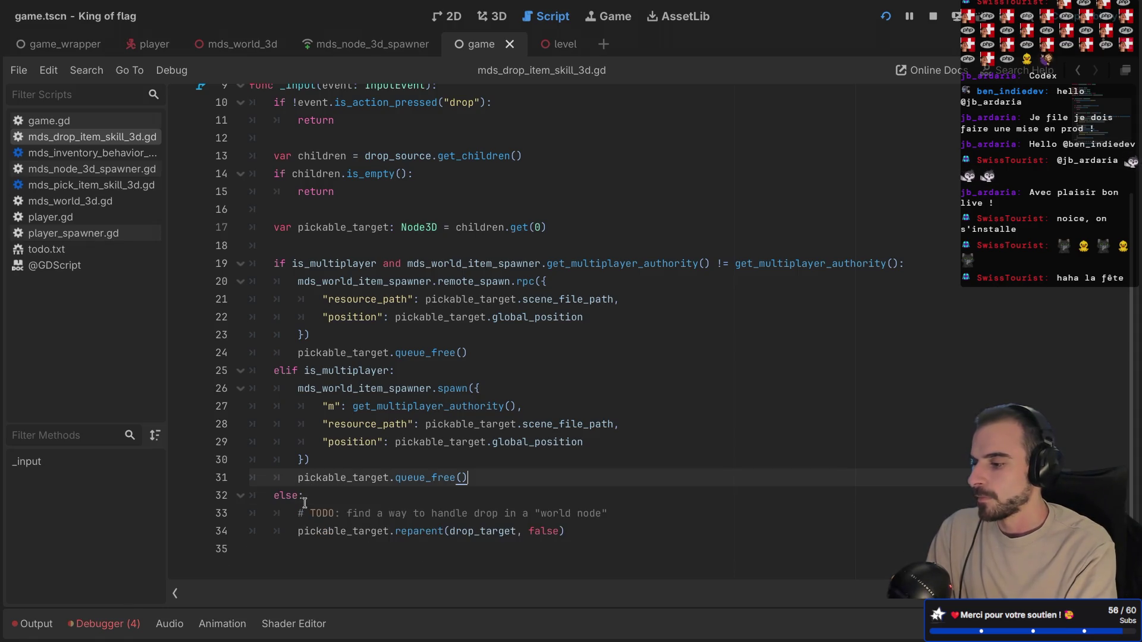
- Rename the "m" key to "multiplayer_authority" to match MdsNode3DSpawner, and save
scroll(385, 440, "up", 3)
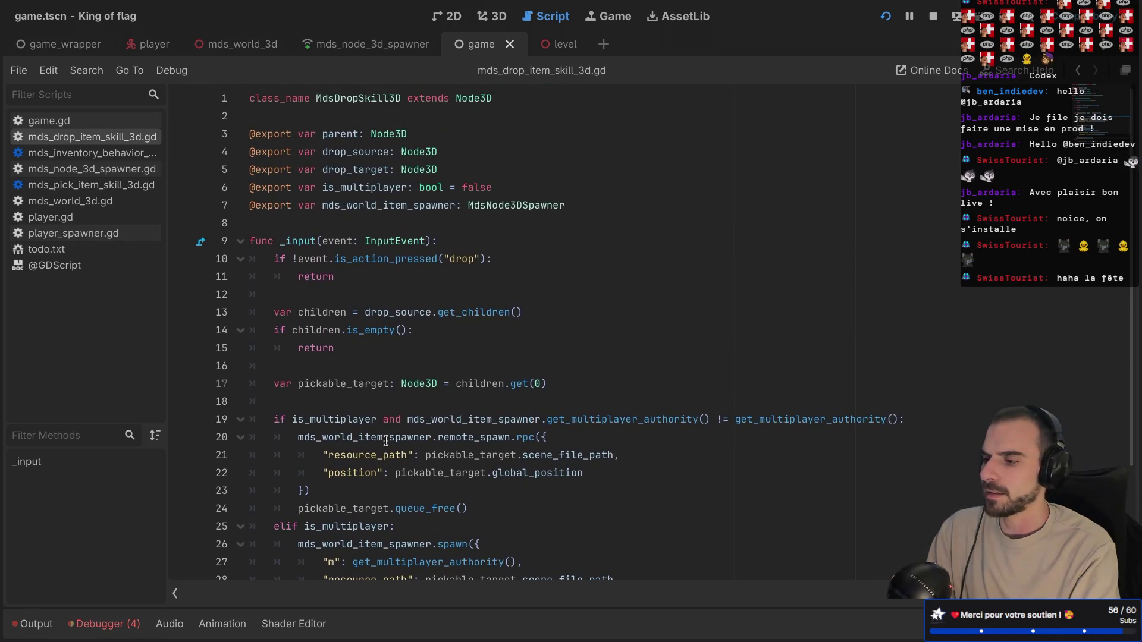
left_click(515, 207, "ctrl")
left_click(545, 226)
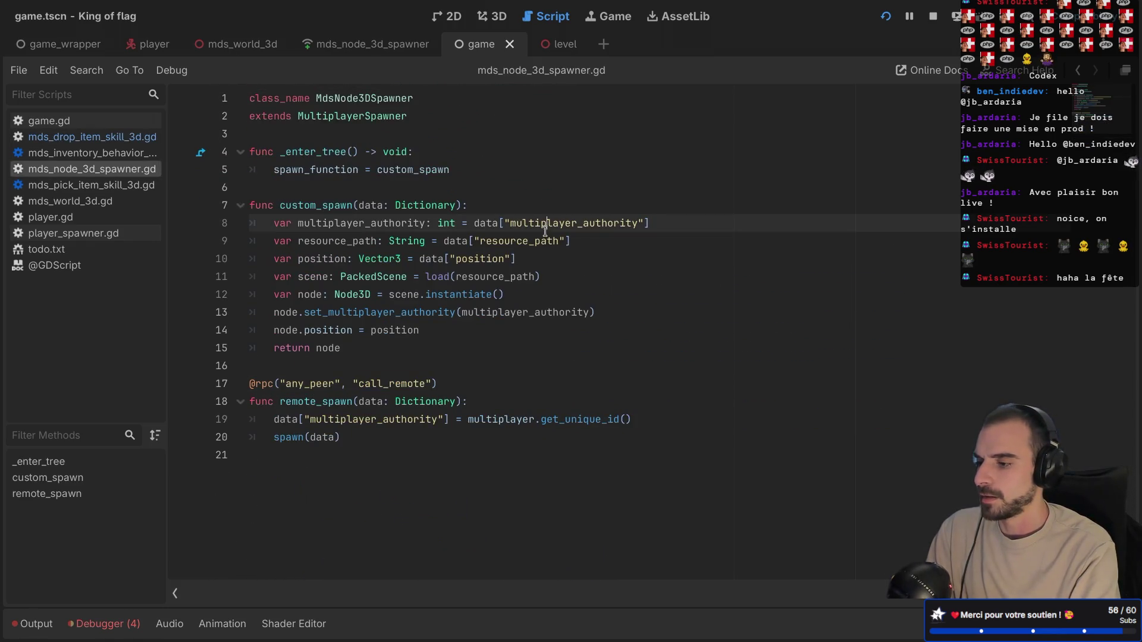
key("alt+Left")
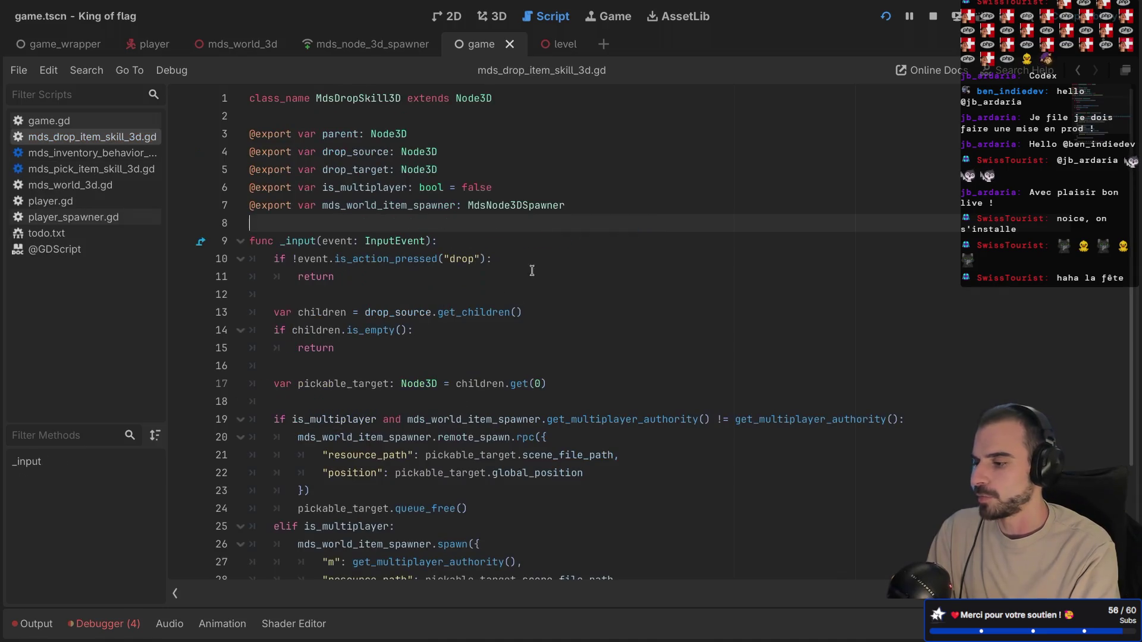
scroll(402, 480, "down", 3)
double_click(337, 428)
key("ctrl+v")
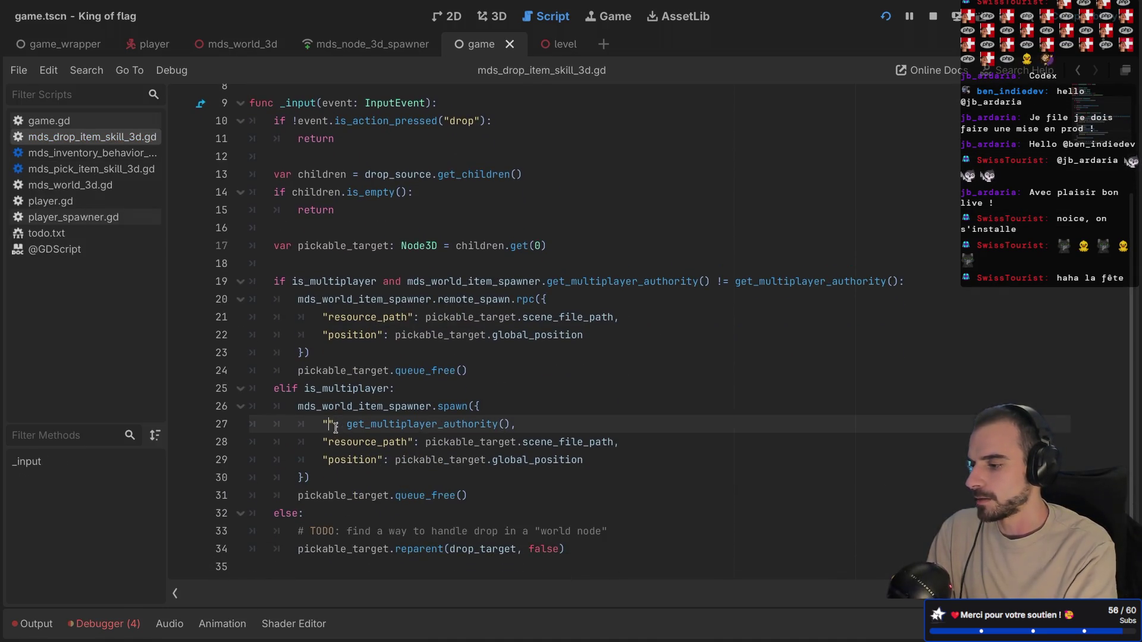
type("multiplayer_authority")
key("ctrl+s")
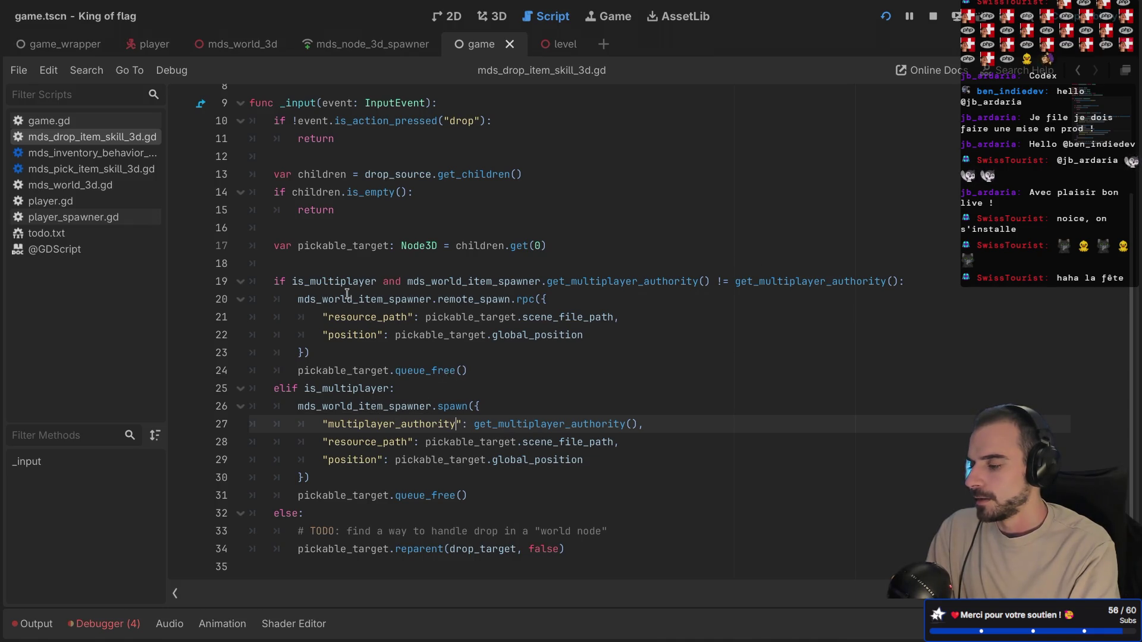
- Review the remote, local and reparent branches, then run the project
left_click_drag(341, 281, 419, 352)
left_click_drag(341, 406, 407, 498)
left_click_drag(306, 531, 438, 565)
left_click(443, 566)
left_click(886, 16)
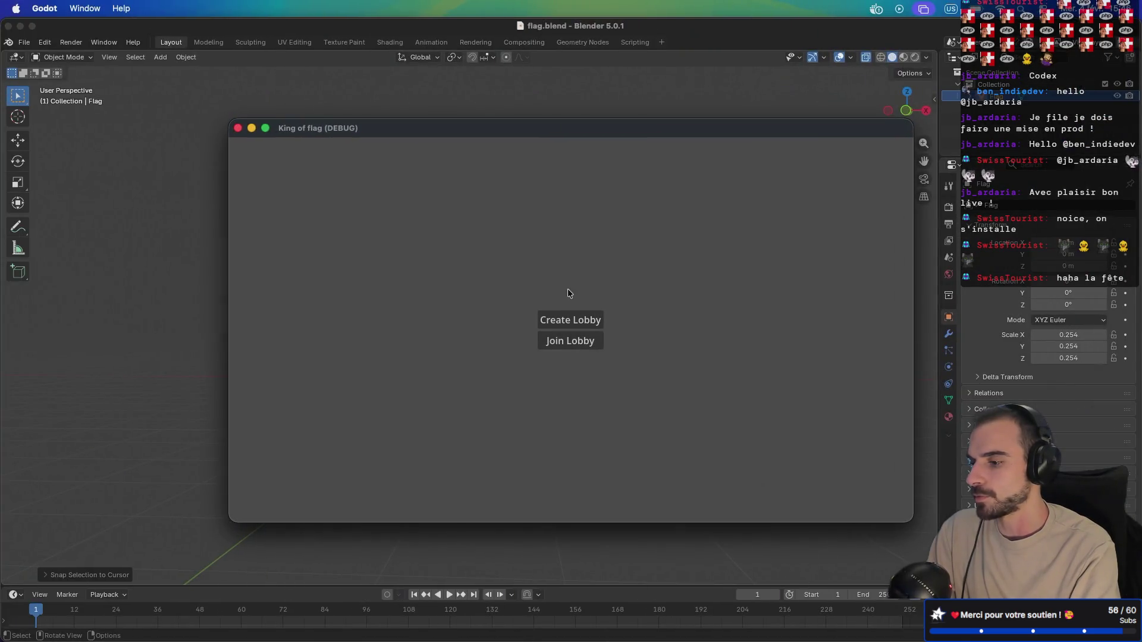
- Host a lobby, start a quick match, then close the running game window
left_click(569, 320)
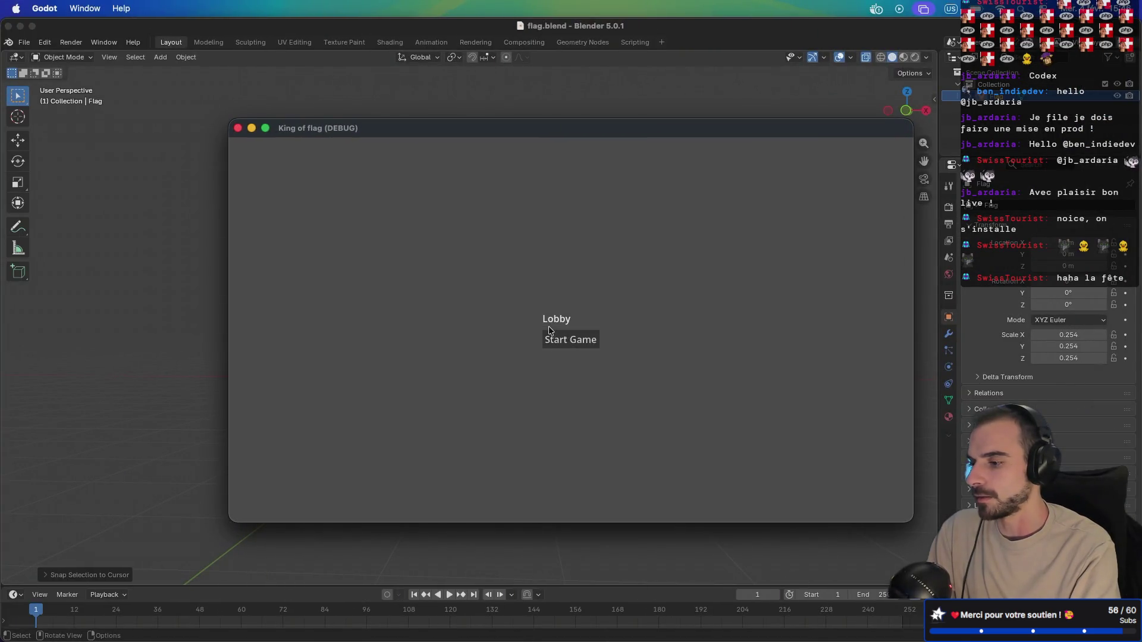
left_click(563, 349)
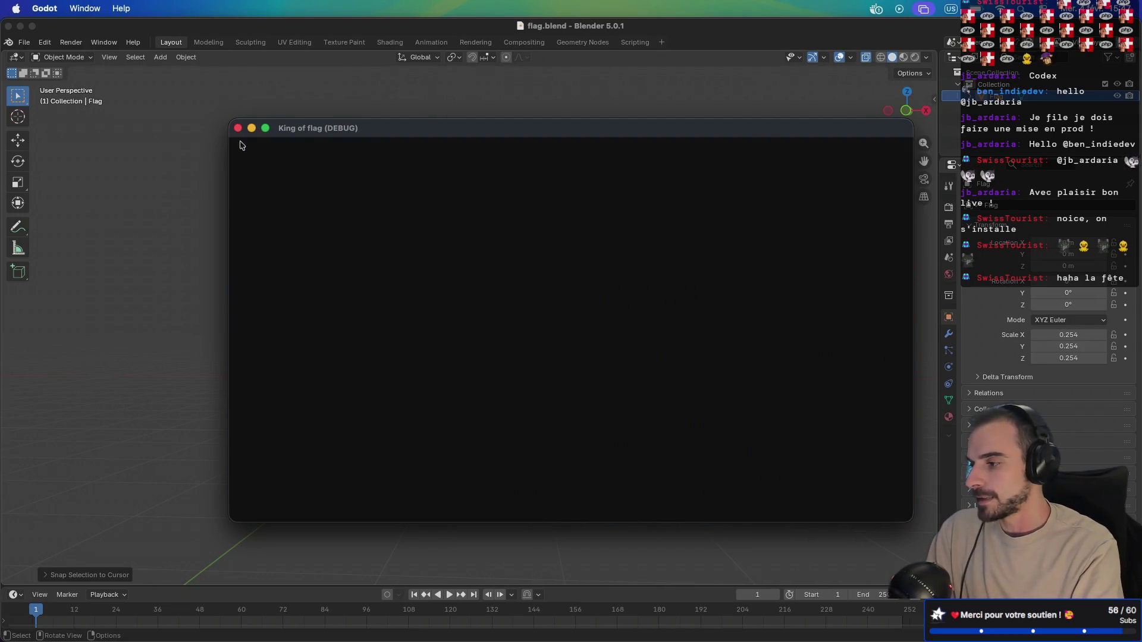
left_click(235, 128)
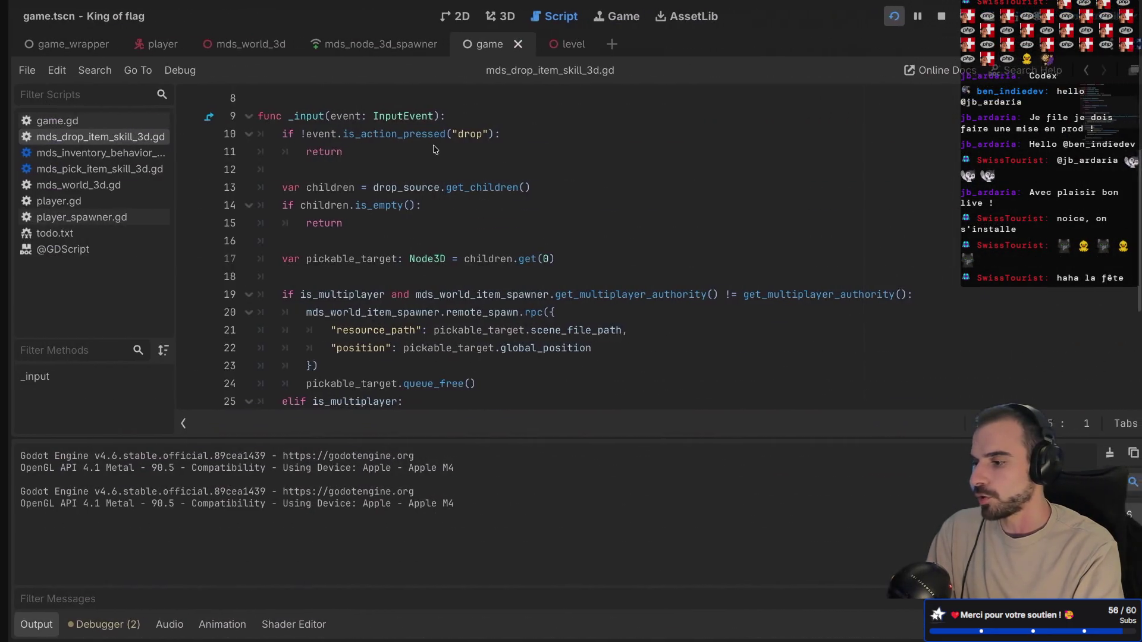
- Relaunch the project, host a lobby, join from the other two instances, and start the match
left_click(555, 245)
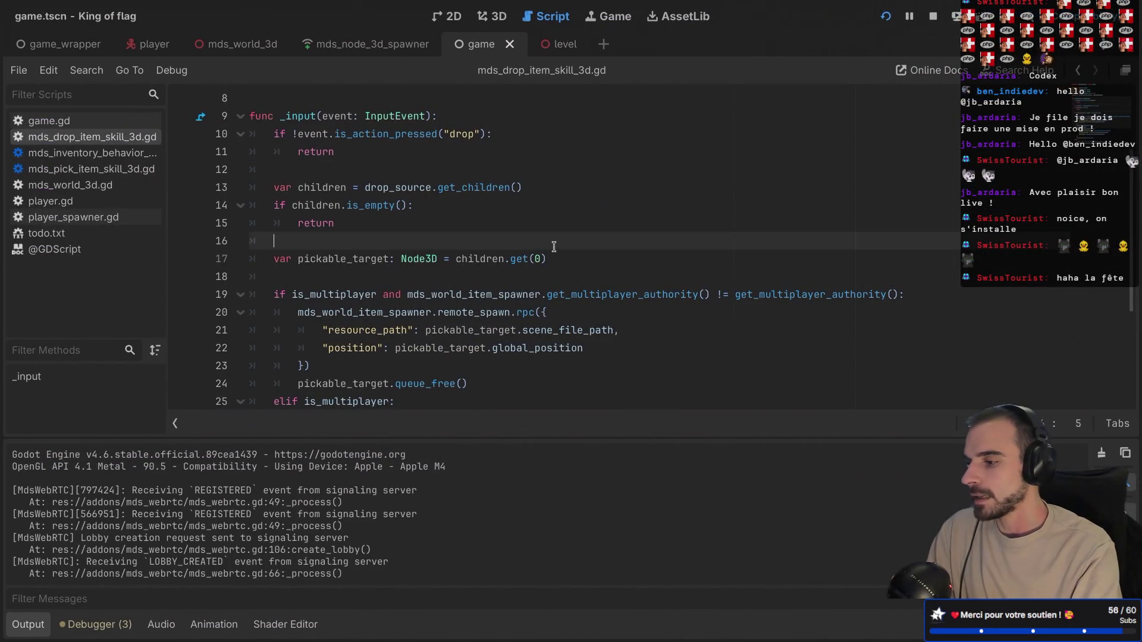
key("super+b")
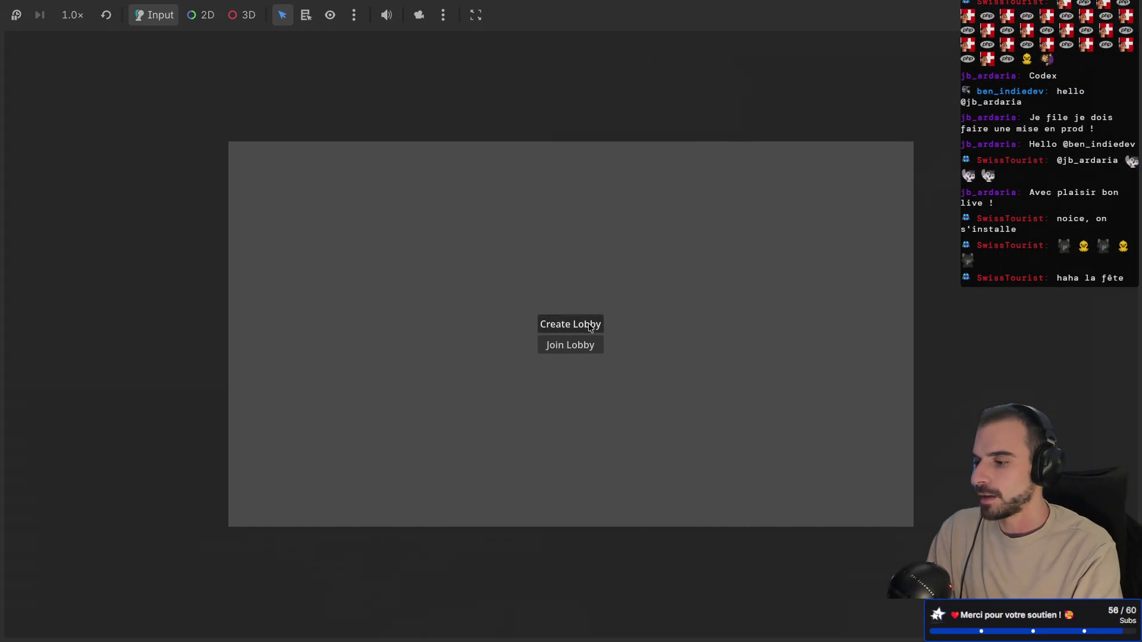
left_click(589, 326)
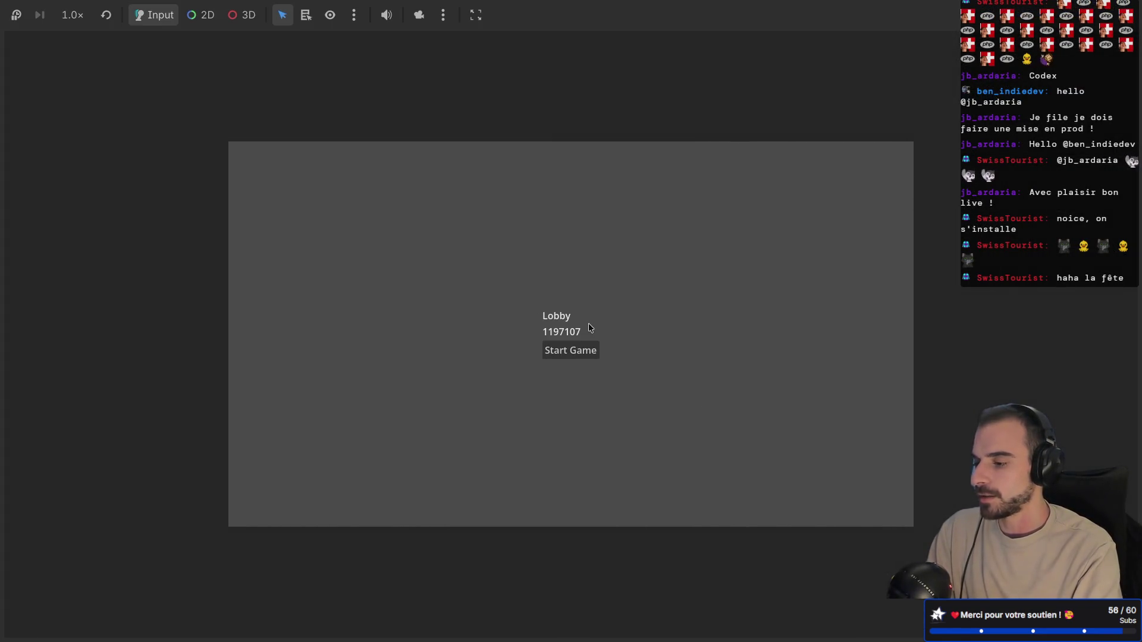
left_click(567, 340)
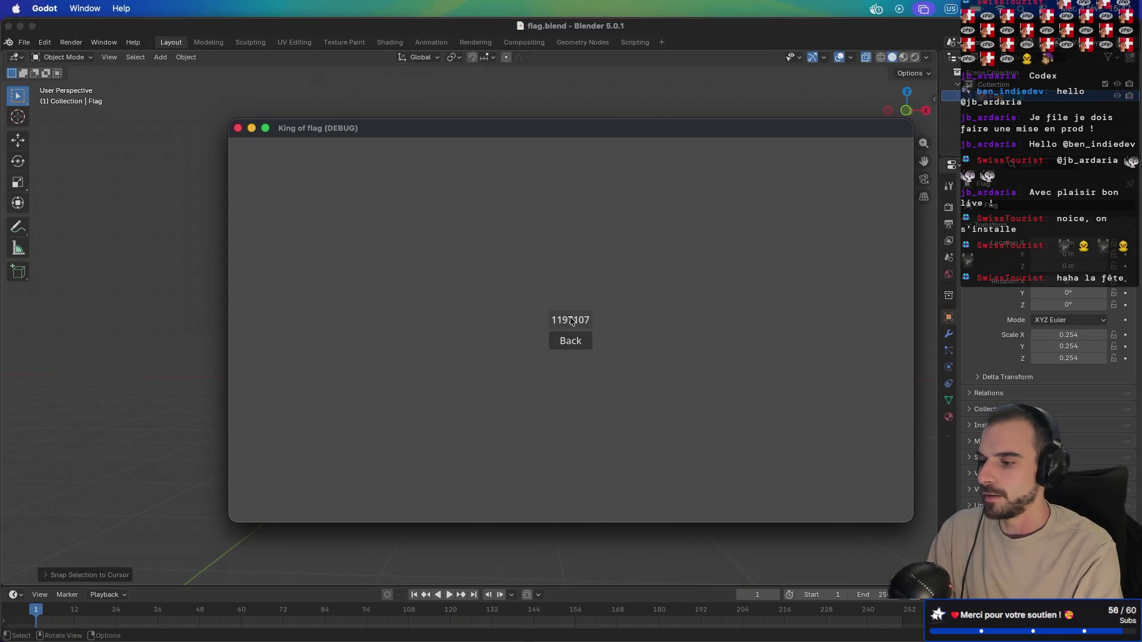
left_click(629, 194)
left_click(565, 342)
mouse_move(552, 141)
left_mouse_down()
mouse_move(334, 64)
mouse_move(333, 45)
left_mouse_up()
left_click(785, 439)
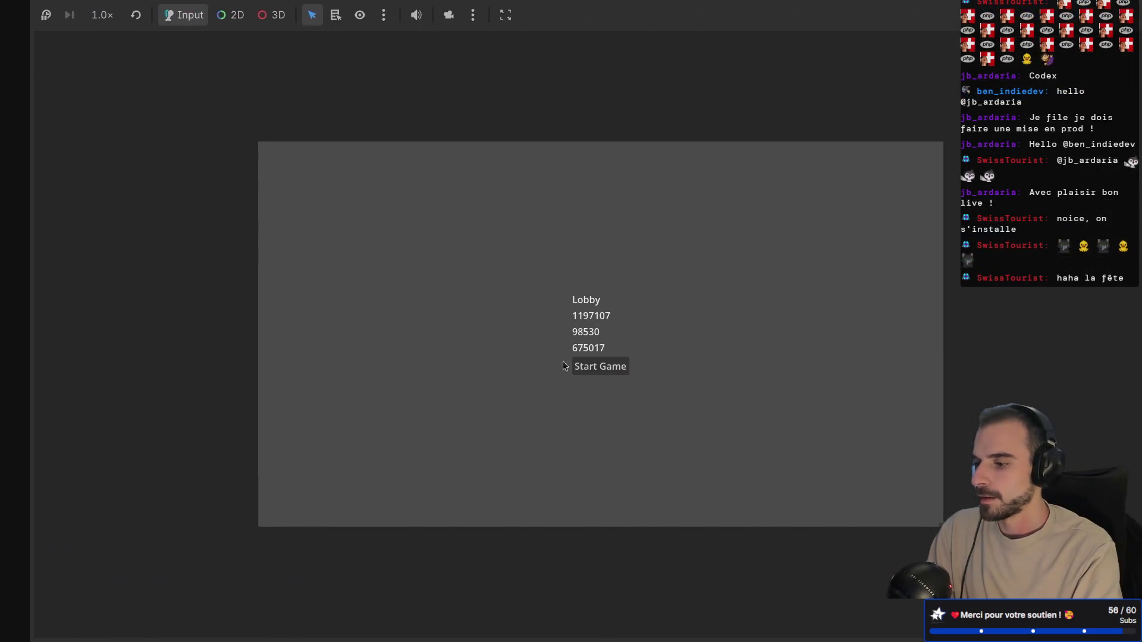
left_click(559, 366)
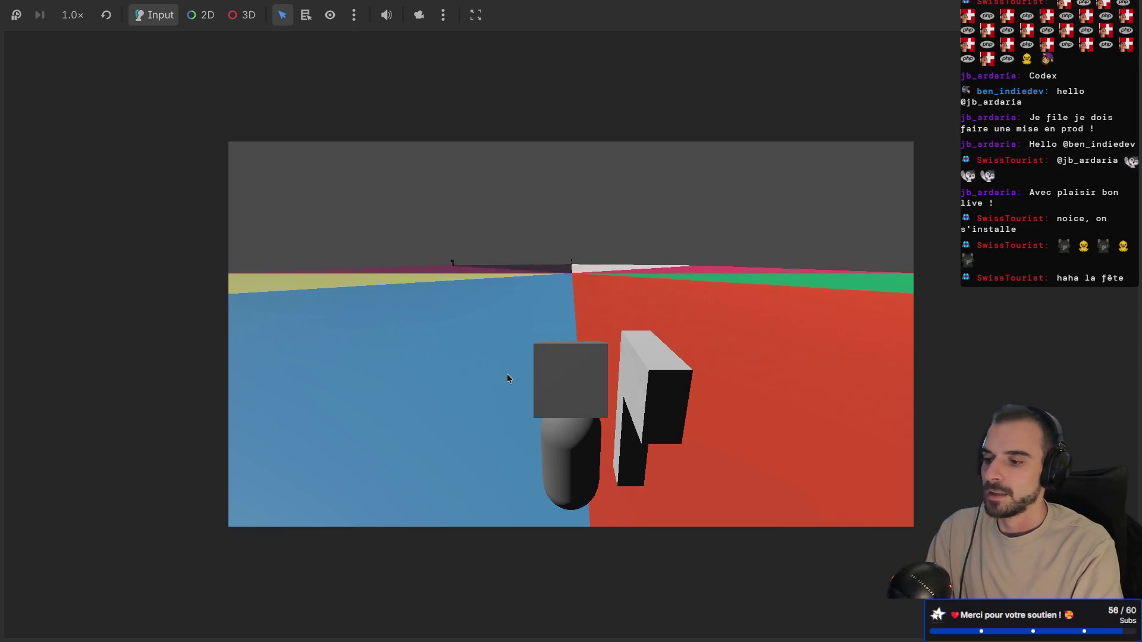
- Walk the player around the level with A, D and W, pushing the white block
key("d")
key("a")
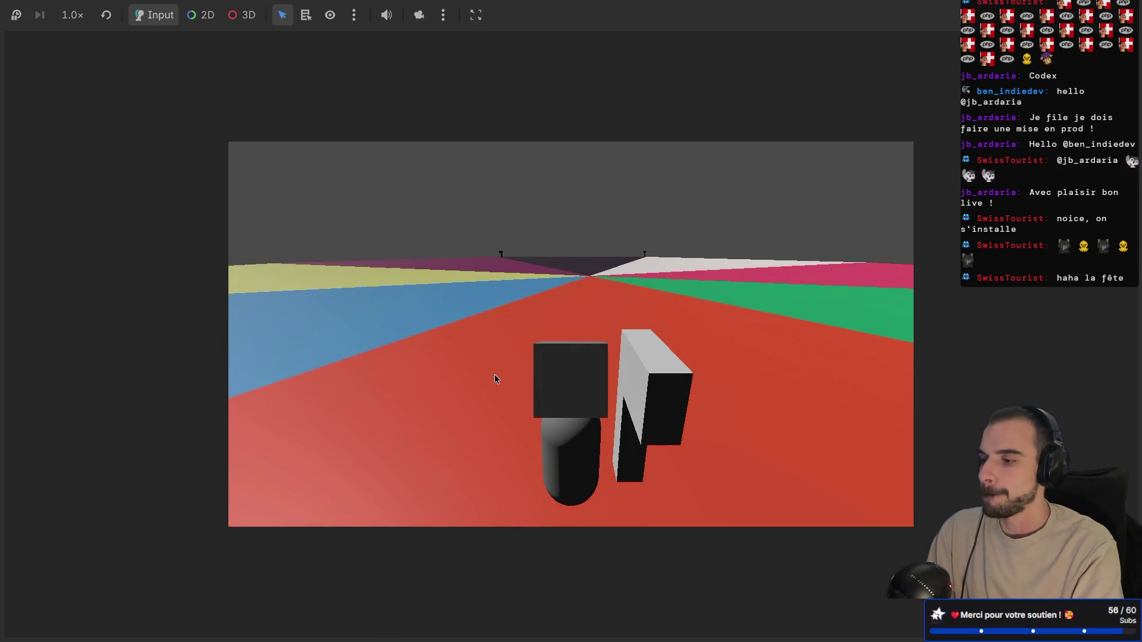
key("w")
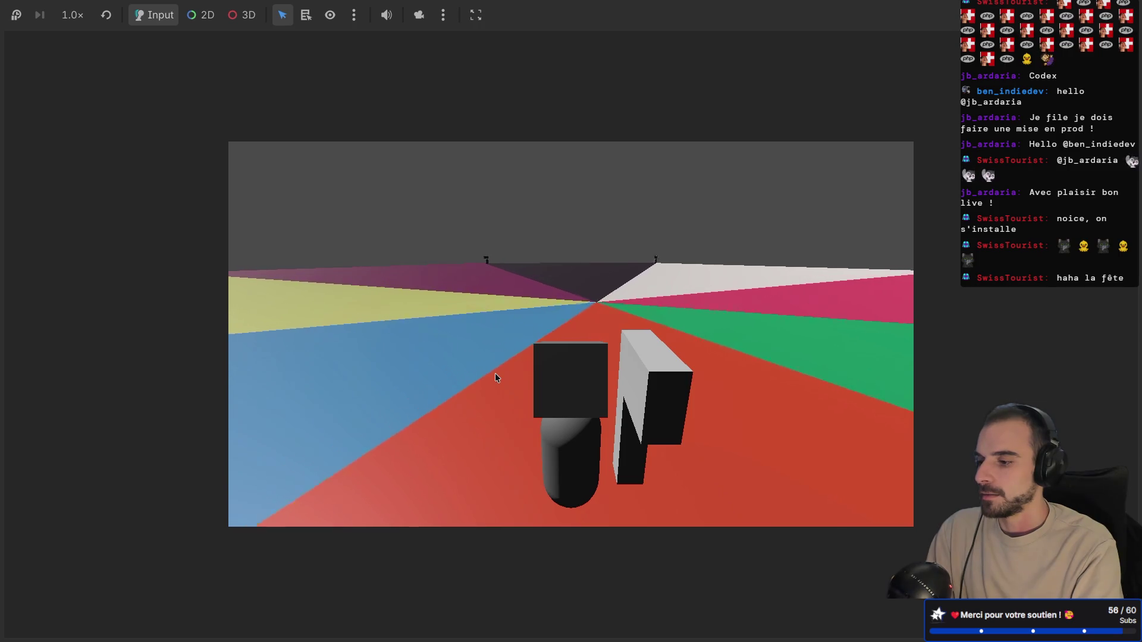
key("w")
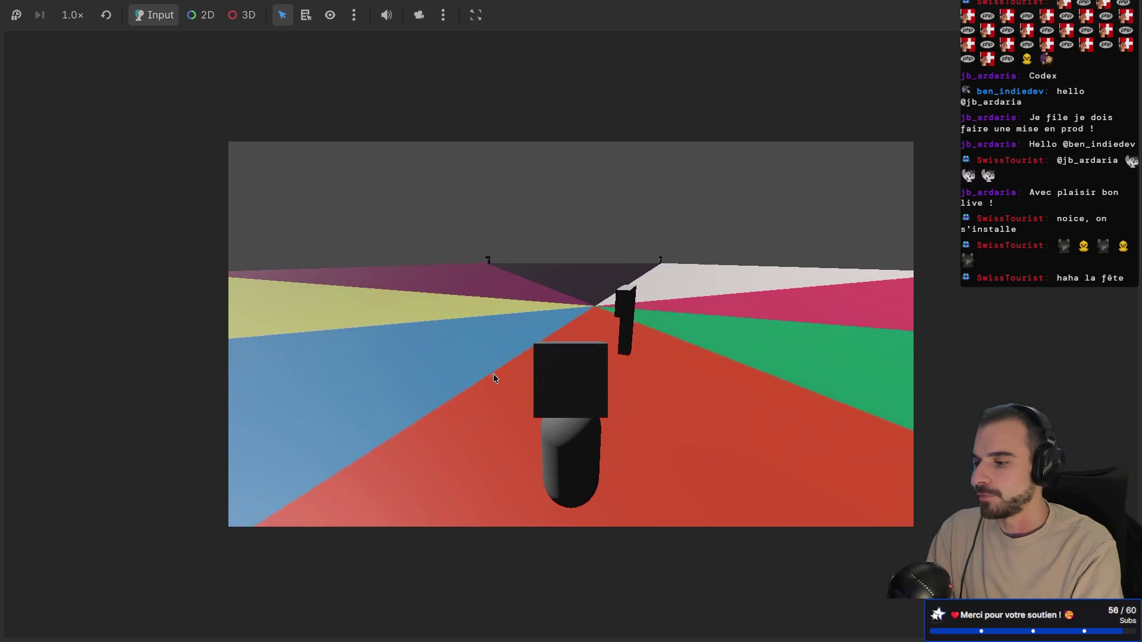
- Look around from another peer's game window, then return to the script editor
key("super+b")
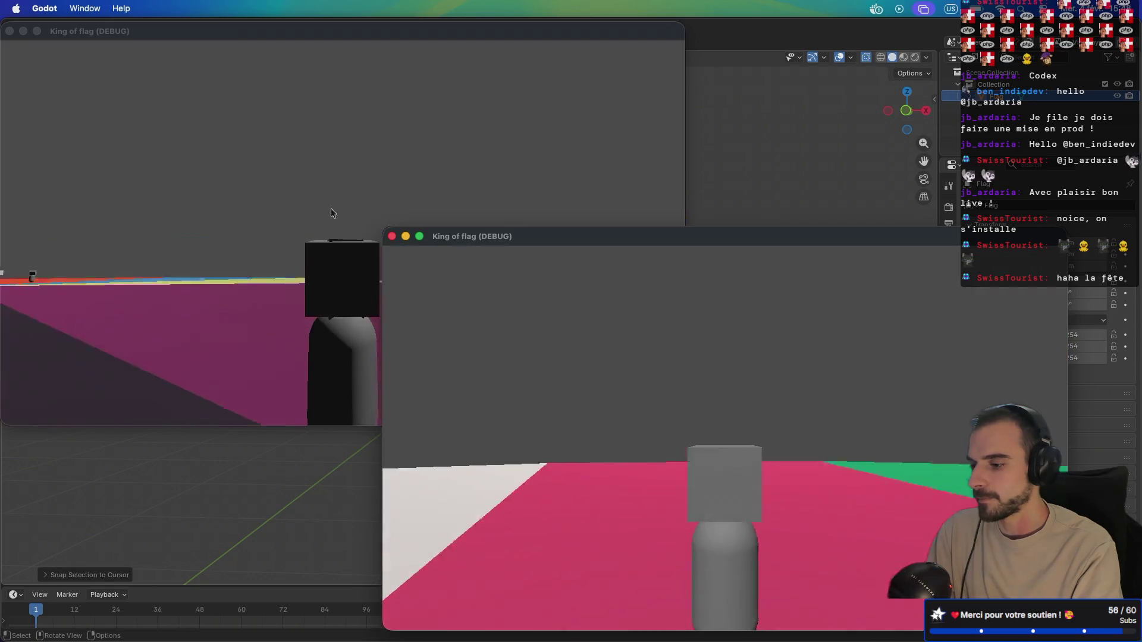
left_click(340, 216)
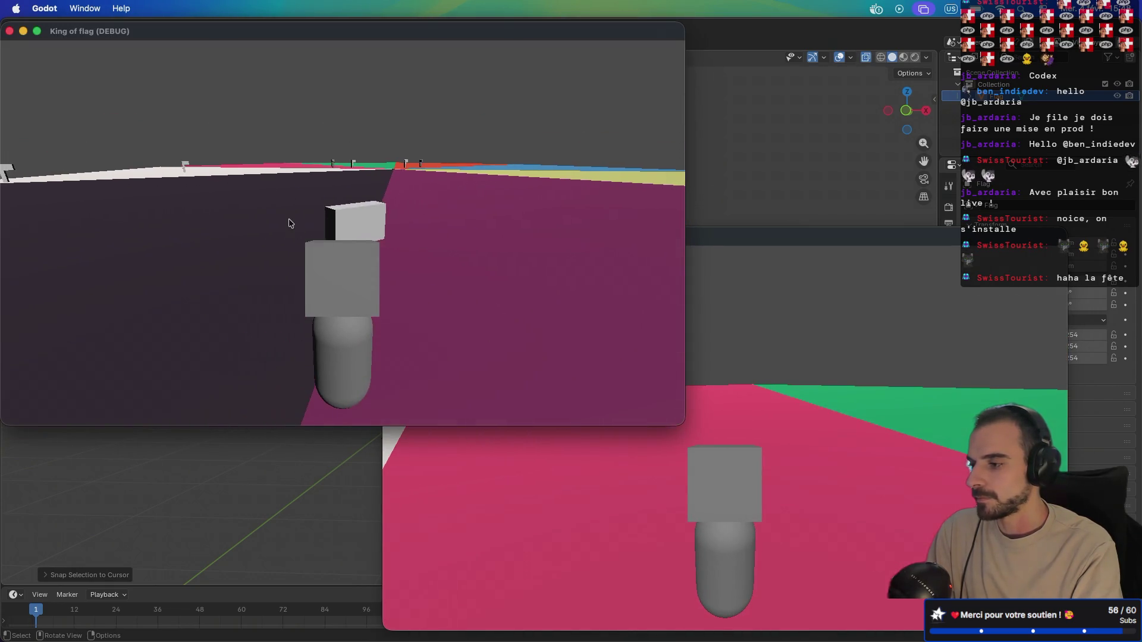
key("a")
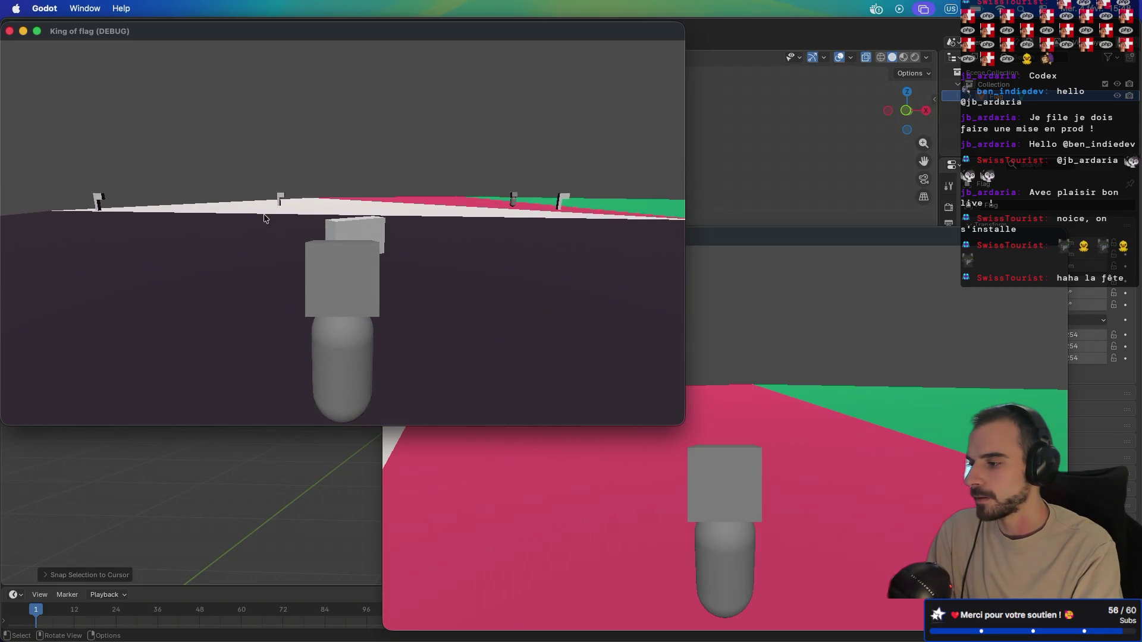
key("d")
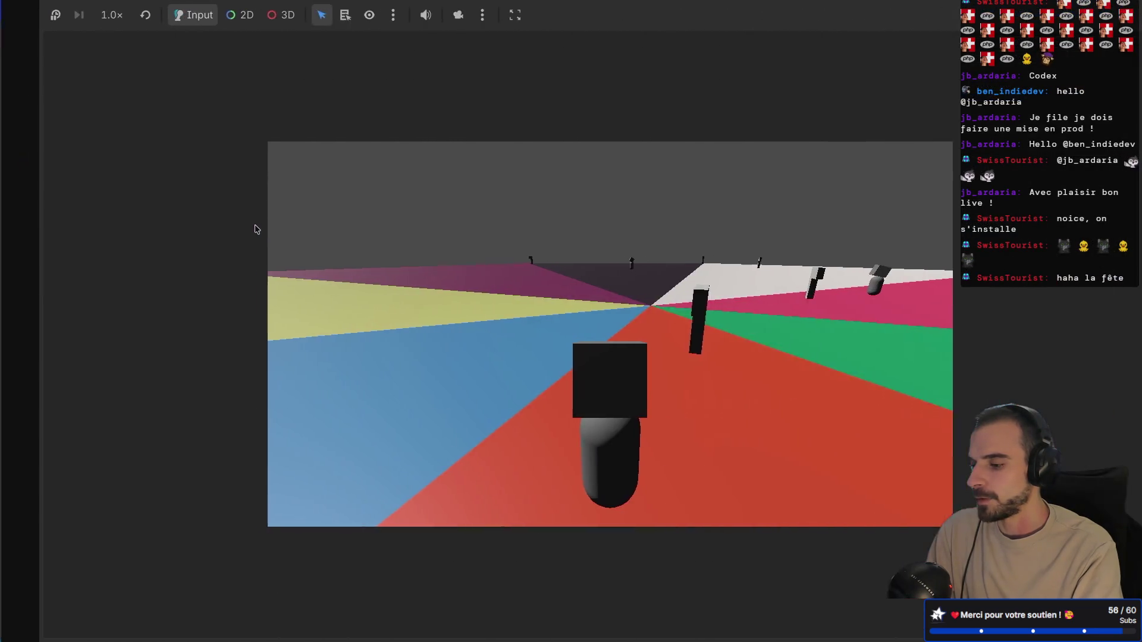
key("ctrl+F3")
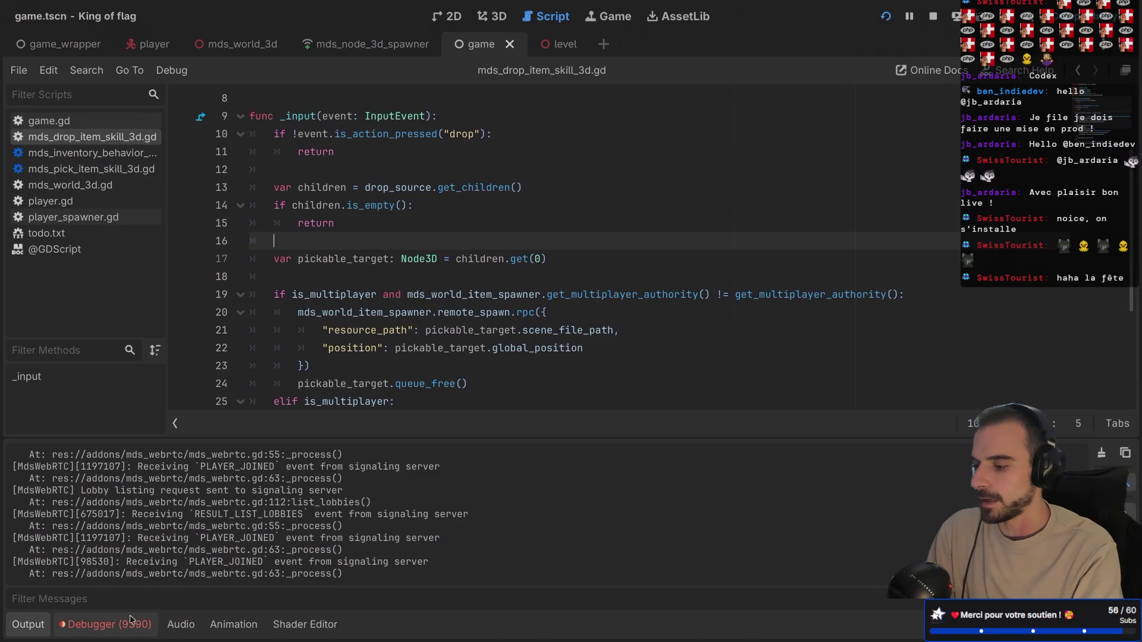
- Show Session 3's errors in the Debugger panel: missing MultiplayerSynchronizer and cached-node failures
left_click(121, 625)
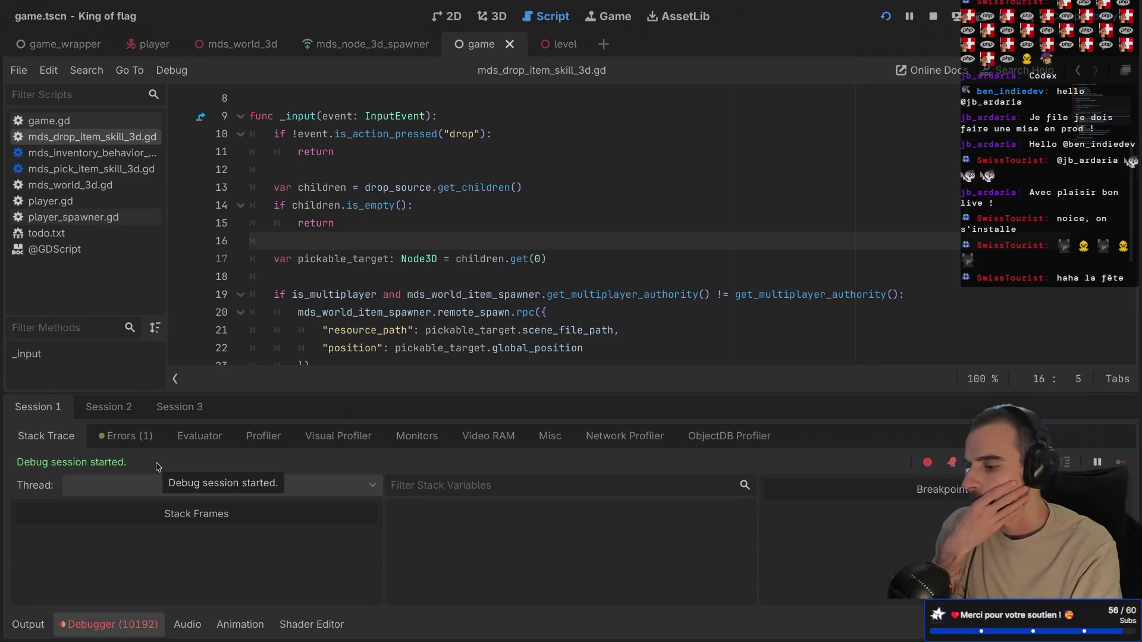
left_click(167, 416)
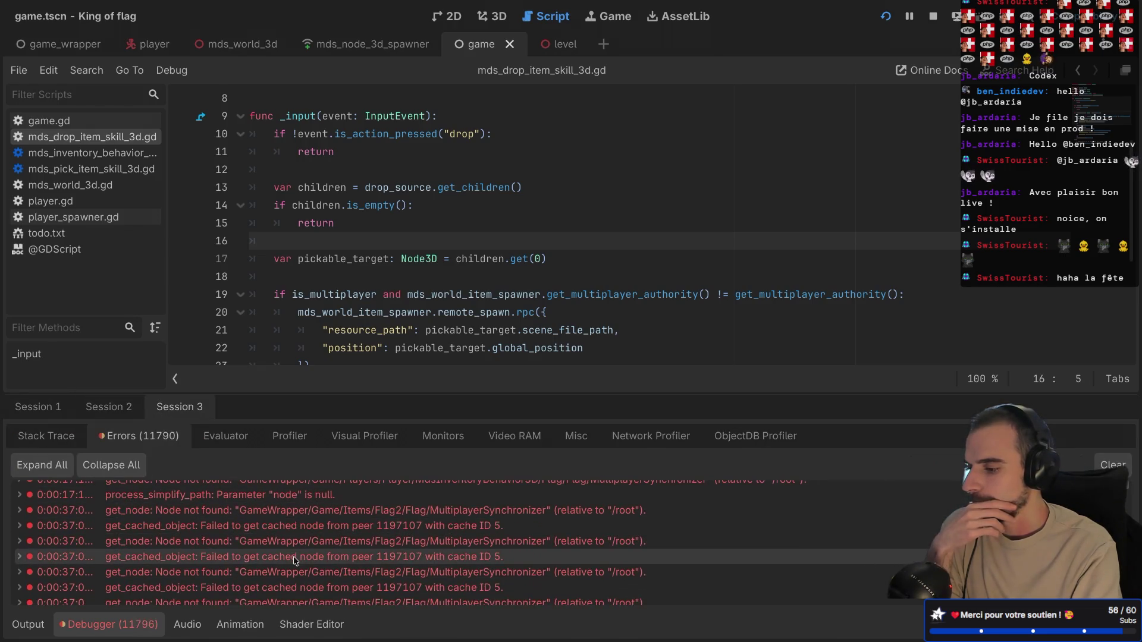
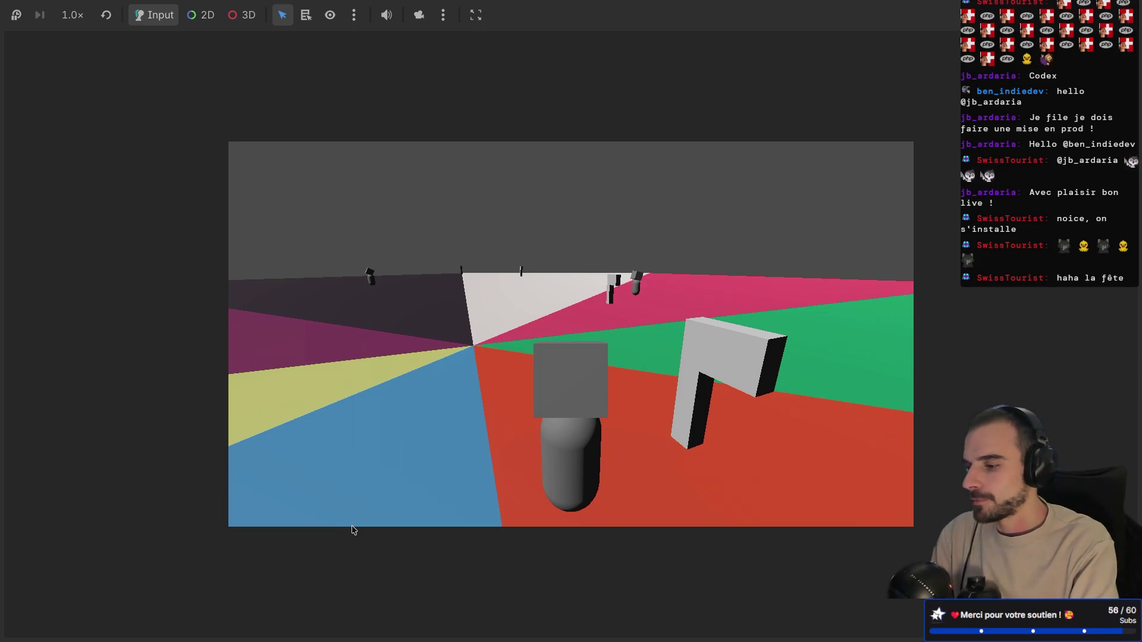
- Move, jump and mouse-look around the arena, then switch to the King of flag (DEBUG) windows desktop
key("d")
key("space")
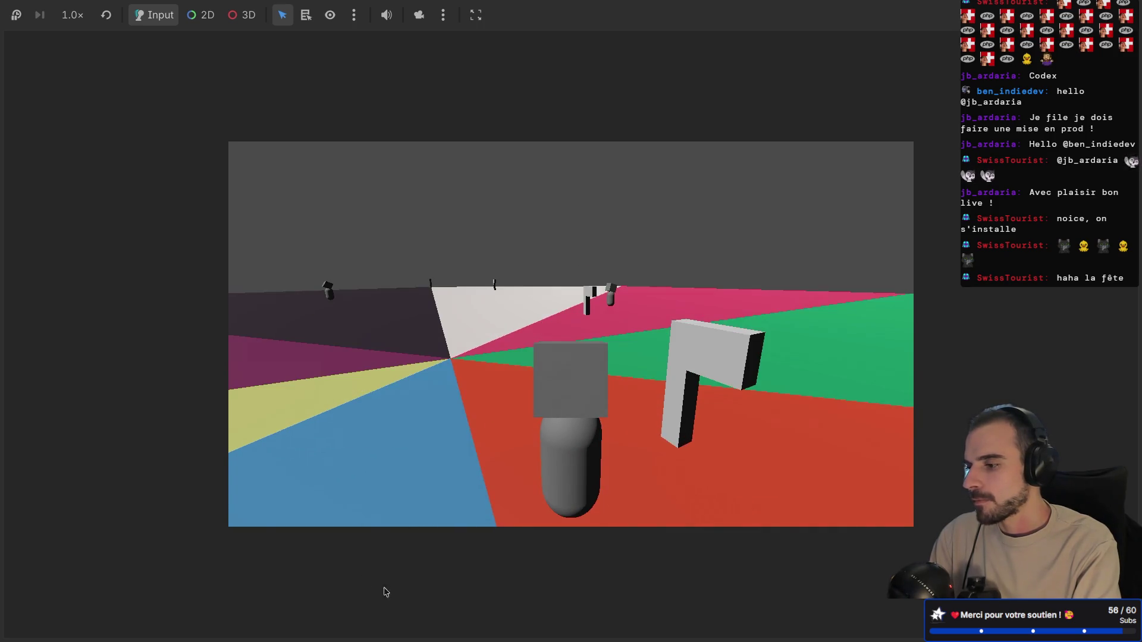
left_click_drag(823, 452, 683, 448)
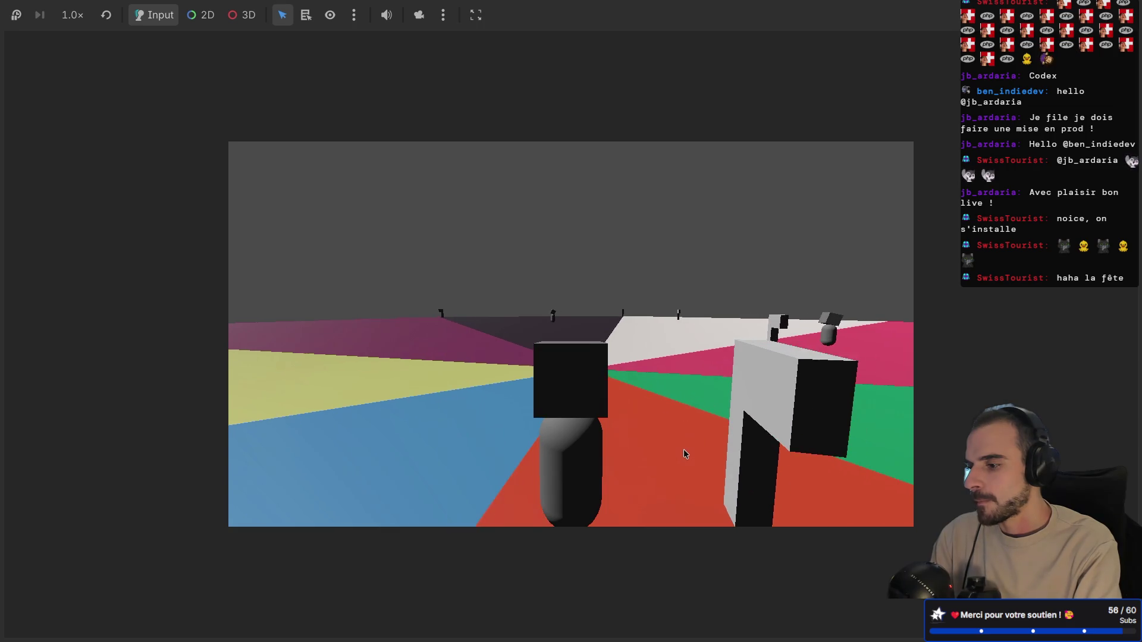
mouse_move(683, 448)
left_mouse_down()
mouse_move(740, 453)
mouse_move(634, 441)
left_mouse_up()
key("ctrl+Left")
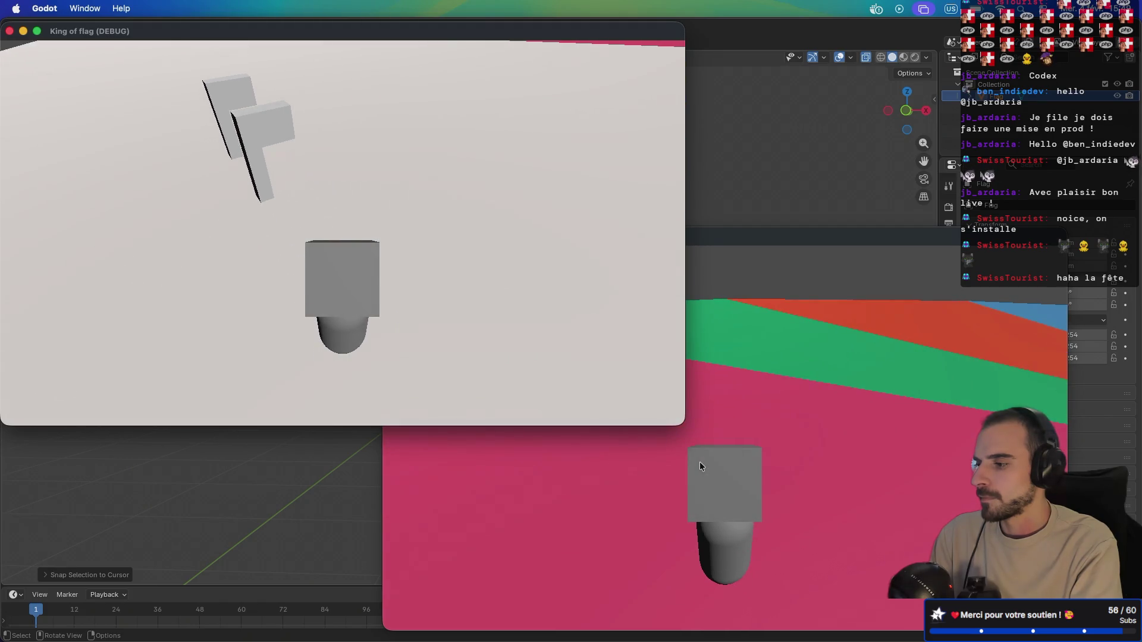
- Restore the editor panels, show the Remote scene tree and expand the Game node
key("super+Tab")
key("alt+3")
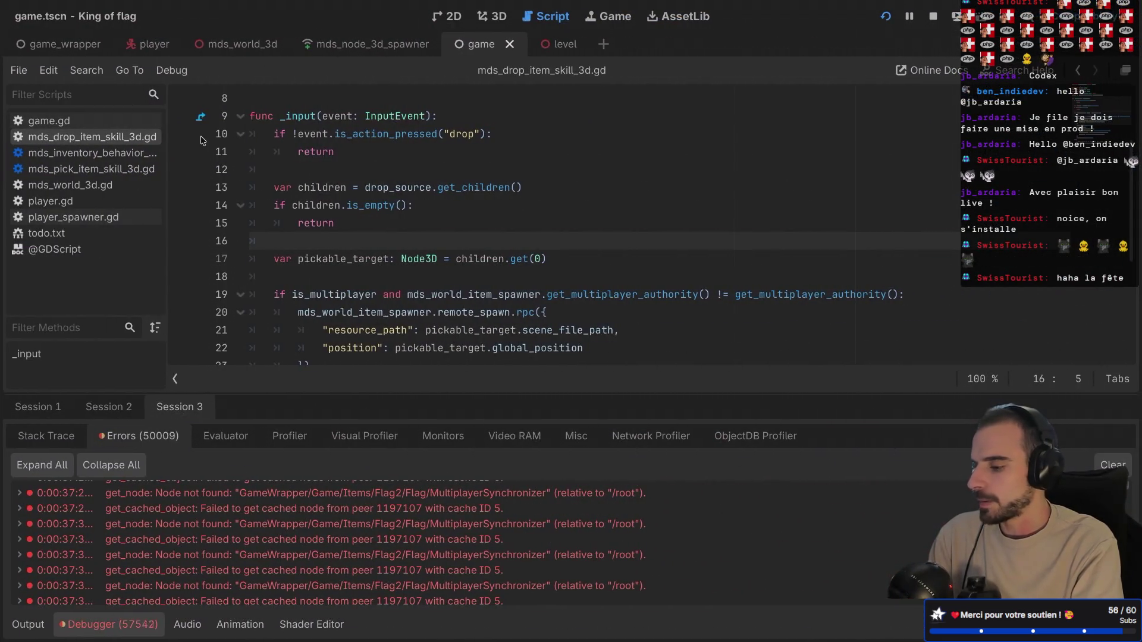
key("ctrl+shift+F11")
left_click(58, 100)
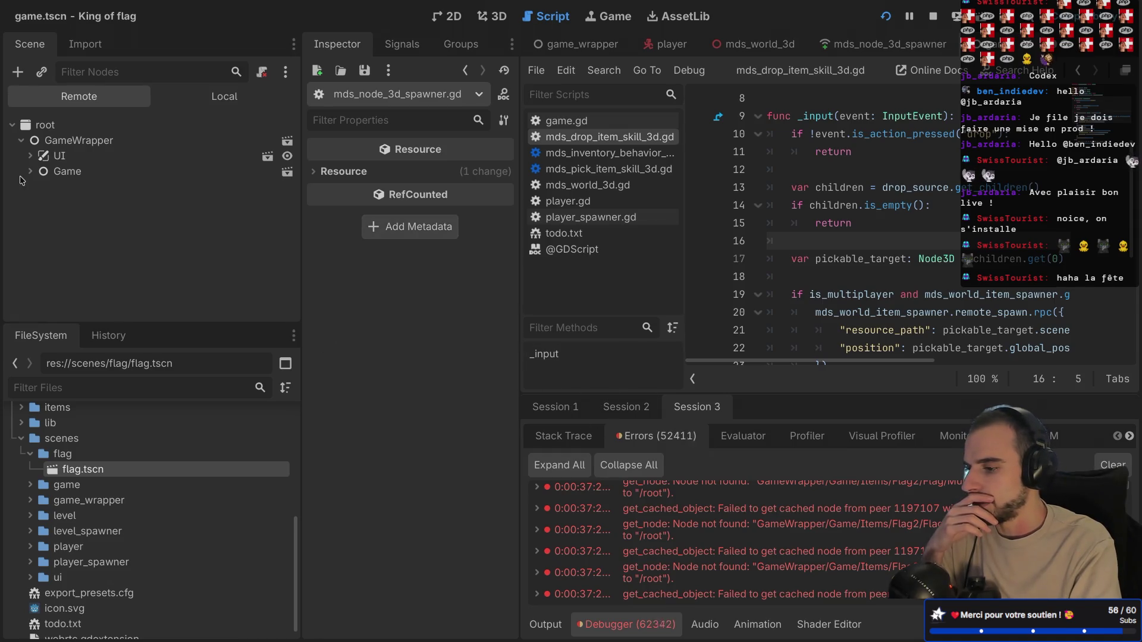
left_click(30, 172)
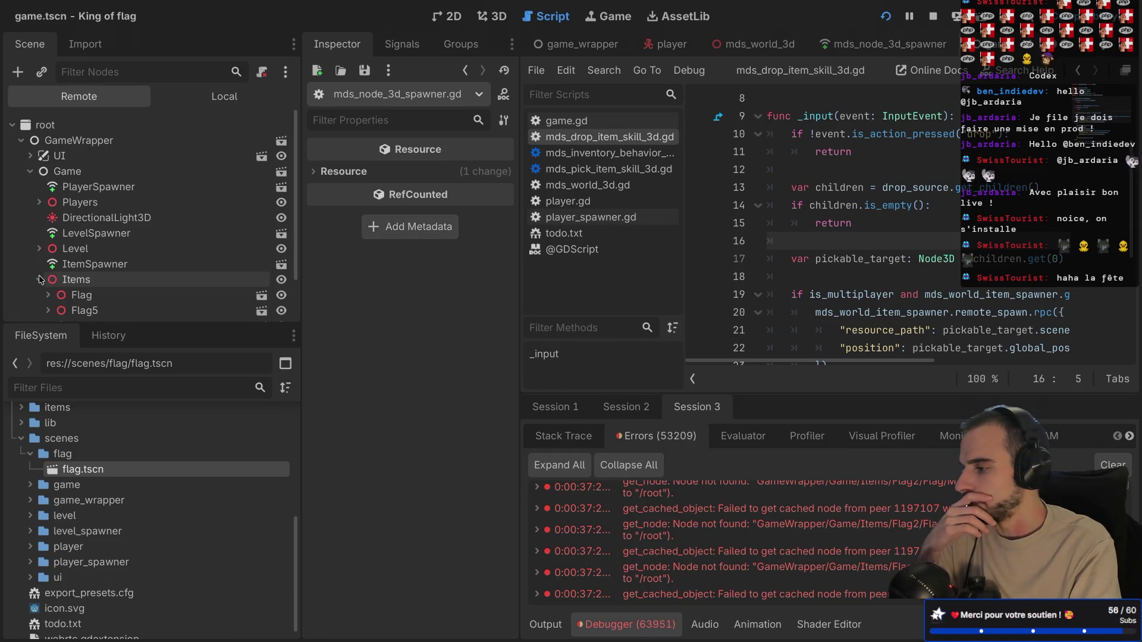
scroll(40, 280, "down", 2)
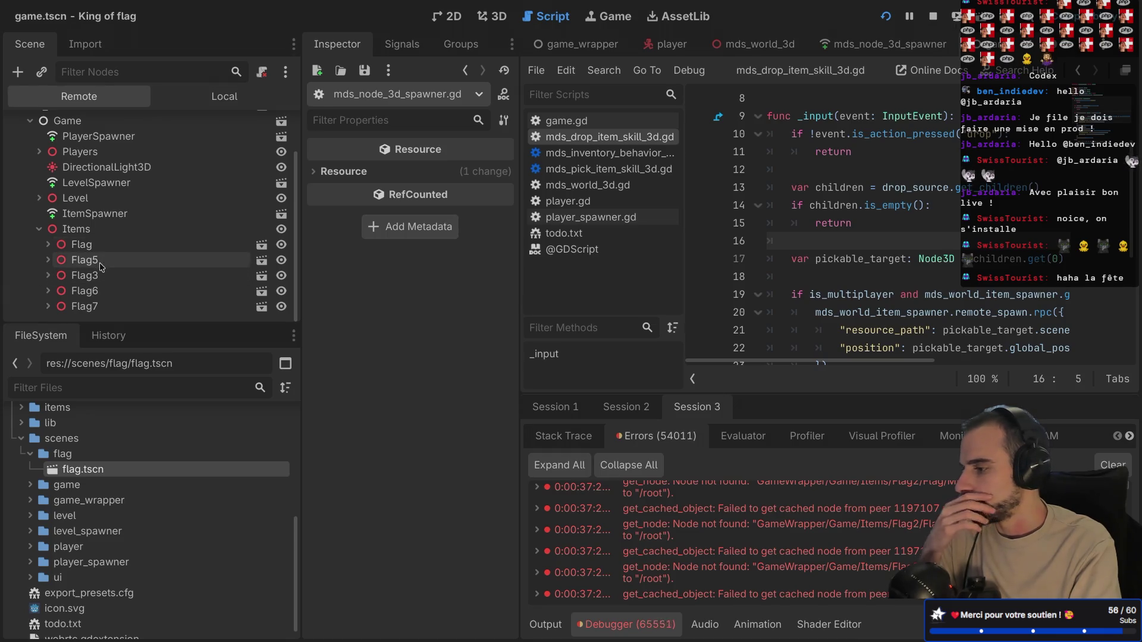
- Inspect Items, ItemSpawner and the Flag nodes' positions, then stop the running game
left_click(108, 232)
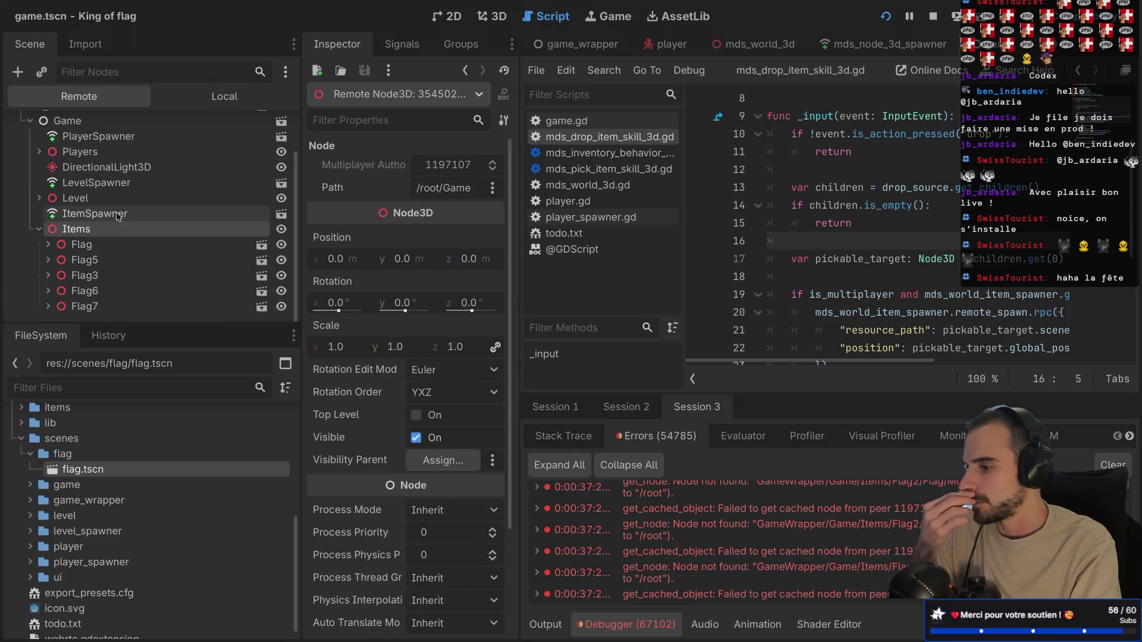
left_click(119, 217)
double_click(105, 242)
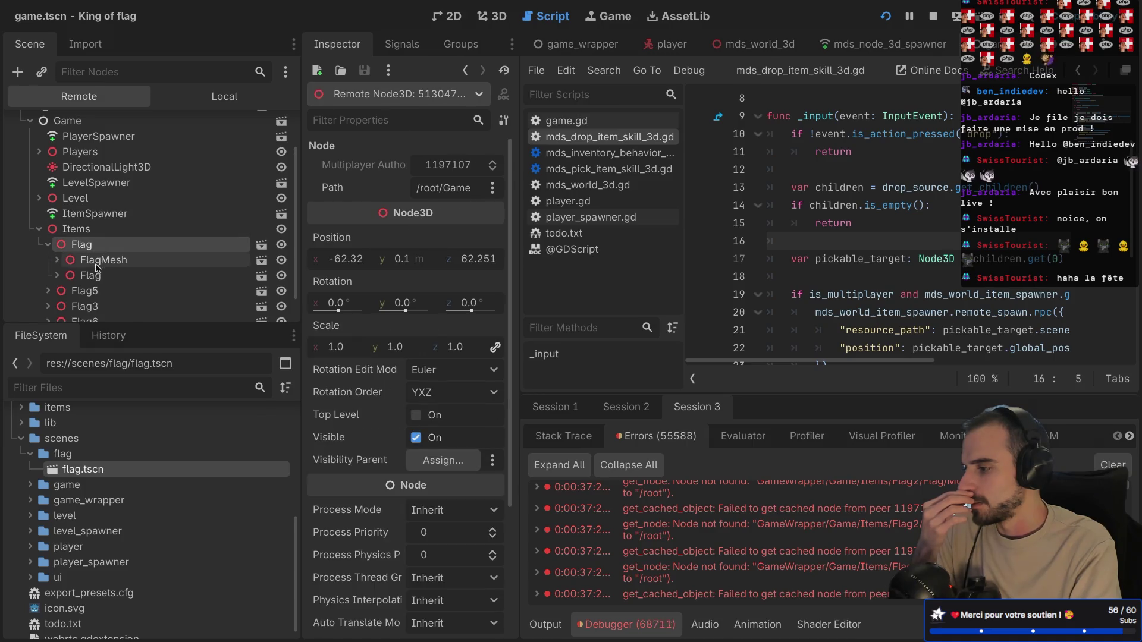
double_click(77, 259)
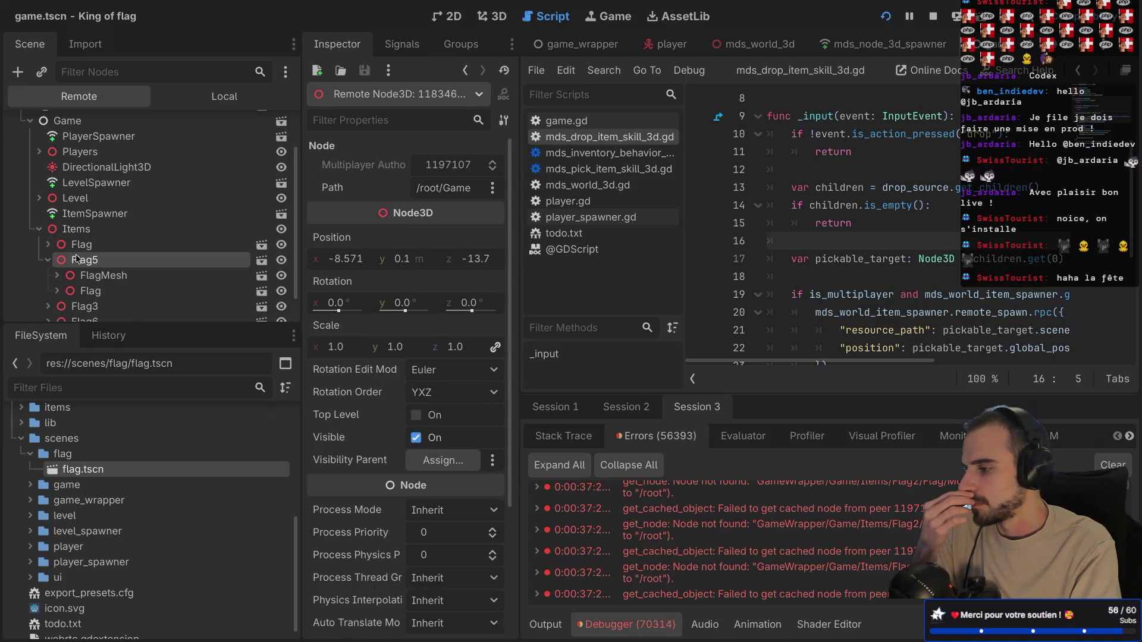
double_click(77, 306)
scroll(77, 306, "down", 2)
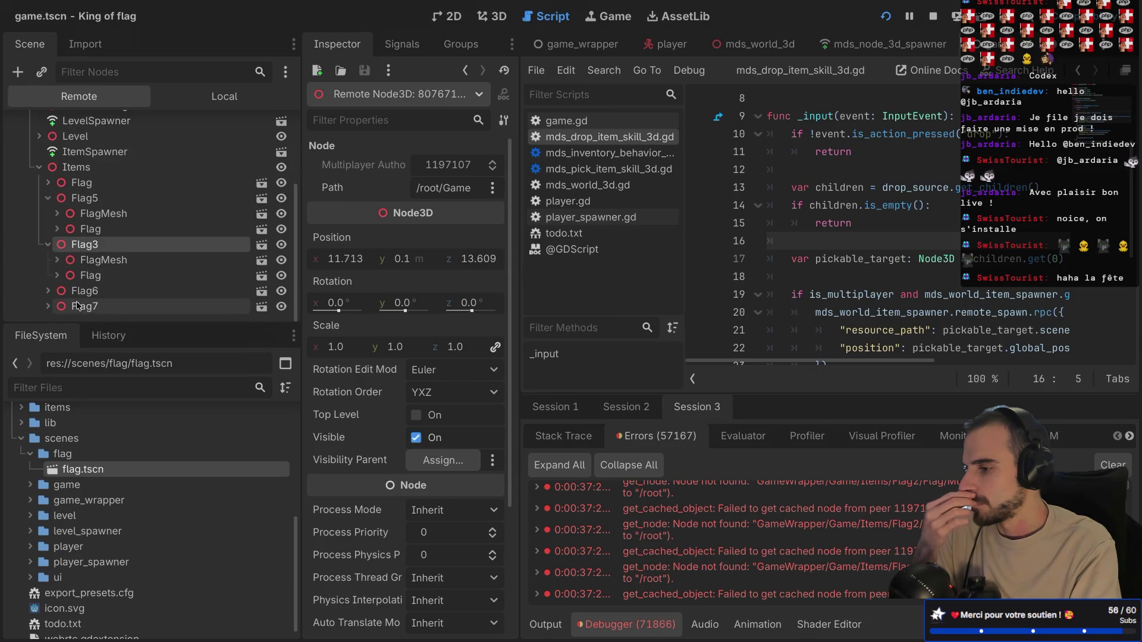
left_click(81, 296)
scroll(83, 303, "down", 1)
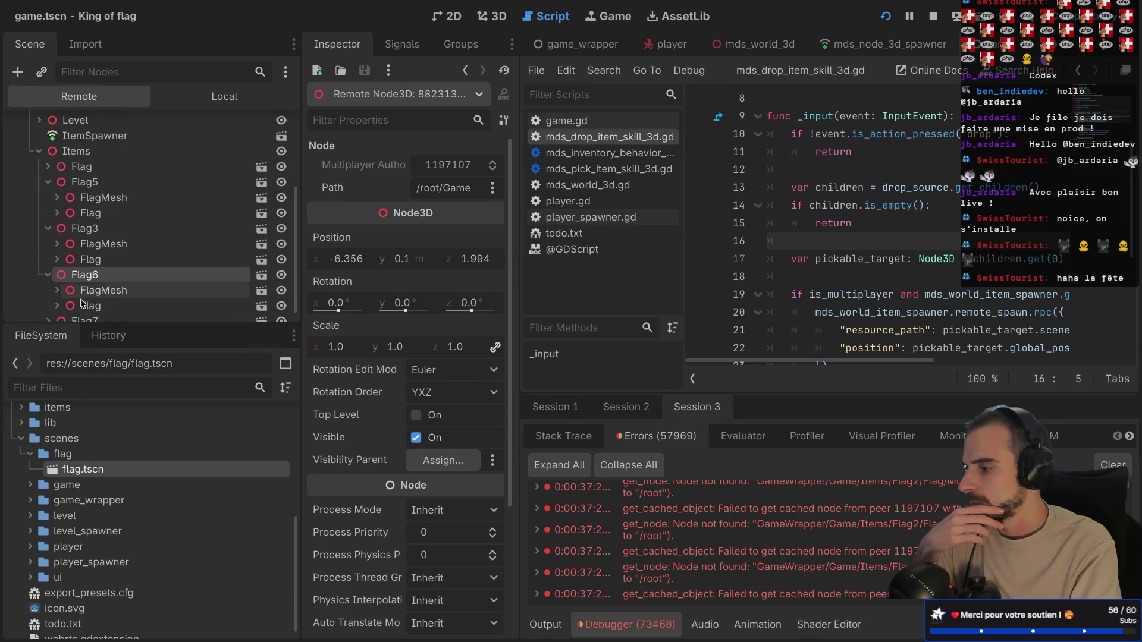
left_click(81, 306)
scroll(80, 286, "up", 5)
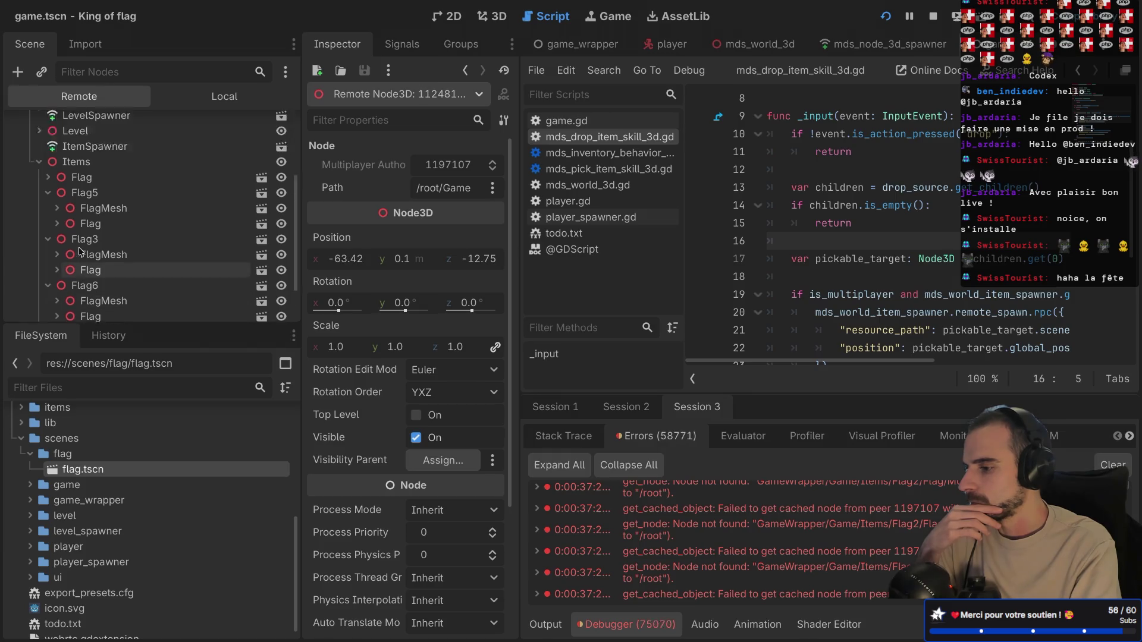
scroll(80, 252, "down", 2)
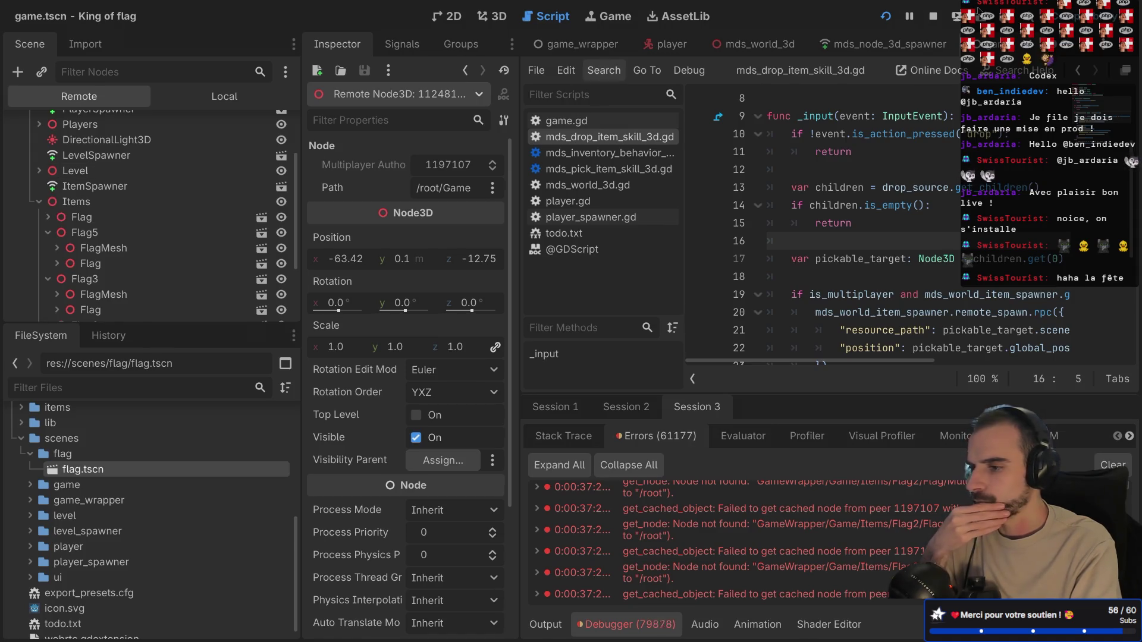
left_click(935, 18)
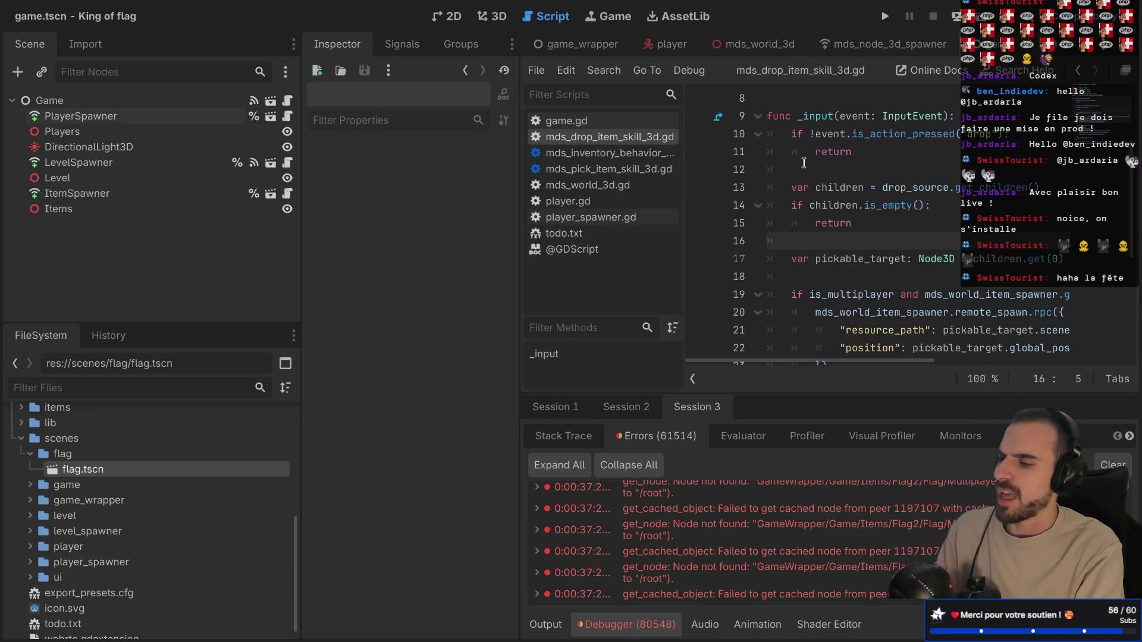
- Review mds_drop_item_skill_3d.gd's spawn code and scene_file_path in distraction-free mode, then switch to the player scene
key("ctrl+shift+F11")
scroll(614, 248, "down", 4)
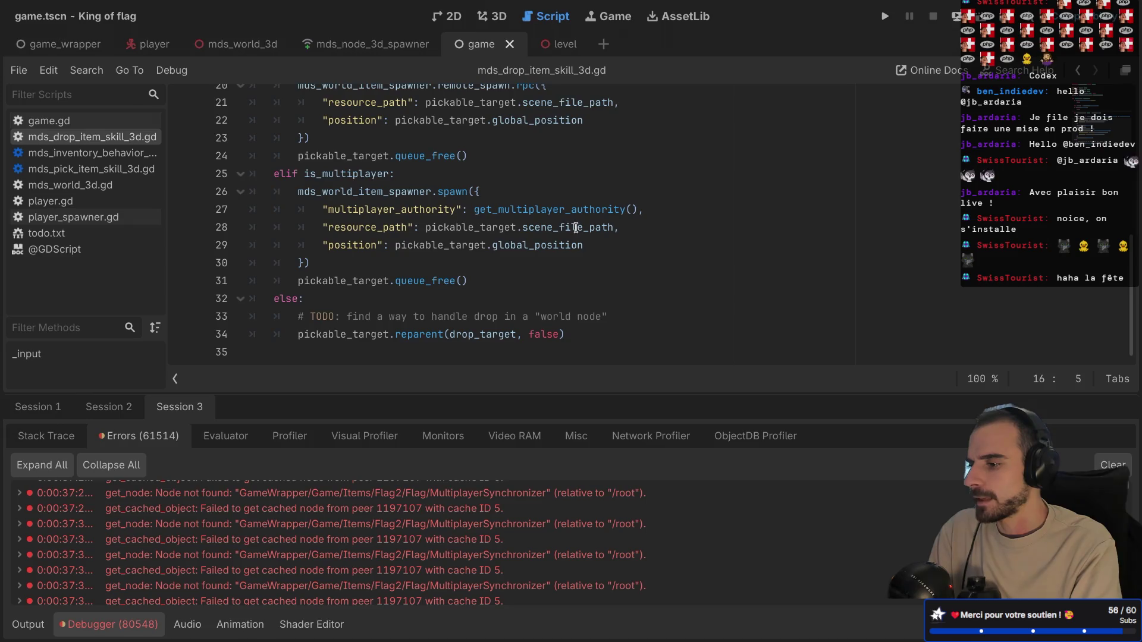
mouse_move(576, 228)
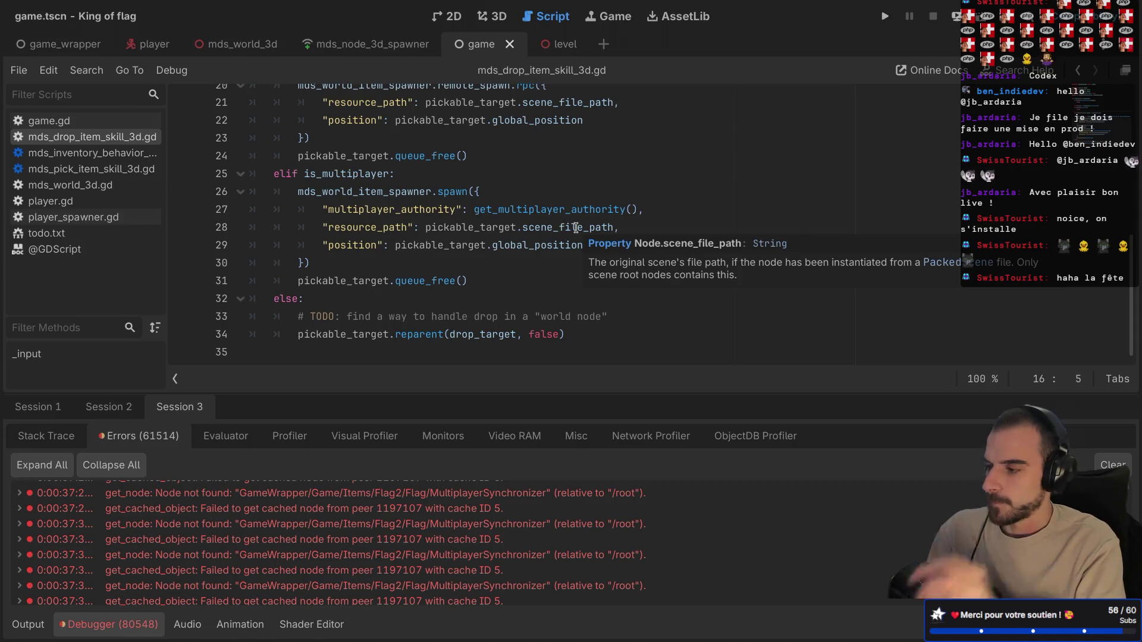
scroll(357, 209, "up", 3)
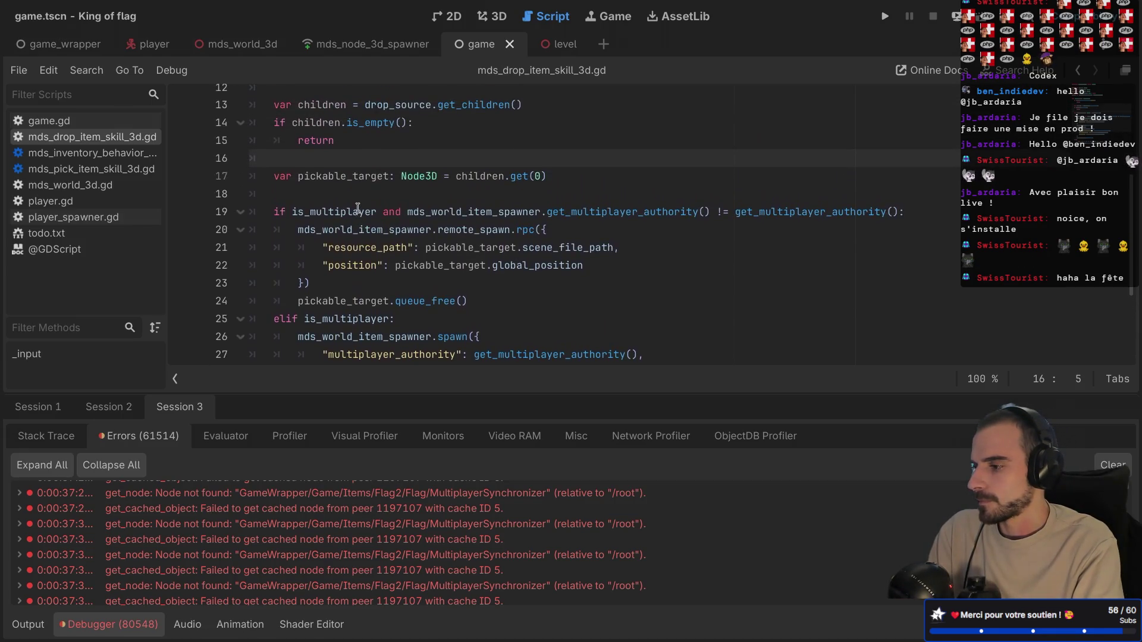
left_click(153, 44)
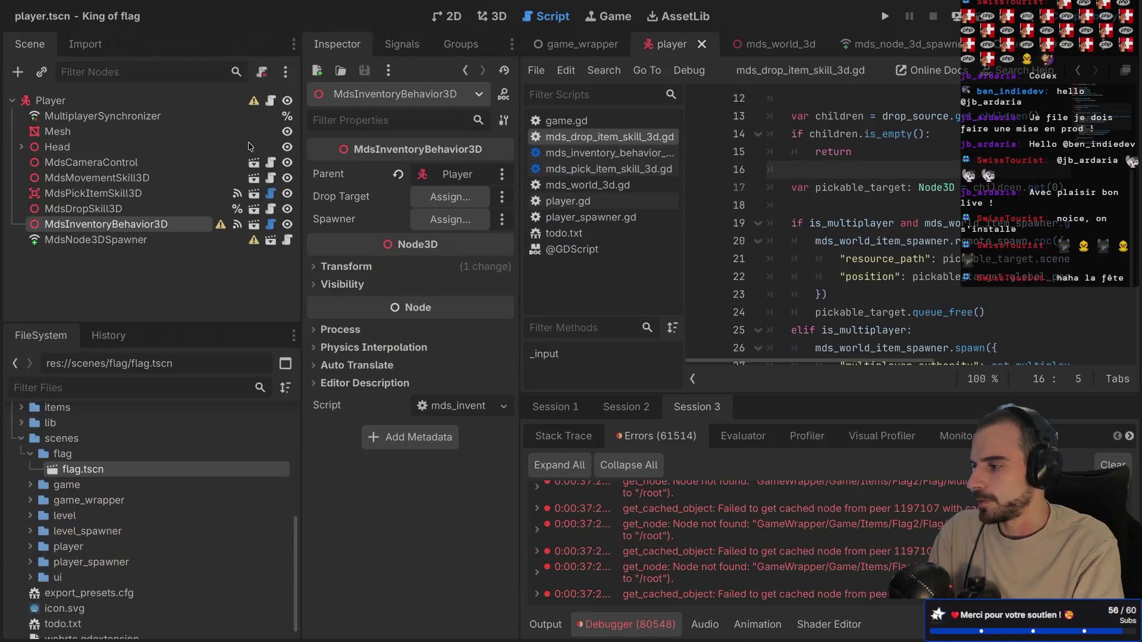
- Compare the MdsNode3DSpawner and MdsInventoryBehavior3D node settings in the player scene
left_click(140, 243)
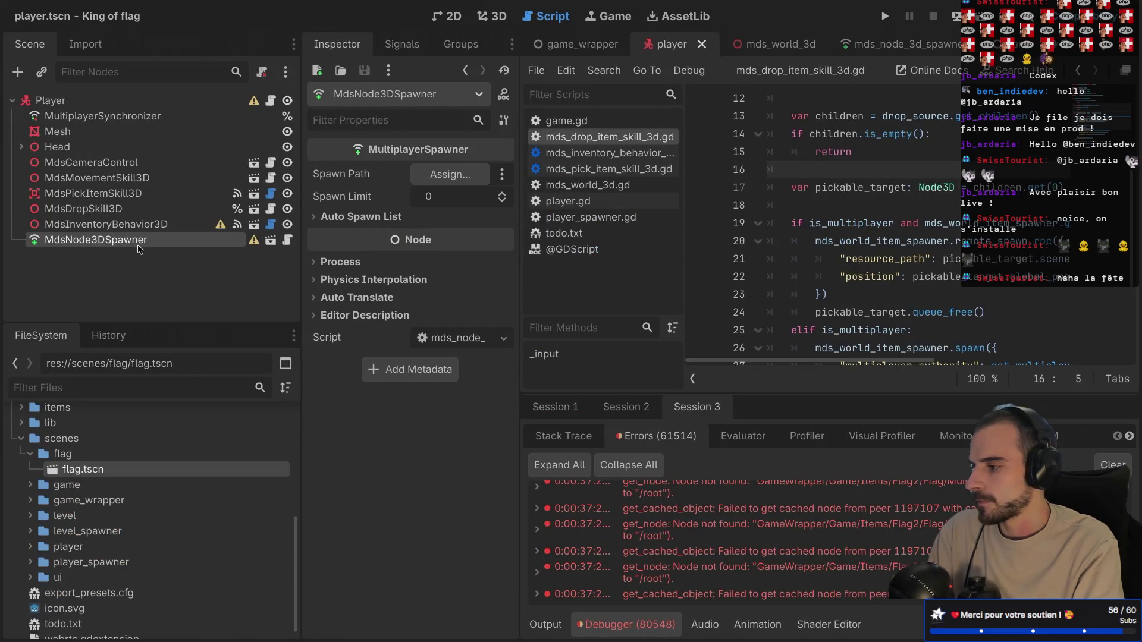
left_click(134, 225)
left_click(127, 241)
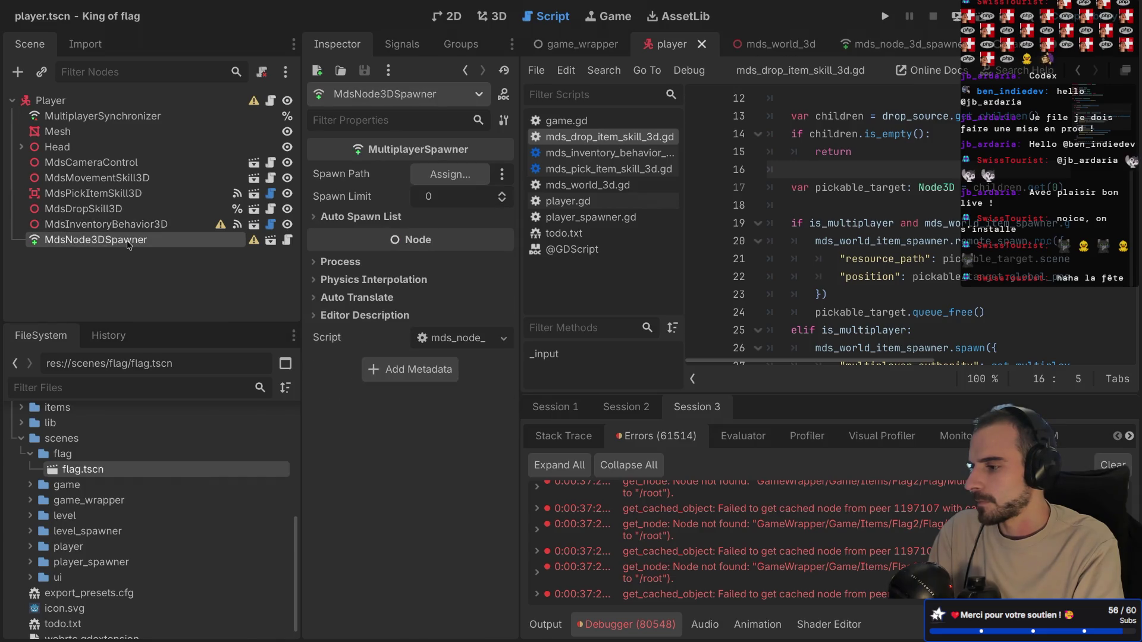
left_click(128, 225)
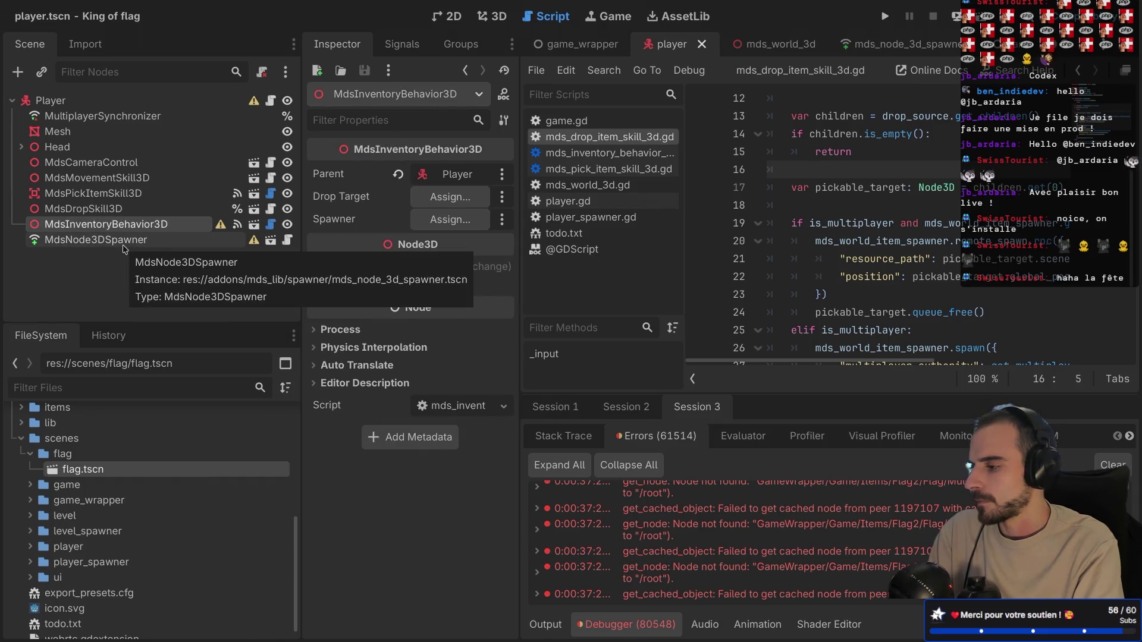
left_click(124, 245)
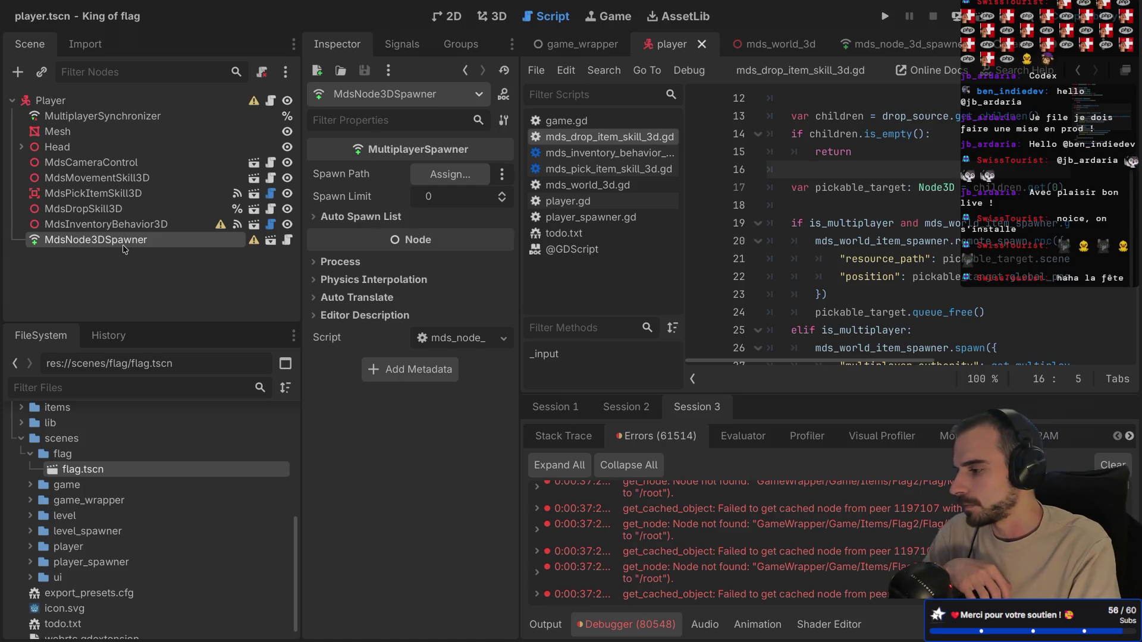
- Set MdsNode3DSpawner's Spawn Path to MdsInventoryBehavior3D, save the scene, and relaunch with F5
left_click(438, 174)
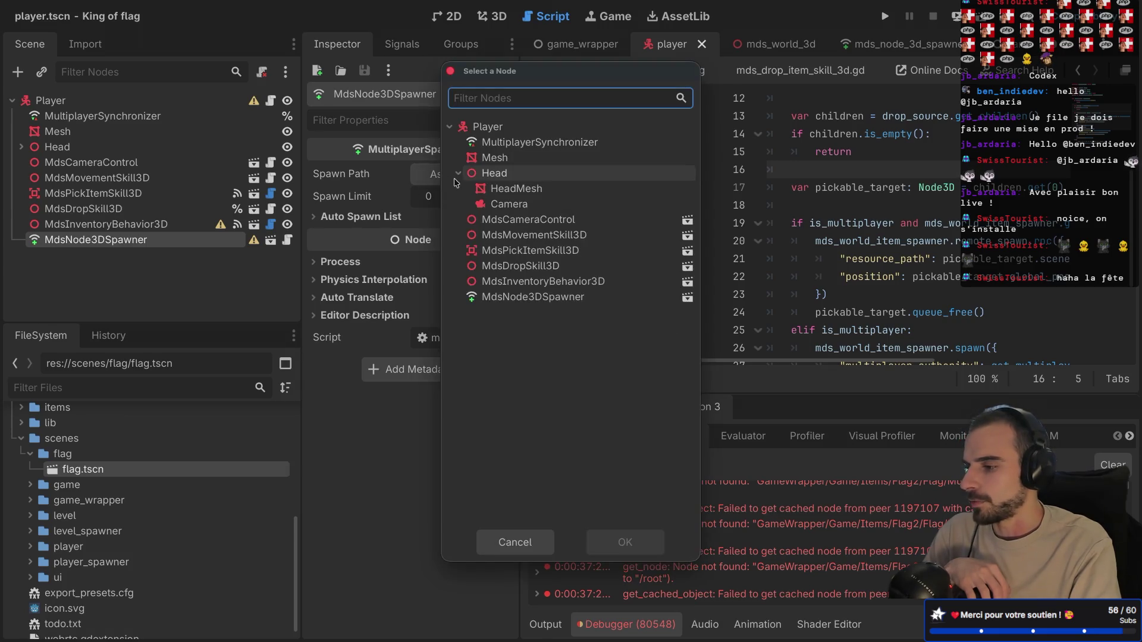
left_click(536, 283)
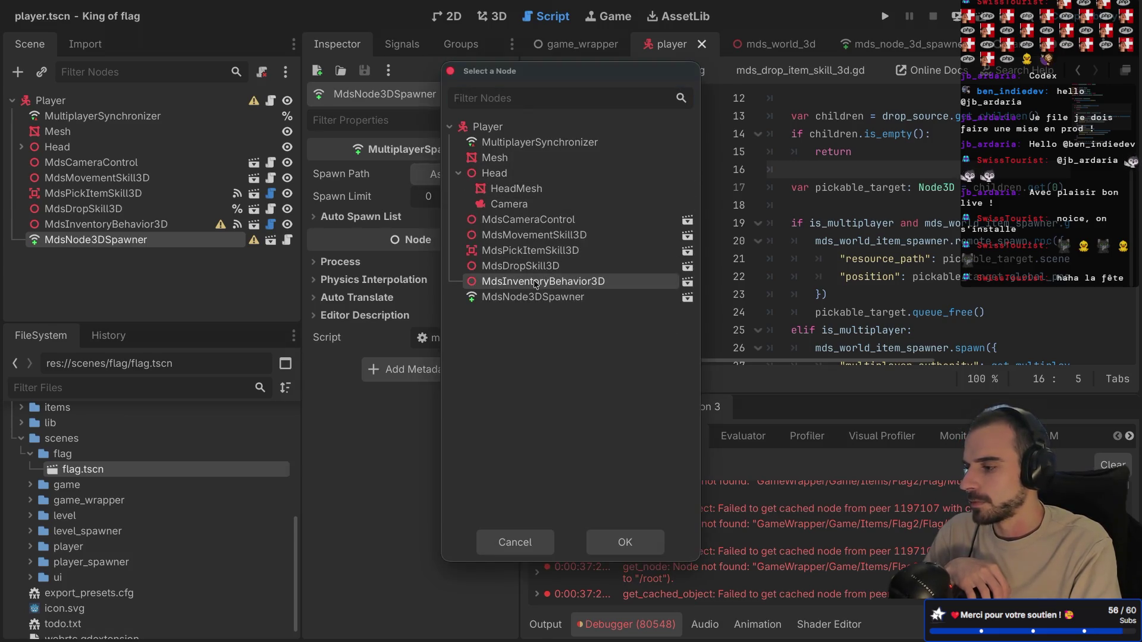
left_click(625, 542)
key("ctrl+s")
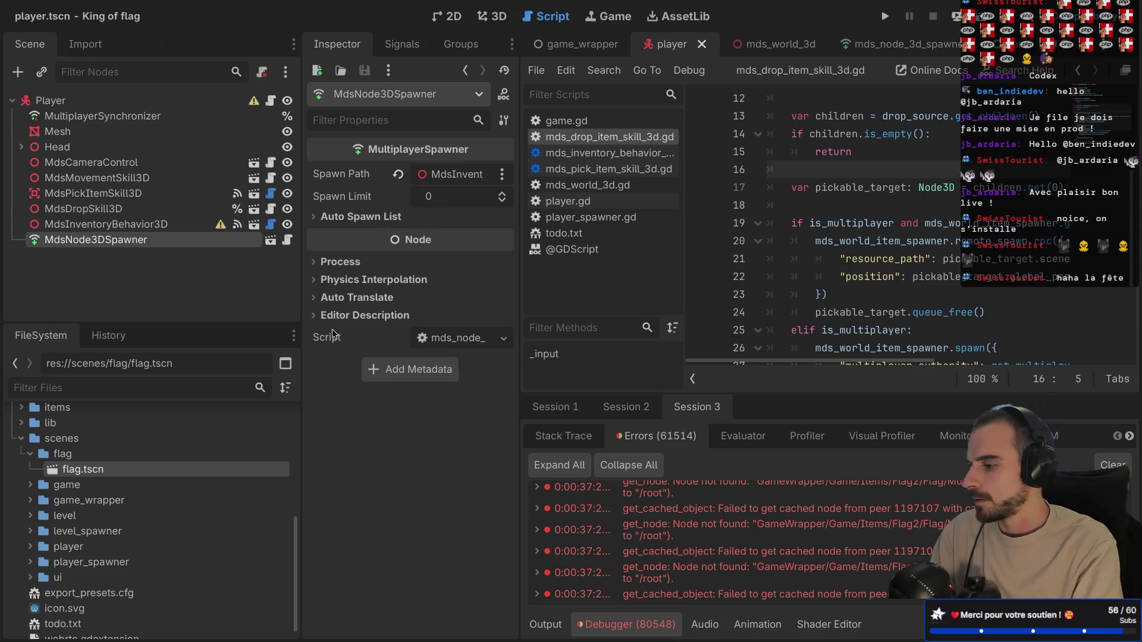
key("F5")
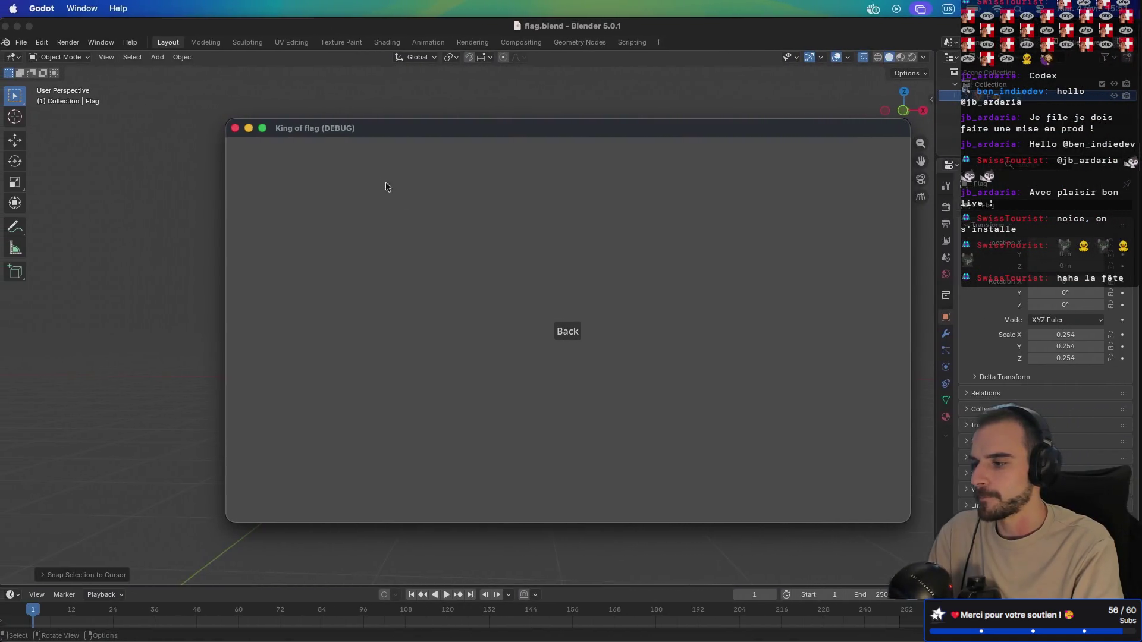
- Arrange the debug game windows and check each desktop, including the host's full-screen game
mouse_move(390, 127)
left_mouse_down()
mouse_move(514, 168)
mouse_move(374, 94)
left_mouse_up()
left_click(520, 129)
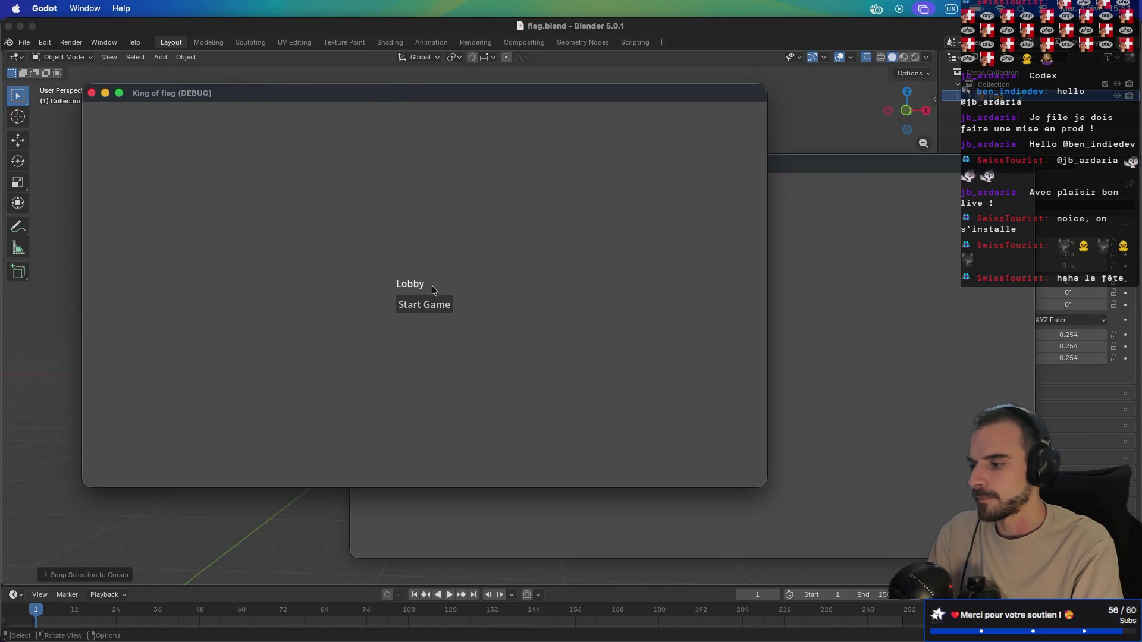
key("ctrl+Right")
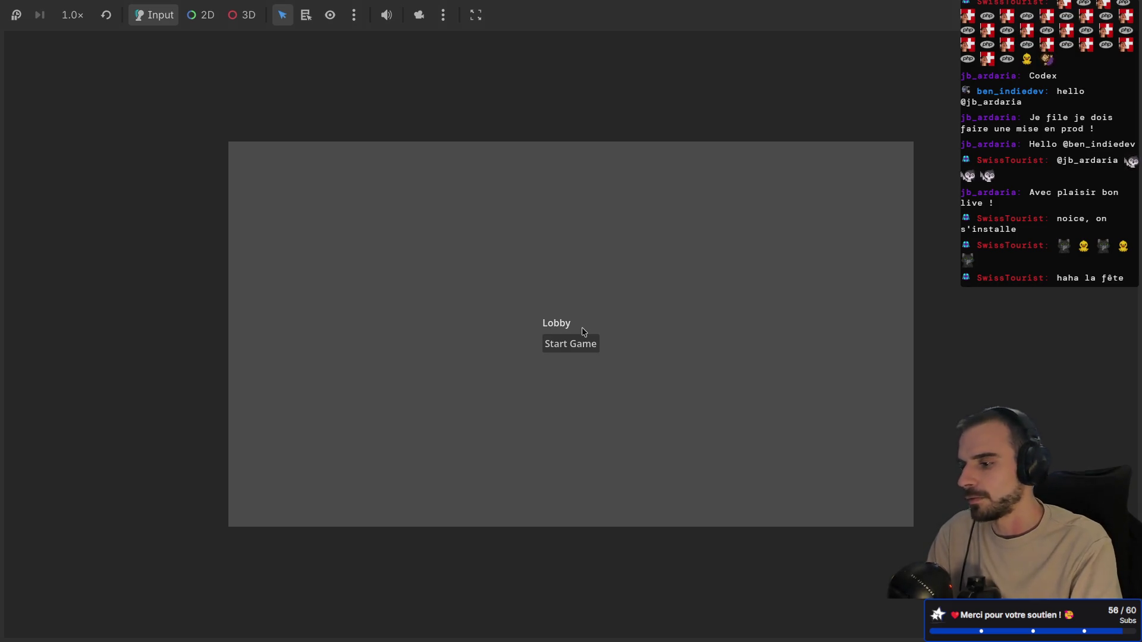
key("ctrl+Right")
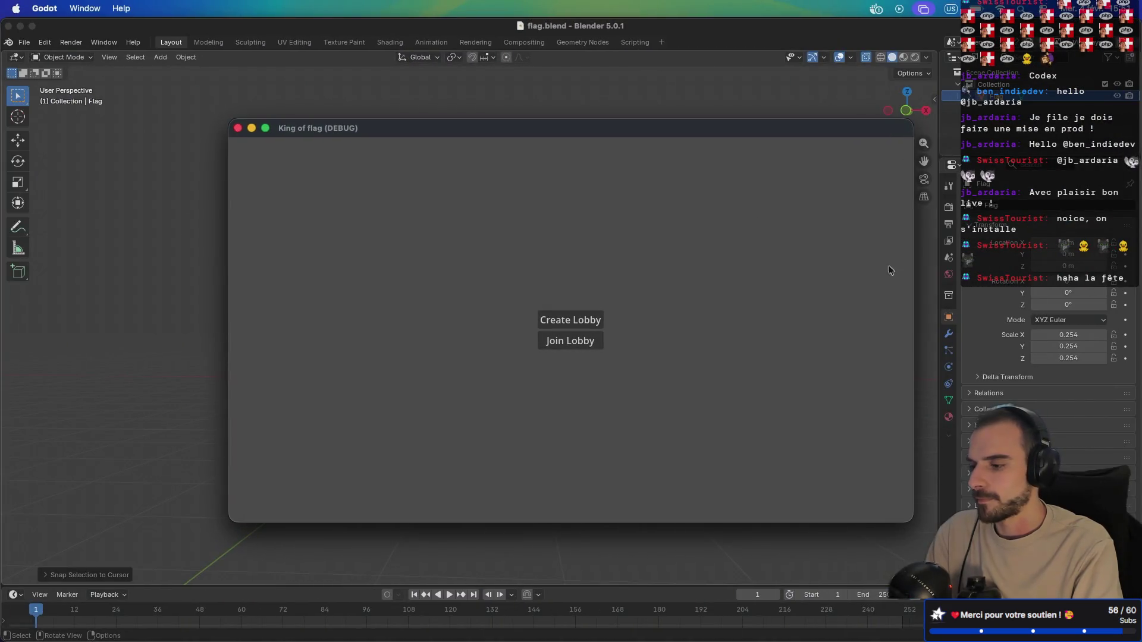
key("ctrl+Right")
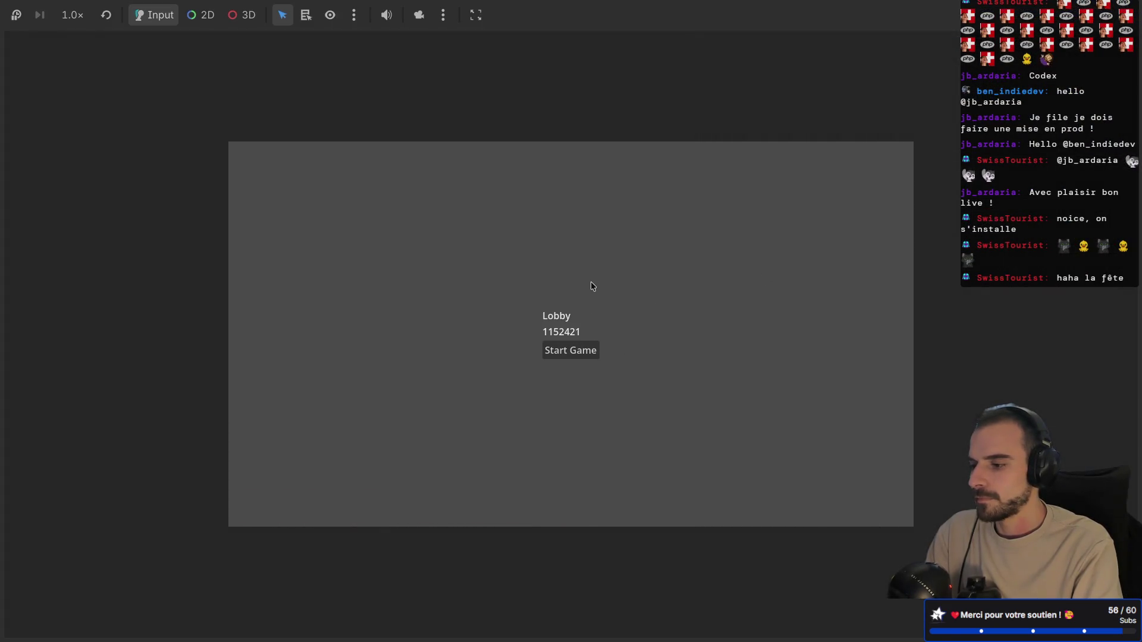
key("ctrl+Left")
- Join lobby 1152421 from the two extra clients and start the match from the host
left_click(559, 341)
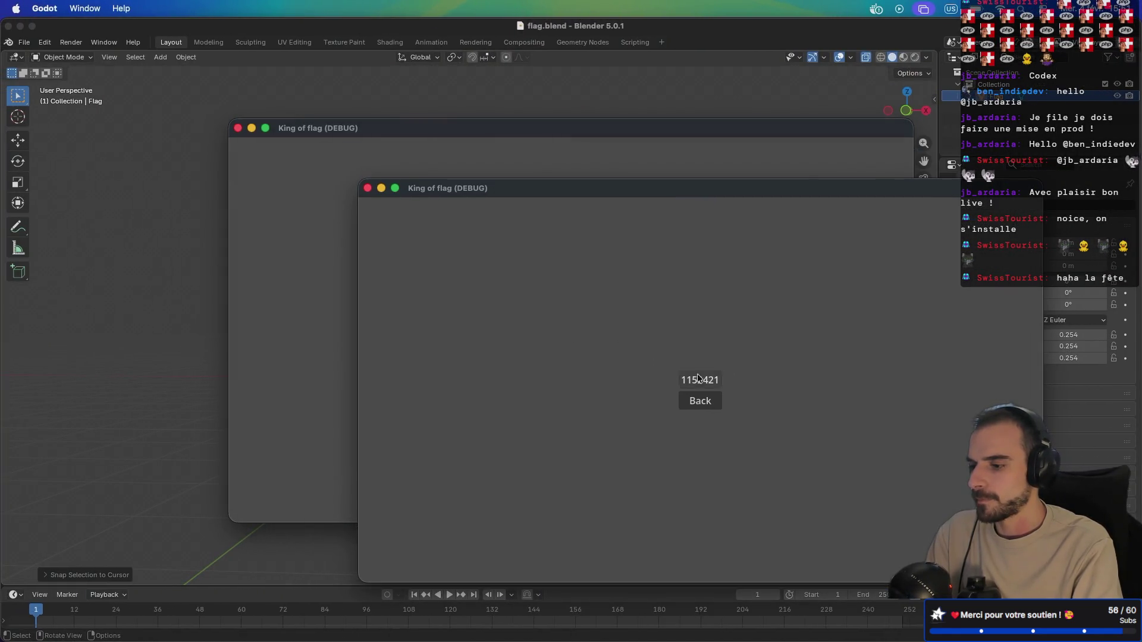
left_click(589, 139)
left_click(575, 340)
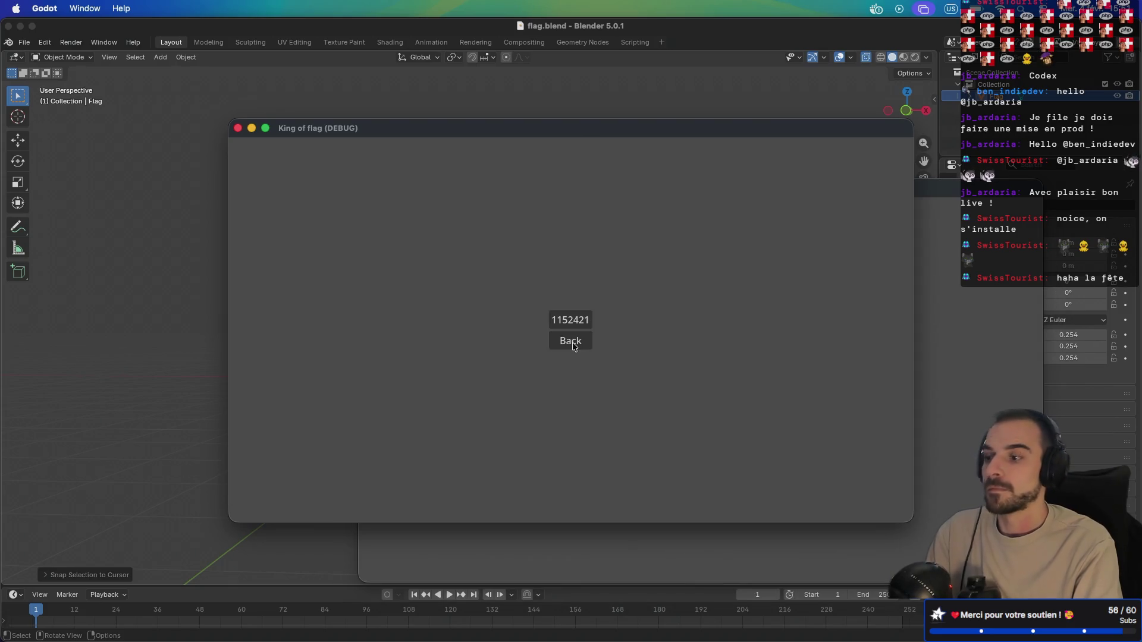
left_click_drag(644, 130, 464, 40)
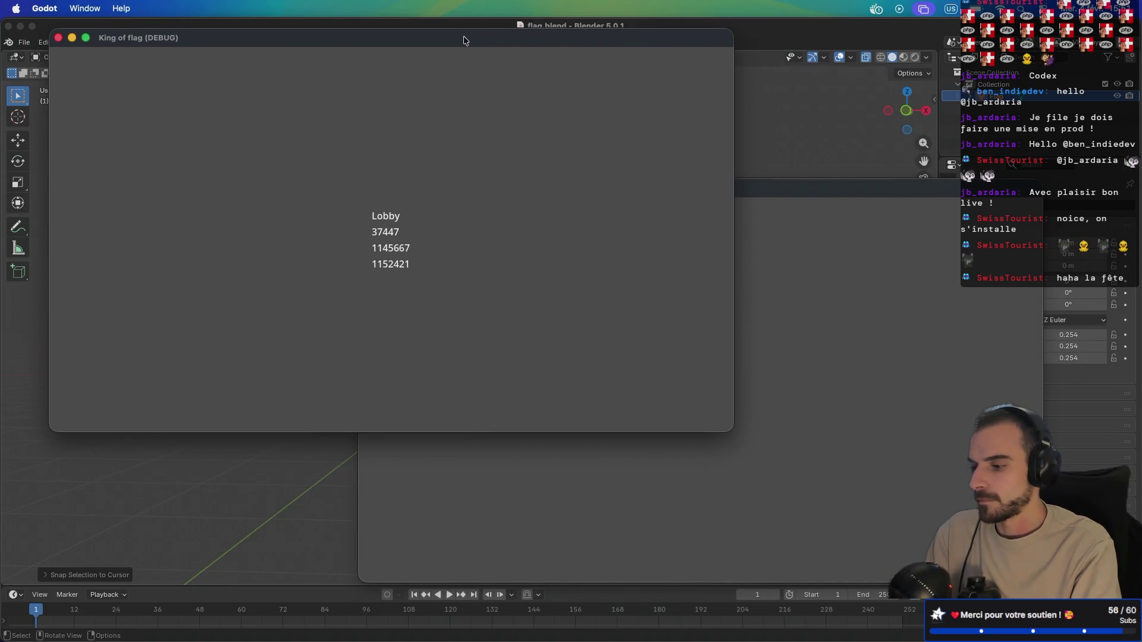
key("ctrl+Right")
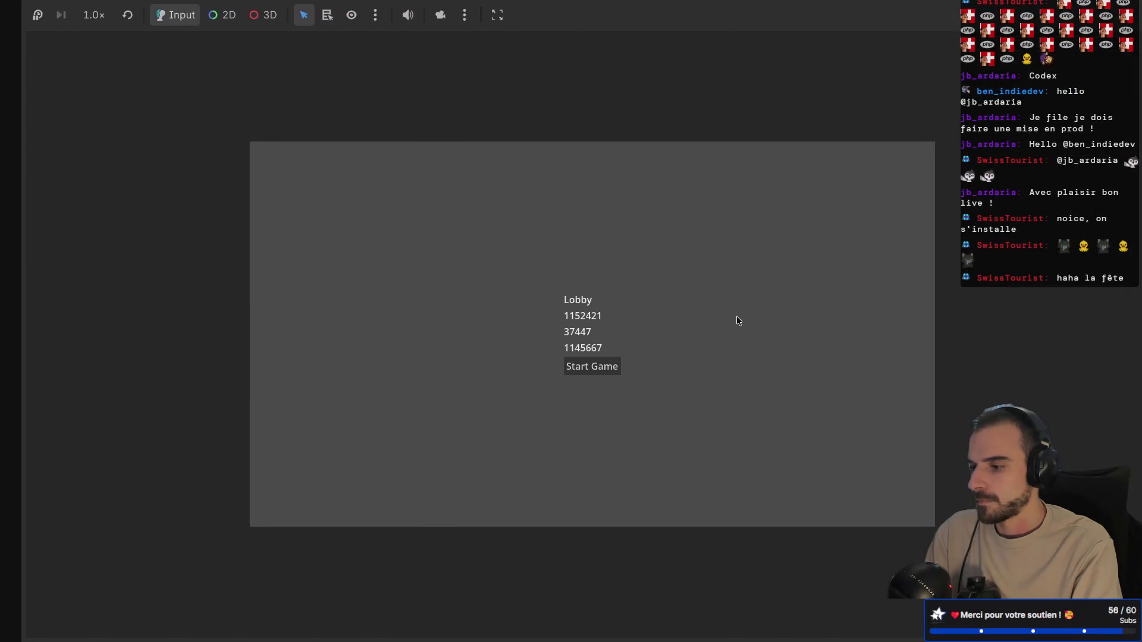
left_click(563, 368)
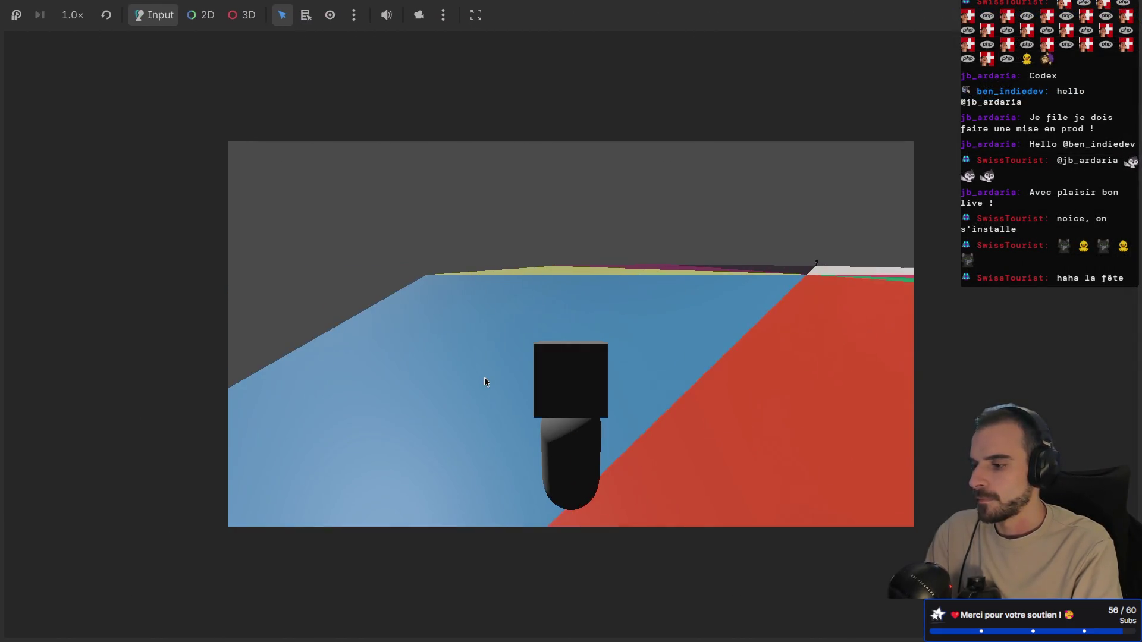
- Trigger the player's action in the match and check the clients, orbiting one client's camera
left_click(484, 378)
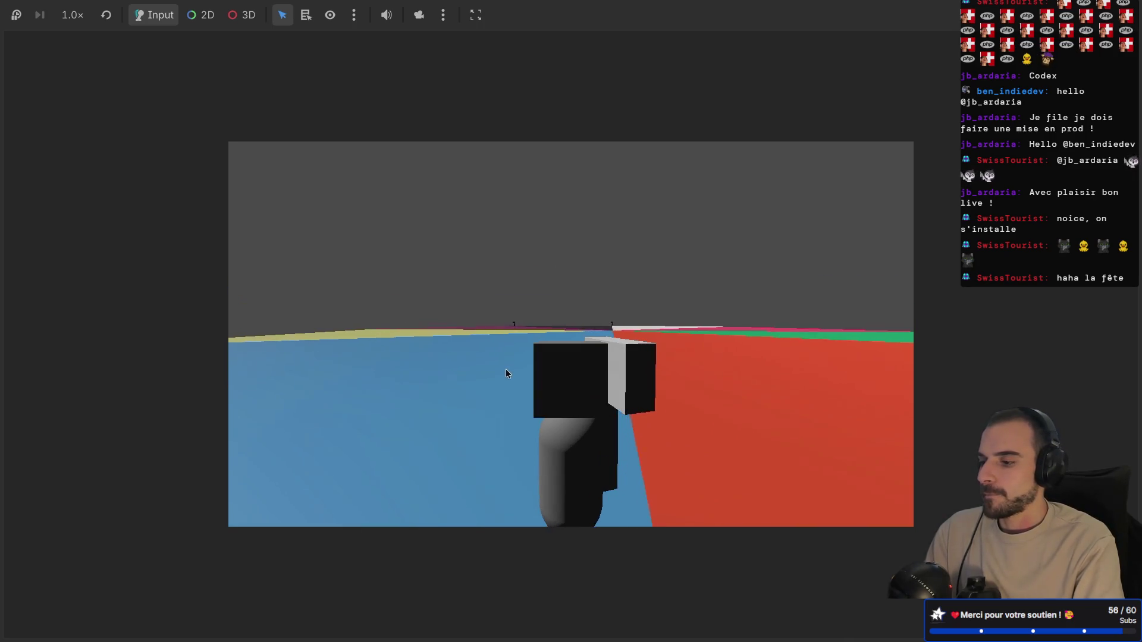
key("ctrl+Right")
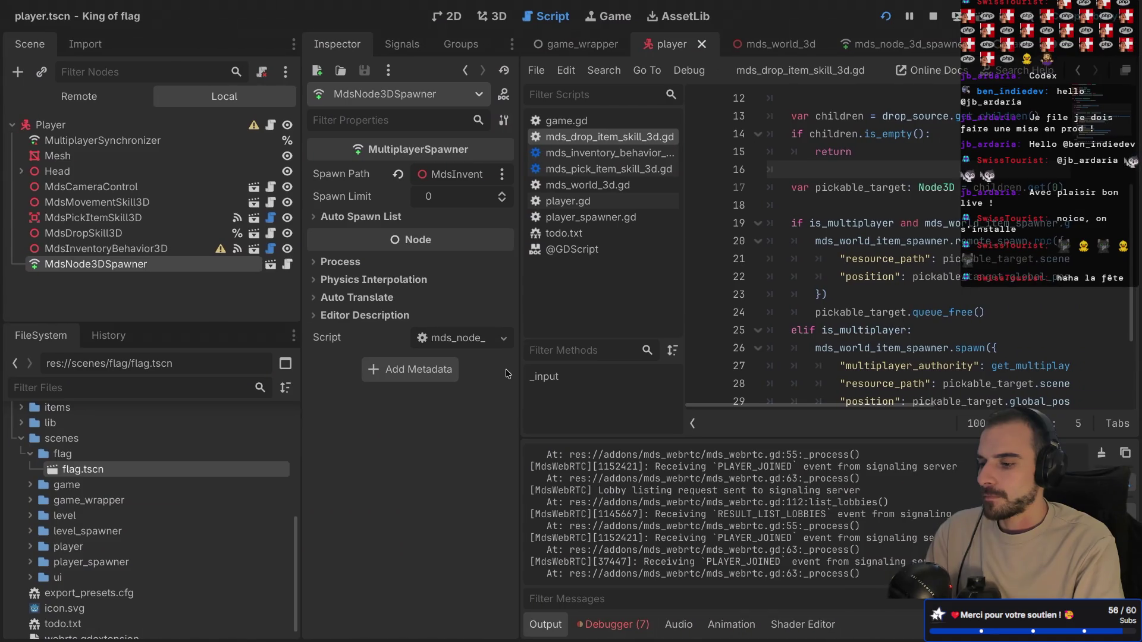
key("ctrl+Left")
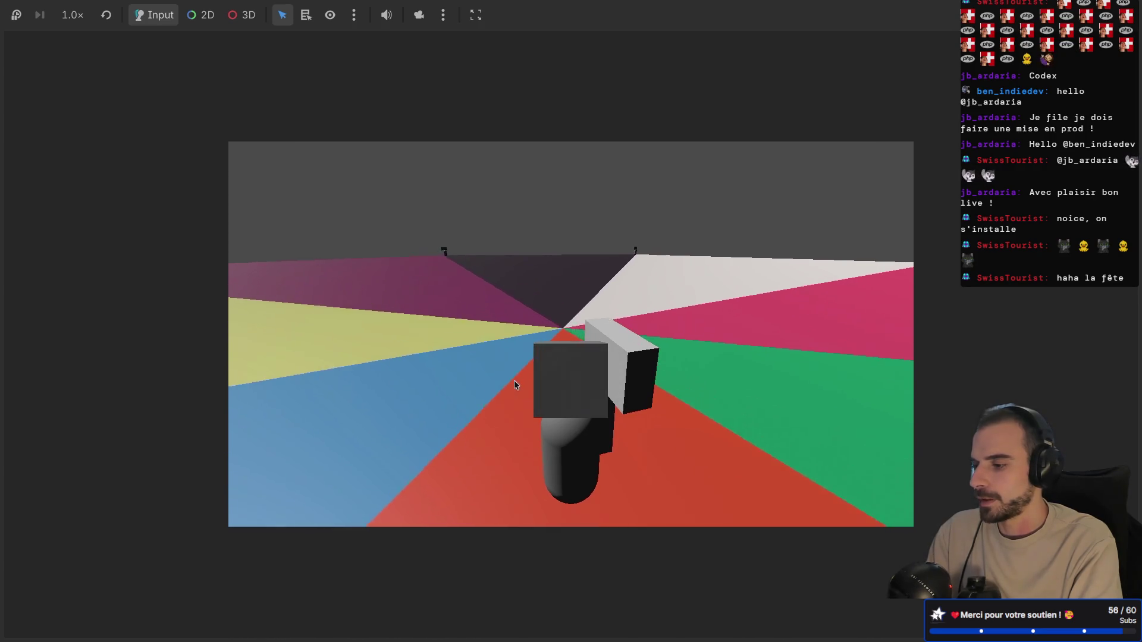
key("alt+Tab")
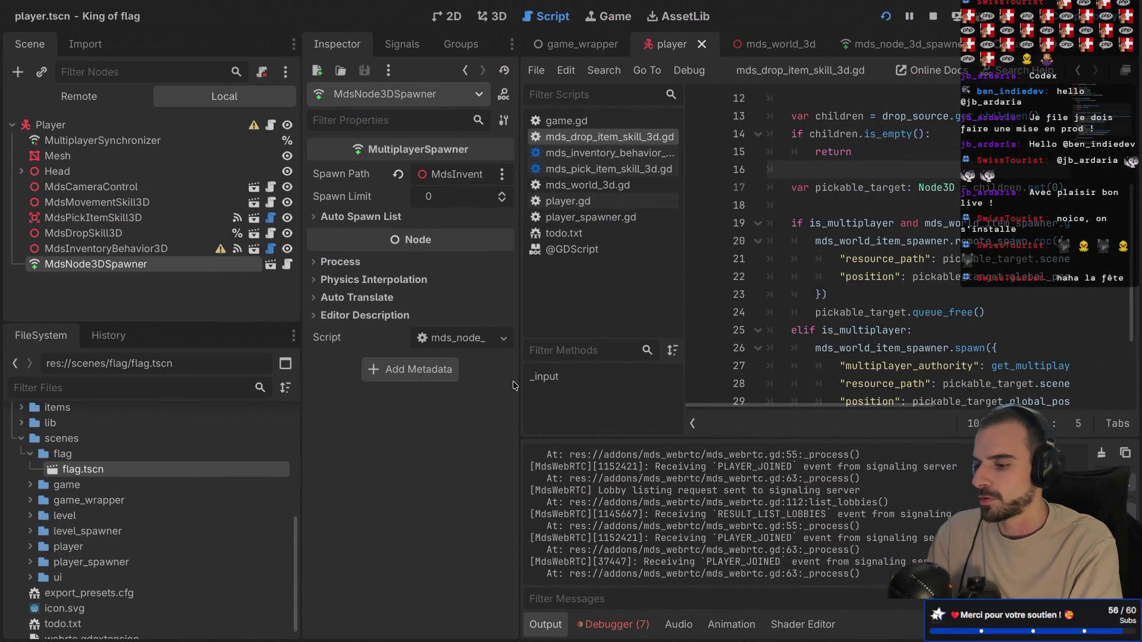
key("alt+Tab")
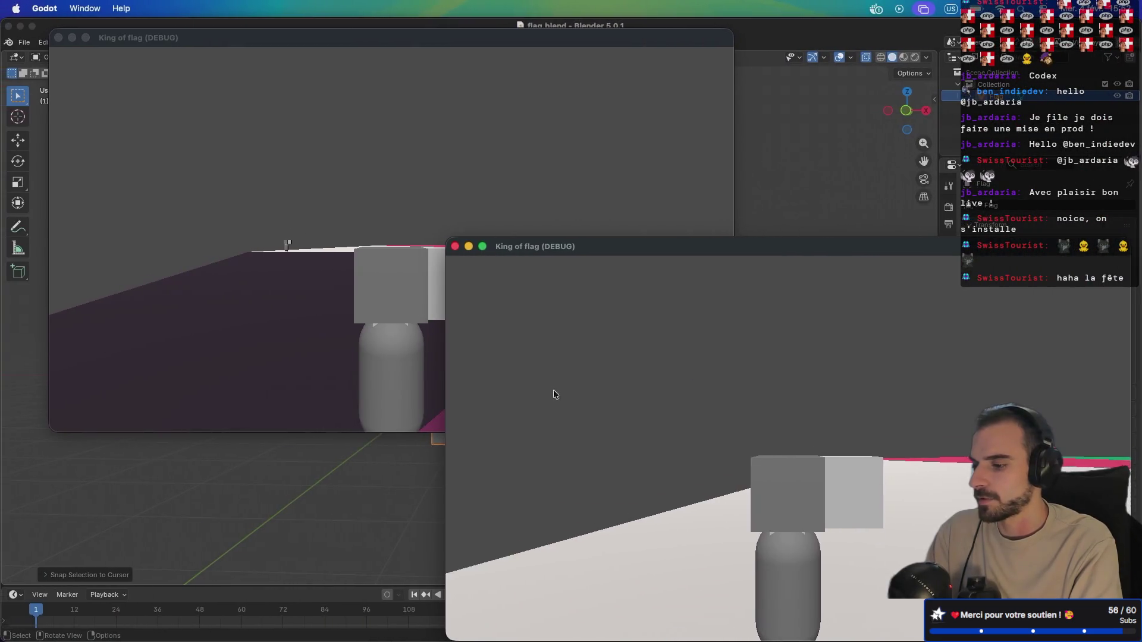
mouse_move(554, 394)
left_mouse_down()
mouse_move(606, 412)
mouse_move(602, 398)
left_mouse_up()
- Cycle between the editor and client game windows, then return to the editor's Remote scene tree
key("alt+Tab")
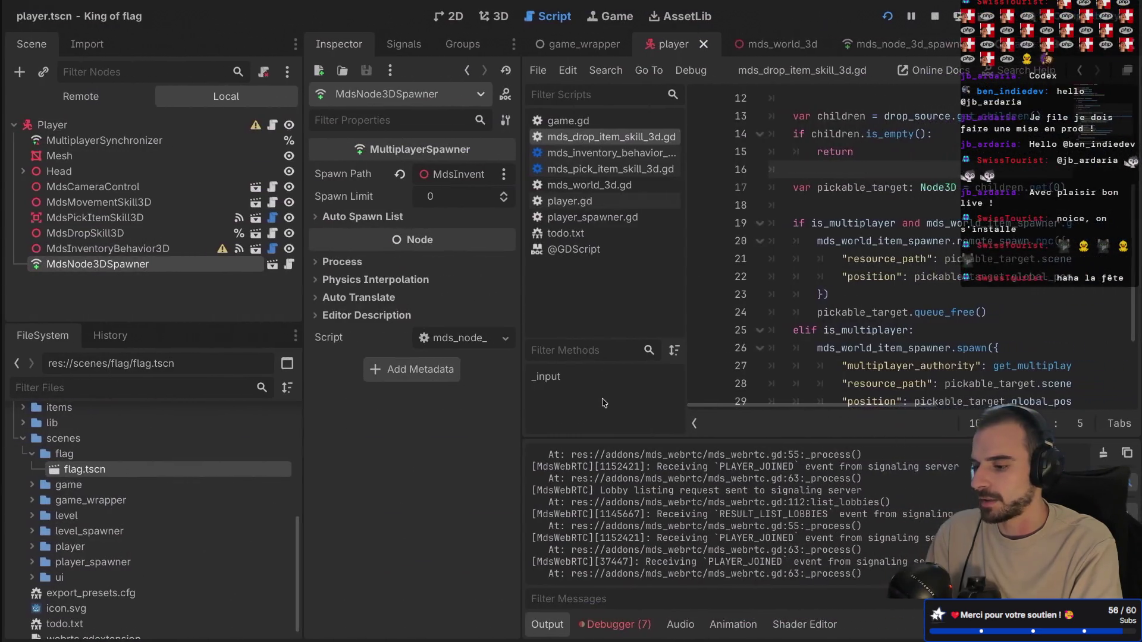
key("alt+Tab")
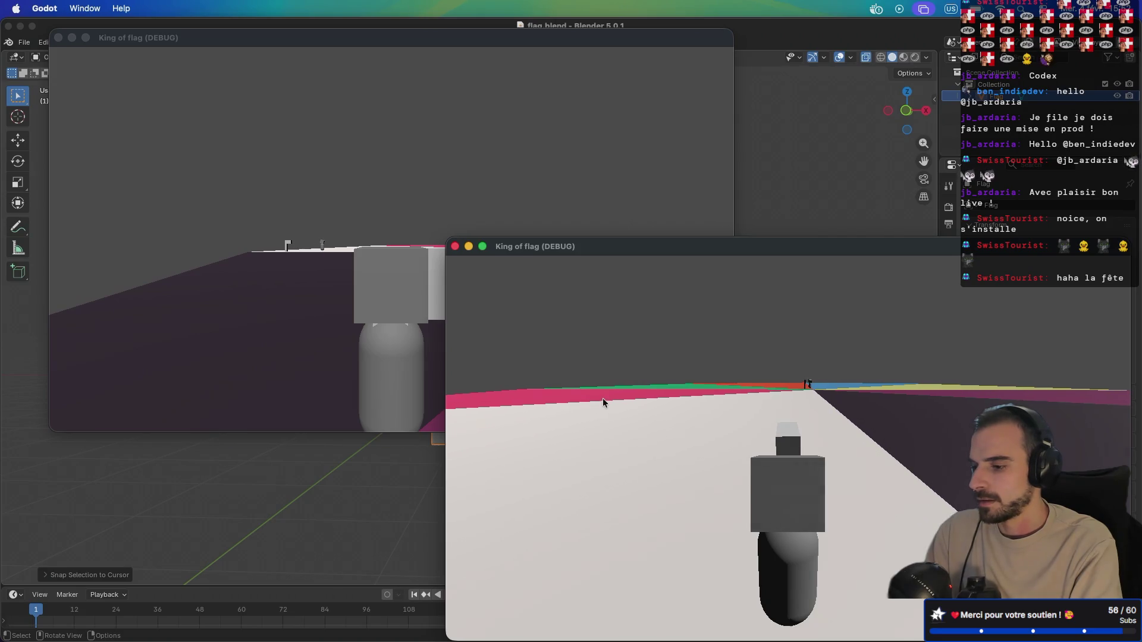
key("alt+Tab")
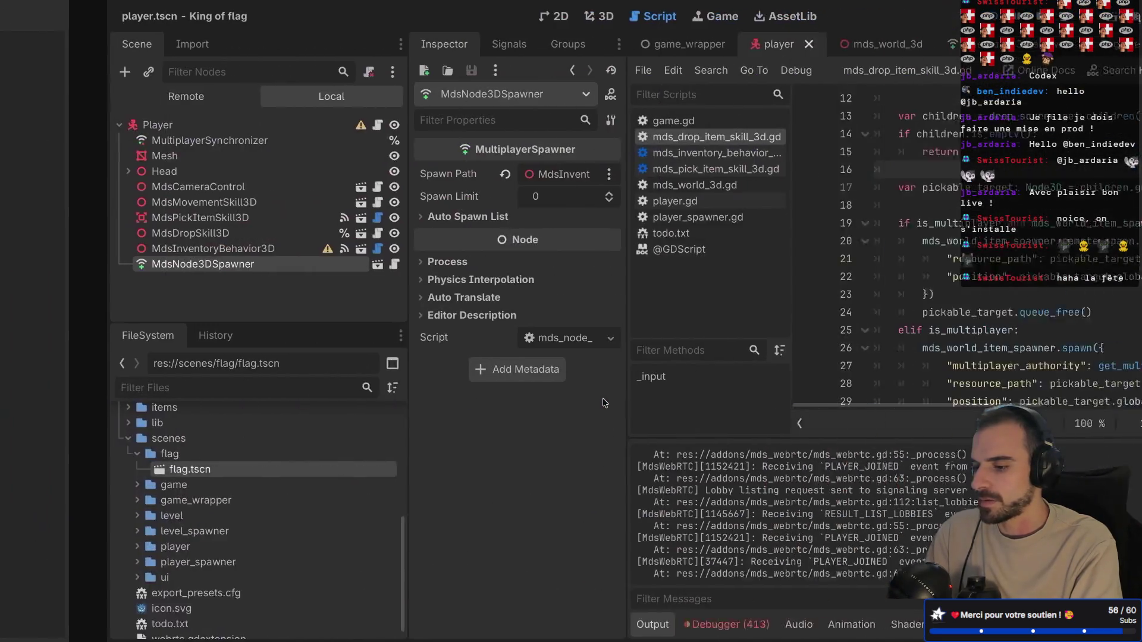
key("alt+Tab")
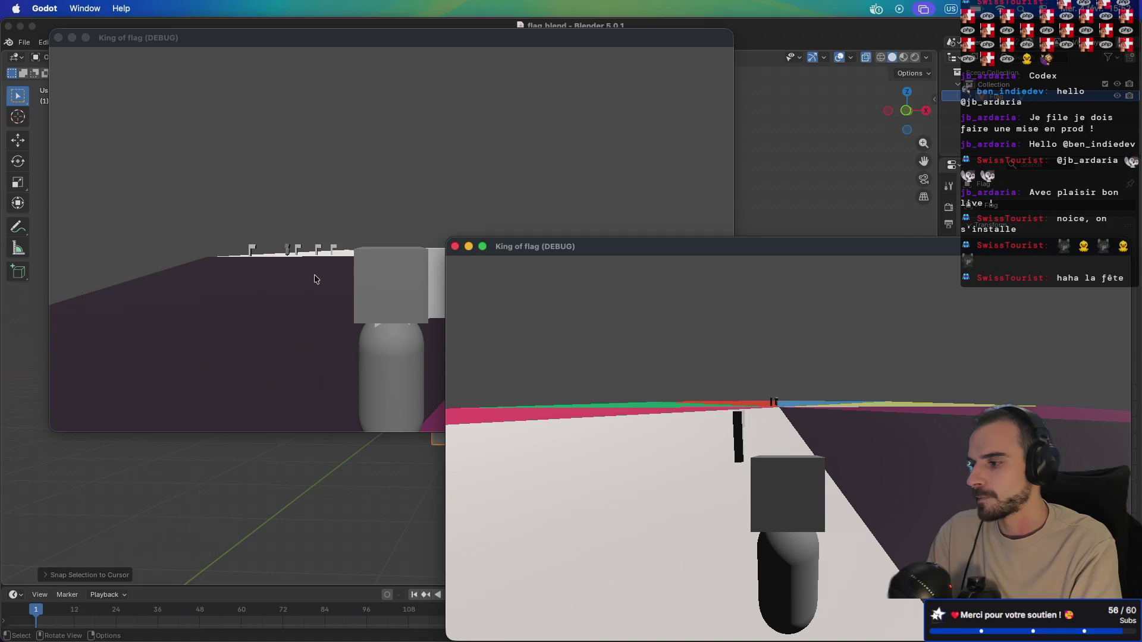
key("super+Tab")
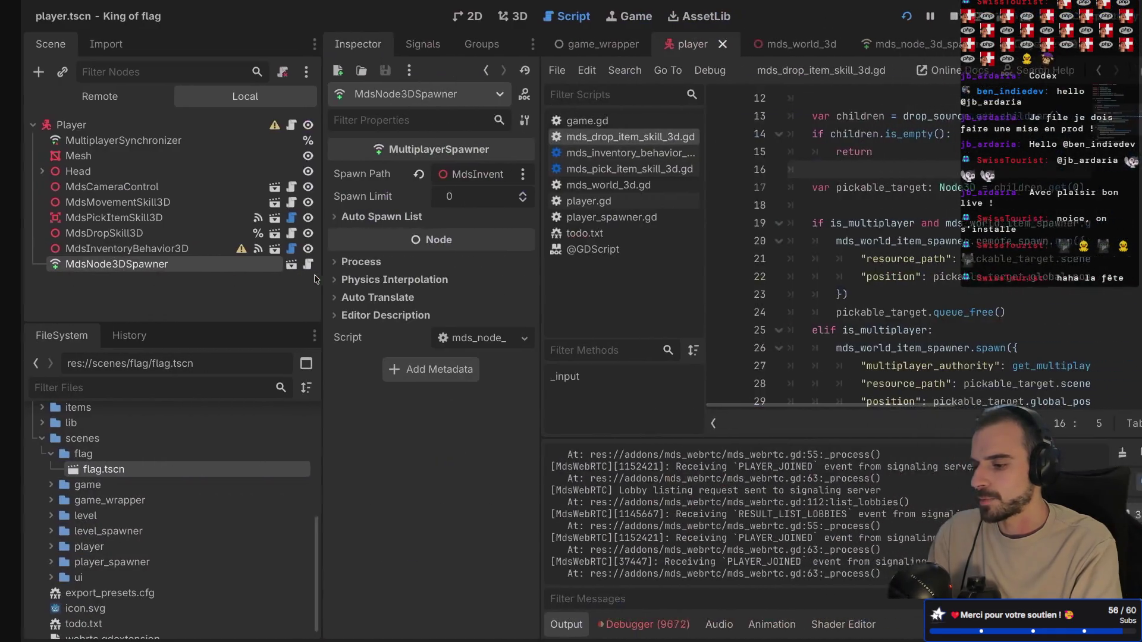
left_click(79, 97)
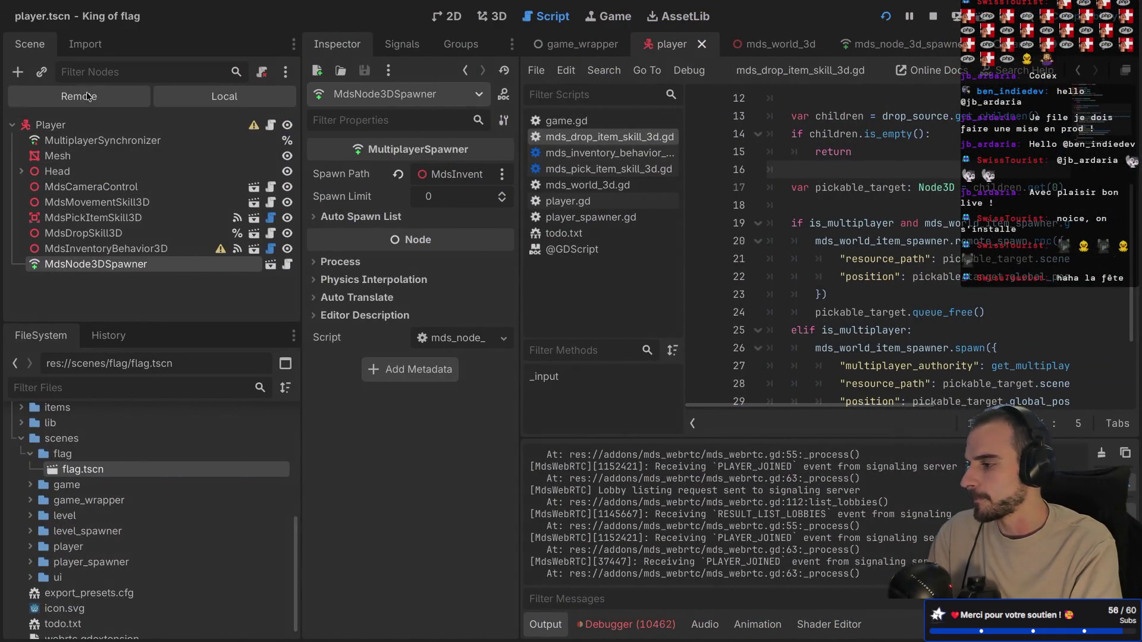
- Open the debugger panel and view the second and third debug sessions
left_click(629, 625)
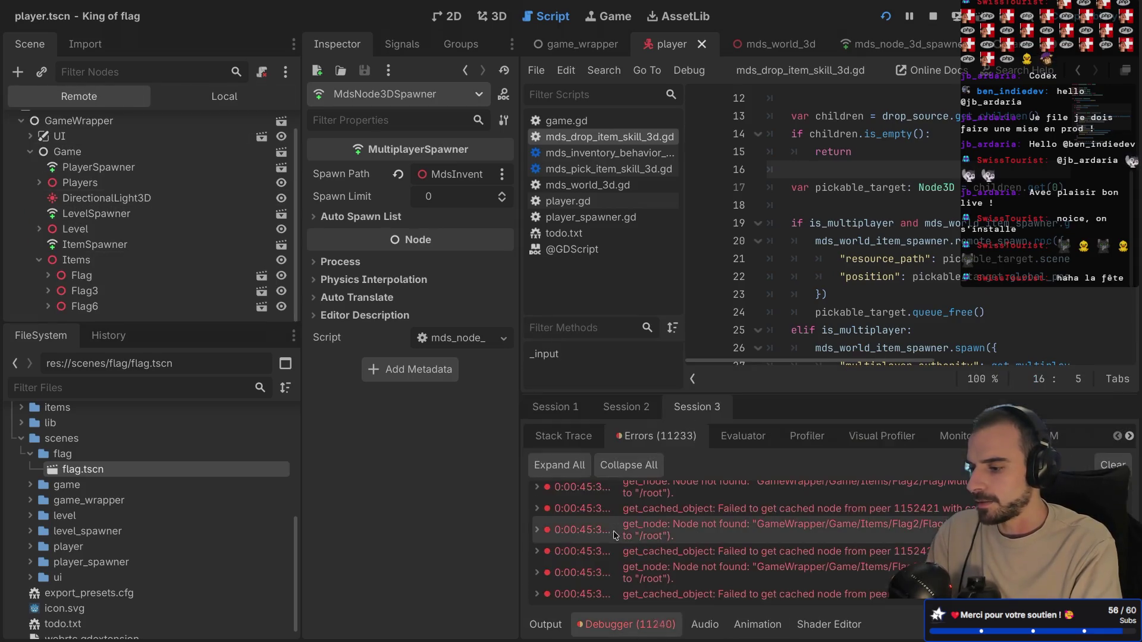
left_click(634, 408)
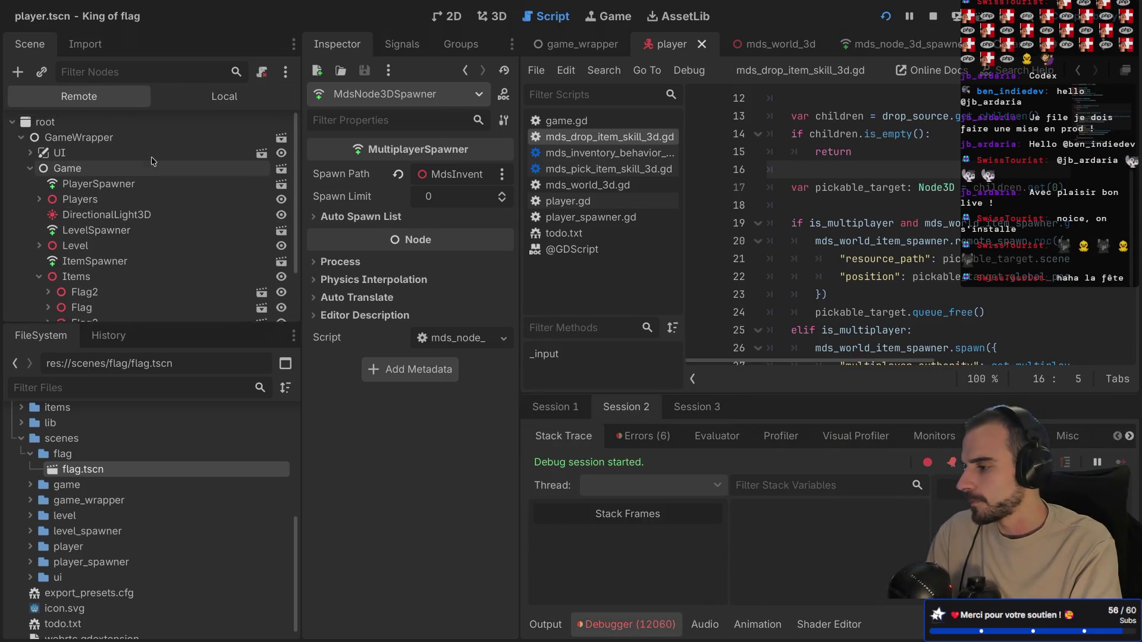
scroll(148, 158, "down", 3)
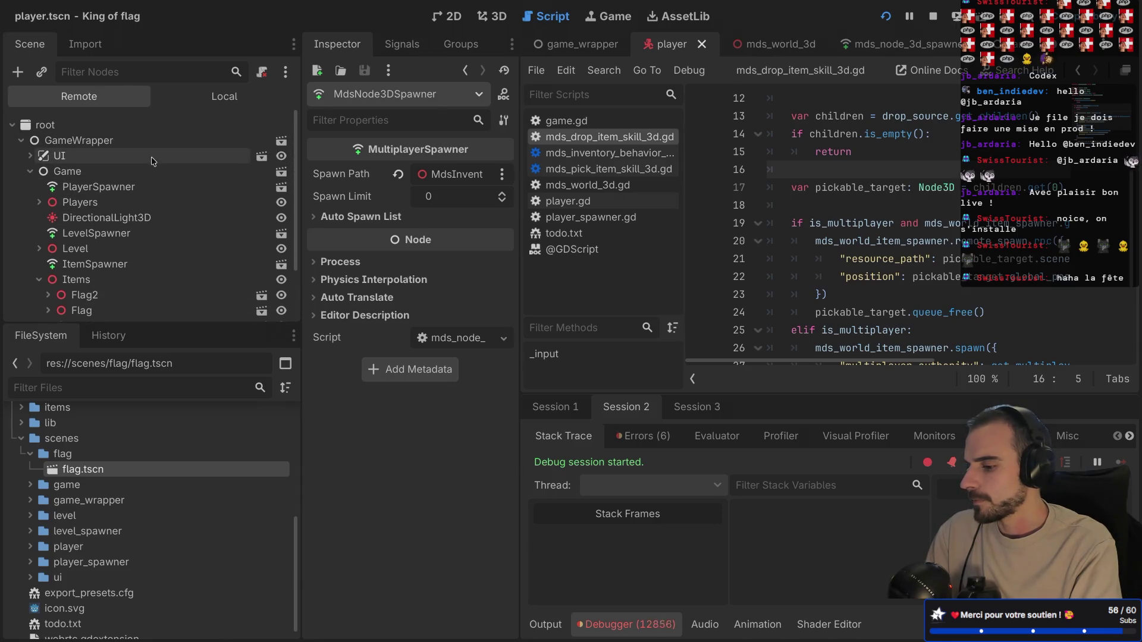
left_click(670, 409)
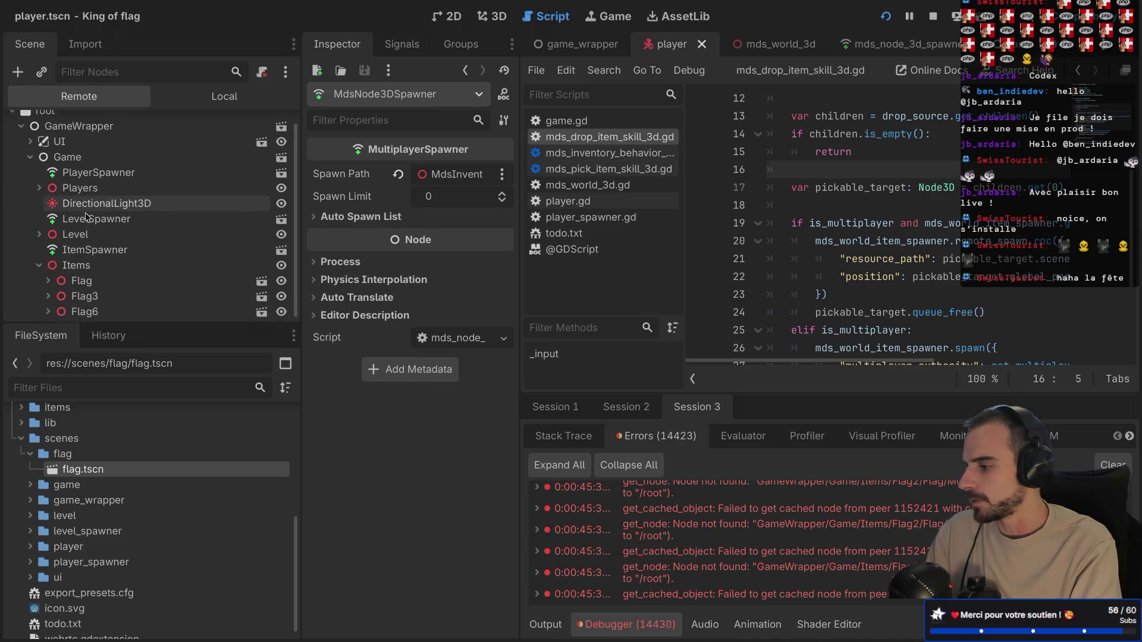
- Expand Players in the Remote tree and inspect Player2's and Player3's spawner and inventory nodes
left_click(39, 182)
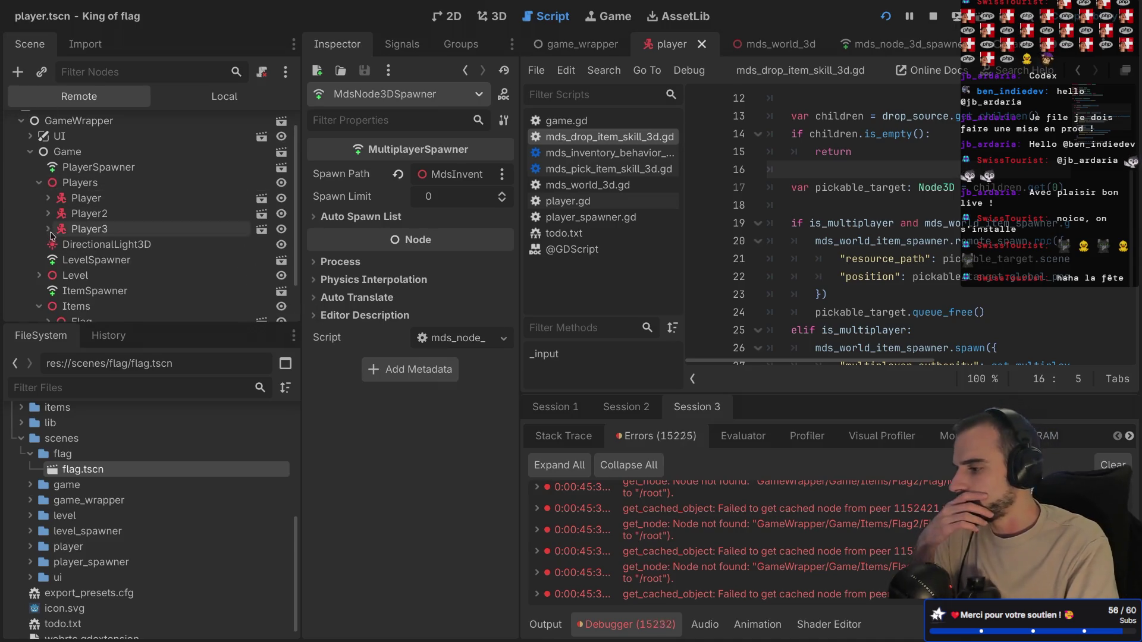
left_click(48, 229)
left_click(83, 229)
left_click(86, 214)
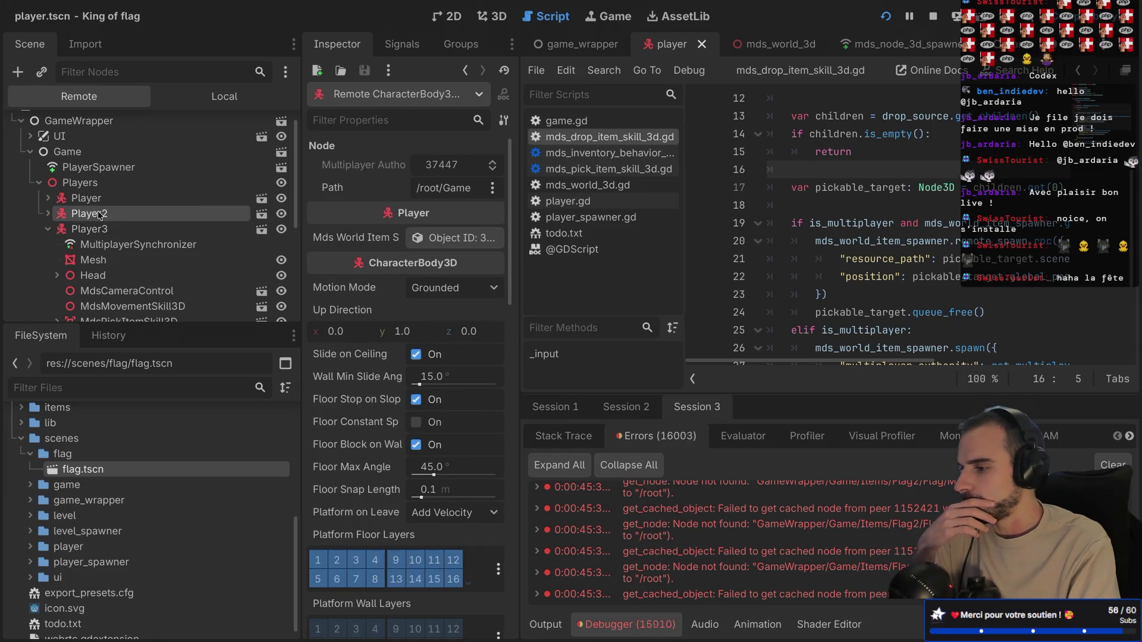
left_click(48, 213)
scroll(69, 238, "down", 4)
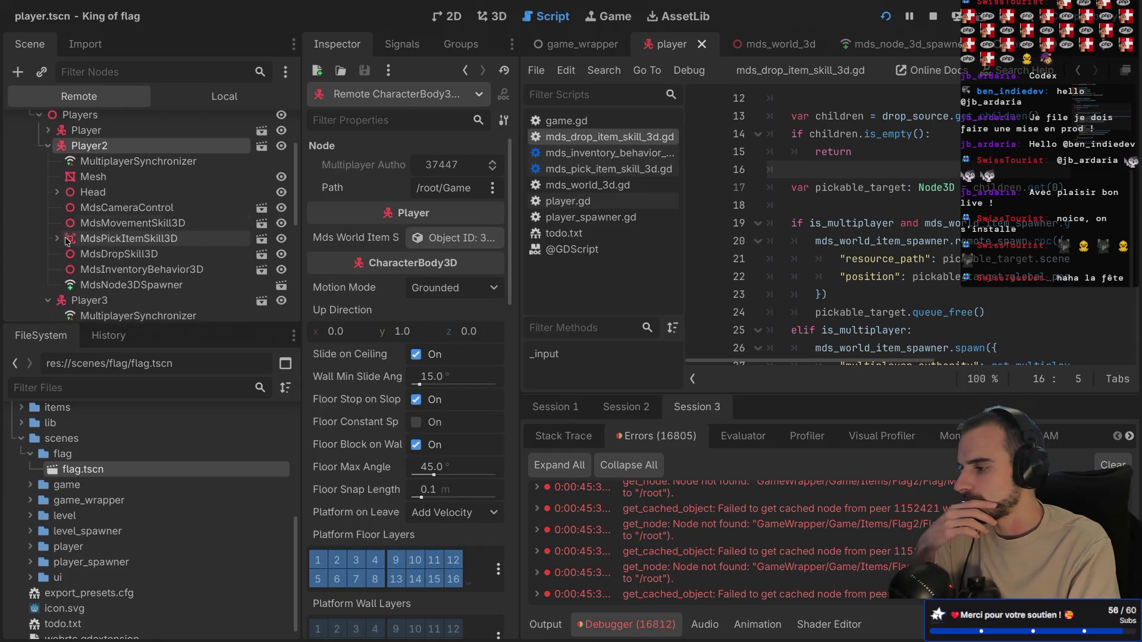
left_click(86, 250)
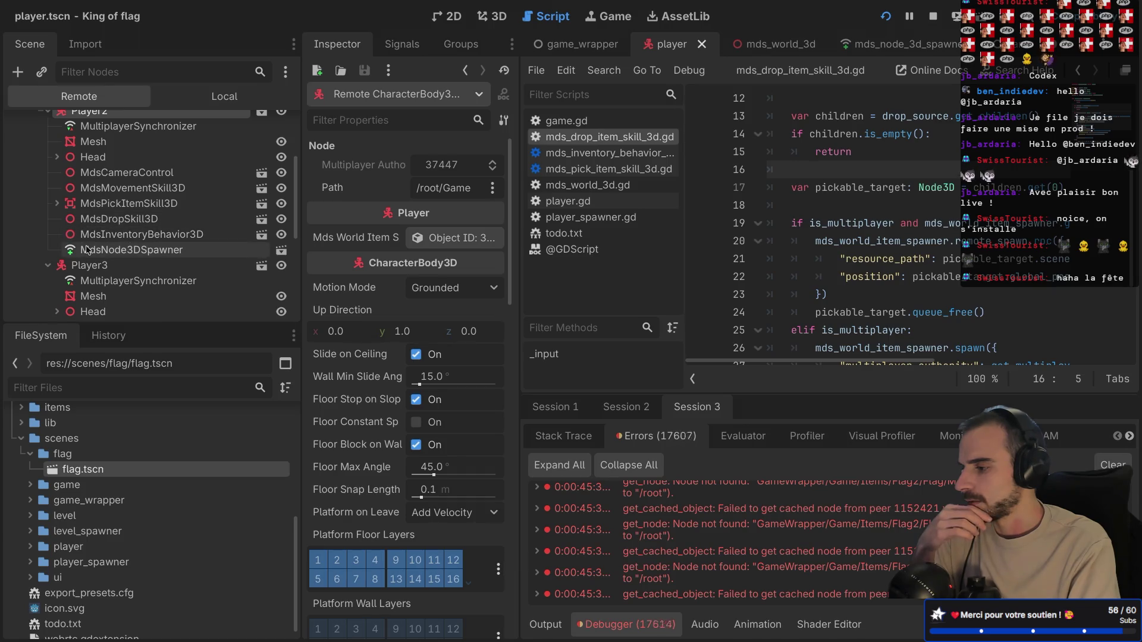
scroll(87, 250, "down", 4)
left_click(89, 272)
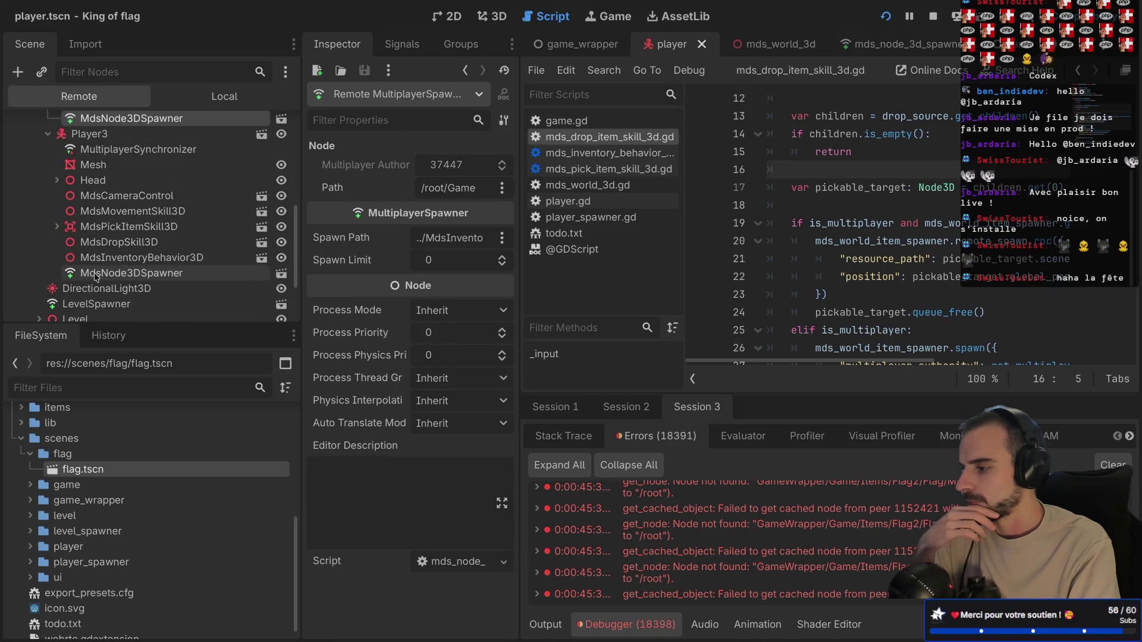
scroll(95, 236, "up", 1)
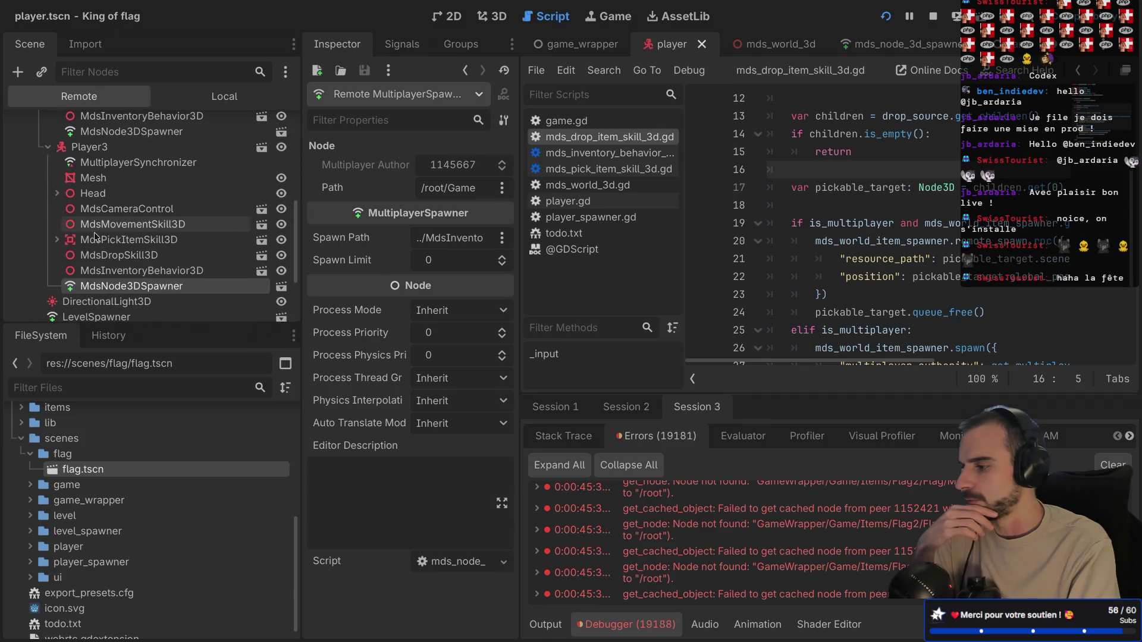
left_click(104, 269)
- Inspect Player2's and another player's MdsInventoryBehavior3D authority settings
scroll(104, 269, "up", 1)
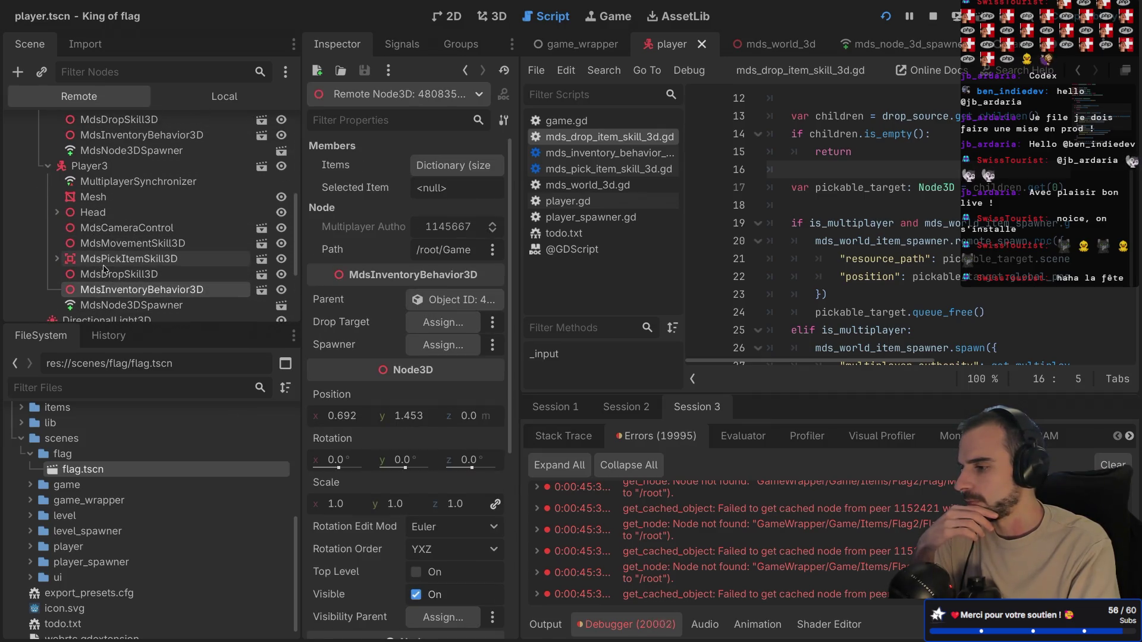
scroll(104, 269, "up", 4)
left_click(121, 217)
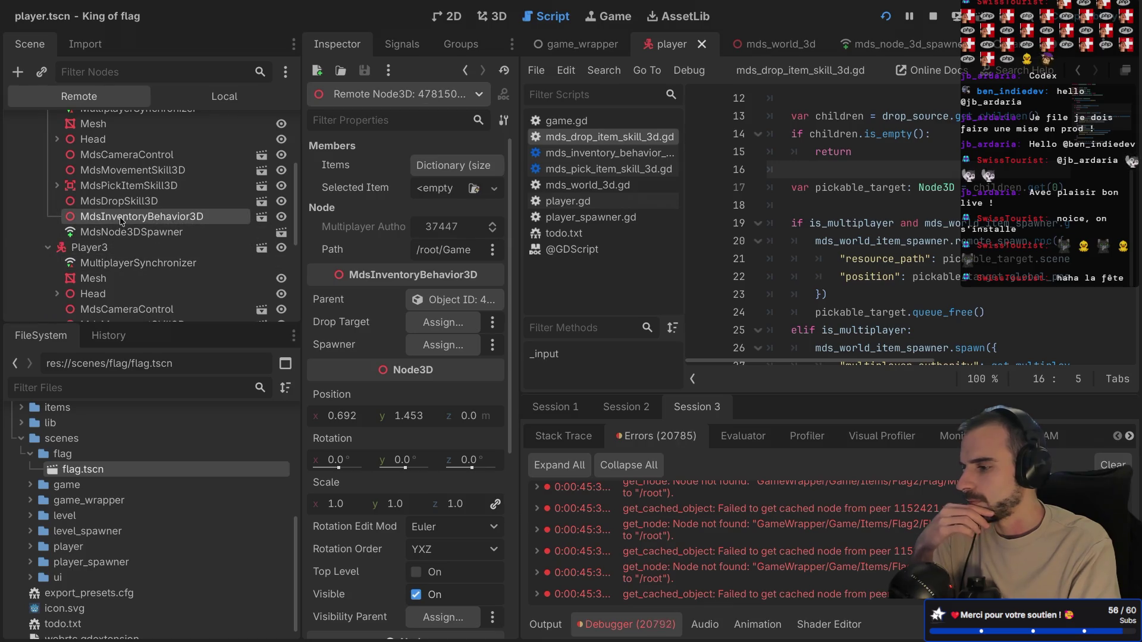
scroll(121, 219, "up", 6)
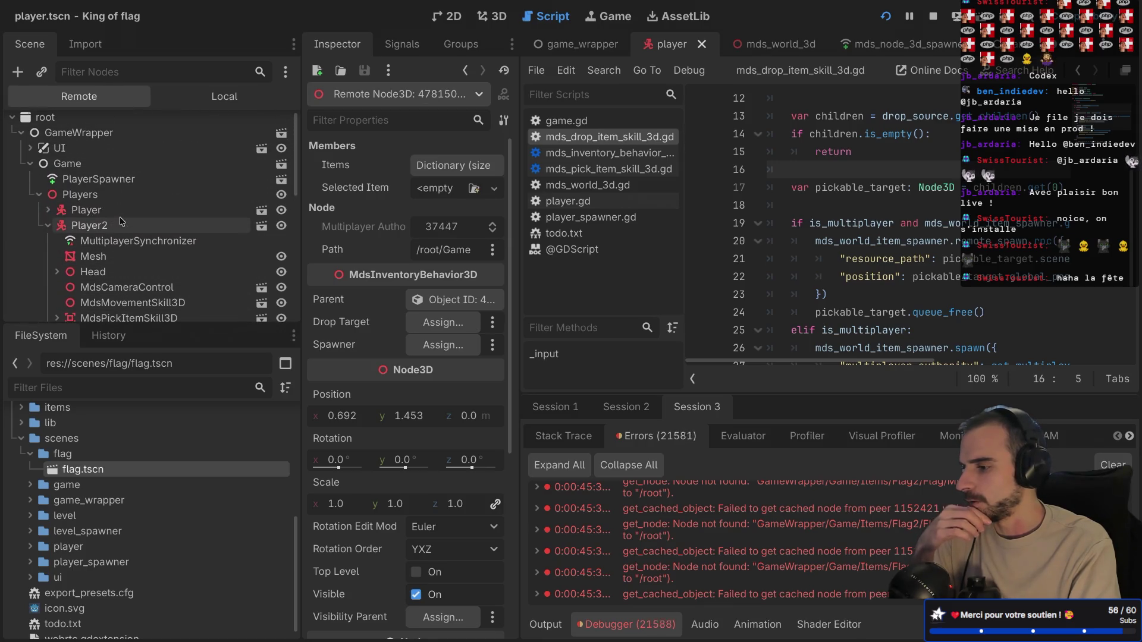
scroll(120, 216, "down", 12)
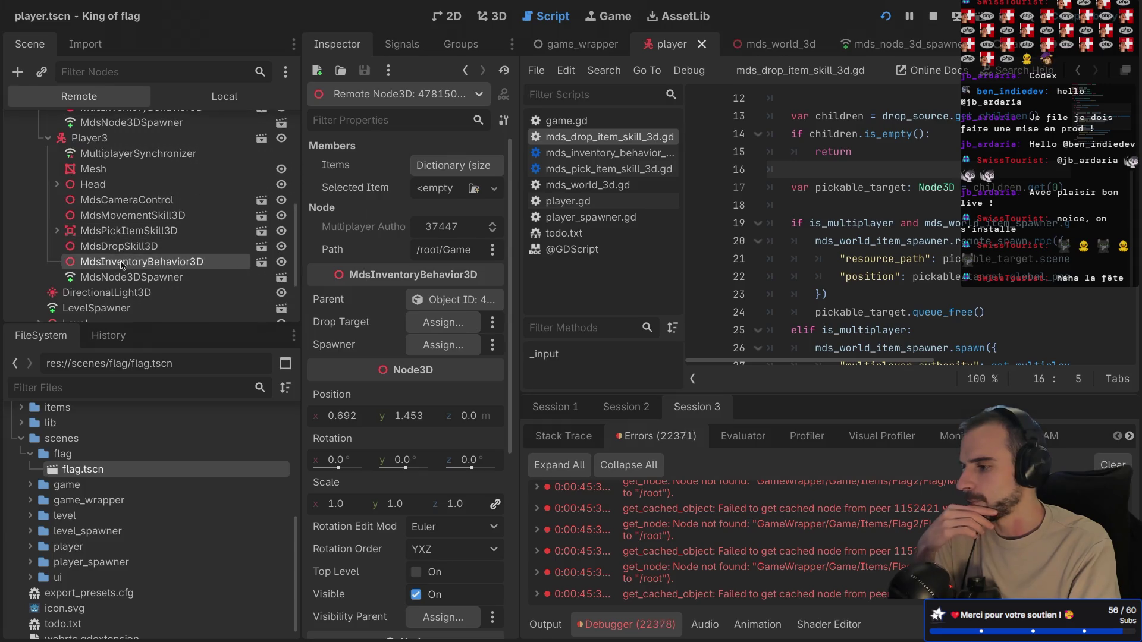
left_click(123, 264)
scroll(121, 265, "up", 8)
scroll(120, 266, "up", 4)
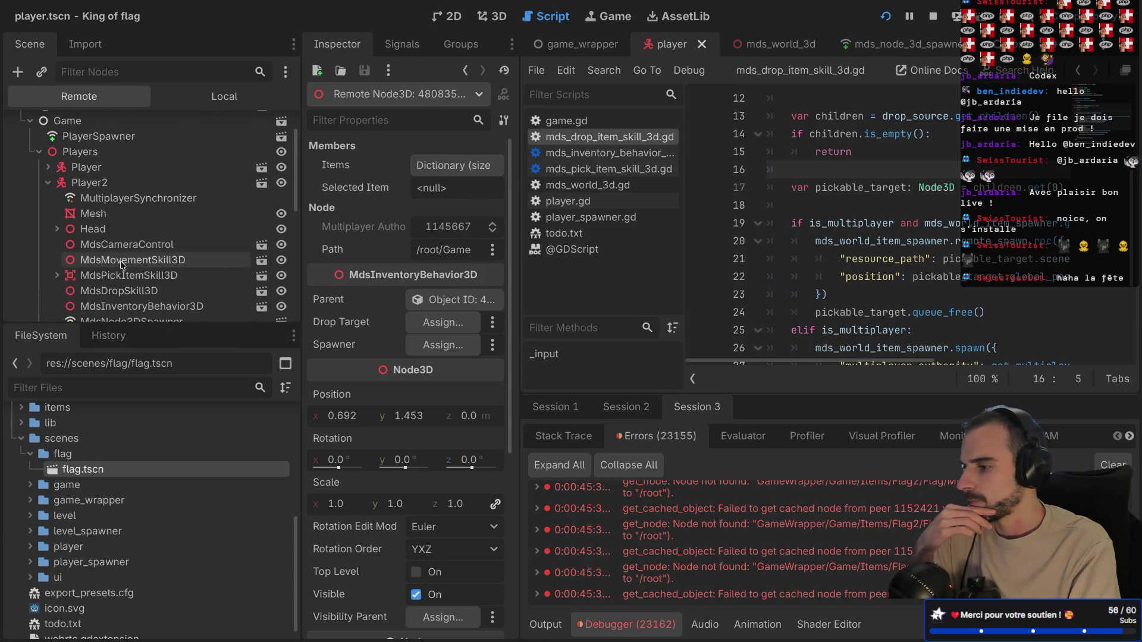
- Inspect the first Player's inventory behaviour node, then stop the running game
left_click(49, 197)
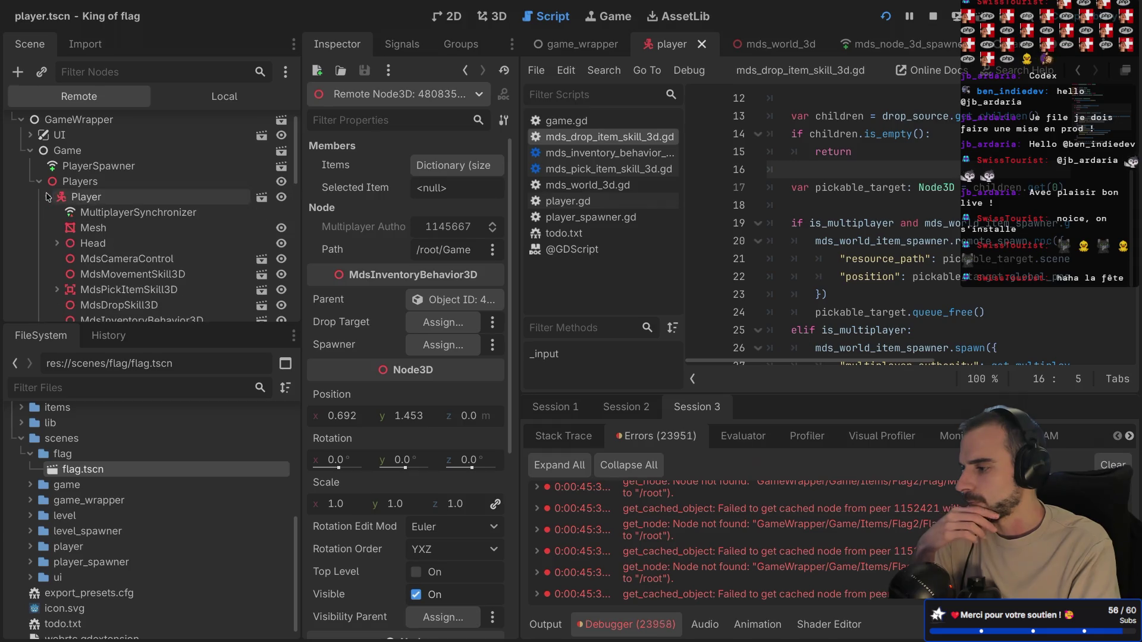
scroll(99, 239, "down", 6)
left_click(123, 204)
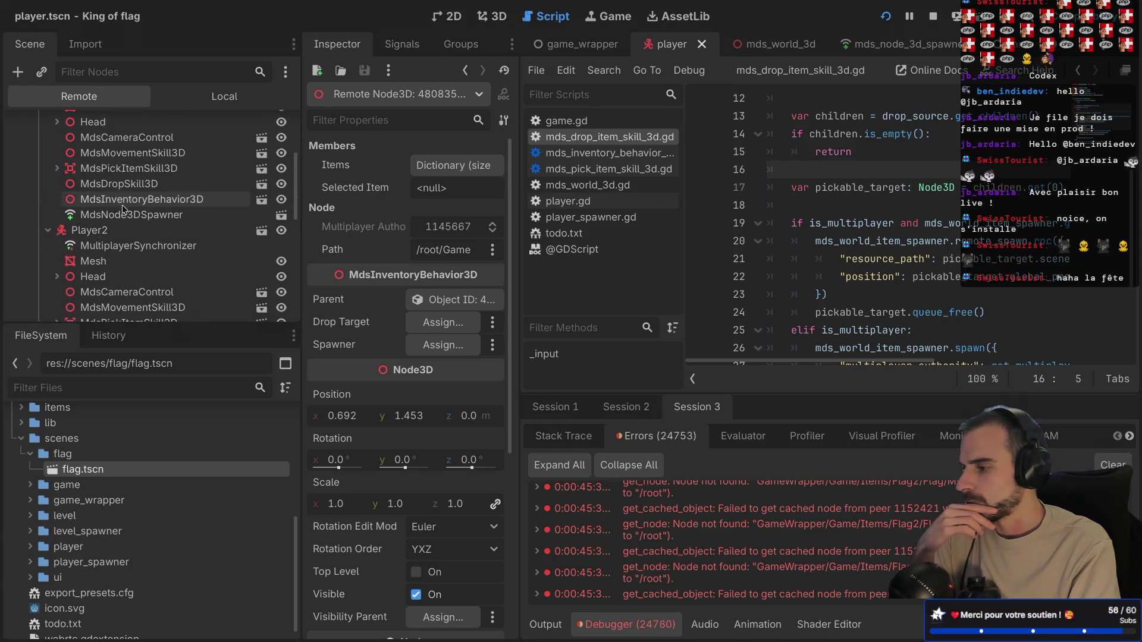
scroll(123, 207, "down", 6)
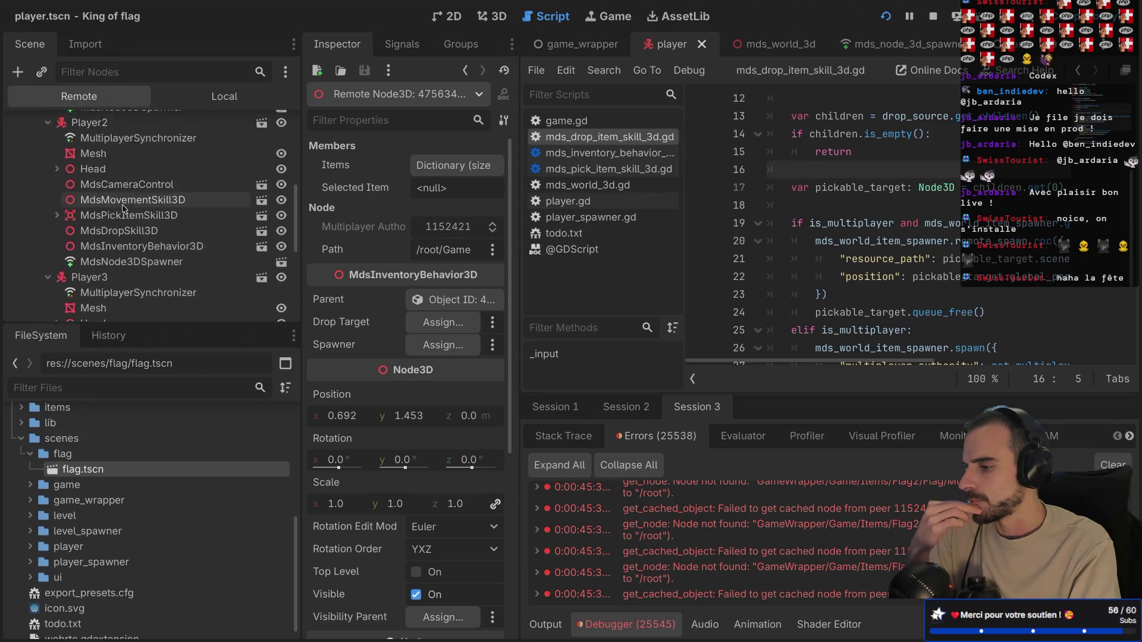
scroll(123, 208, "down", 2)
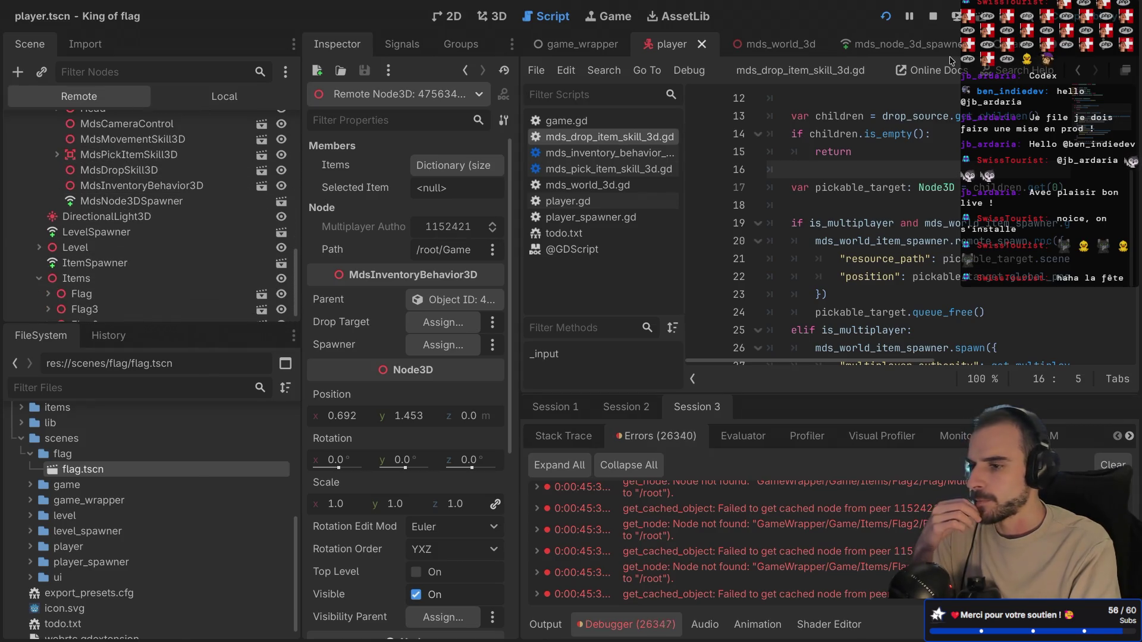
left_click(934, 16)
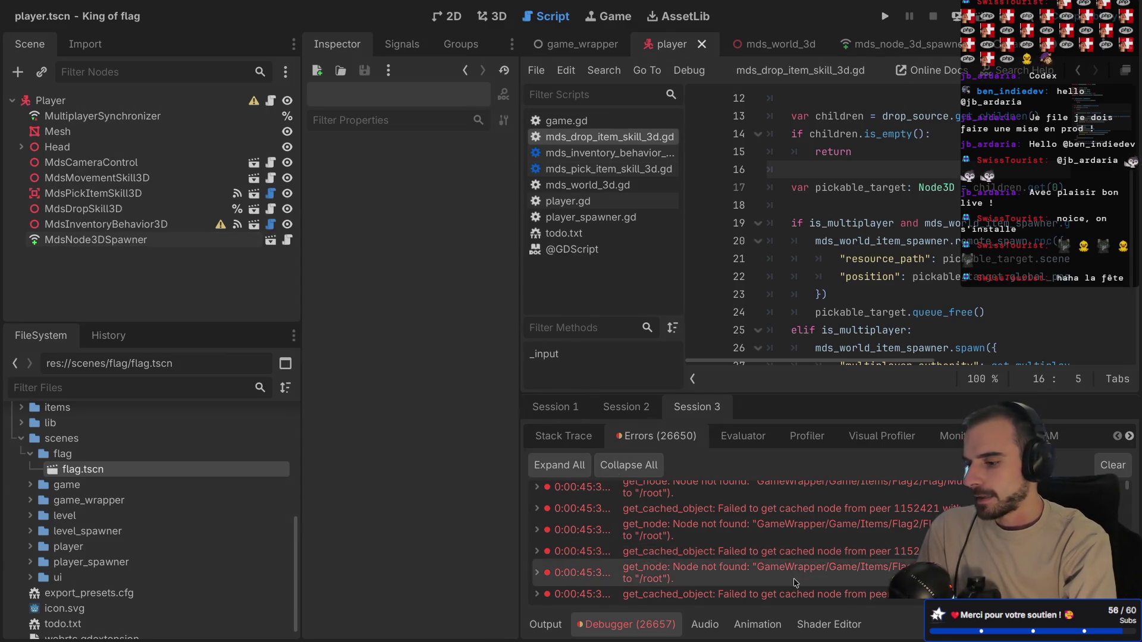
mouse_move(788, 572)
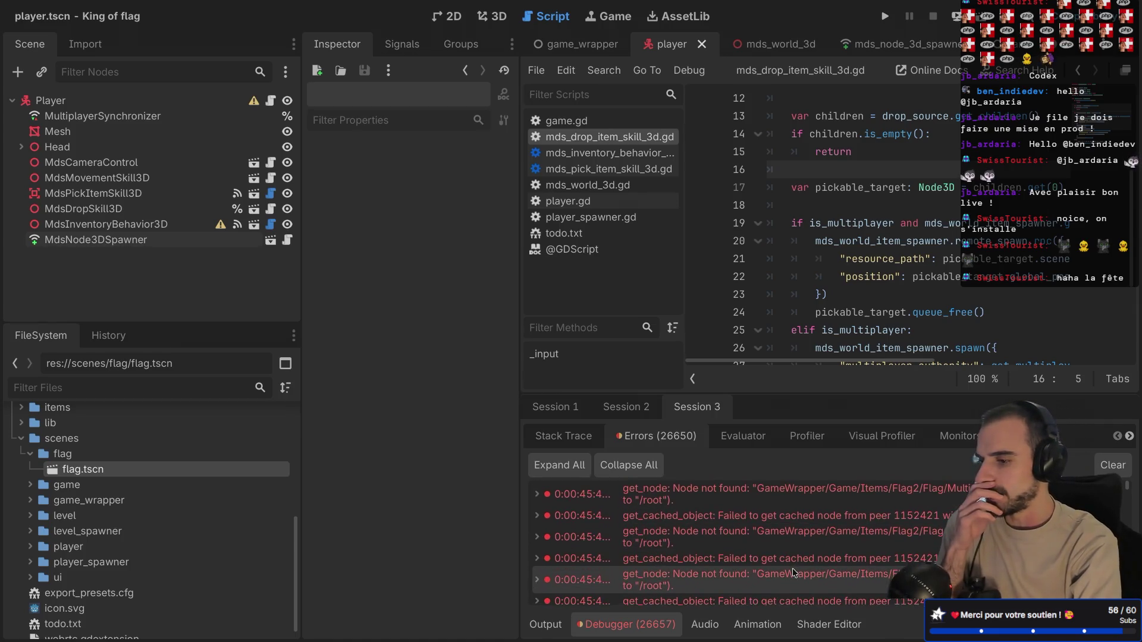
scroll(793, 568, "down", 1)
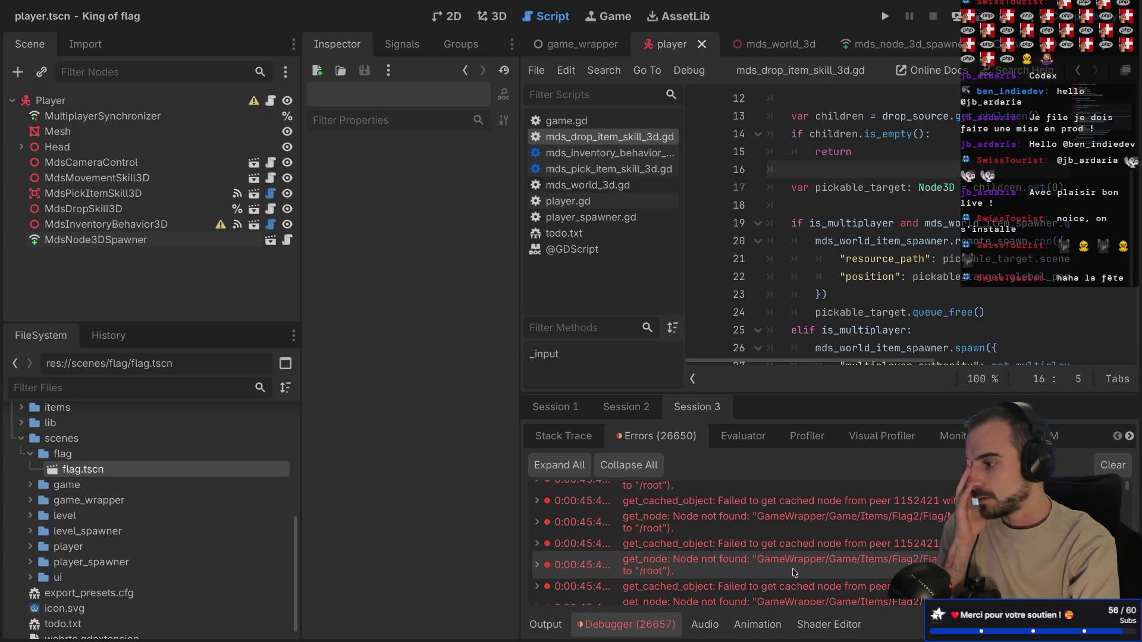
left_click(123, 241)
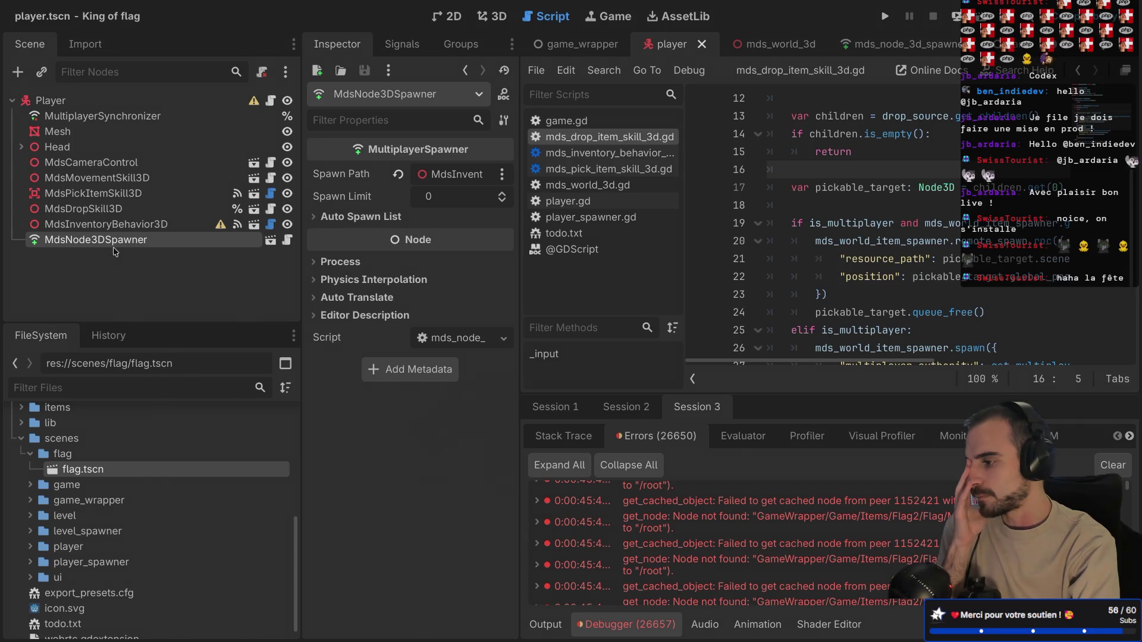
right_click(115, 251)
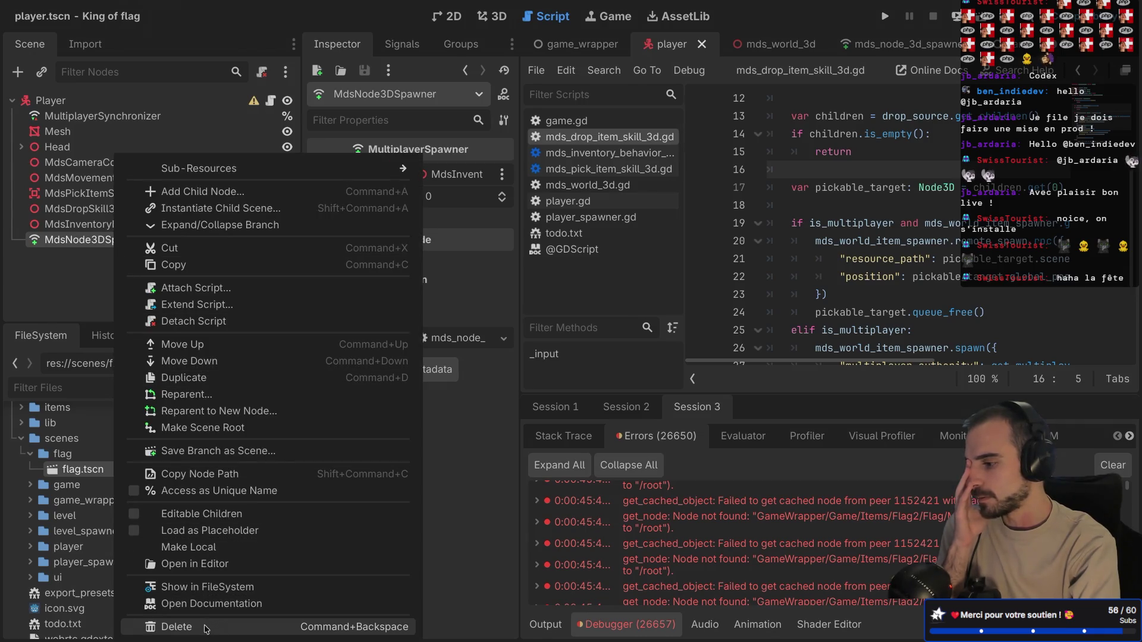
left_click(64, 291)
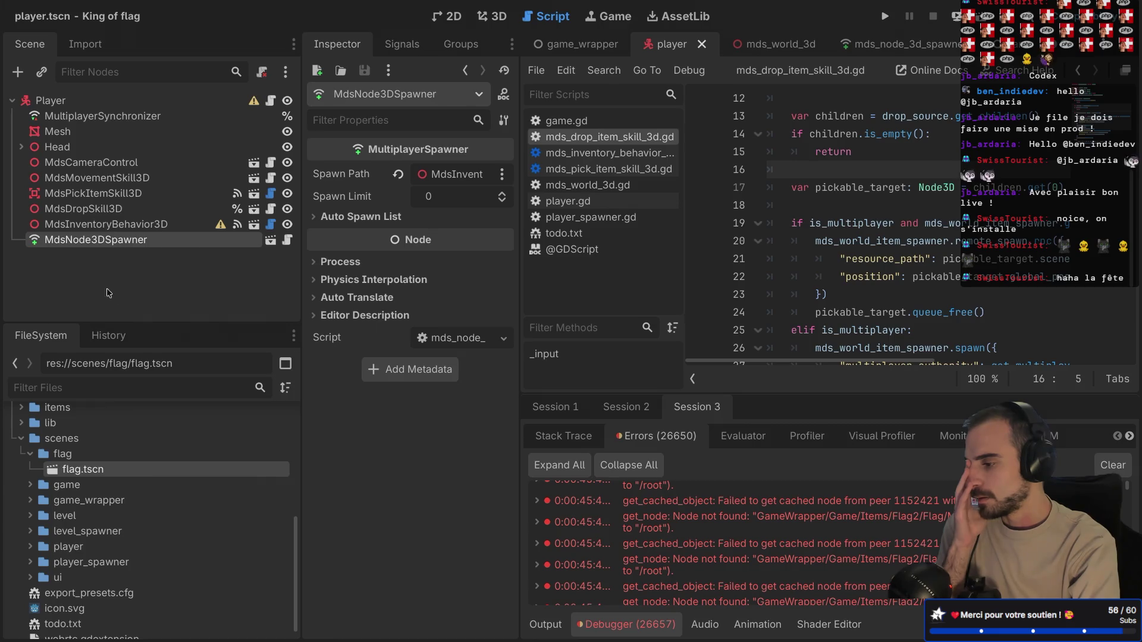
left_click(158, 226)
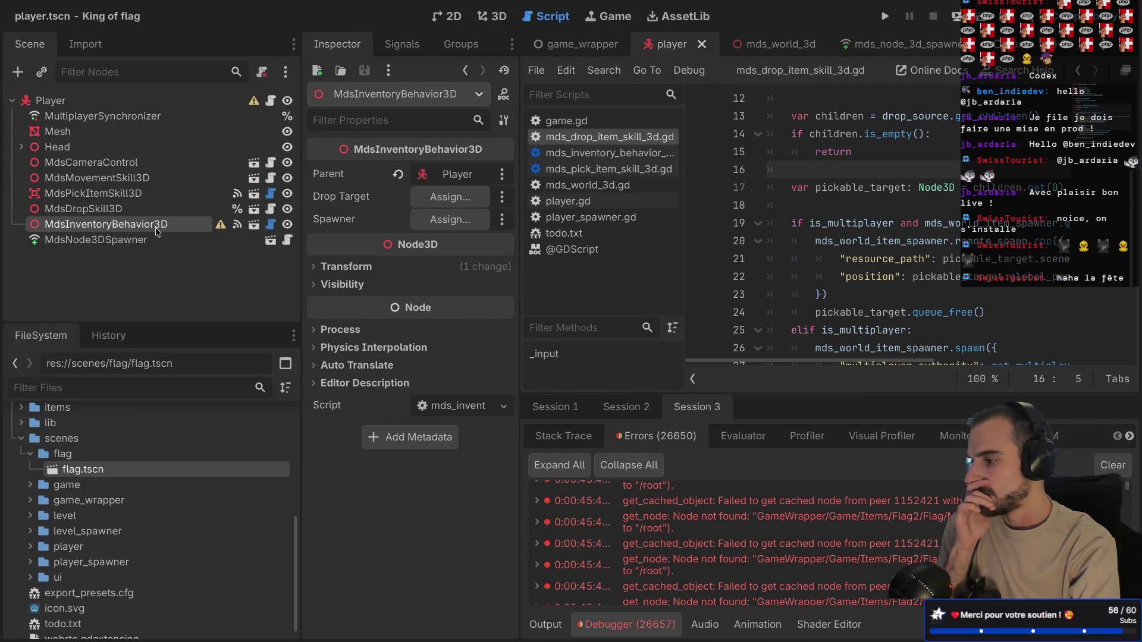
left_click(153, 240)
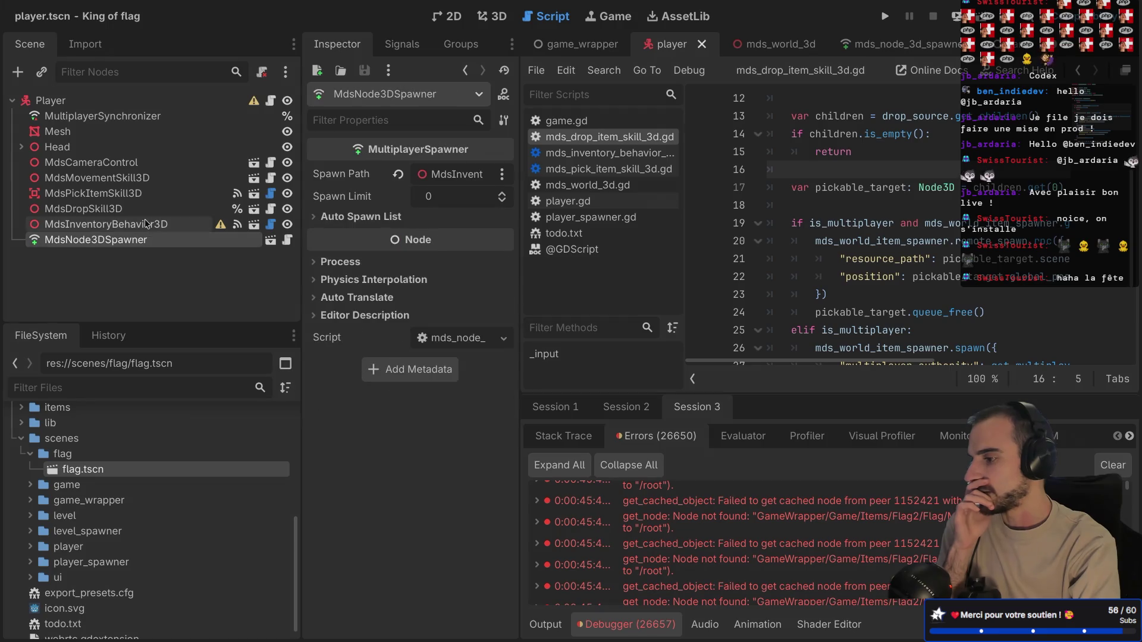
- Link MdsInventoryBehavior3D's Spawner property to the MdsNode3DSpawner node and save the player scene
left_click(148, 225)
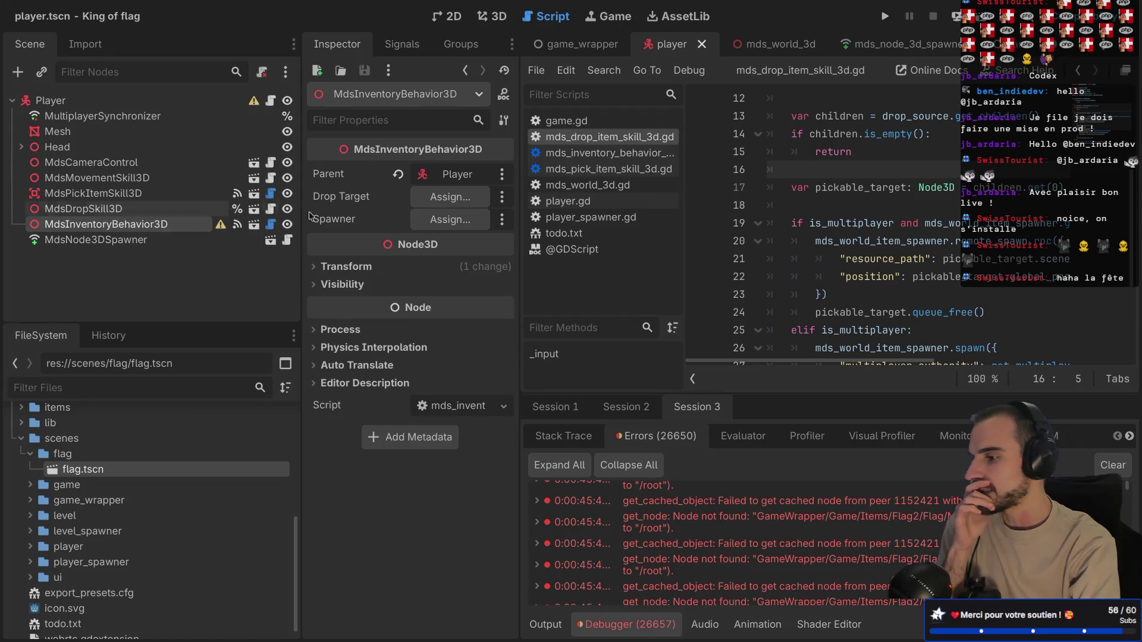
left_click(453, 224)
left_click(500, 173)
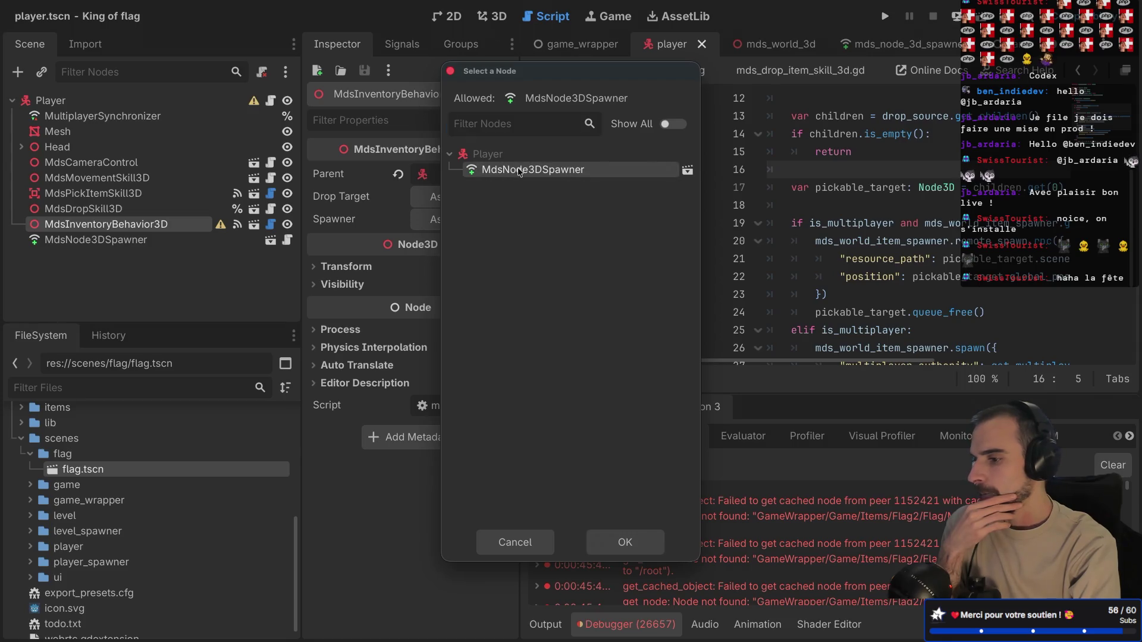
left_click(638, 546)
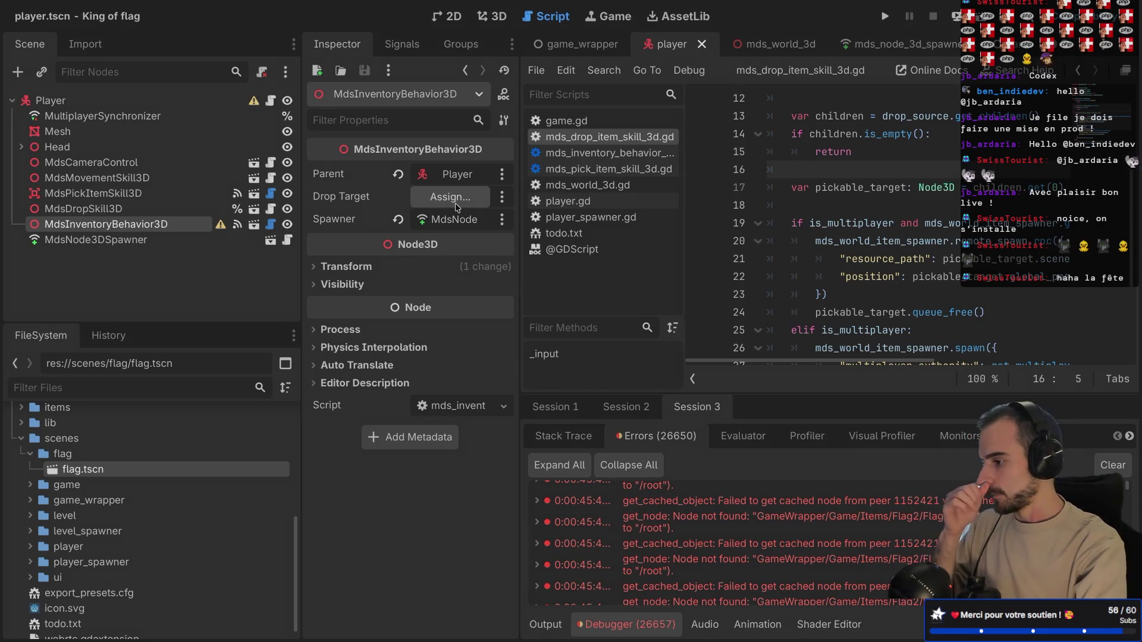
key("ctrl+s")
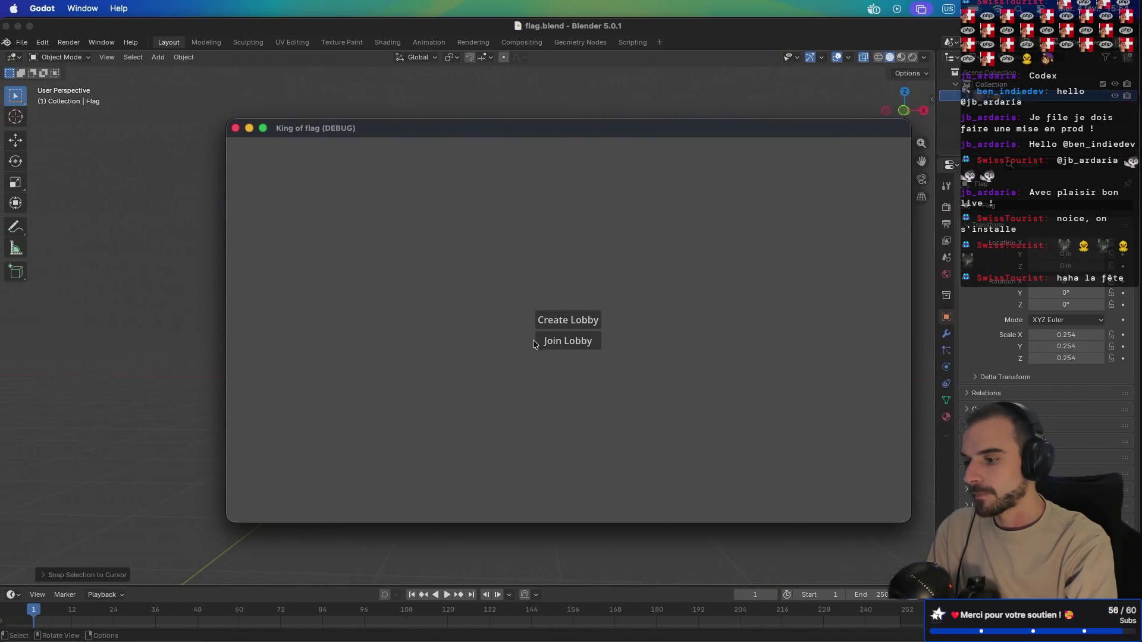
- Join the listed lobby from both extra game instances and start the match from the host
left_click(557, 344)
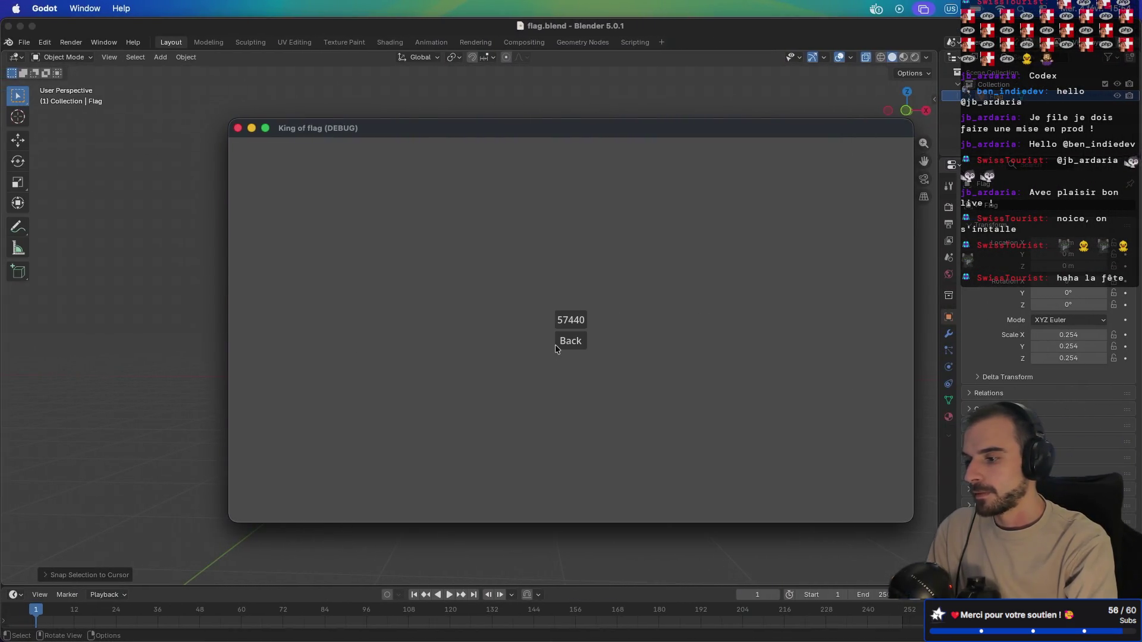
left_click(565, 324)
left_click_drag(525, 132, 720, 237)
left_click(603, 209)
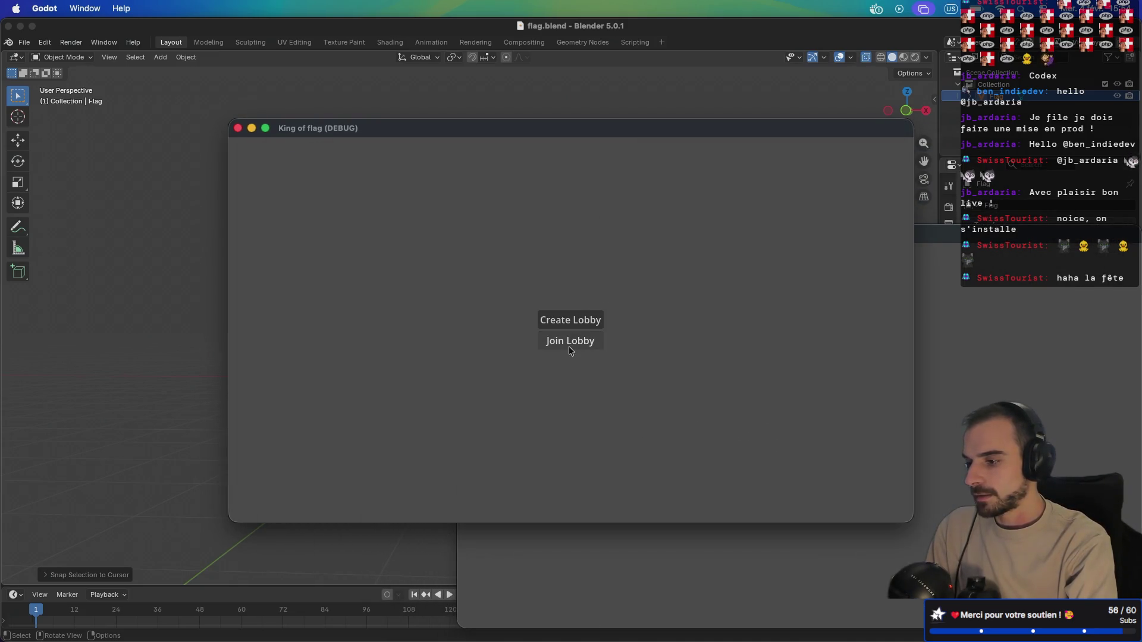
left_click(573, 326)
left_click_drag(633, 133, 408, 16)
left_click(858, 405)
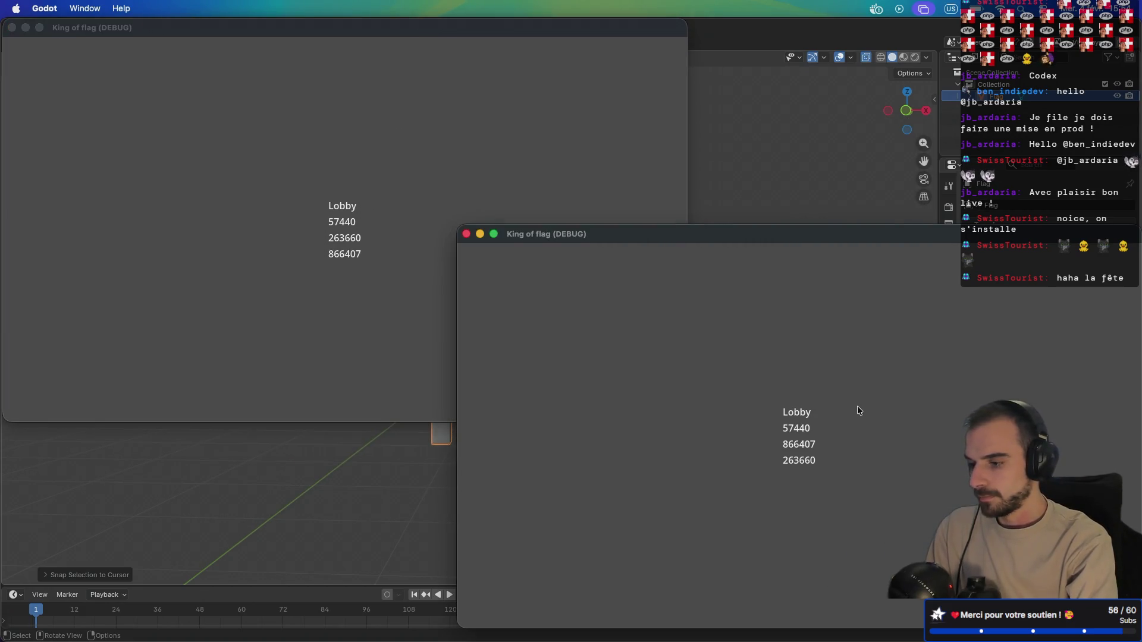
left_click(563, 367)
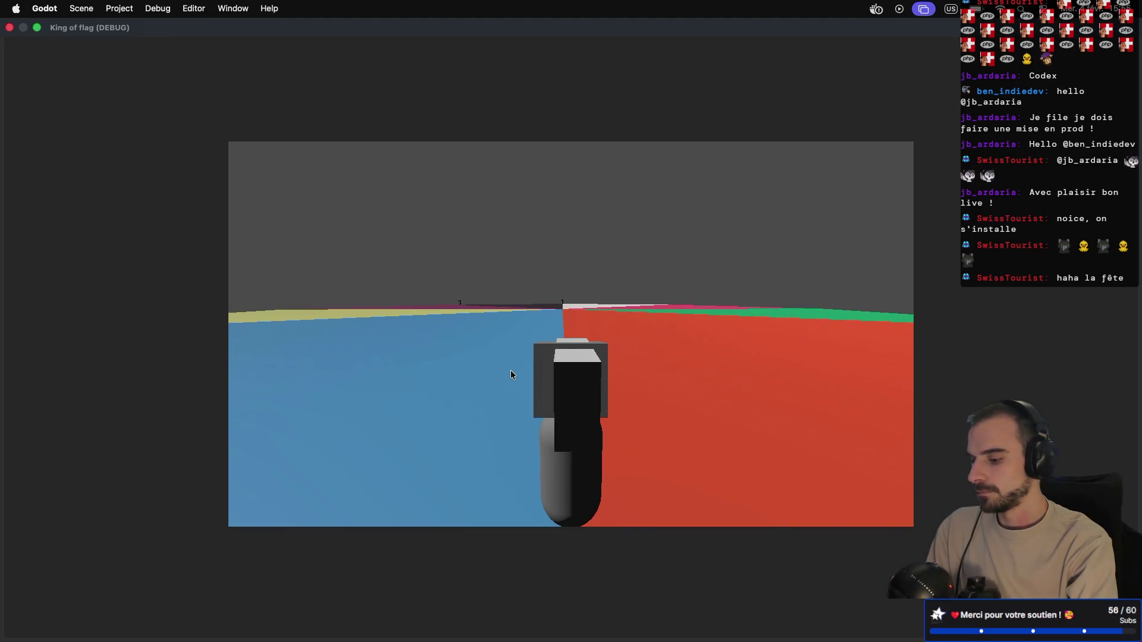
- Switch between the editor and the running match, tilting the camera toward the floor, then return at the error
key("super+Tab")
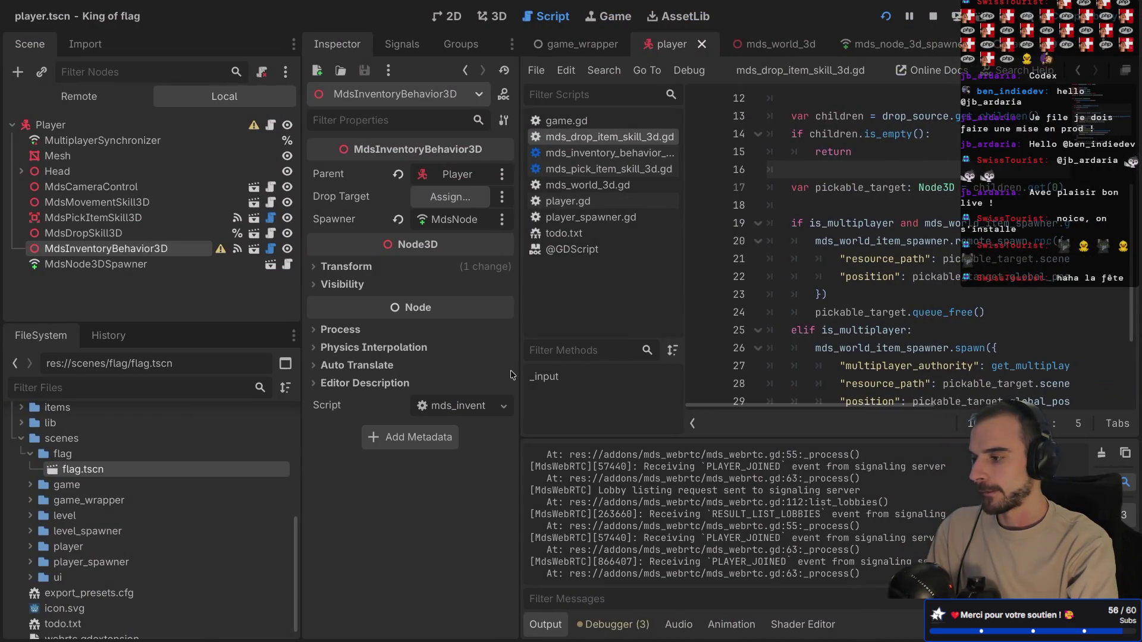
key("ctrl+Left")
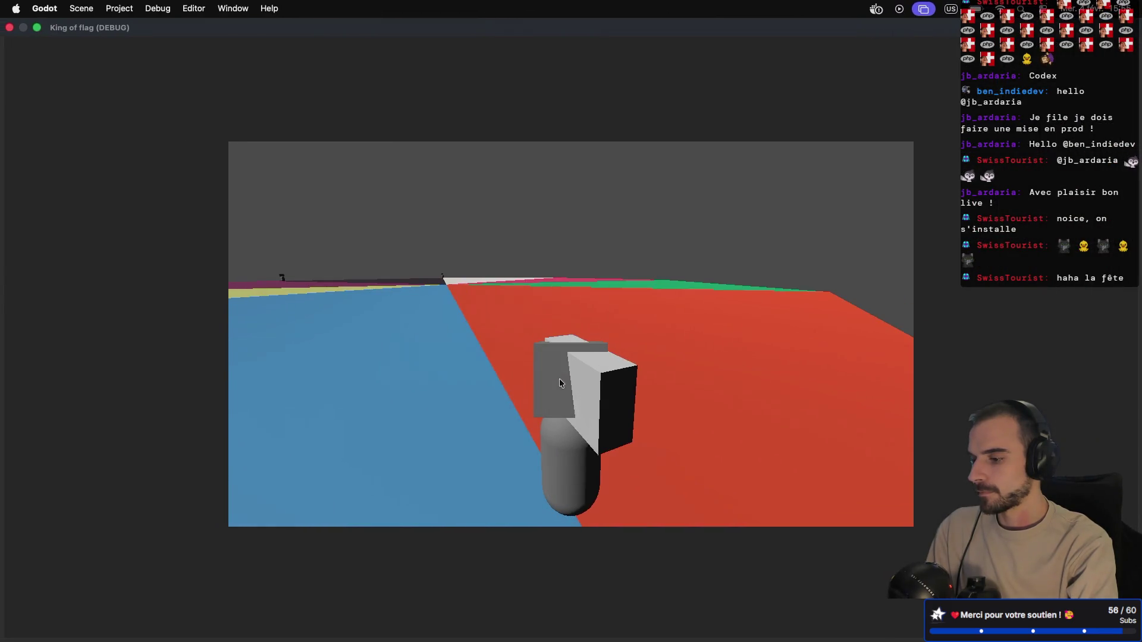
key("ctrl+Right")
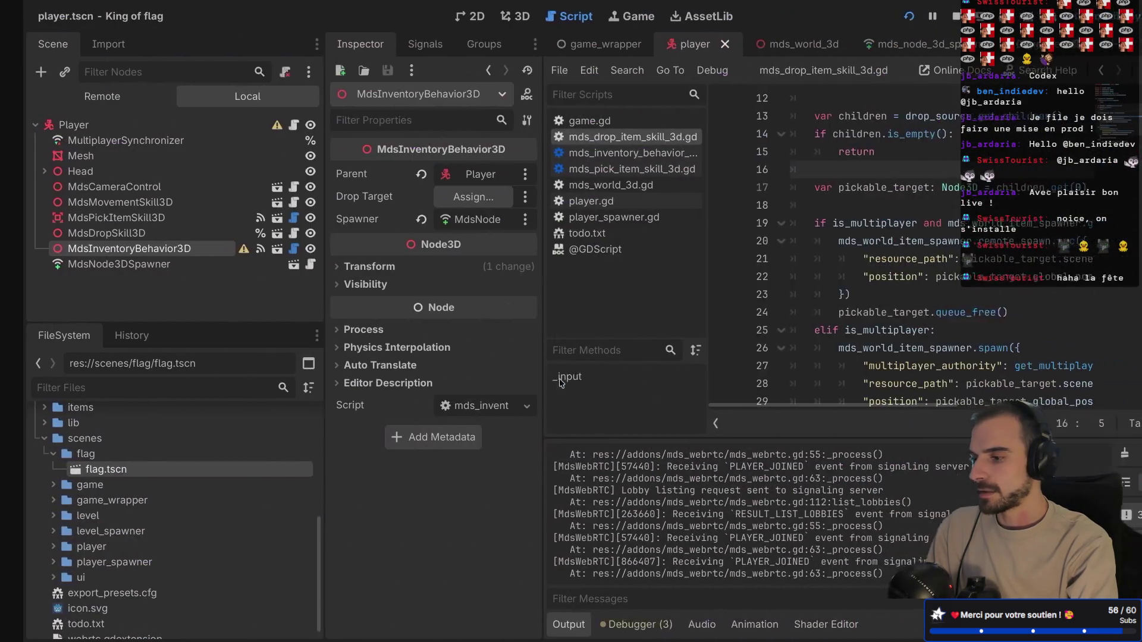
key("ctrl+Left")
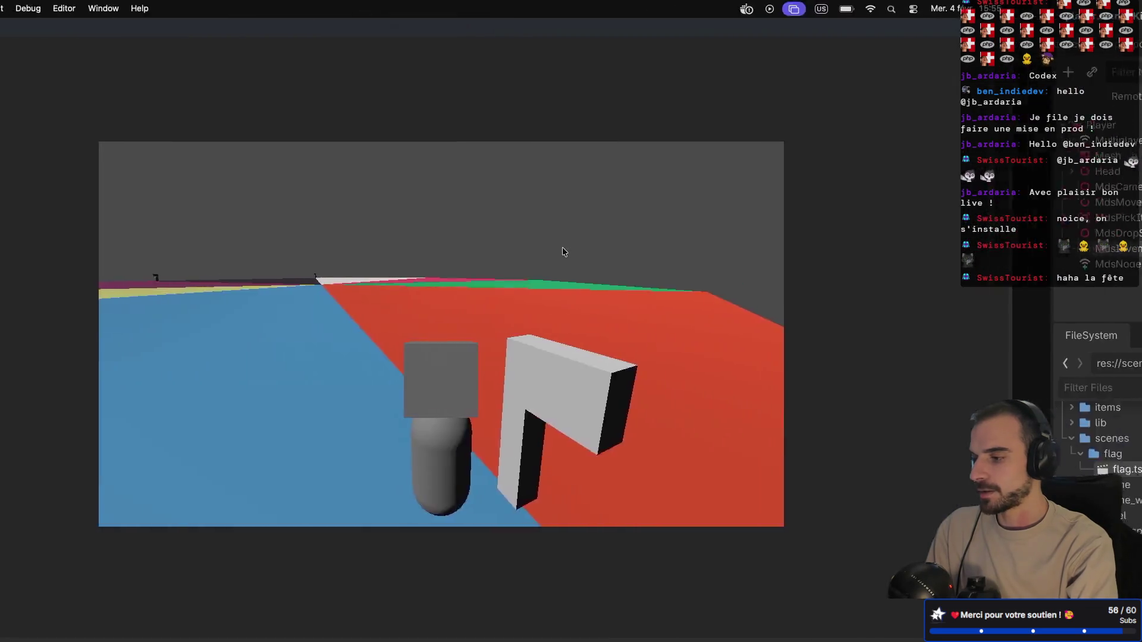
left_click_drag(684, 367, 754, 383)
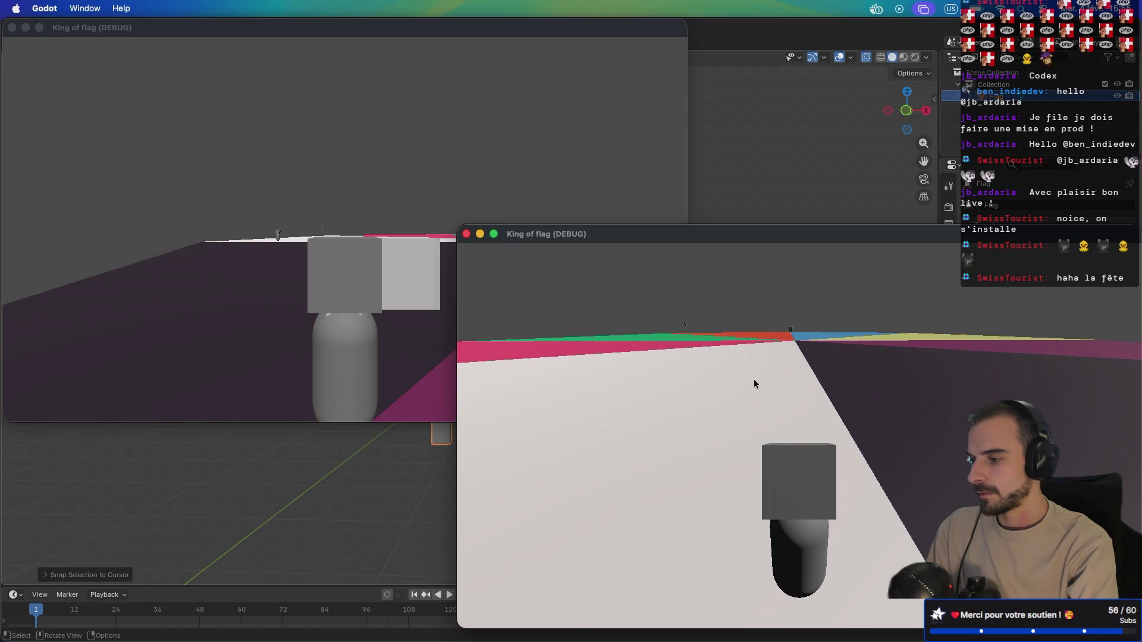
key("q")
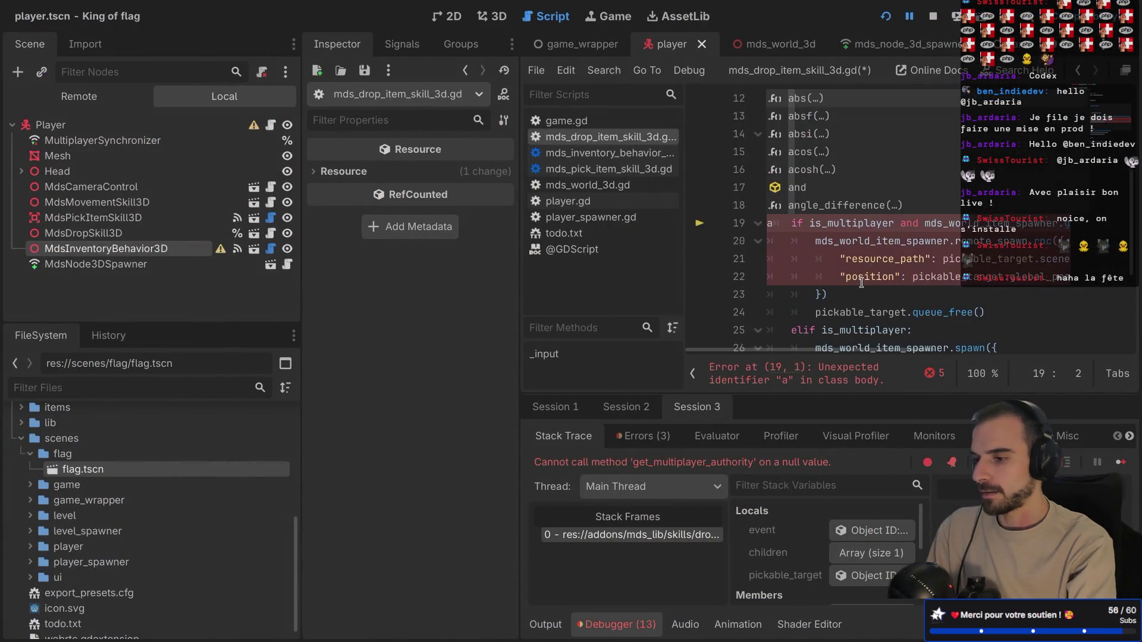
key("BackSpace")
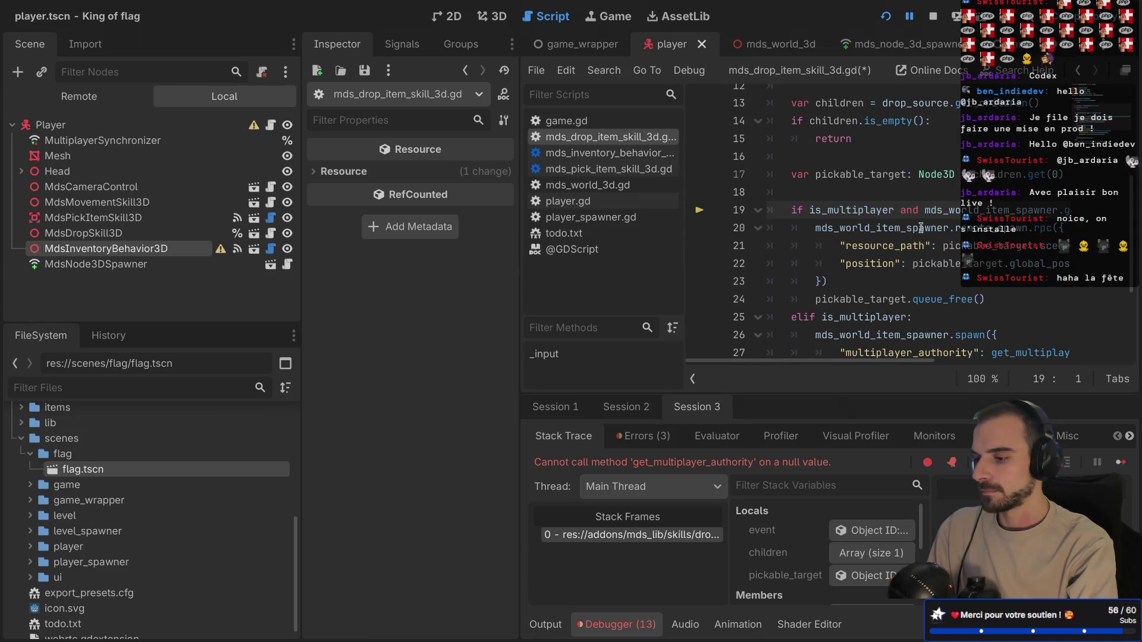
key("ctrl+shift+F11")
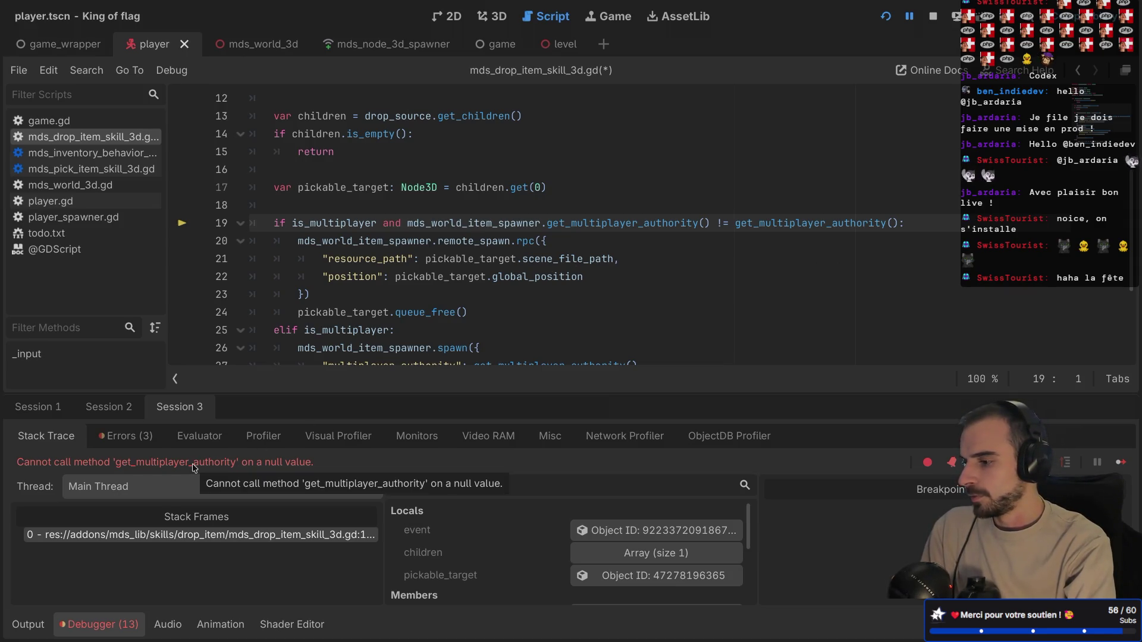
double_click(462, 225)
scroll(434, 247, "up", 2)
mouse_move(433, 247)
scroll(433, 247, "up", 2)
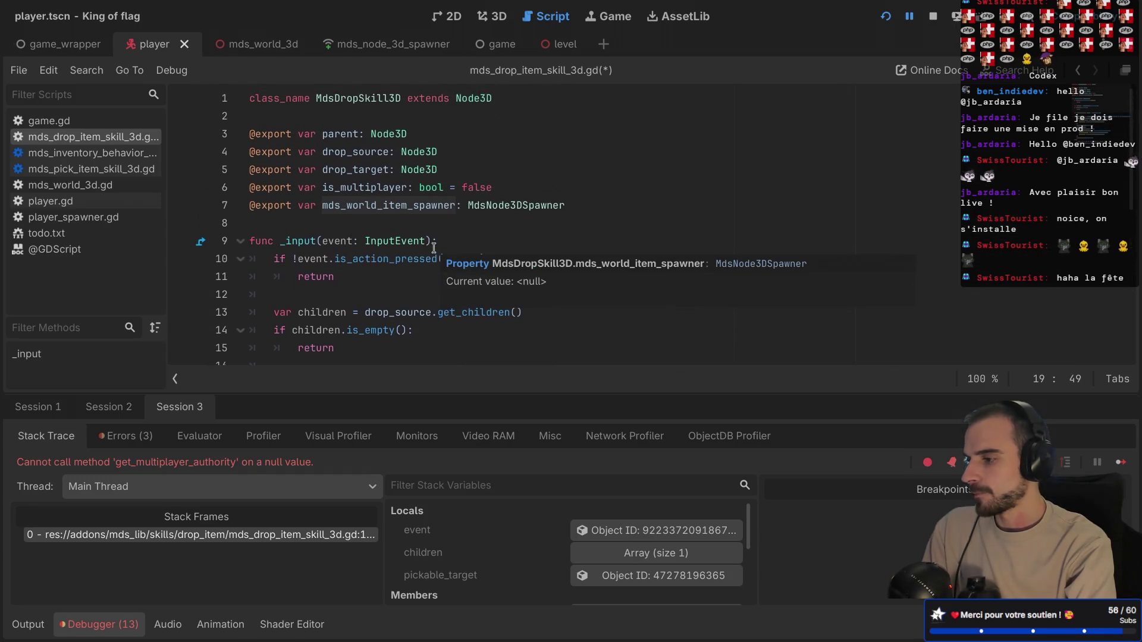
key("ctrl+shift+F11")
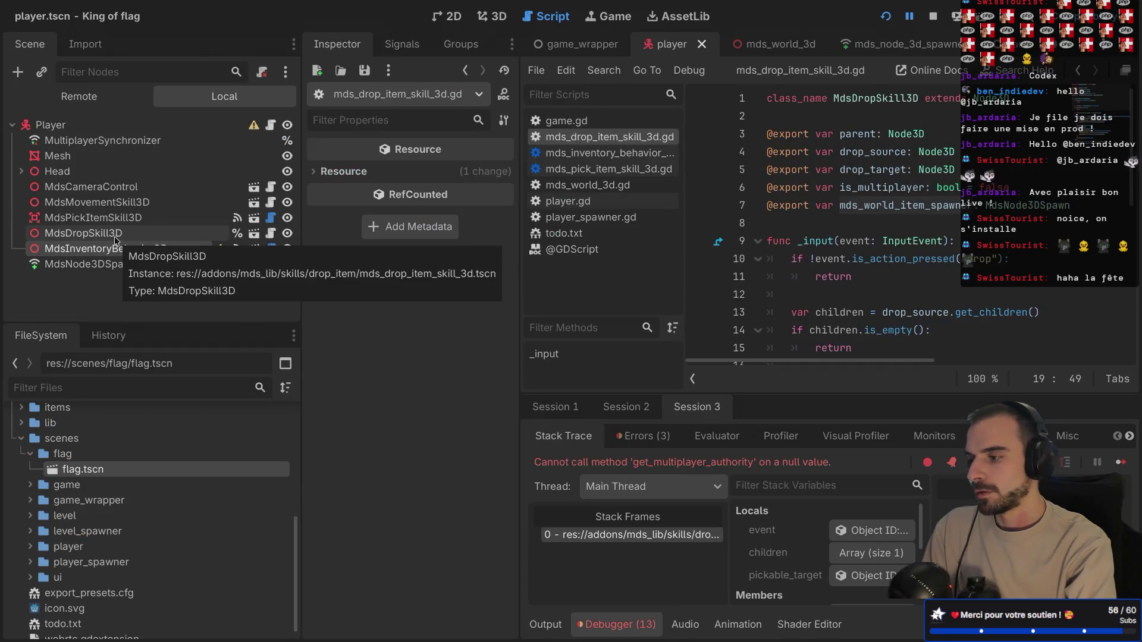
left_click(116, 239)
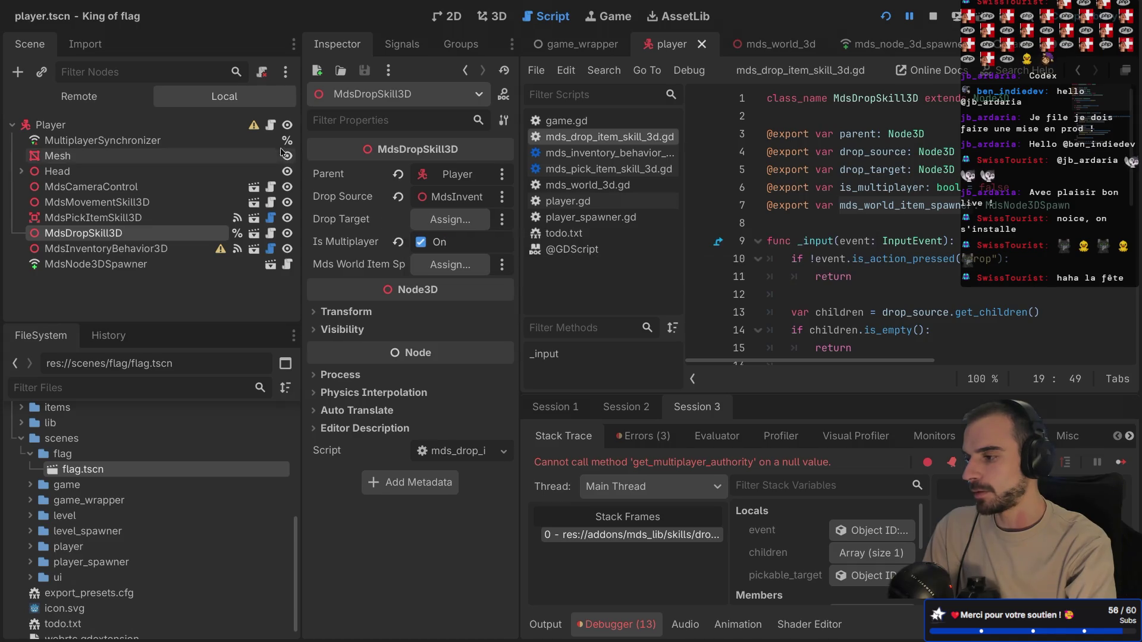
left_click(271, 125)
key("ctrl+shift+F11")
left_click_drag(332, 222, 274, 206)
left_click(338, 239)
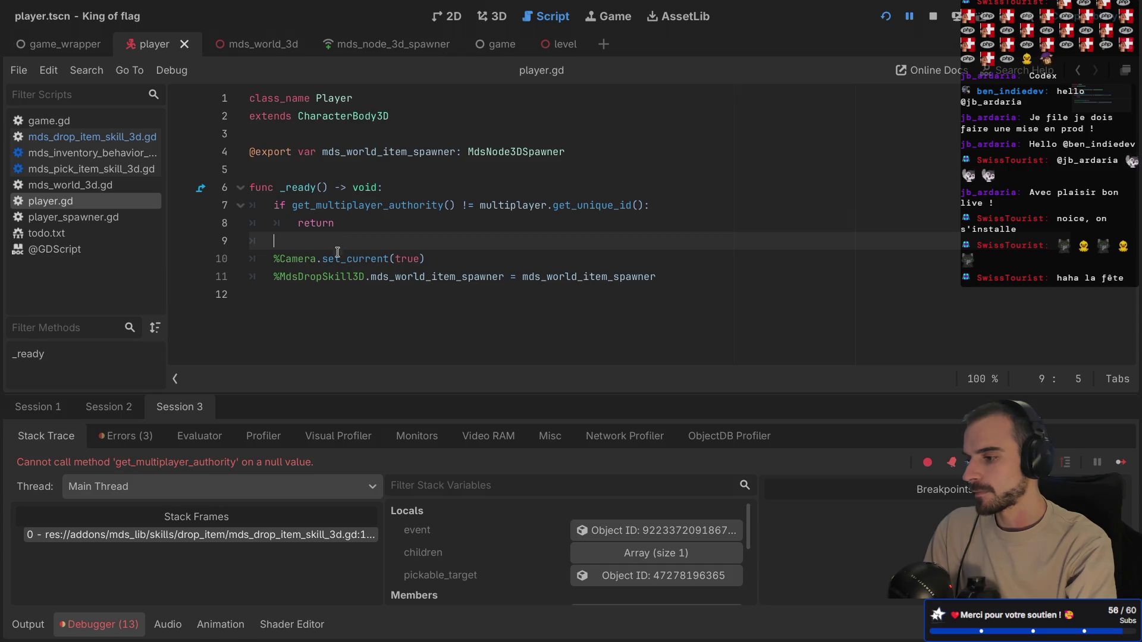
left_click_drag(275, 276, 657, 276)
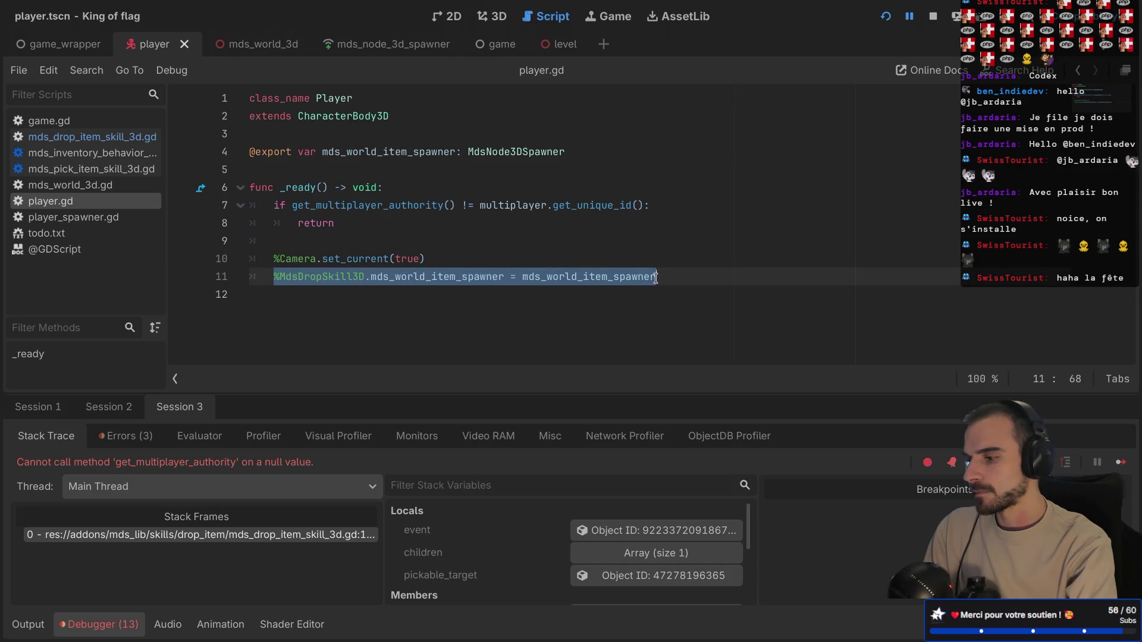
left_click(553, 250)
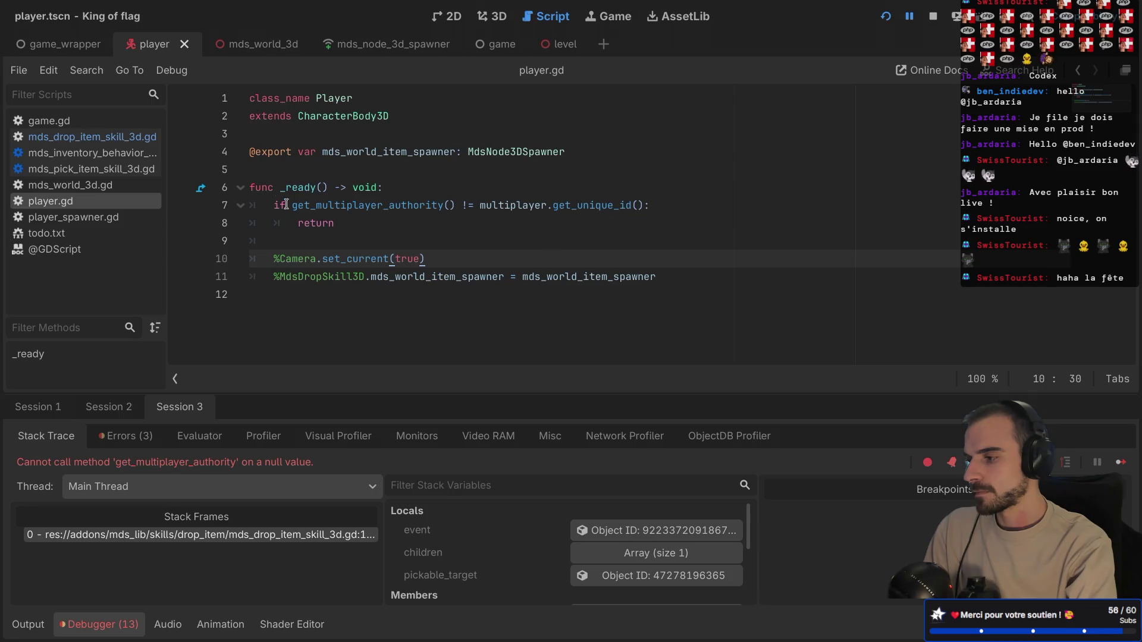
left_click(95, 138)
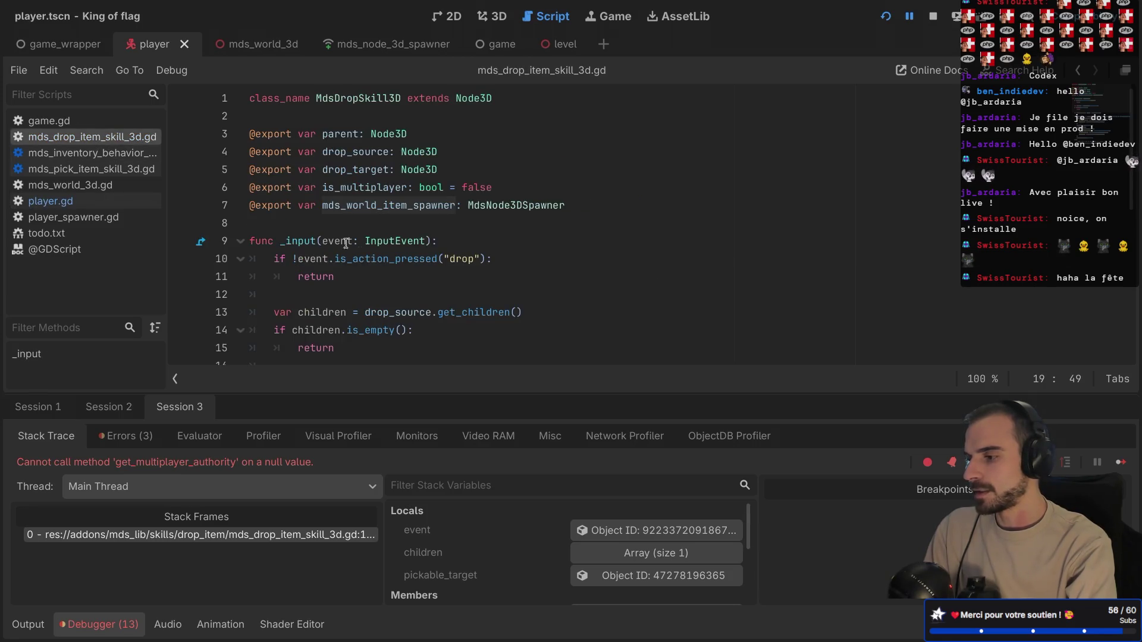
scroll(373, 262, "down", 2)
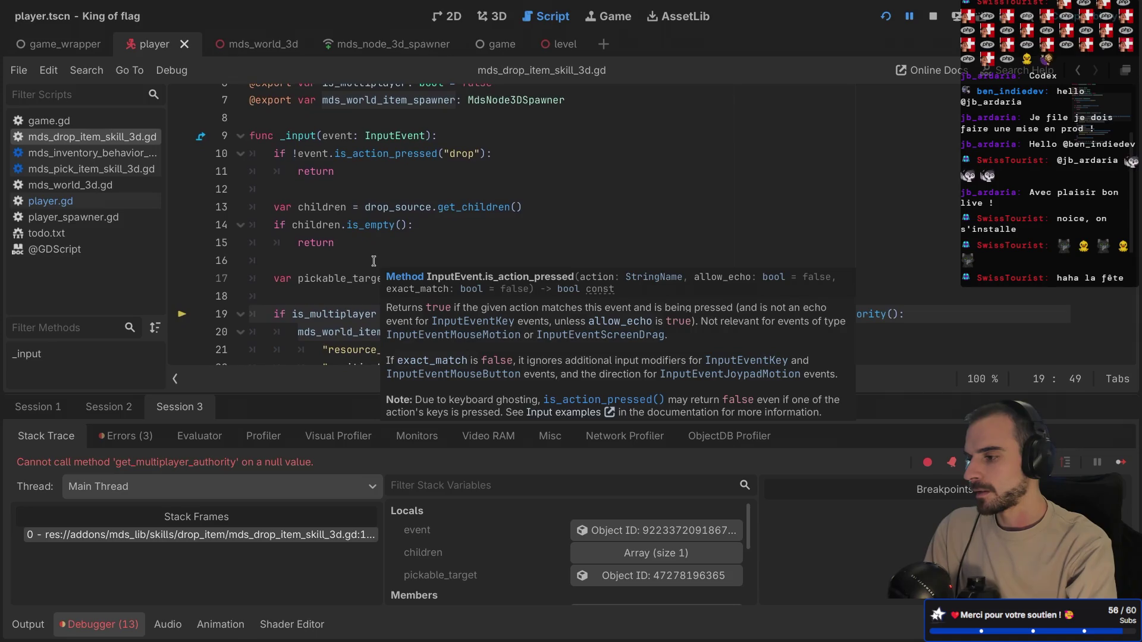
scroll(357, 232, "down", 1)
scroll(377, 235, "up", 1)
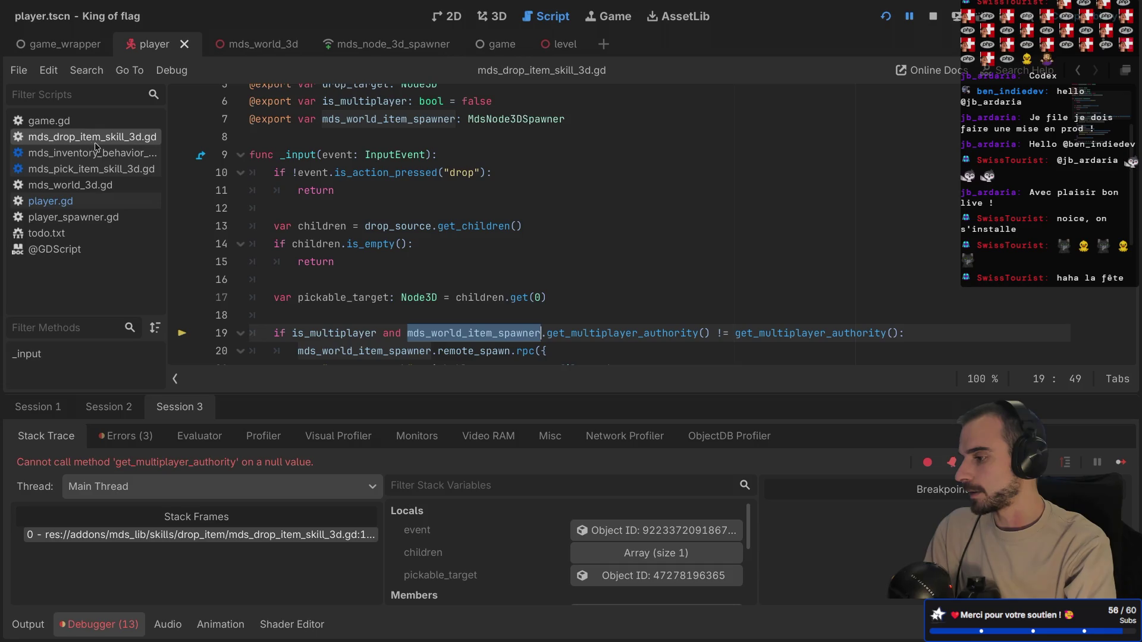
scroll(446, 246, "down", 2)
scroll(446, 246, "down", 2)
scroll(452, 208, "up", 6)
scroll(460, 169, "down", 2)
left_click(457, 139)
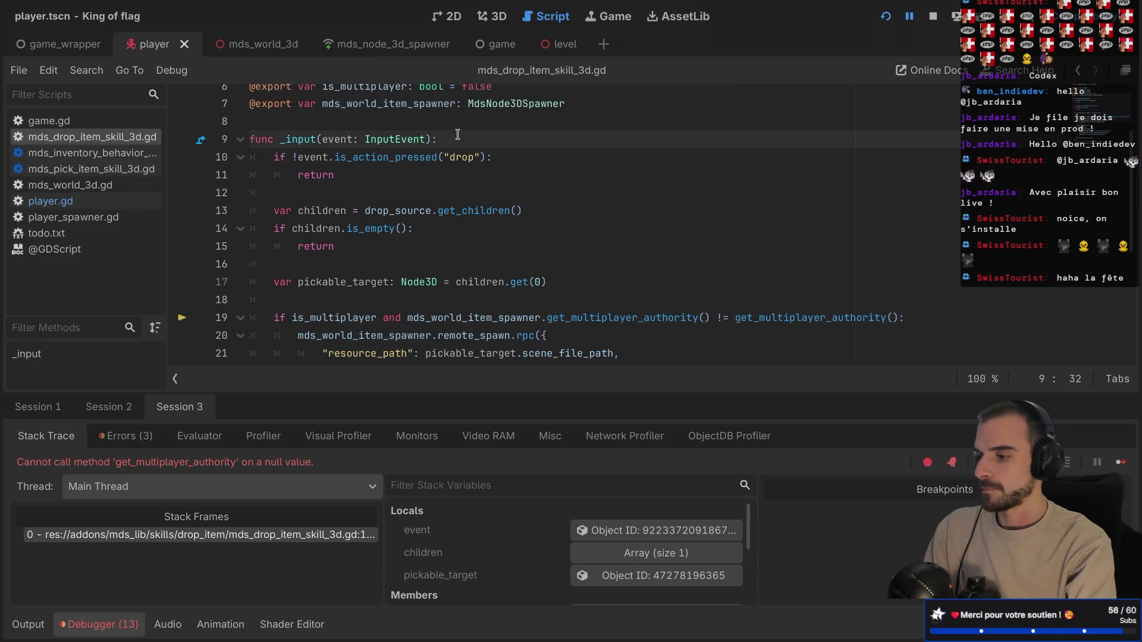
- Insert 'if get_multiplayer_authority() != multiplayer.get_unique_id():' at the top of _input via autocomplete
key("Return")
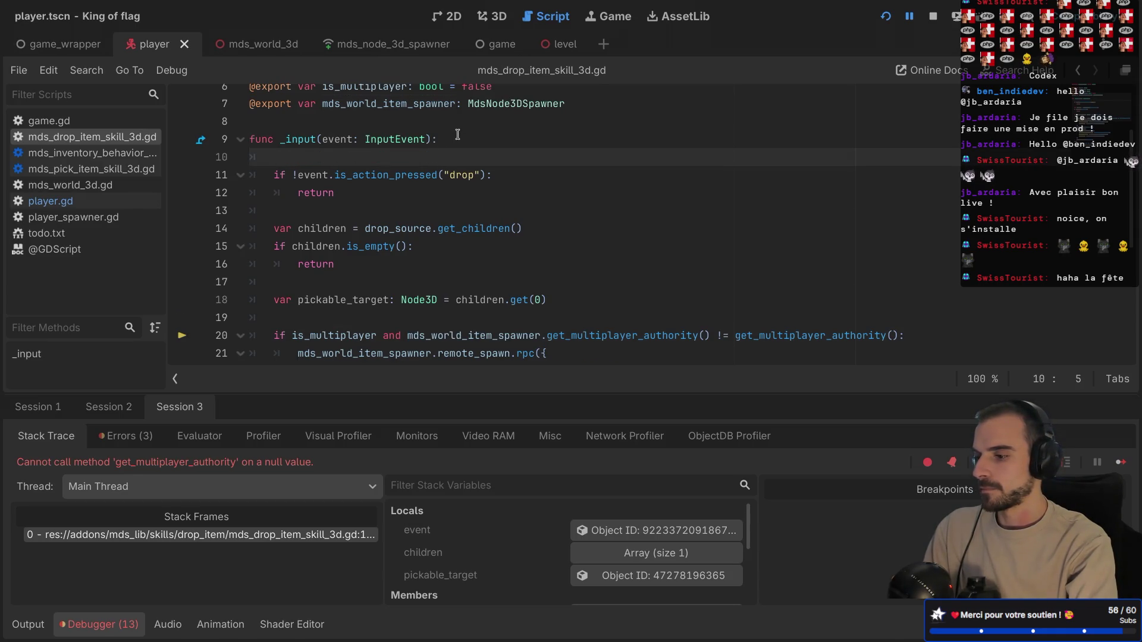
key("Return")
key("Up")
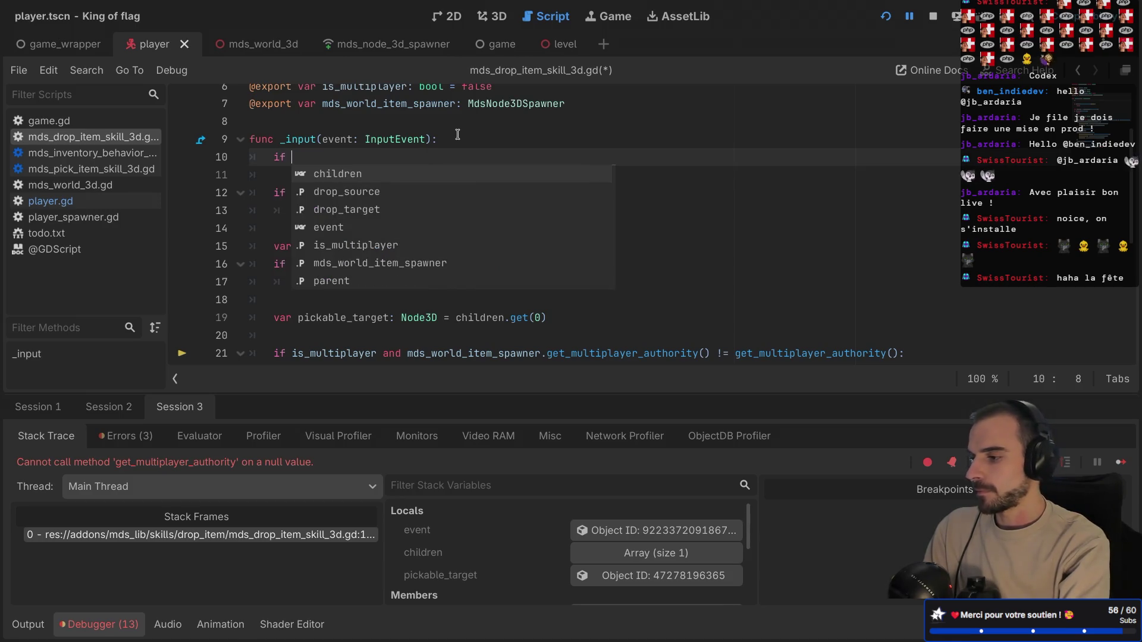
type("f")
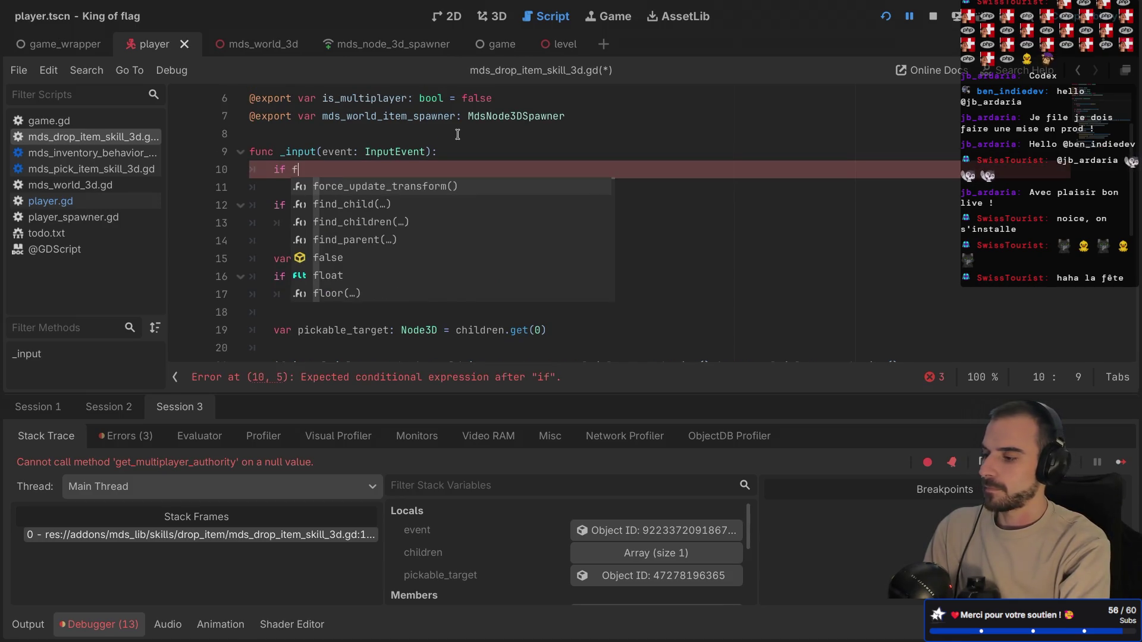
key("BackSpace")
type("get_m")
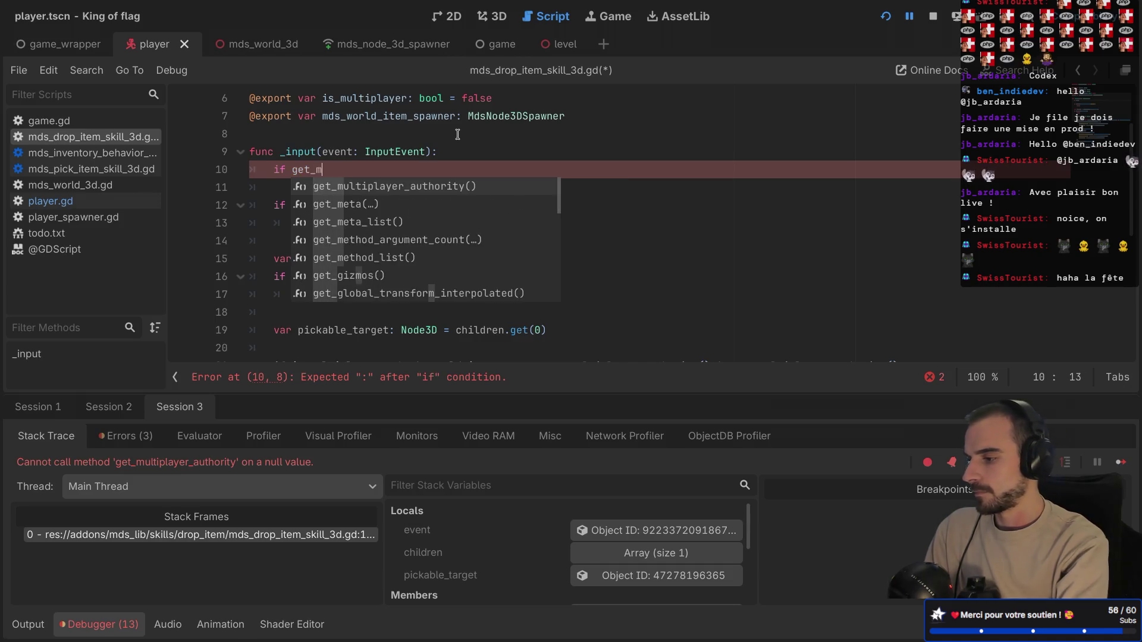
key("Return")
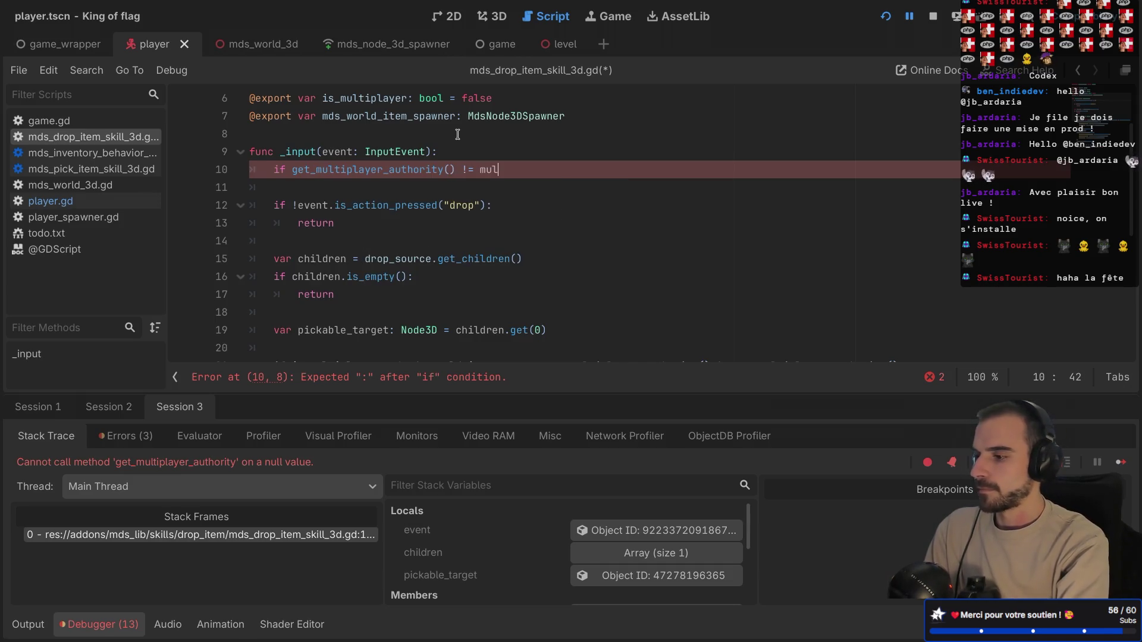
key("Return")
type(".get")
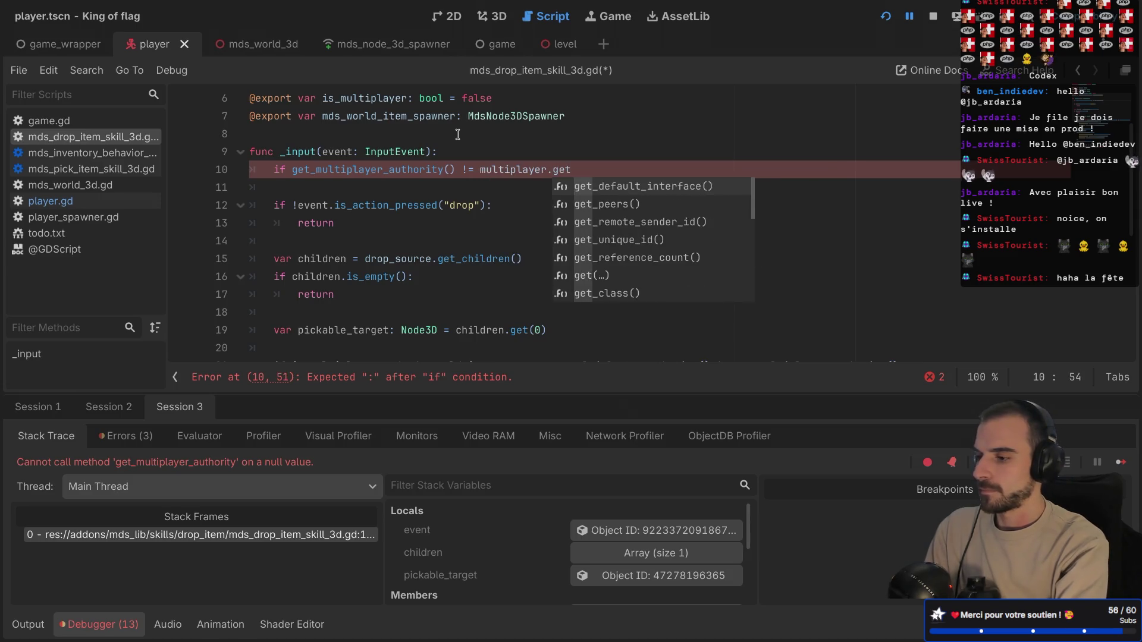
type("_u")
key("Return")
type(":")
key("Return")
type("return")
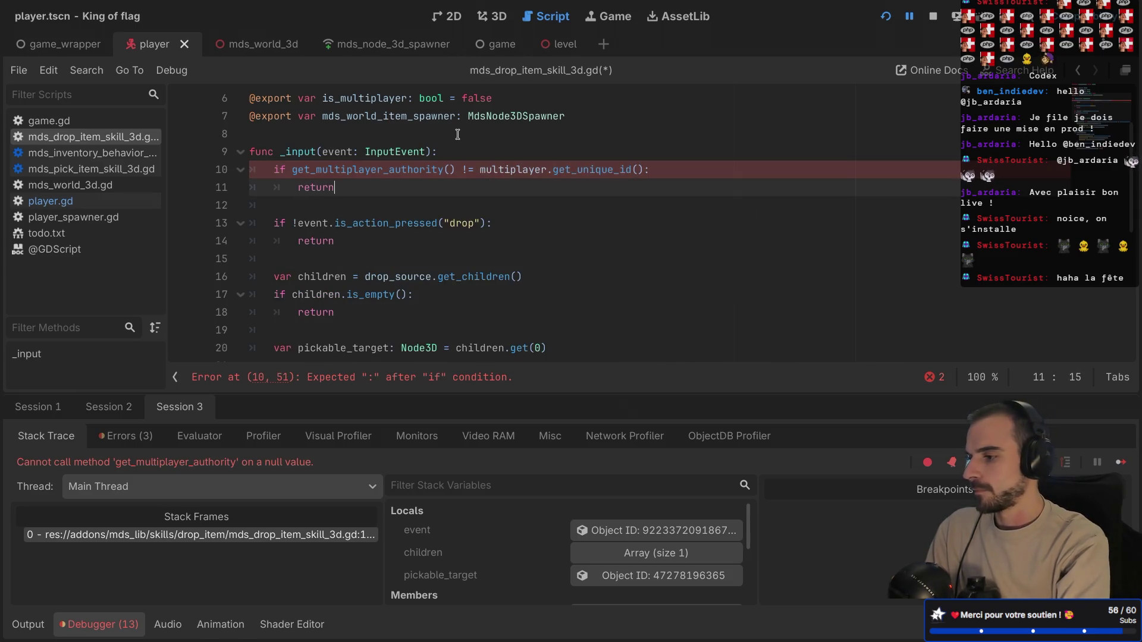
- Save the drop skill script and review the new authority check line
key("ctrl+s")
left_click(389, 208)
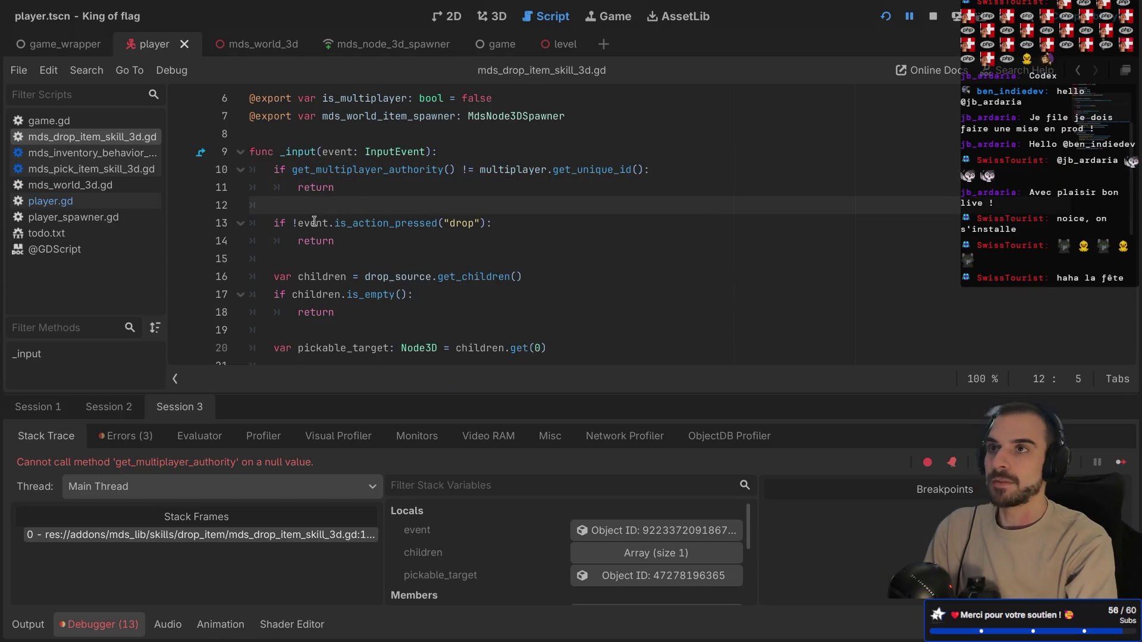
scroll(328, 226, "down", 5)
scroll(300, 202, "up", 5)
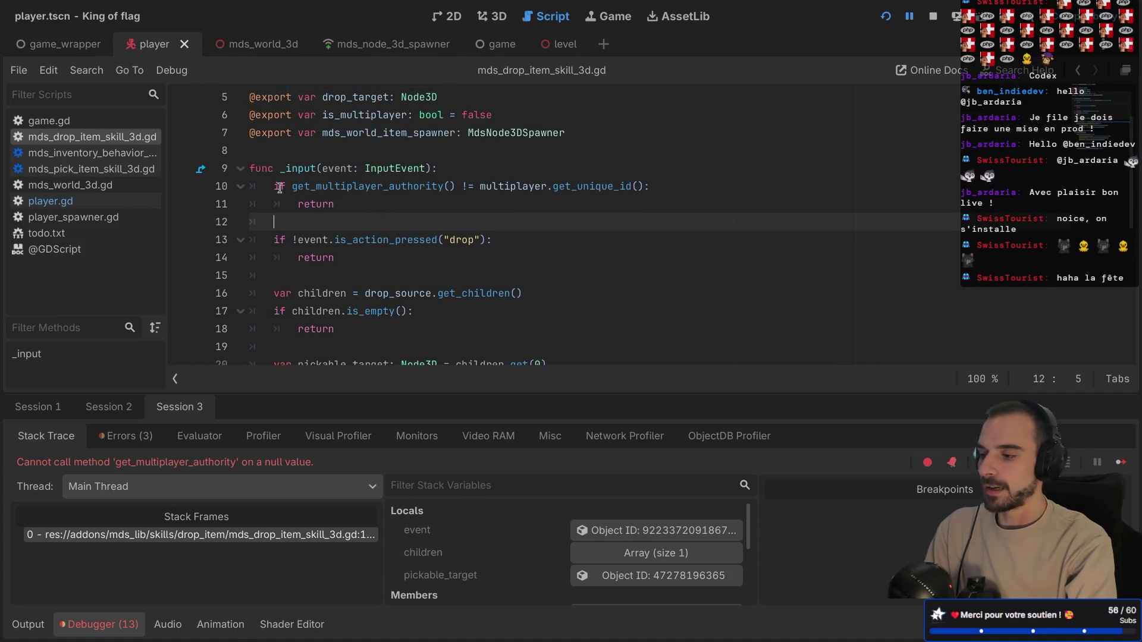
triple_click(282, 188)
left_click(370, 197)
- Examine the get_multiplayer_authority() call on line 10, then run the game project
left_click(273, 171)
left_click(358, 220)
mouse_move(293, 186)
left_mouse_down()
mouse_move(459, 183)
mouse_move(496, 200)
mouse_move(518, 187)
mouse_move(672, 185)
mouse_move(668, 169)
left_mouse_up()
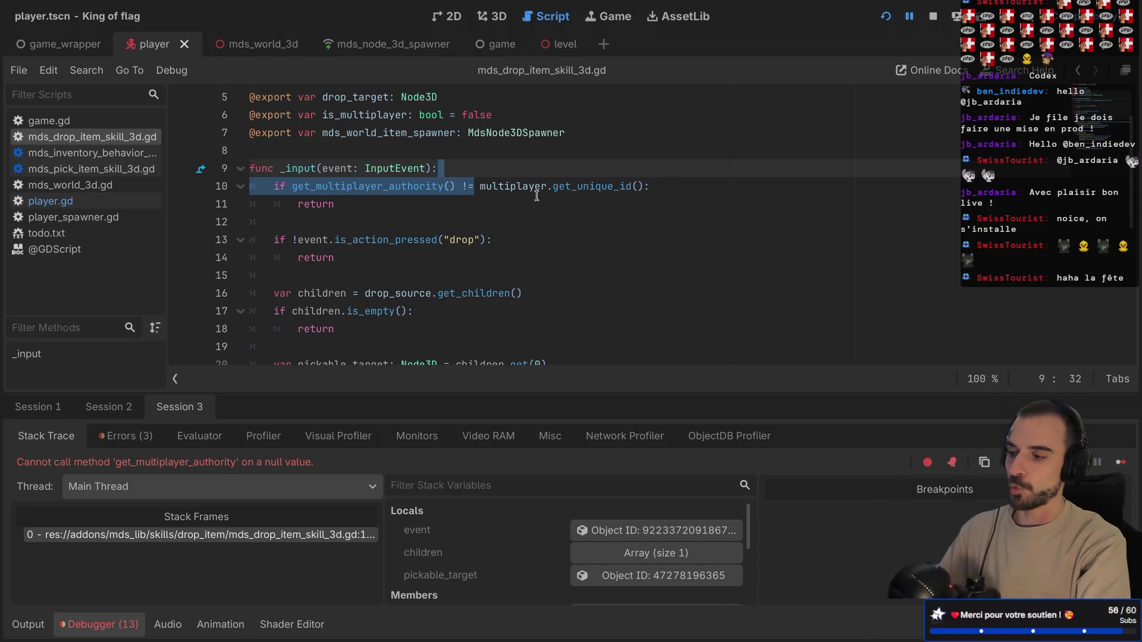
left_click(373, 210)
left_click(397, 194)
scroll(397, 194, "down", 1)
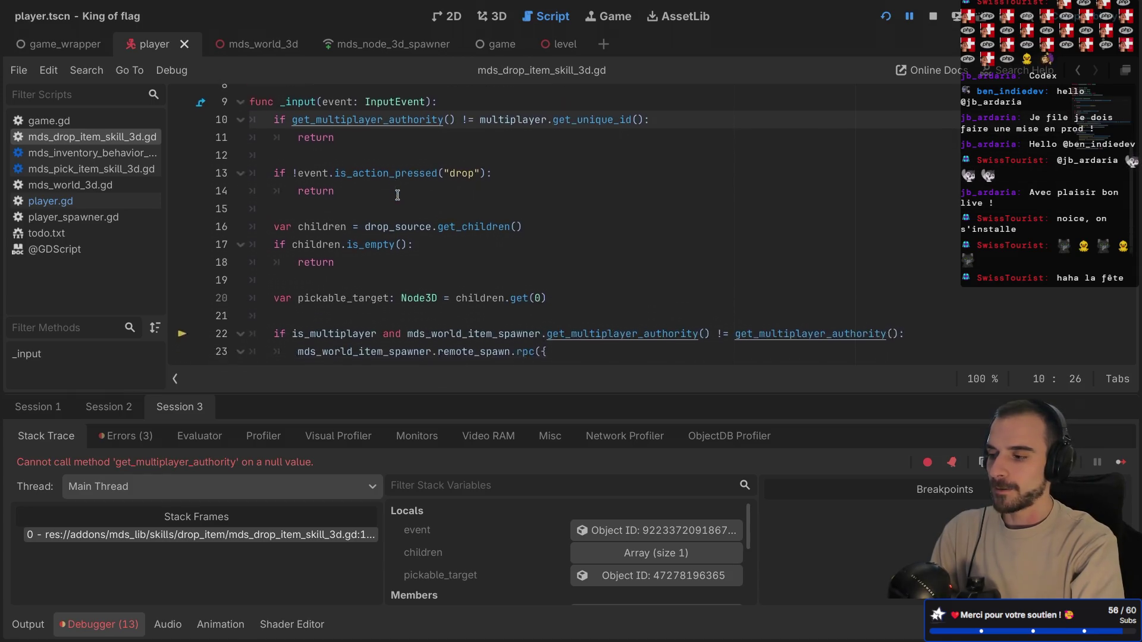
left_click(885, 18)
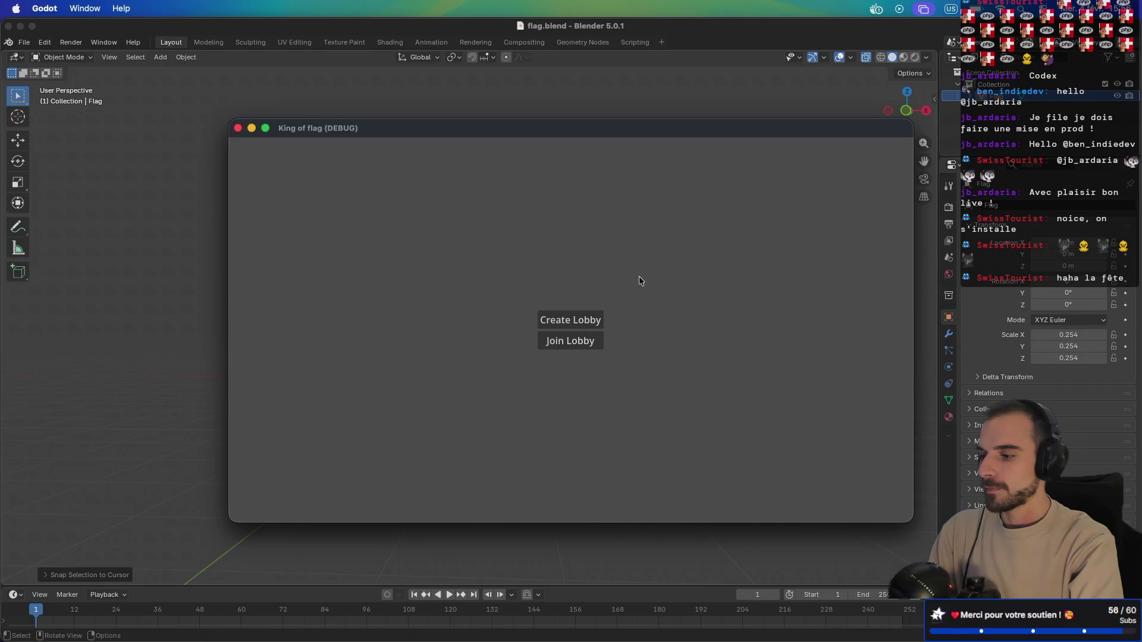
- Create a lobby in the first game window and join it from the second instance
left_click(566, 321)
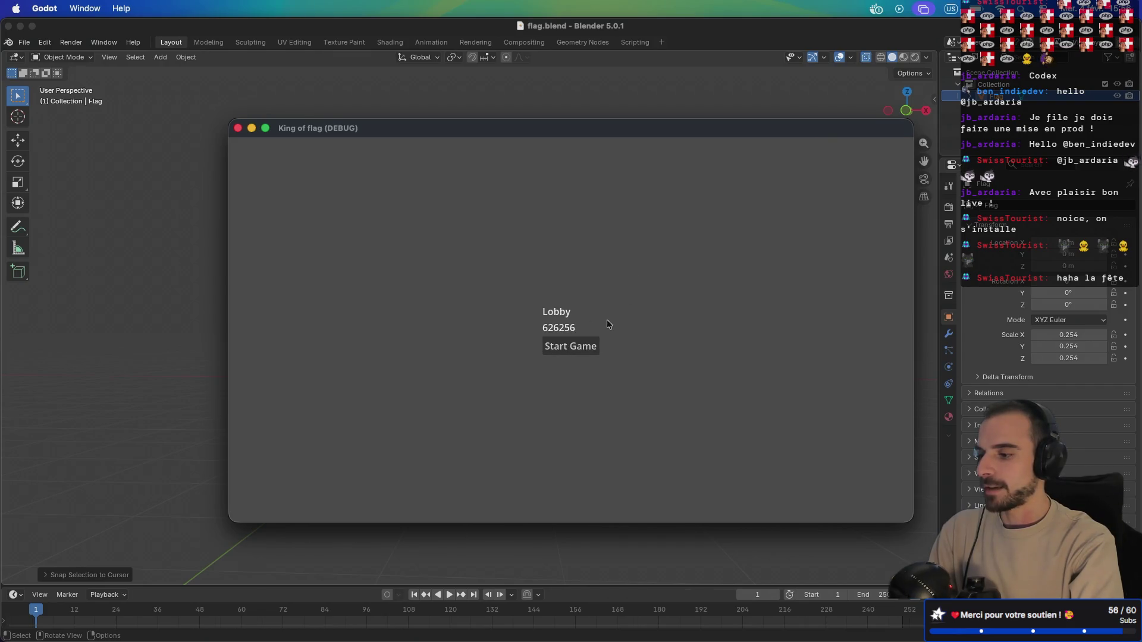
key("ctrl+Left")
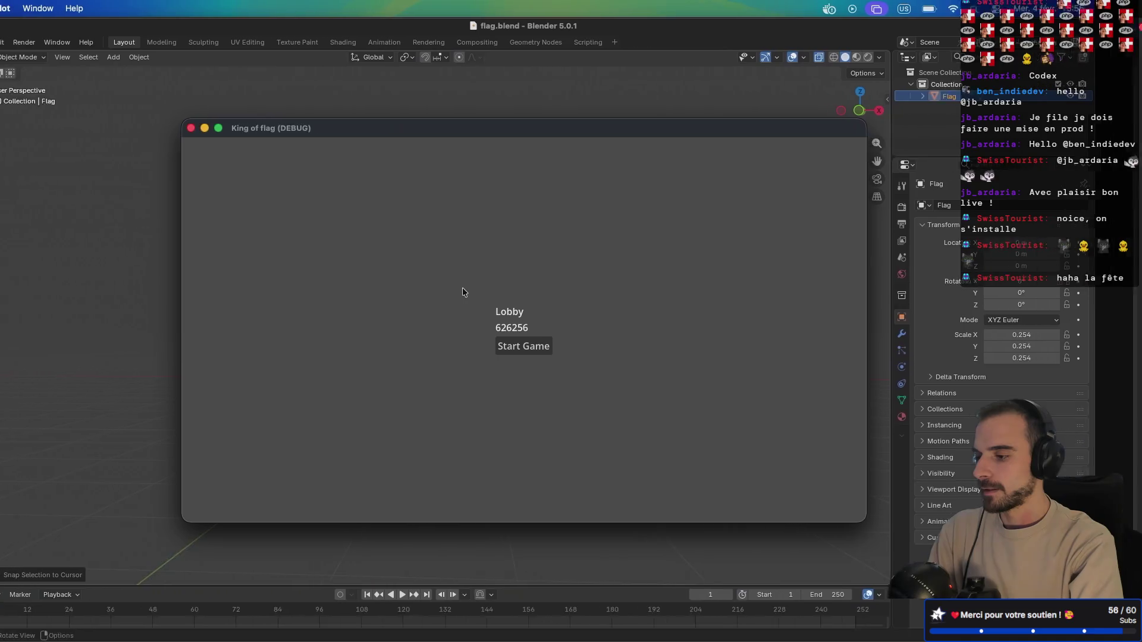
mouse_move(458, 132)
left_mouse_down()
mouse_move(547, 133)
mouse_move(673, 199)
left_mouse_up()
left_click(584, 159)
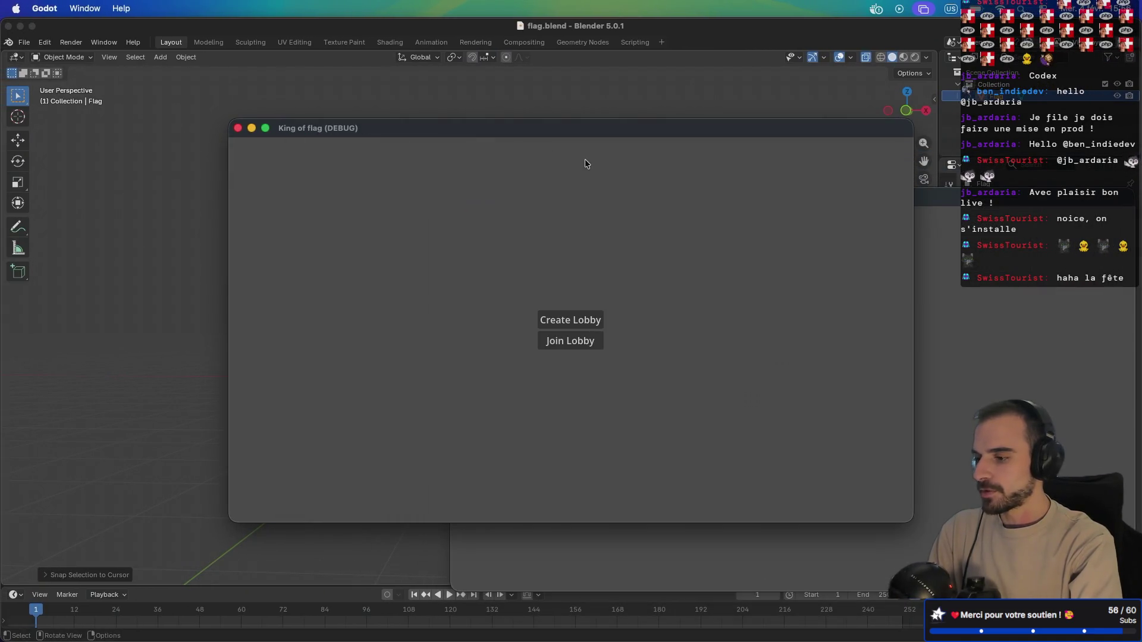
left_click(577, 346)
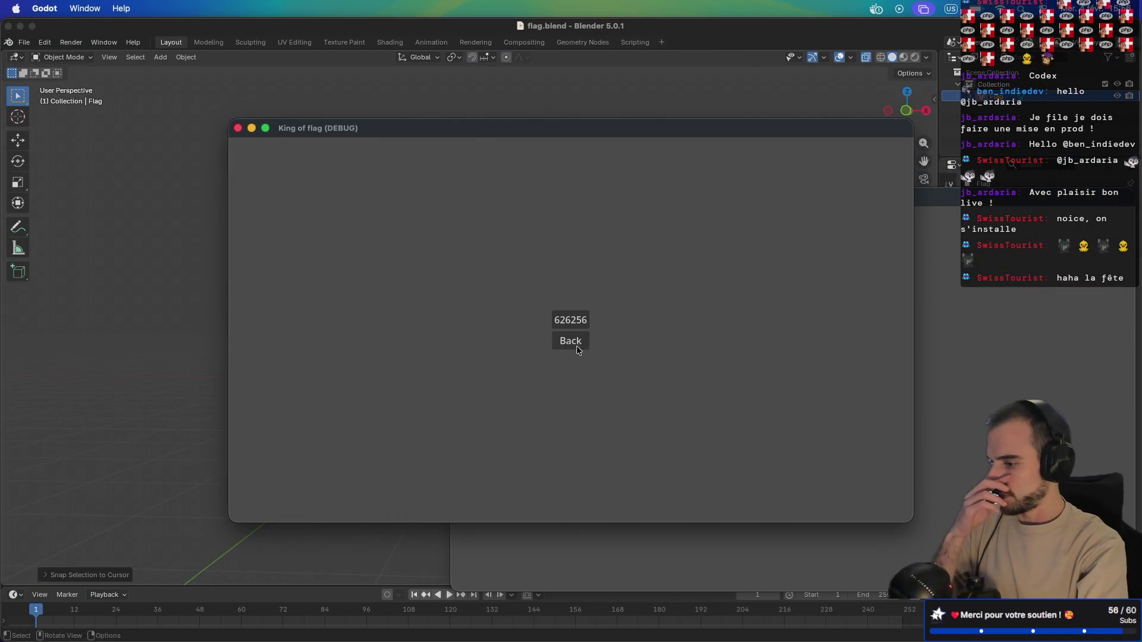
left_click(577, 346)
- Start the match from the hosting window, check the other player's window, then stop the run
left_click_drag(626, 134, 400, 33)
left_click(808, 425)
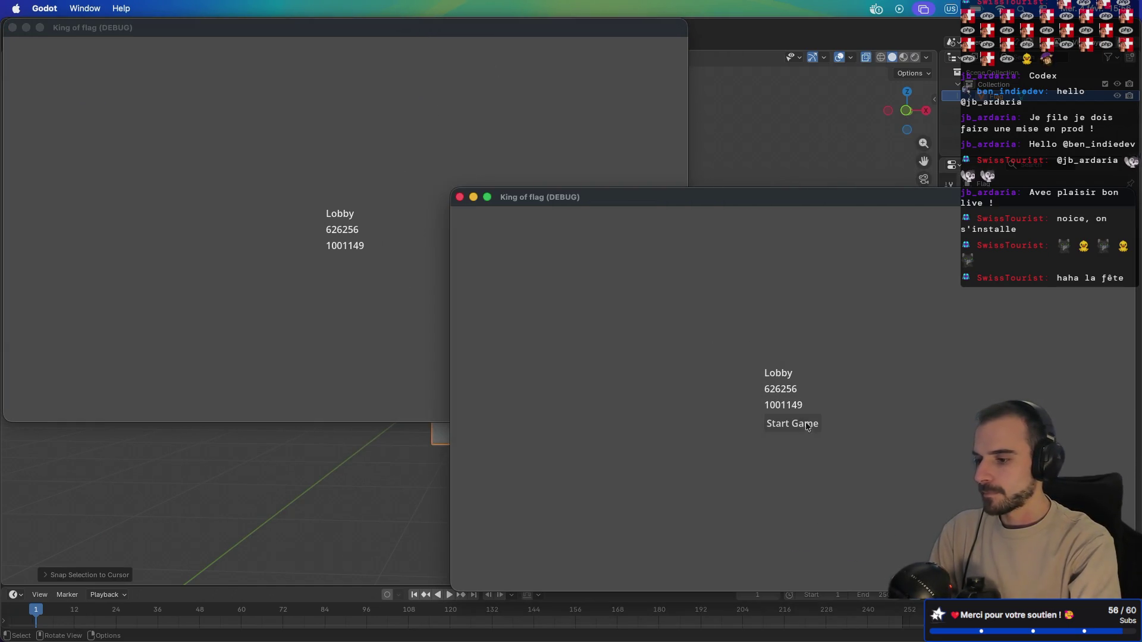
left_click(802, 425)
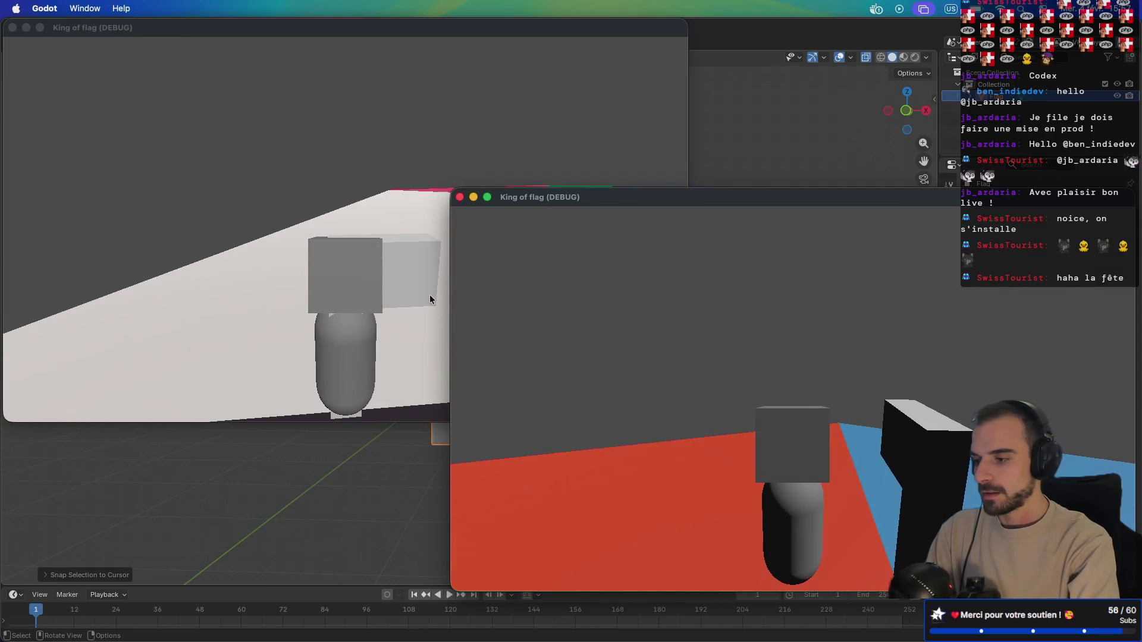
left_click(430, 296)
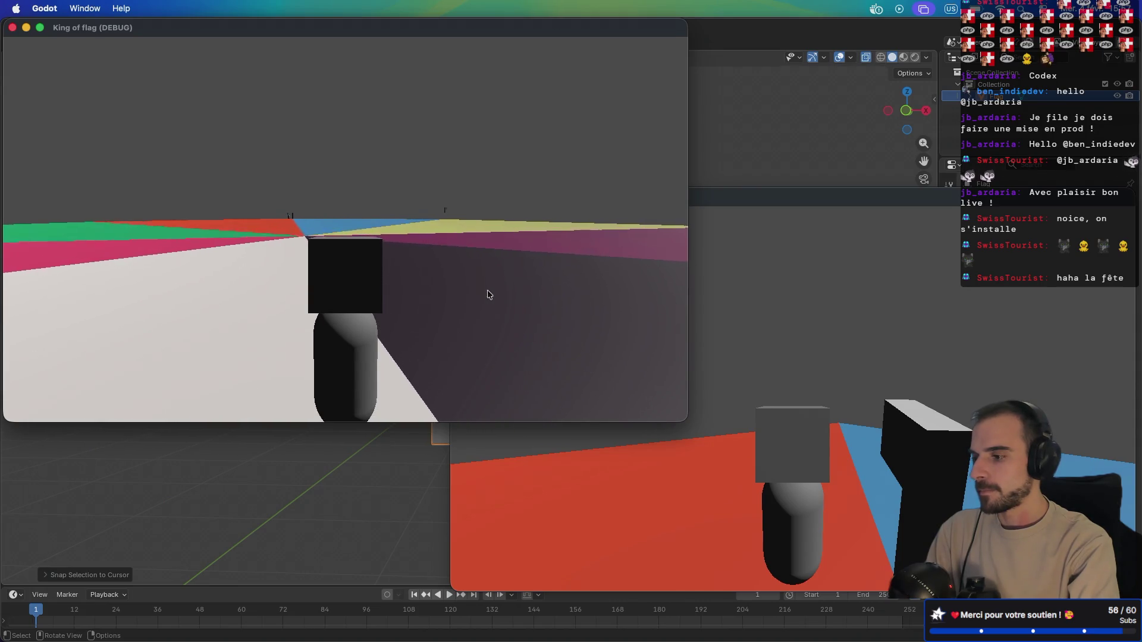
key("super+period")
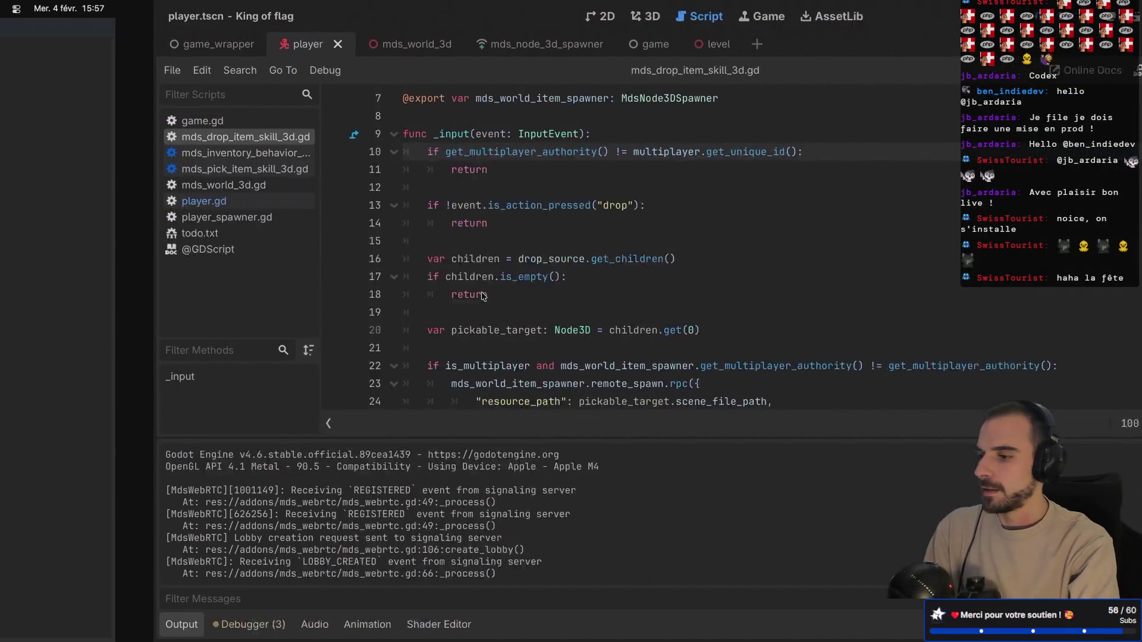
- Open mds_pick_item_skill_3d.gd and read through its upper lines and _ready function
left_click(91, 169)
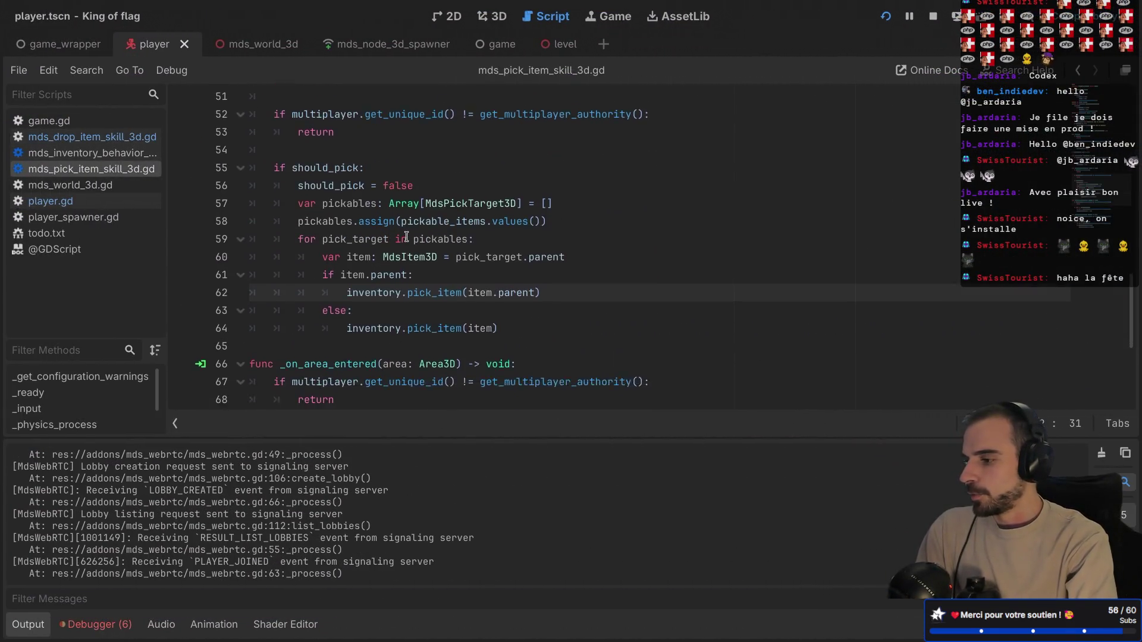
scroll(406, 237, "down", 5)
scroll(406, 237, "up", 3)
scroll(406, 237, "up", 12)
scroll(397, 155, "up", 1)
left_click(331, 172)
scroll(331, 172, "down", 4)
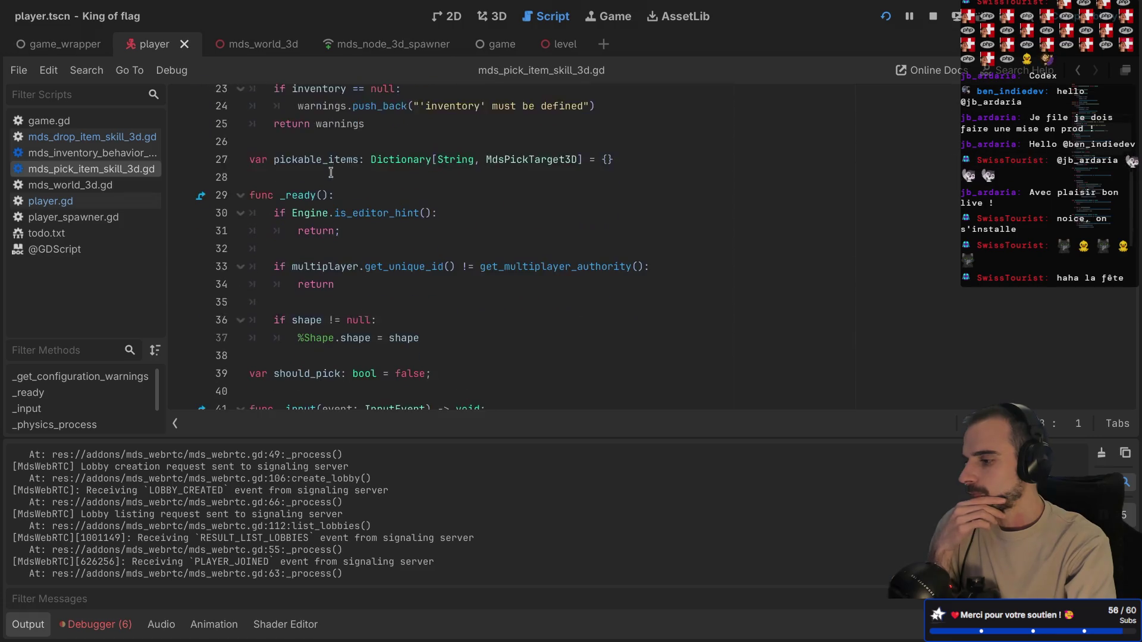
left_click_drag(268, 158, 321, 160)
scroll(307, 265, "down", 1)
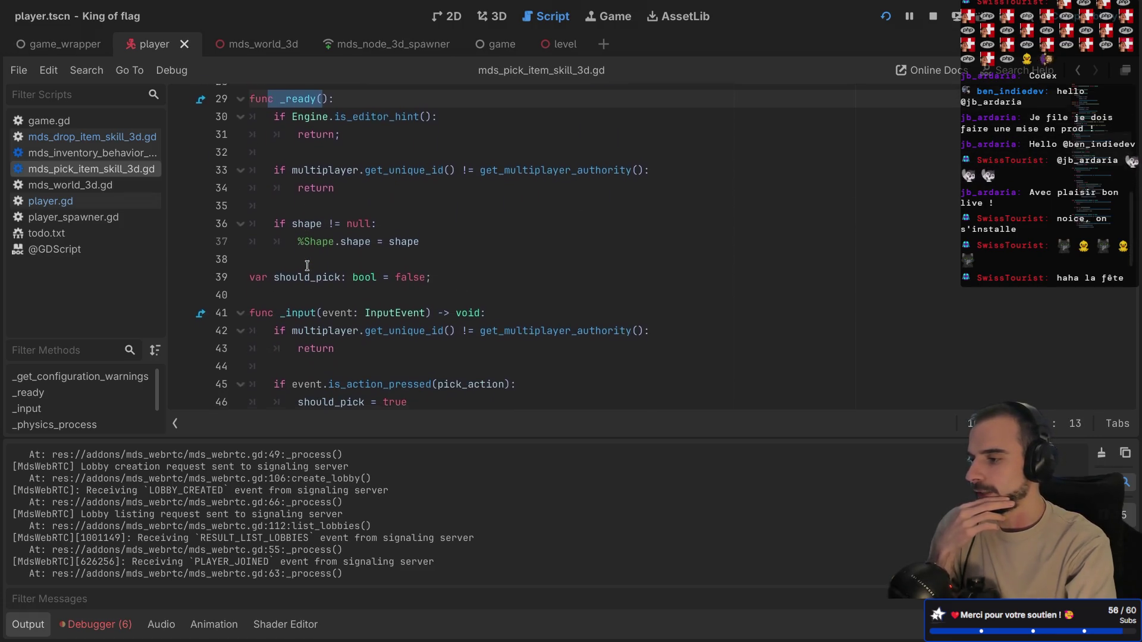
left_click(263, 148)
- Scroll past _input to inventory.pick_item, jump to its definition, and relaunch King of flag
scroll(374, 156, "down", 3)
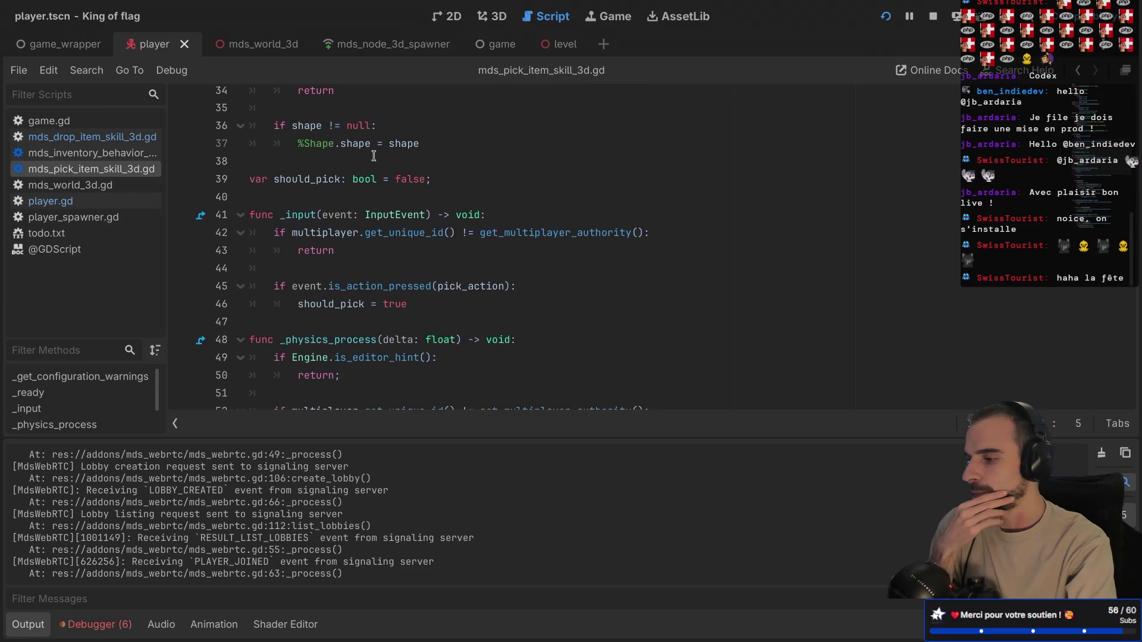
left_click(403, 202)
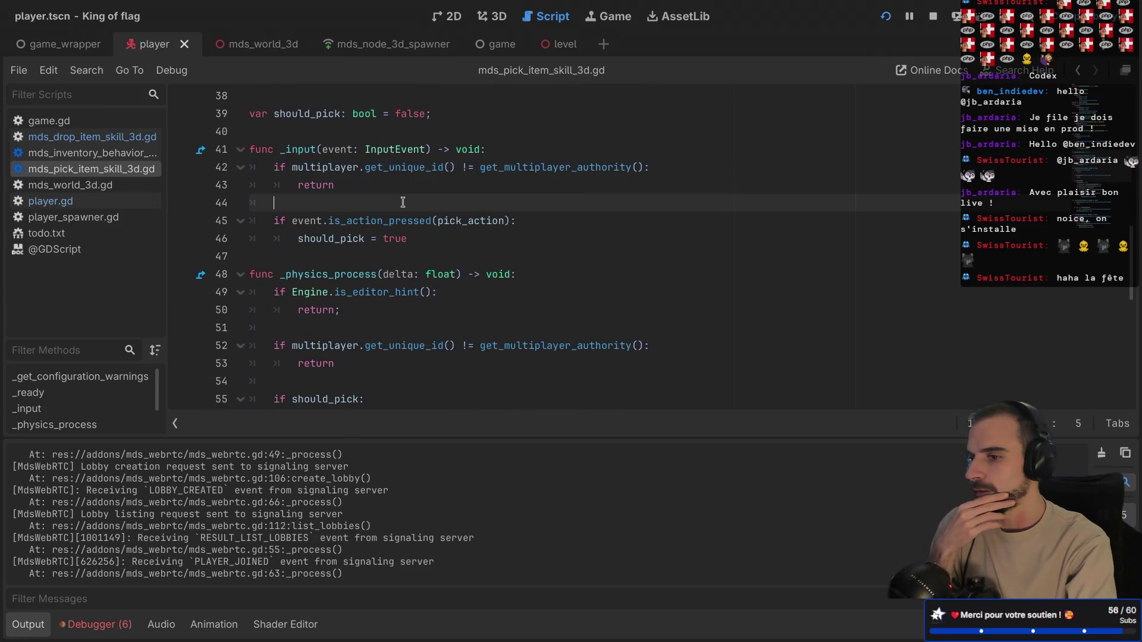
scroll(402, 202, "down", 3)
scroll(404, 202, "down", 1)
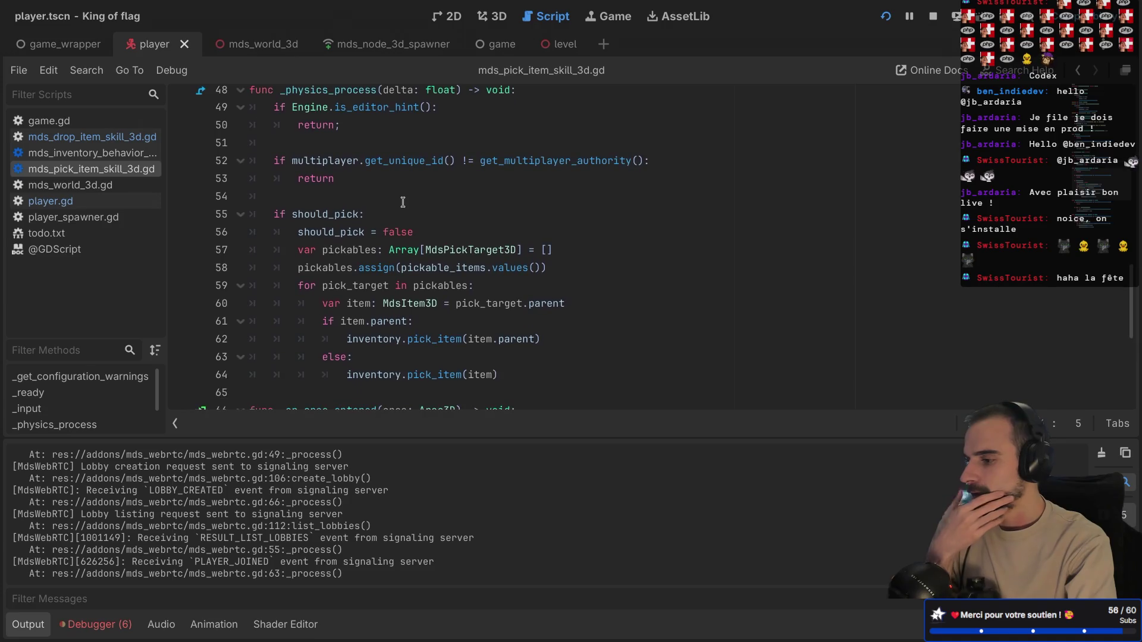
scroll(404, 202, "down", 1)
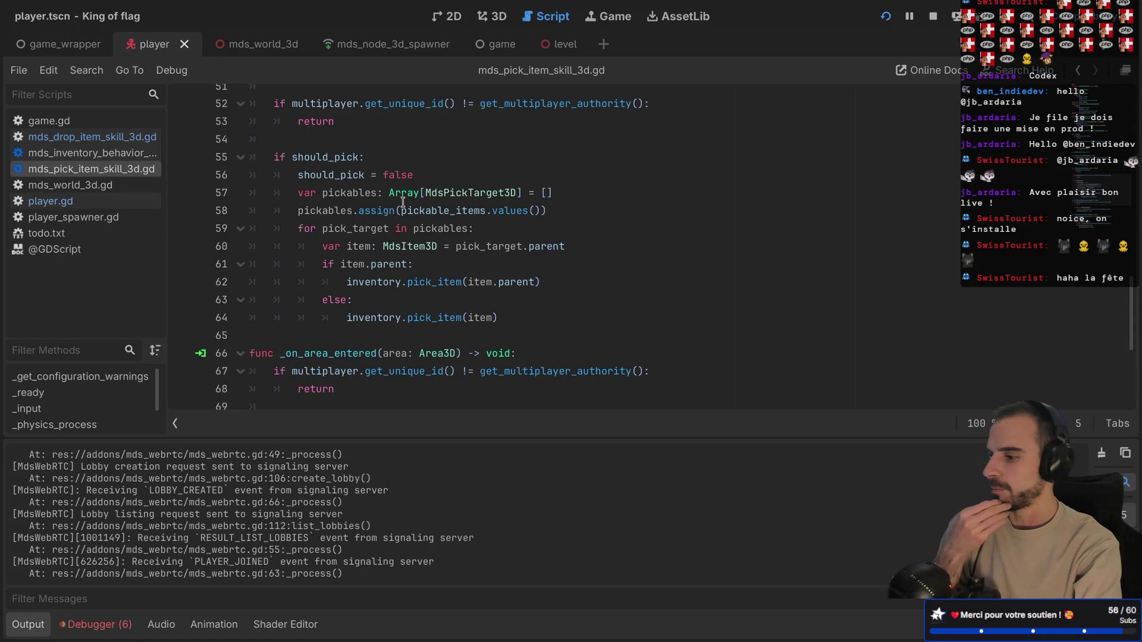
left_click(432, 281, "ctrl")
scroll(413, 295, "down", 1)
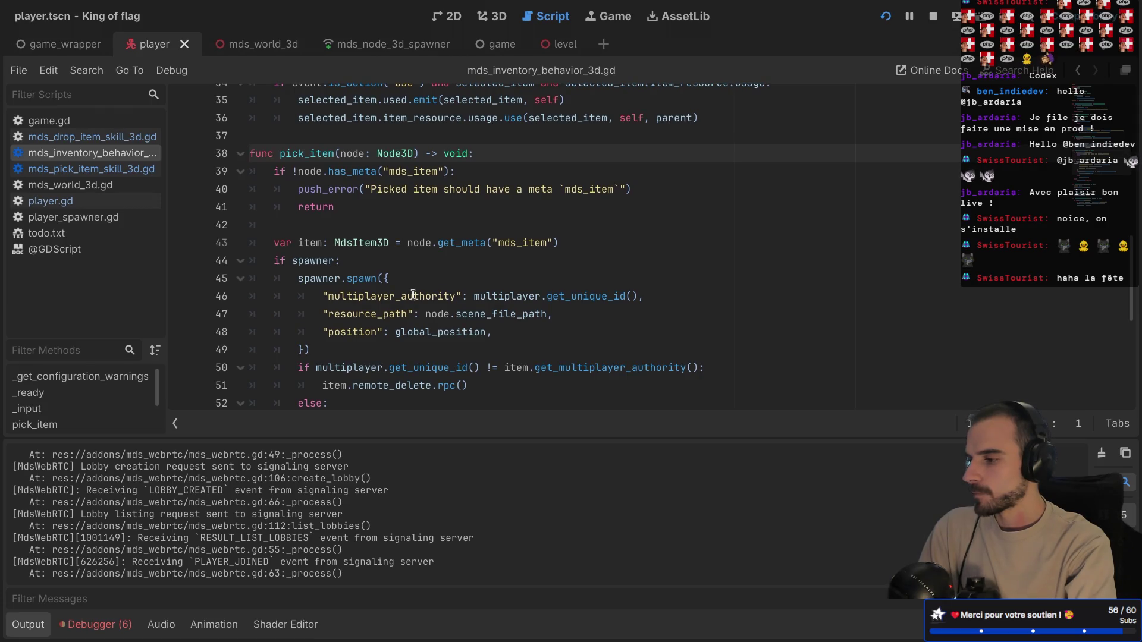
scroll(413, 296, "down", 2)
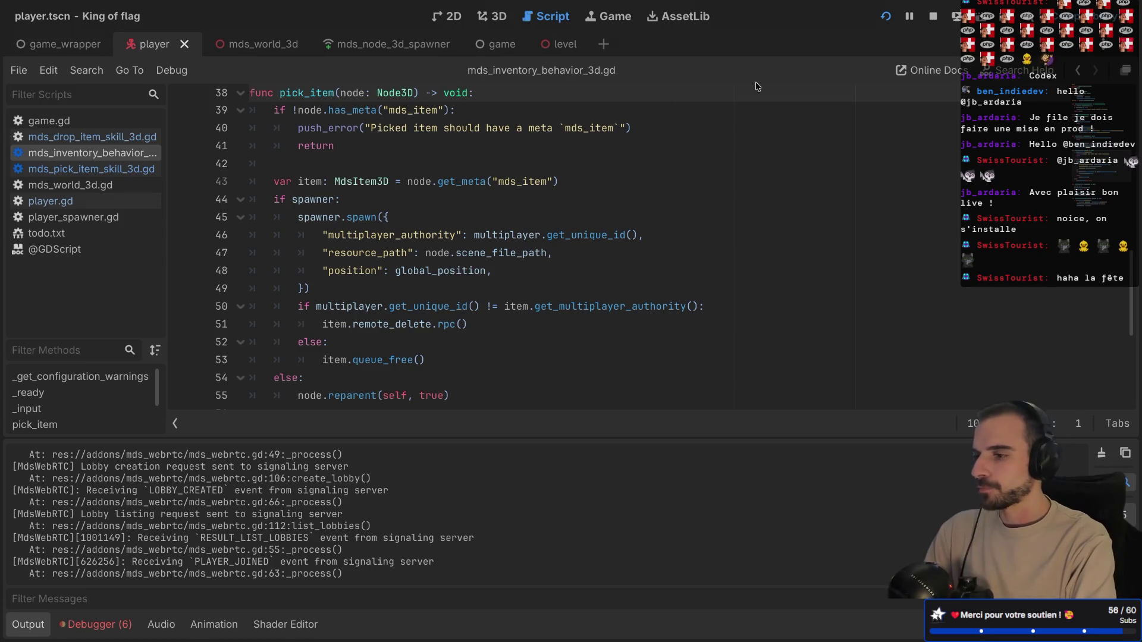
left_click(886, 17)
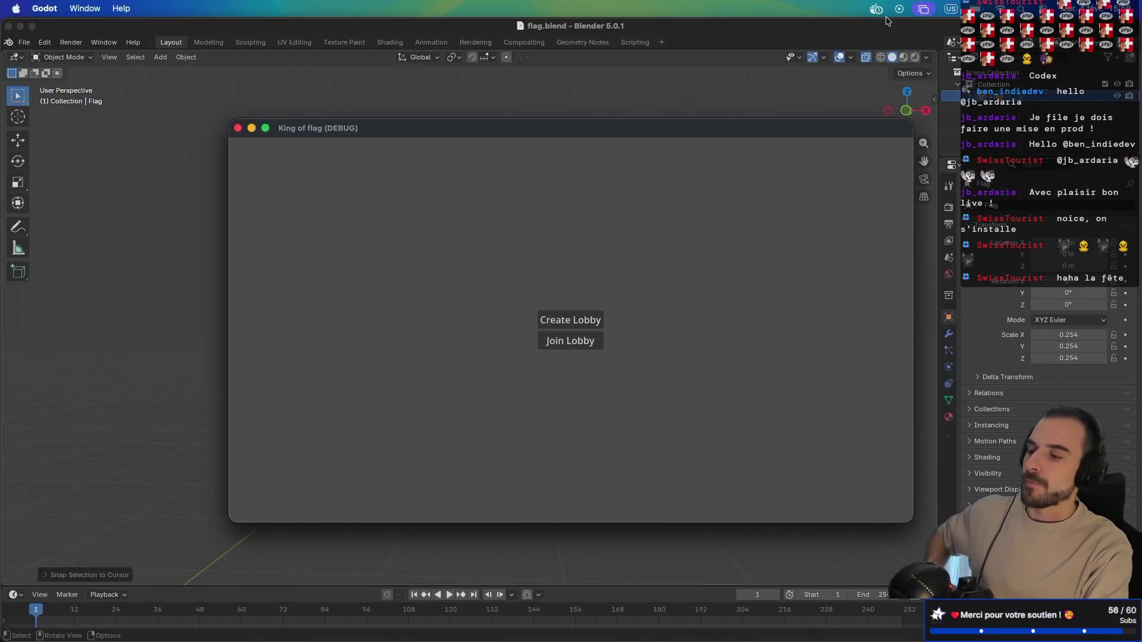
- Host a new lobby, start the match, and restore the editor's scene, inspector and file docks
left_click(554, 322)
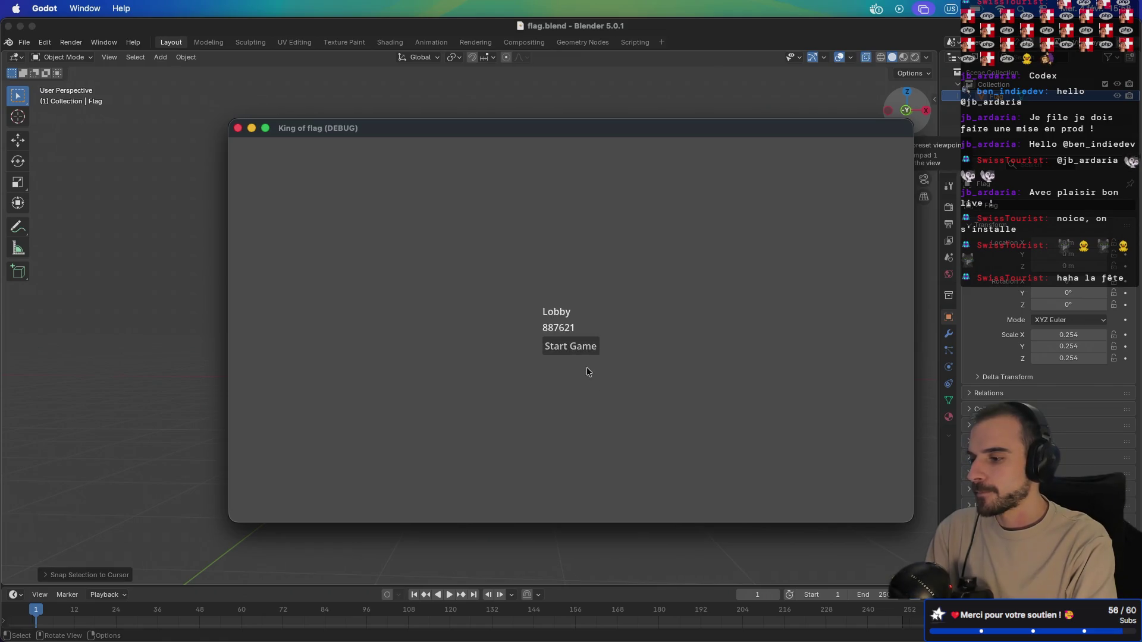
left_click(569, 349)
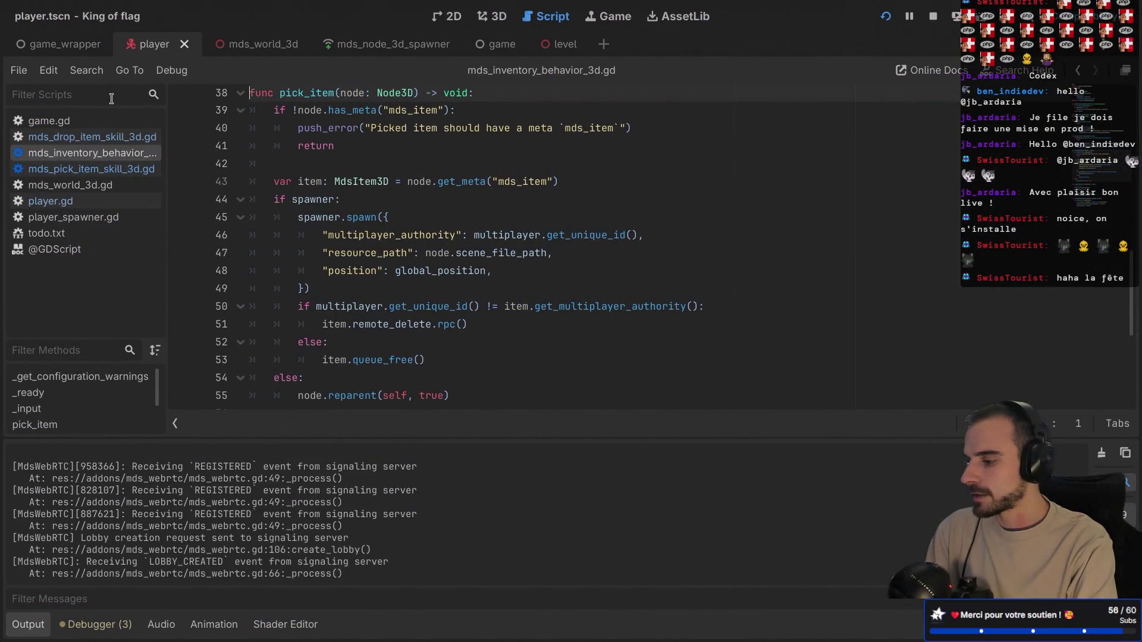
key("ctrl+shift+F11")
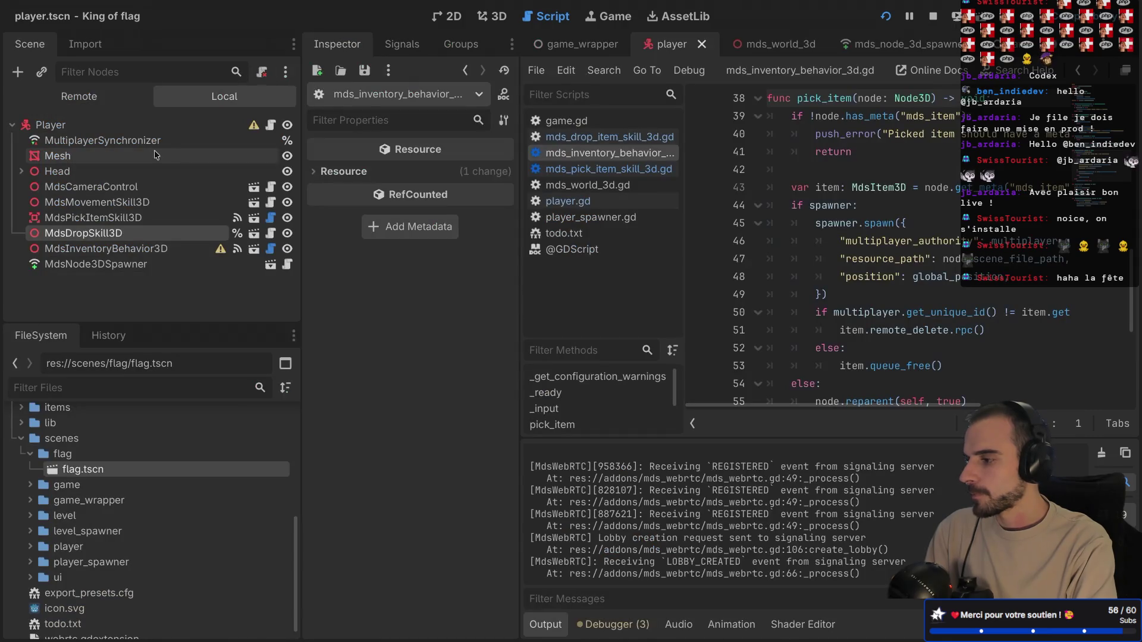
- Show the Remote scene tree and Debugger, then inspect the live Players and Flag nodes
left_click(79, 96)
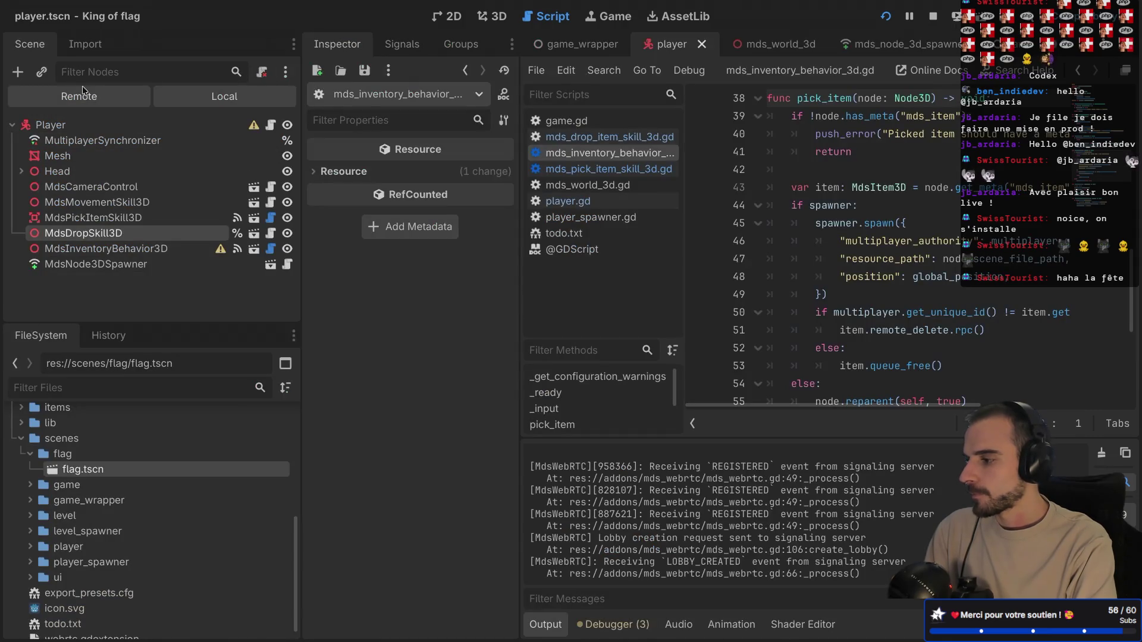
left_click(607, 633)
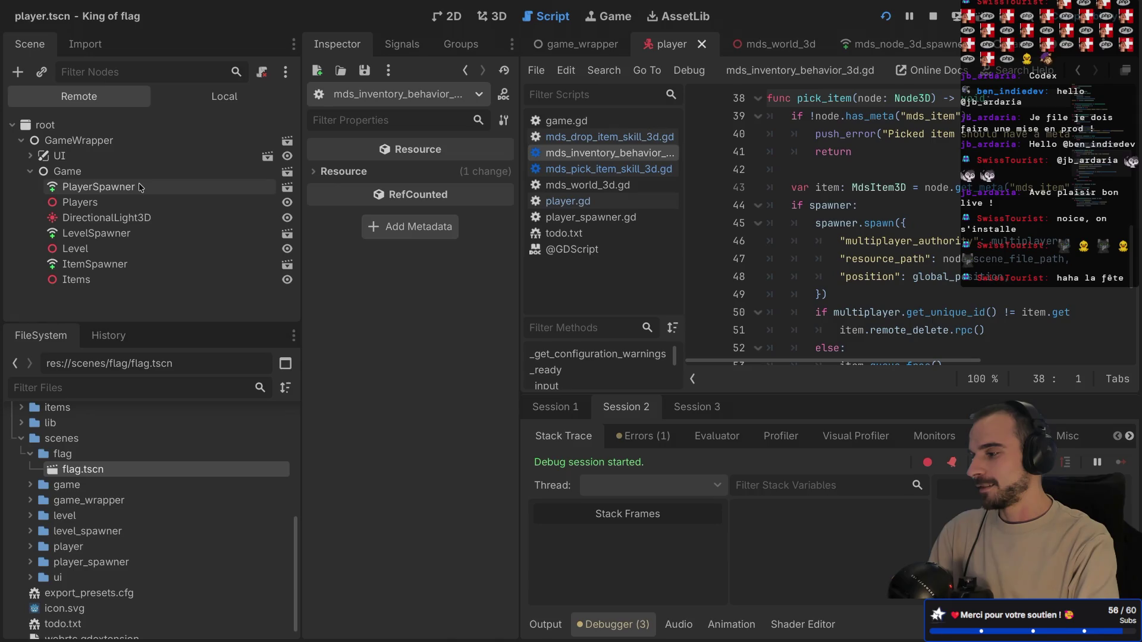
left_click(74, 204)
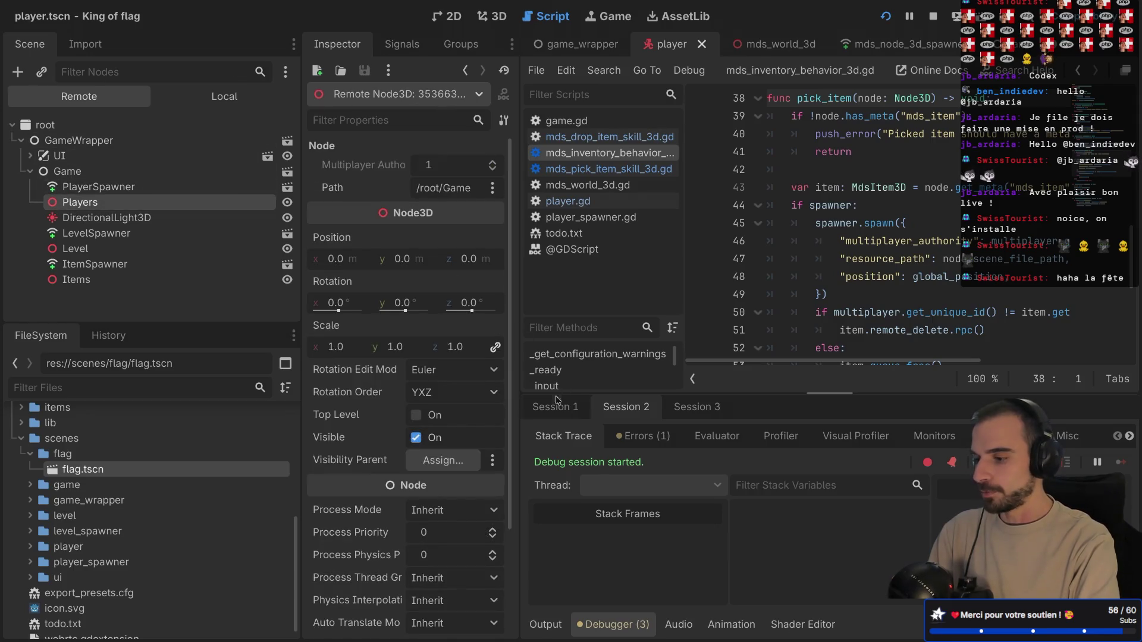
left_click(696, 407)
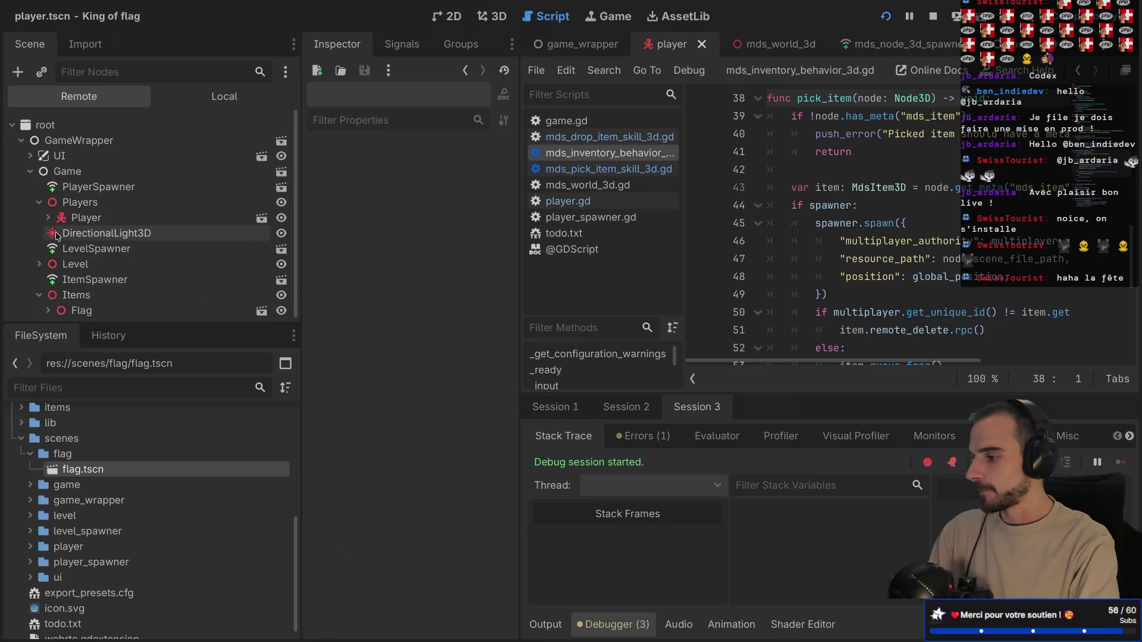
left_click(82, 307)
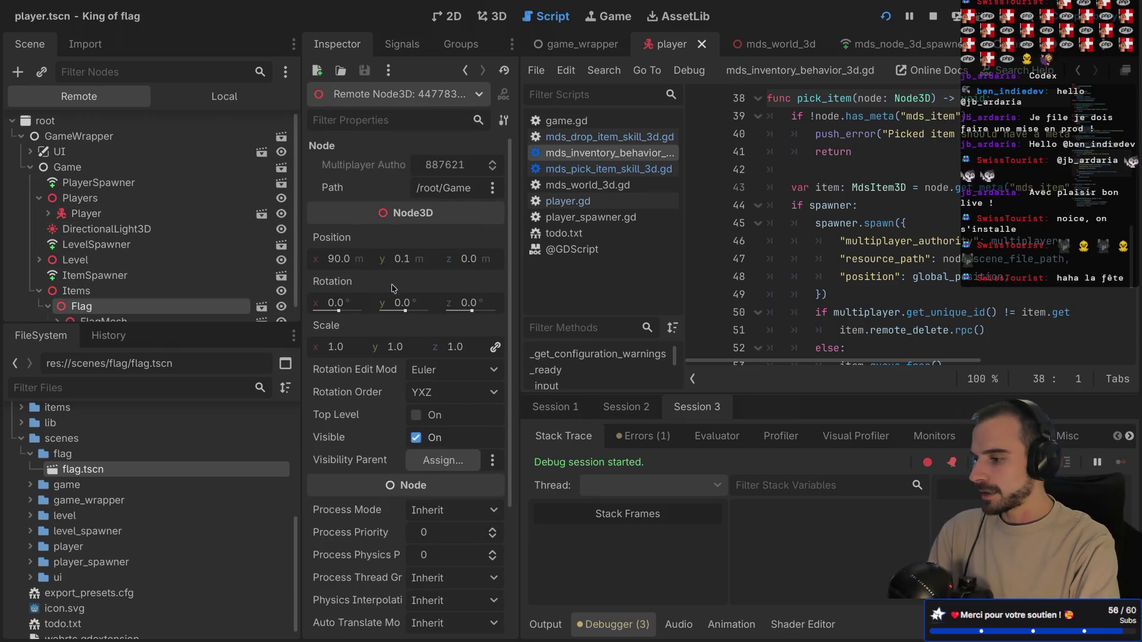
- Compare the Flag node's live properties across debug Sessions 2 and 3, glancing at the other game window
scroll(393, 288, "down", 3)
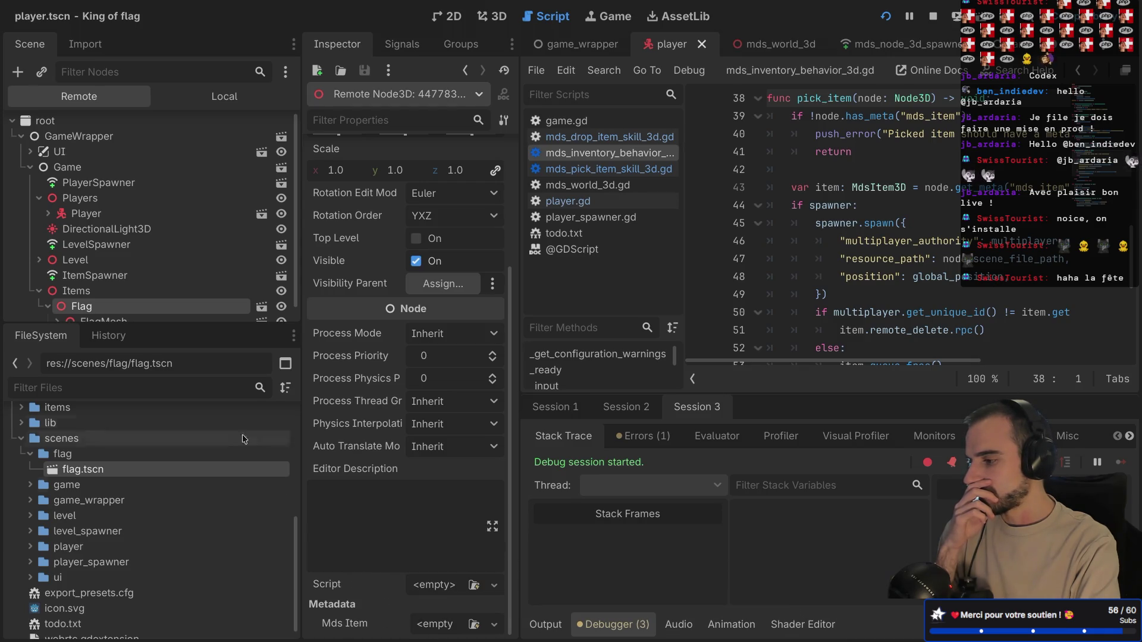
scroll(168, 270, "down", 1)
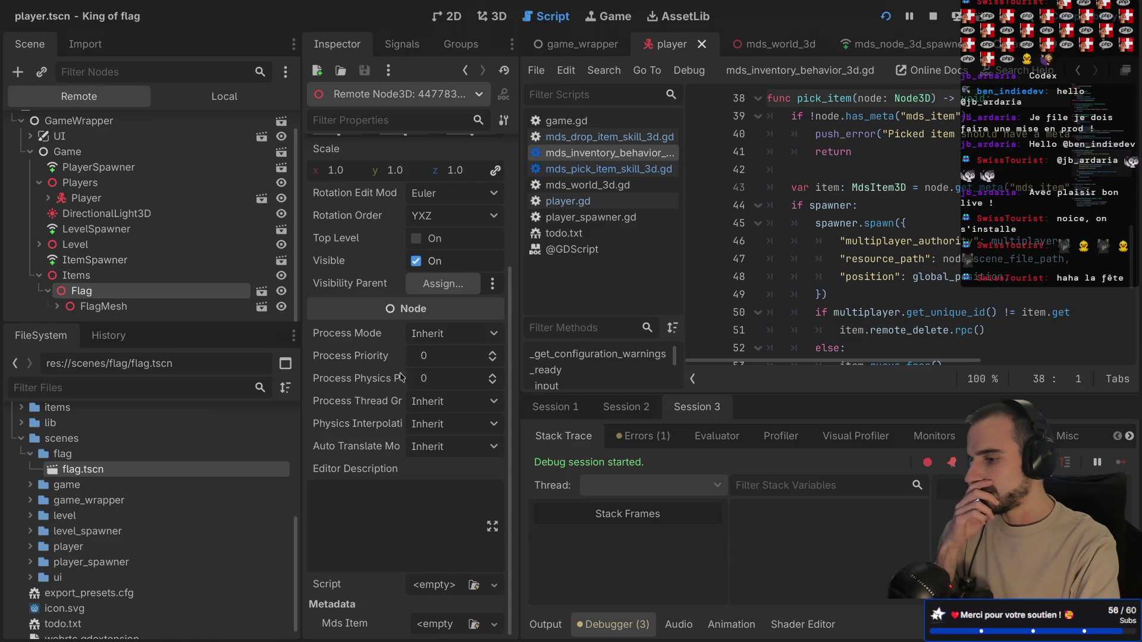
scroll(846, 237, "up", 2)
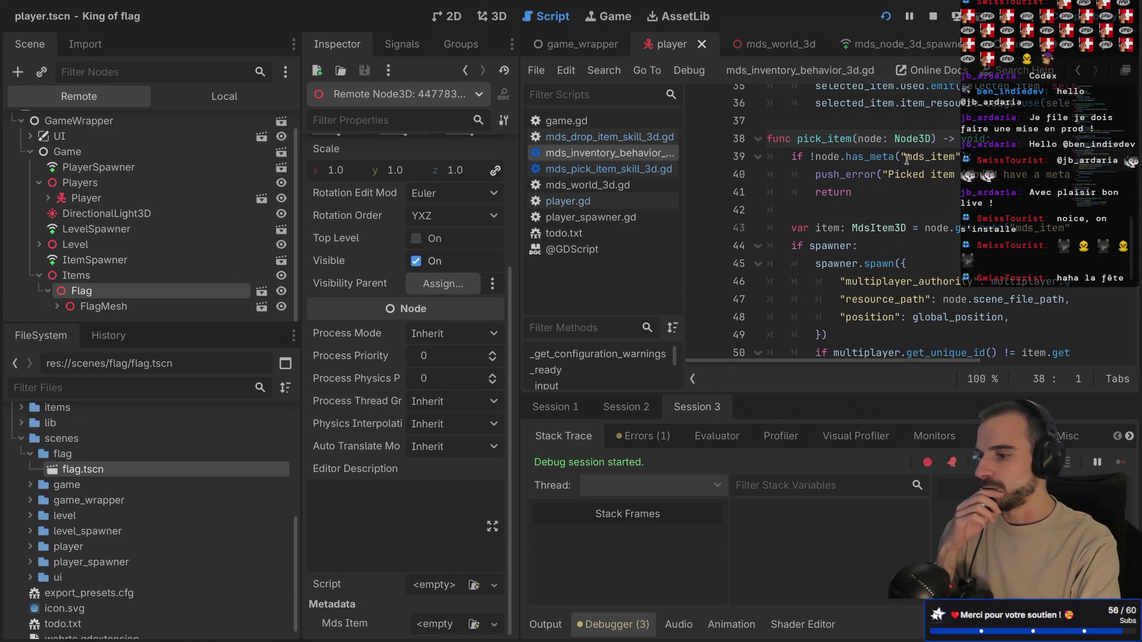
scroll(895, 218, "down", 2)
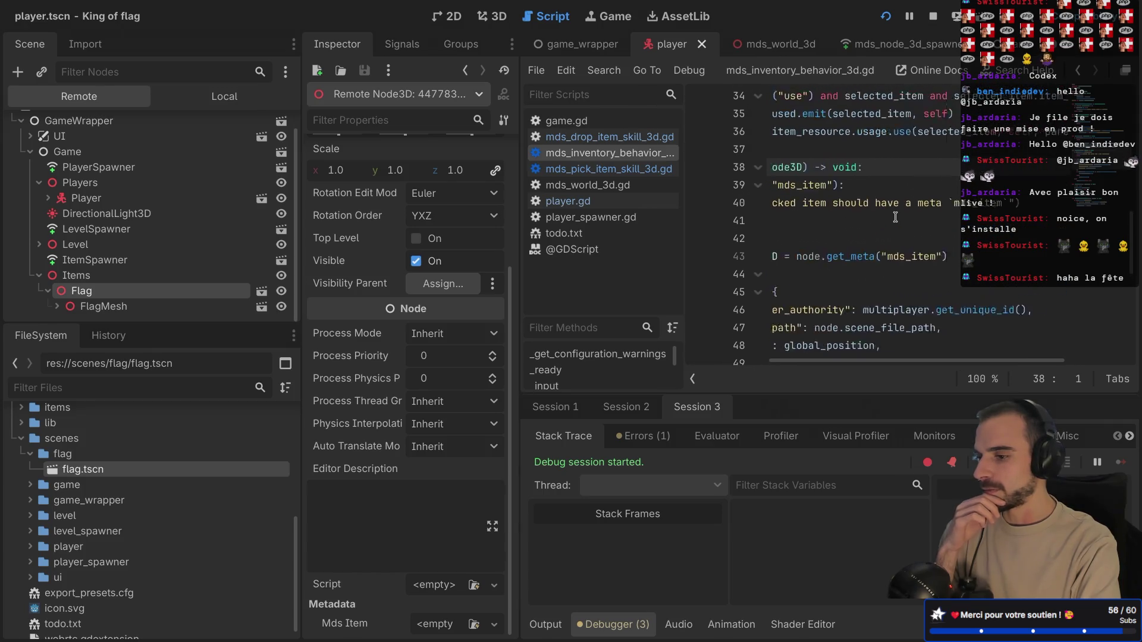
scroll(864, 202, "up", 2)
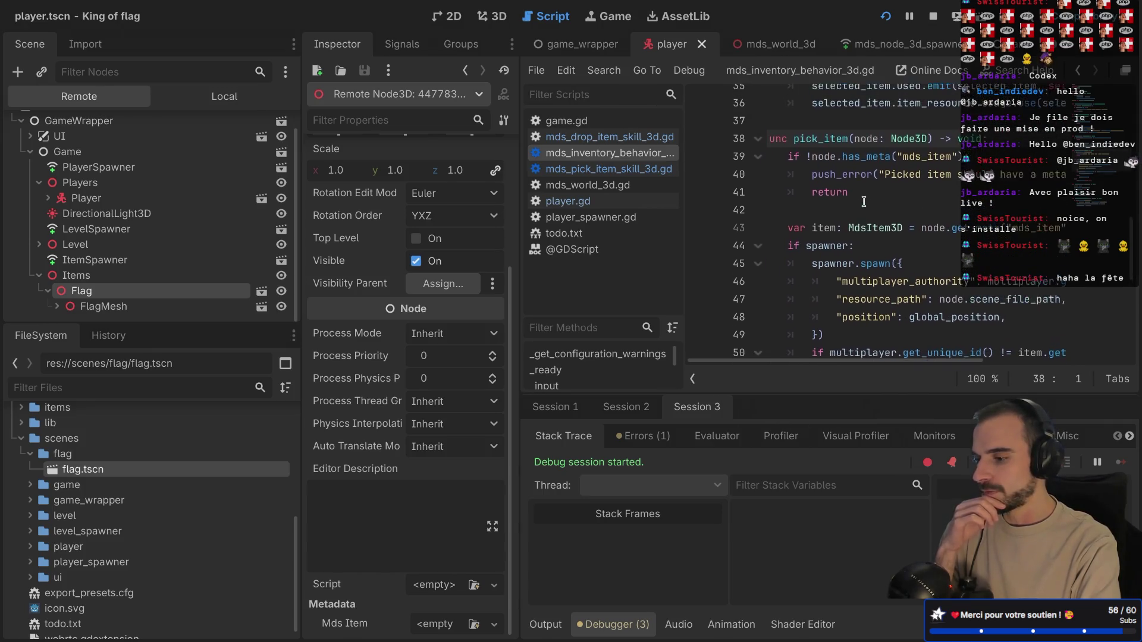
left_click(632, 410)
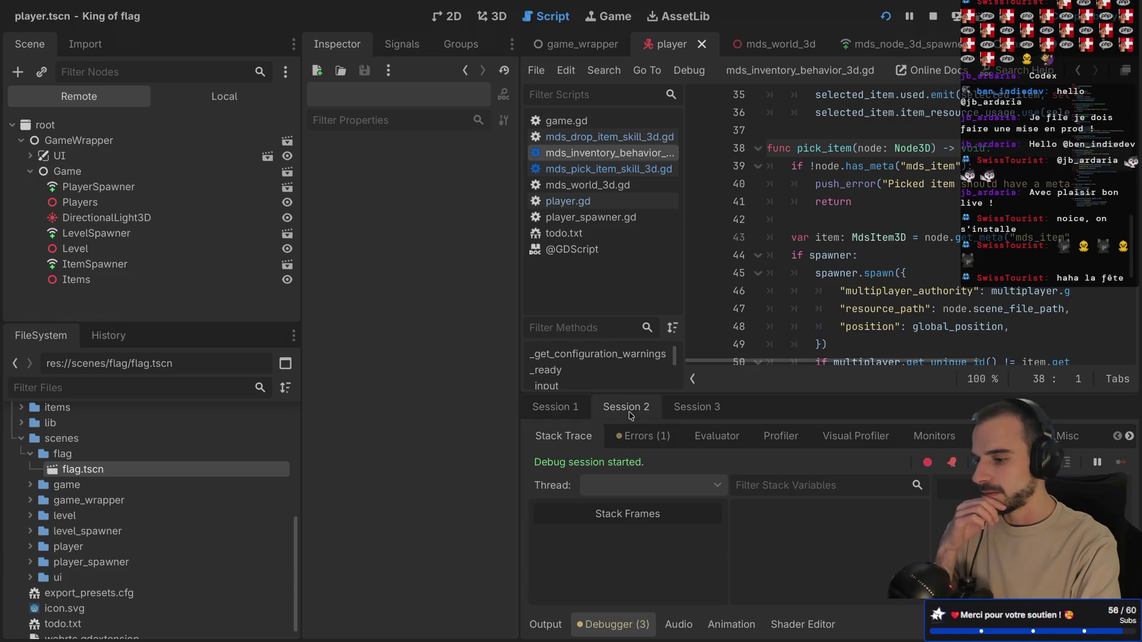
left_click(706, 411)
scroll(897, 221, "down", 3)
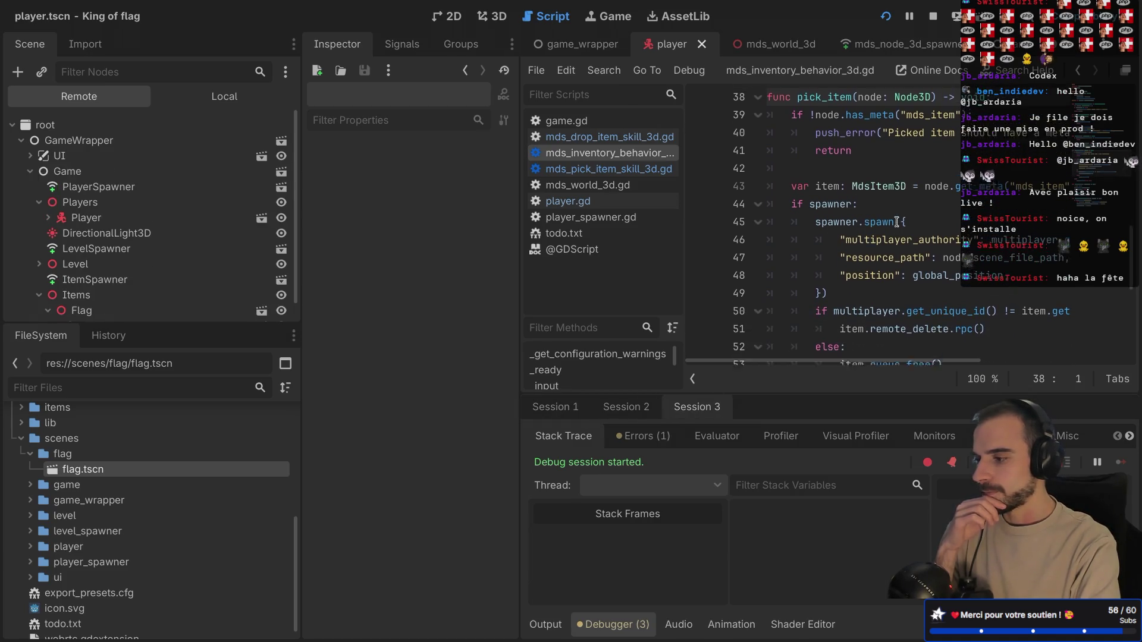
key("ctrl+Left")
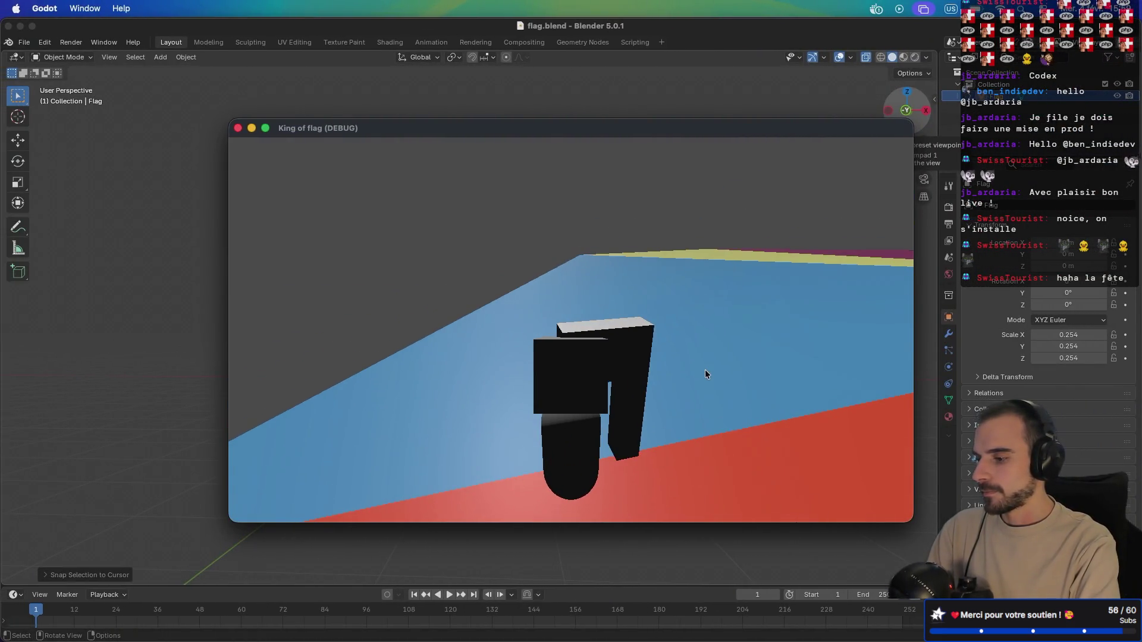
key("ctrl+Right")
key("ctrl+Right")
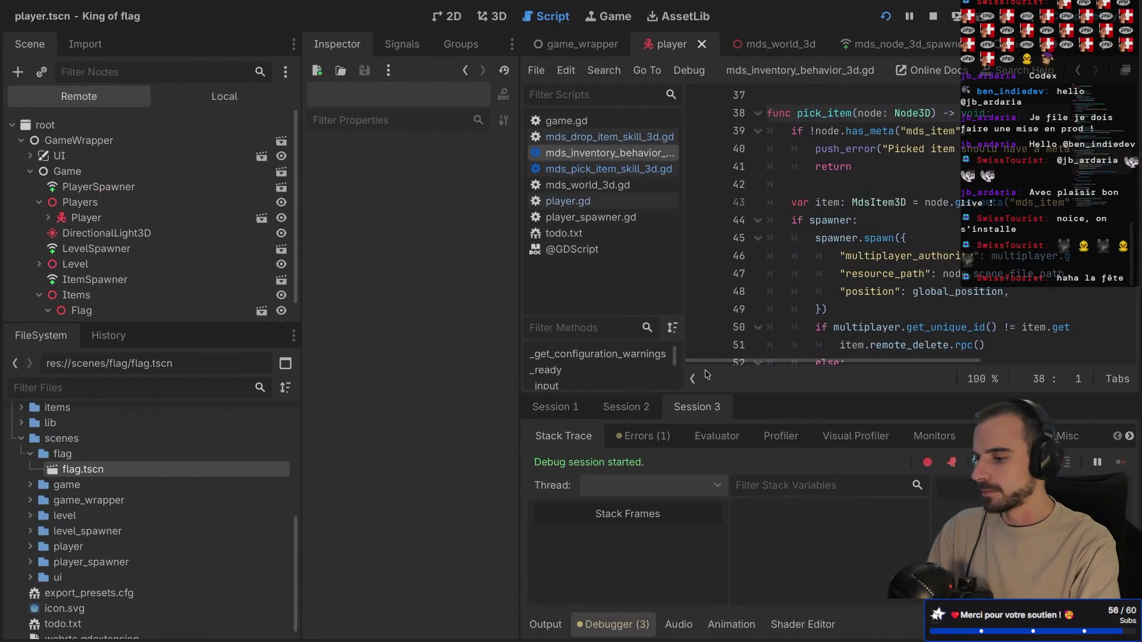
- Reselect the live Flag node, then return to a full-width script in distraction-free mode
scroll(130, 295, "down", 1)
left_click(134, 293)
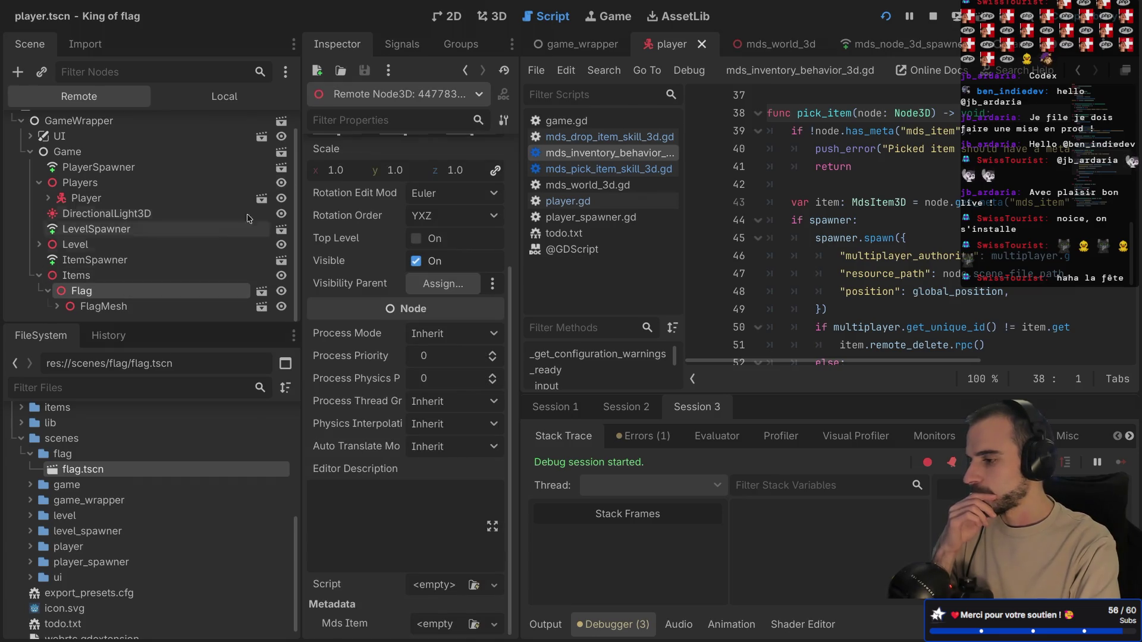
scroll(360, 210, "up", 5)
left_click(828, 203)
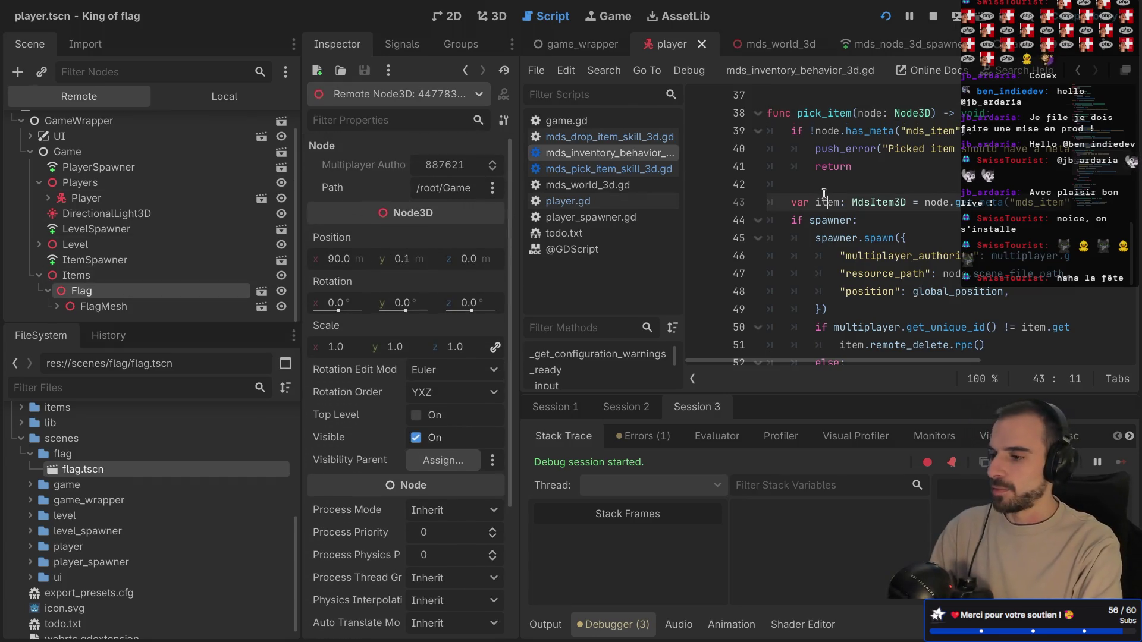
key("ctrl+shift+F11")
scroll(571, 216, "down", 2)
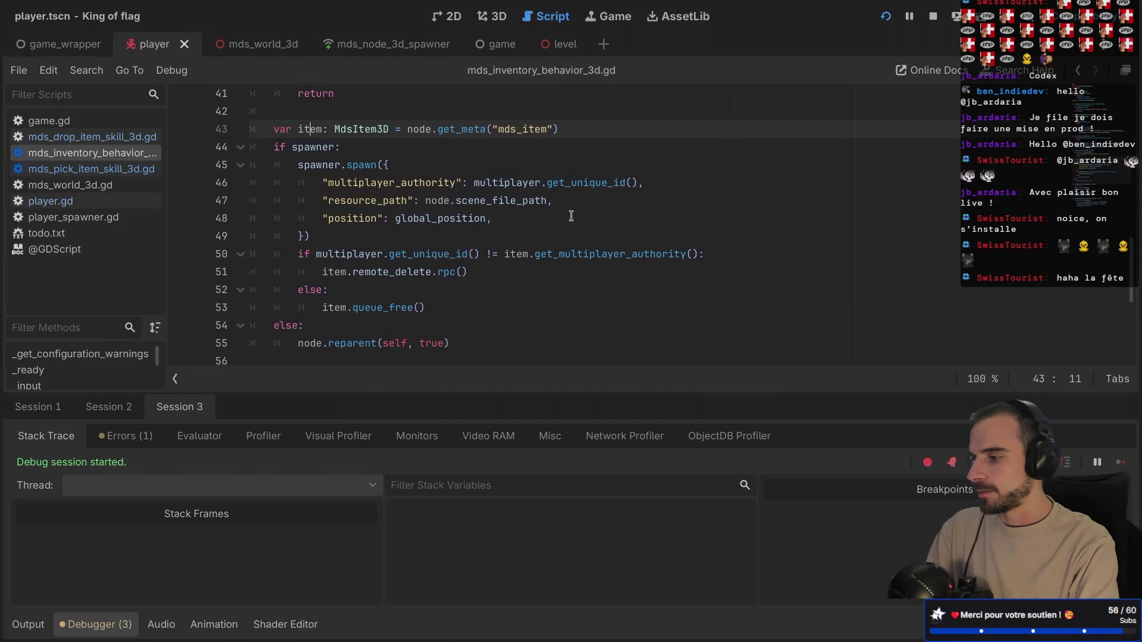
double_click(329, 148)
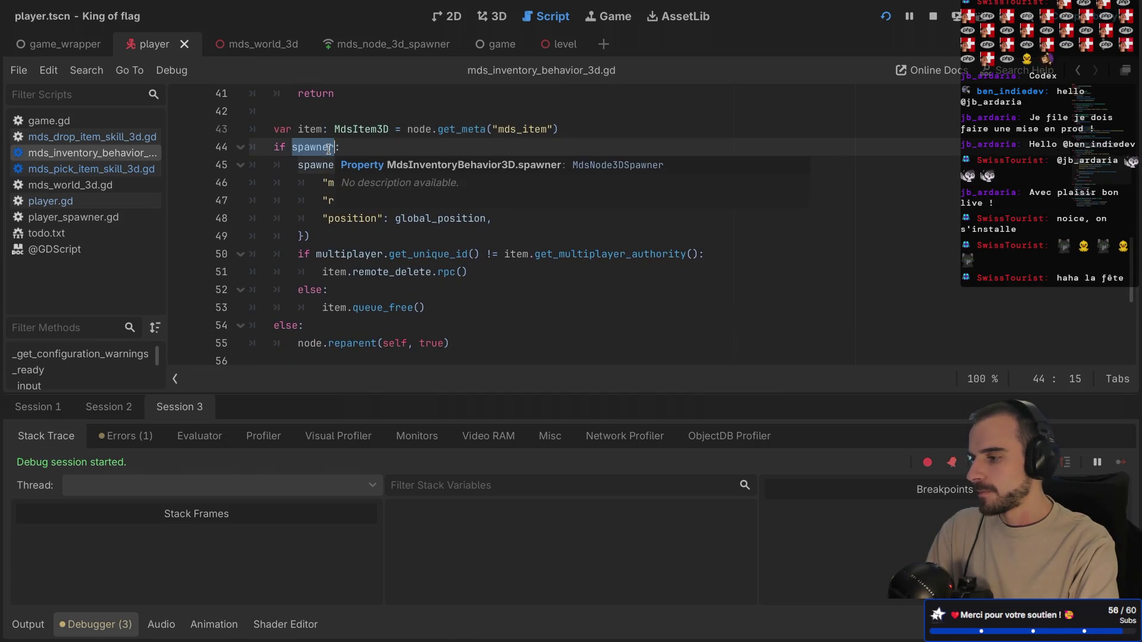
key("ctrl+shift+F11")
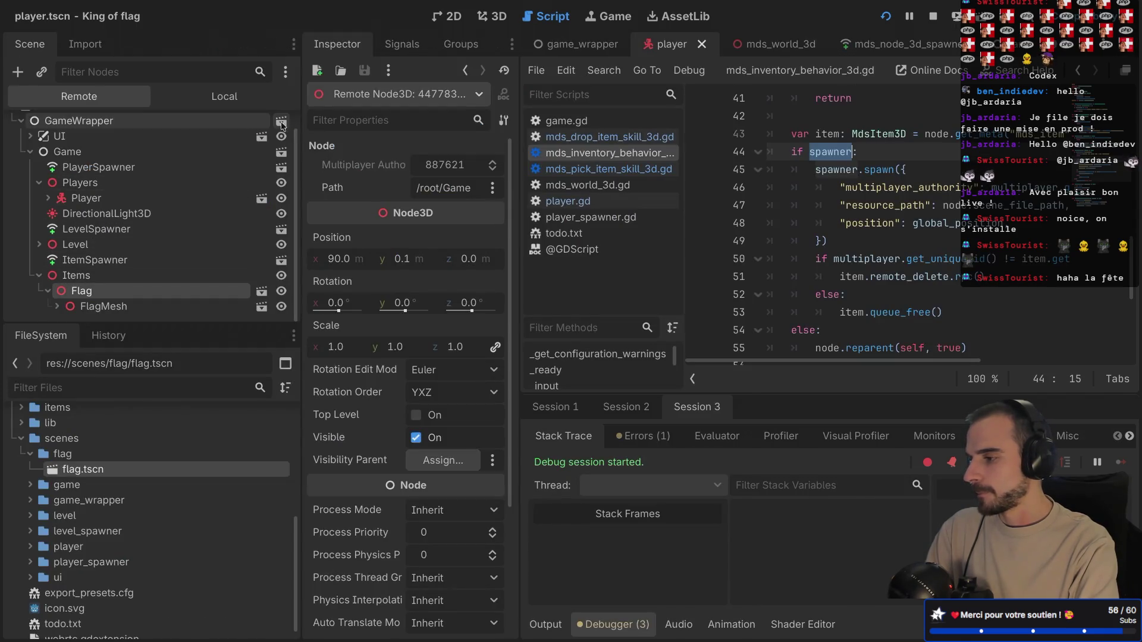
left_click(49, 199)
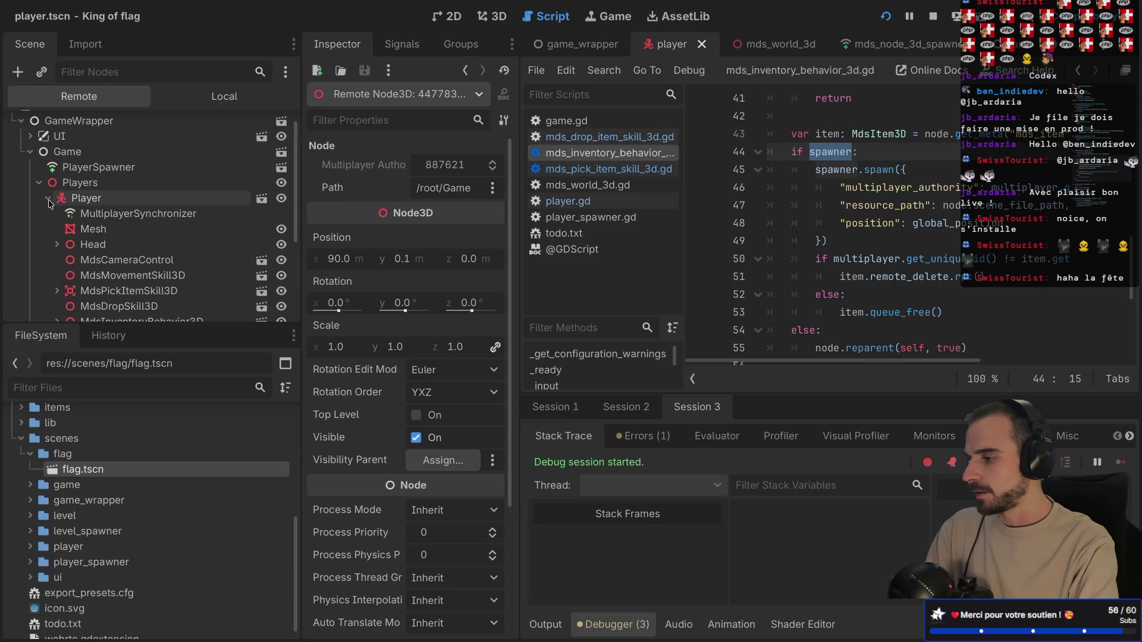
scroll(118, 238, "down", 3)
left_click(133, 235)
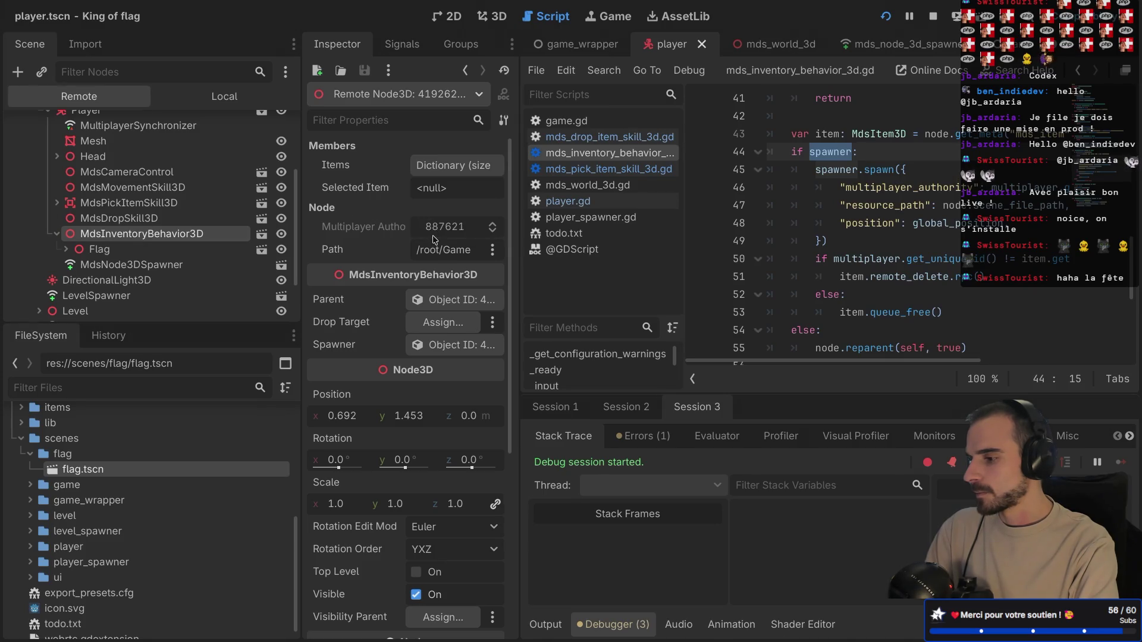
left_click(452, 345)
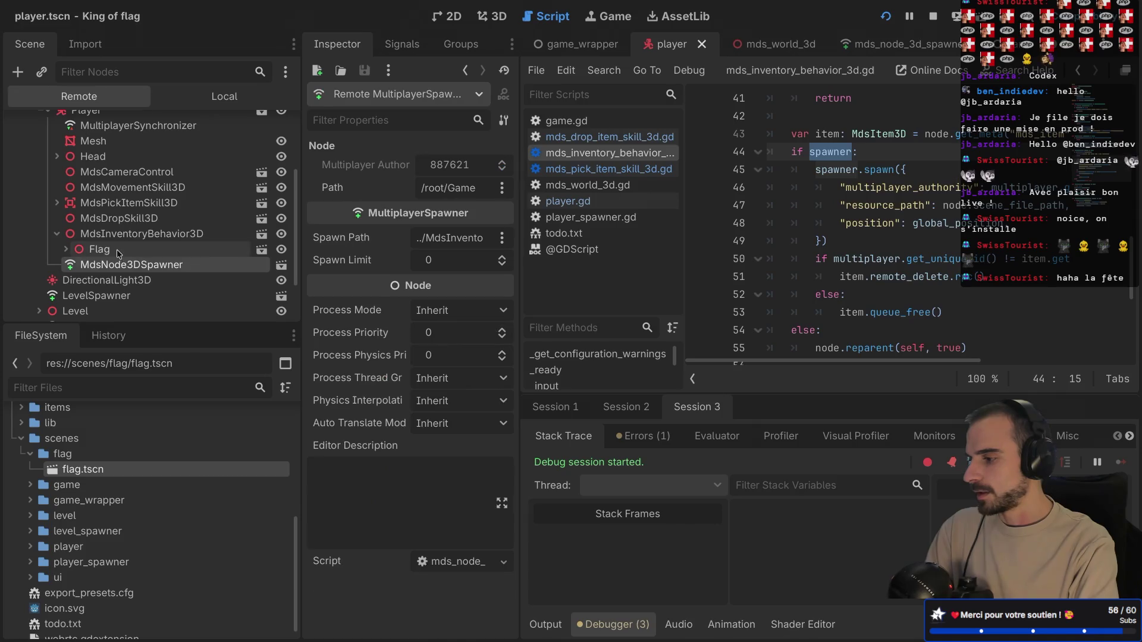
key("ctrl+shift+F11")
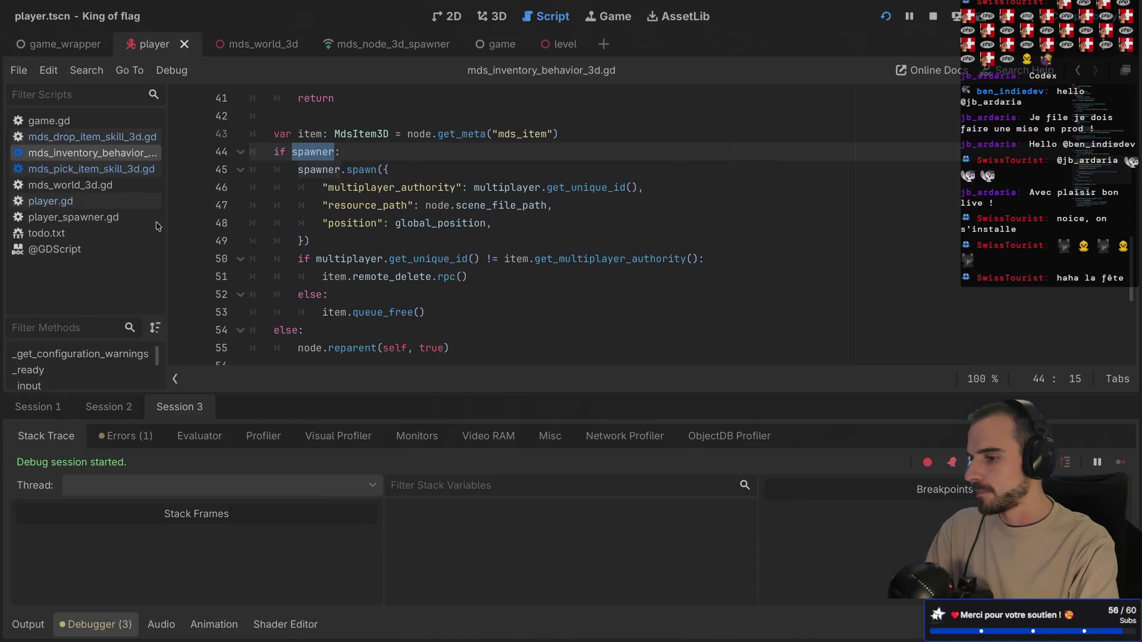
- Read pick_item's spawn call and the item variable on line 43, then open mds_pick_item_skill_3d.gd
left_click(358, 188)
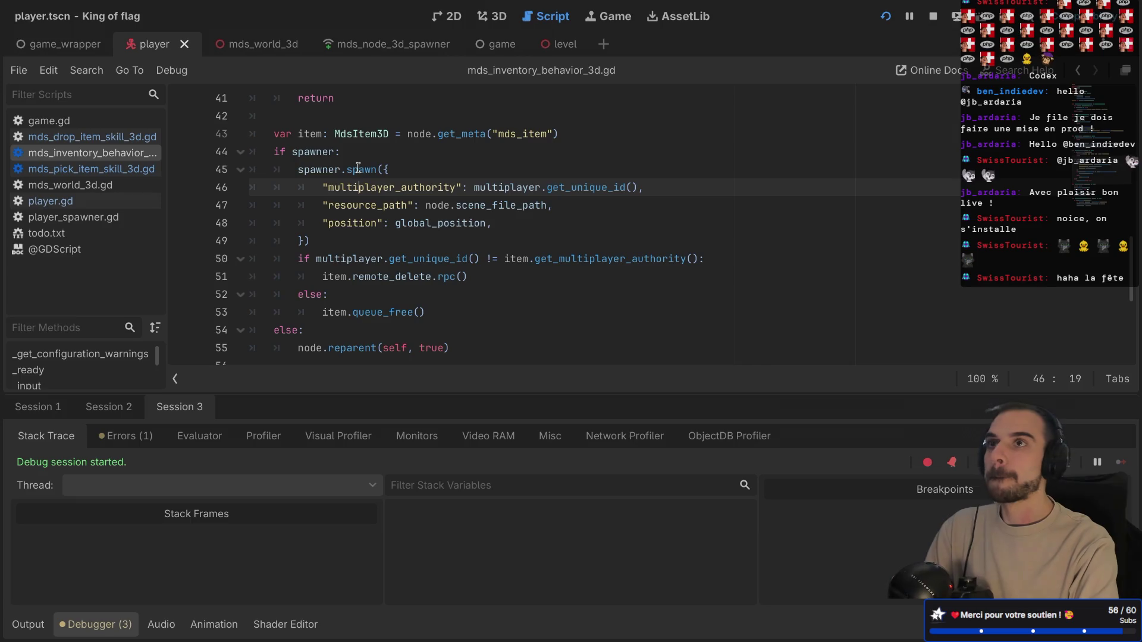
left_click(364, 168)
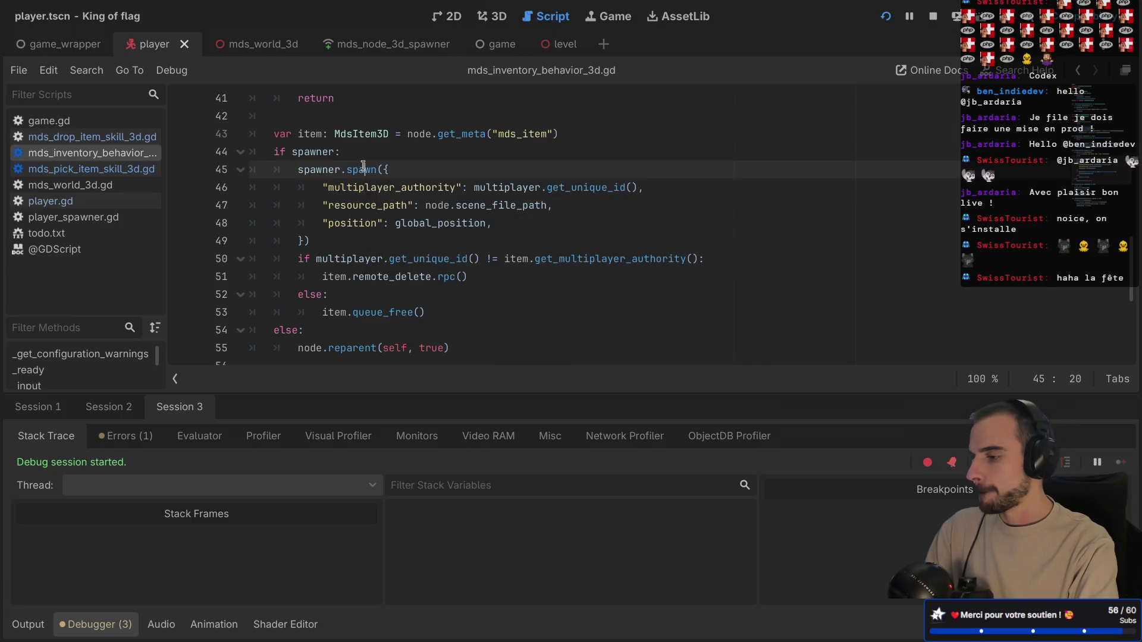
scroll(373, 162, "up", 3)
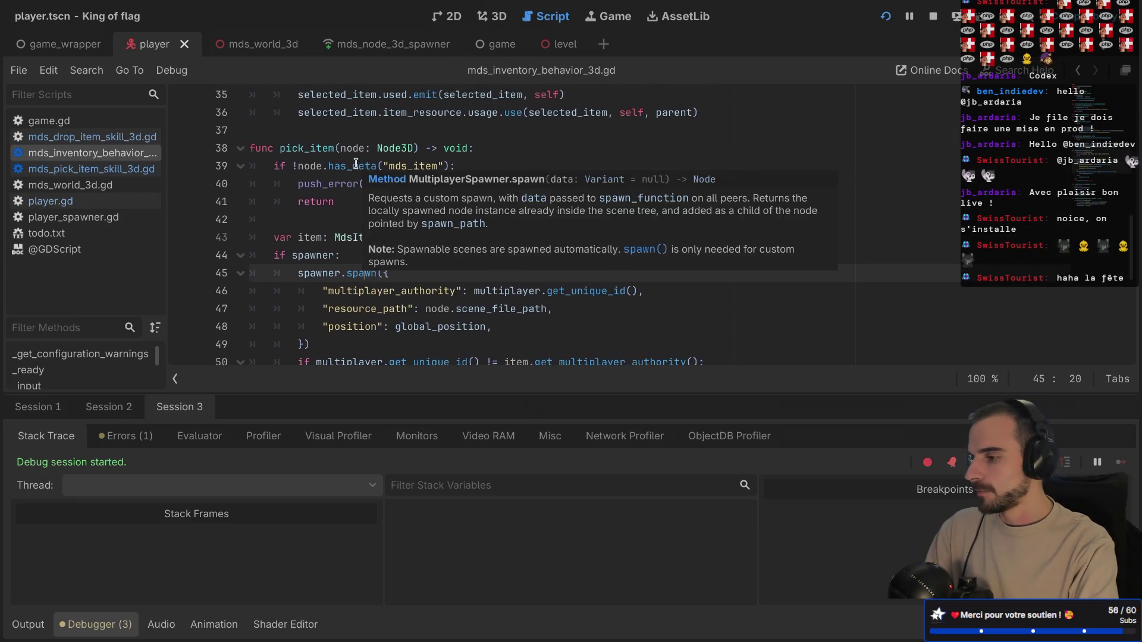
left_click(323, 239)
scroll(323, 239, "down", 4)
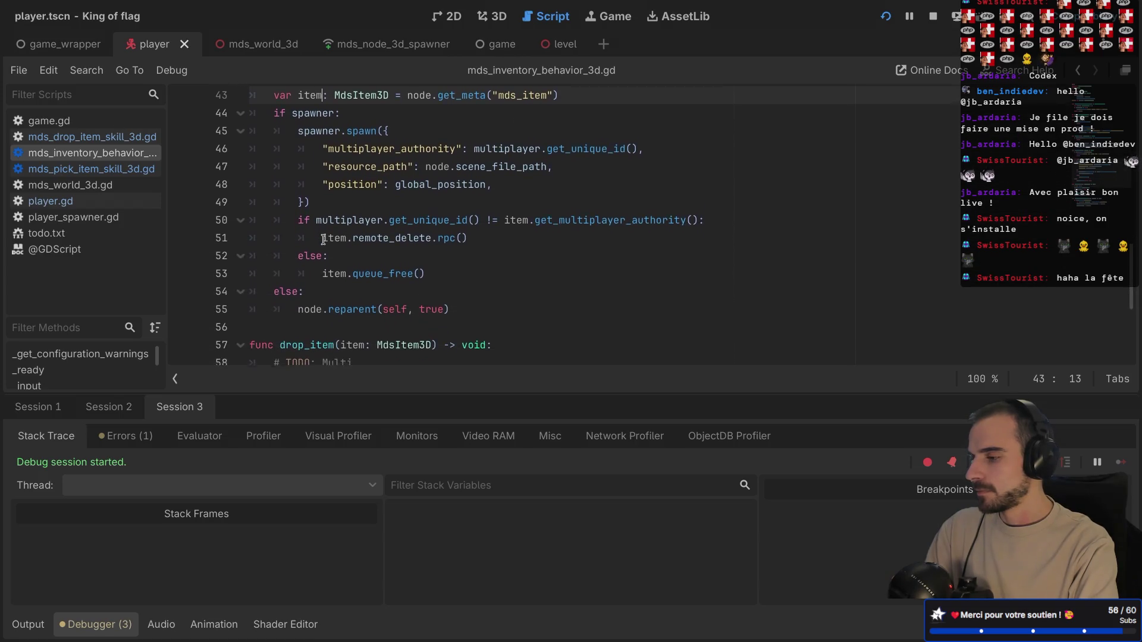
scroll(323, 239, "up", 17)
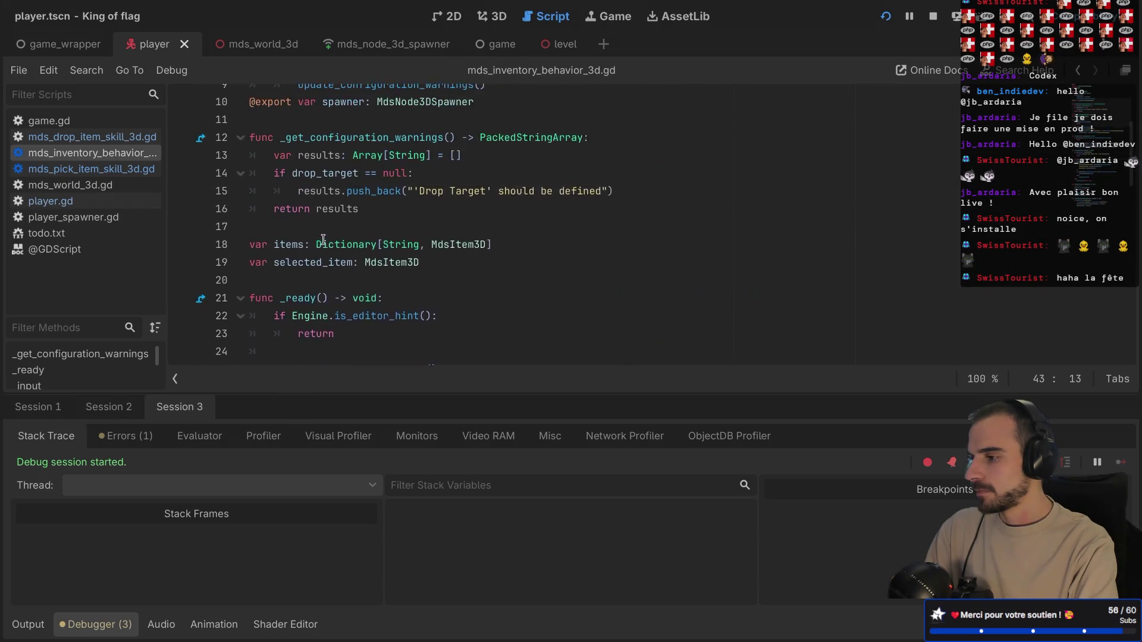
scroll(323, 239, "up", 4)
scroll(323, 239, "down", 17)
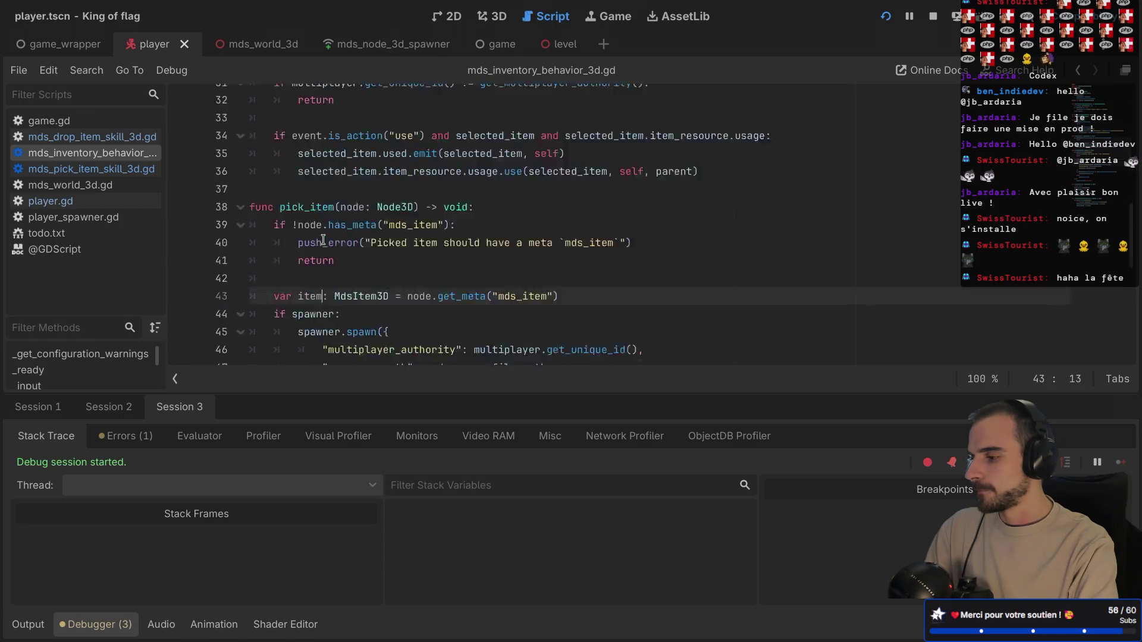
scroll(323, 239, "up", 4)
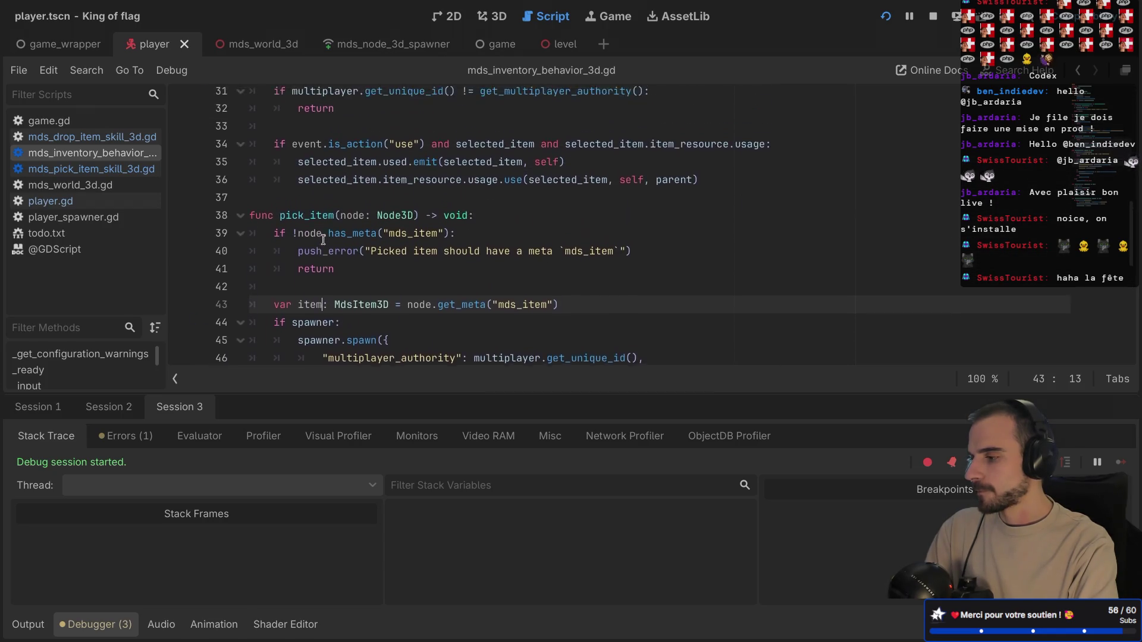
left_click(91, 169)
- Scroll through _physics_process in mds_pick_item_skill_3d.gd to review the pick-up loop
scroll(369, 256, "down", 1)
scroll(369, 255, "up", 1)
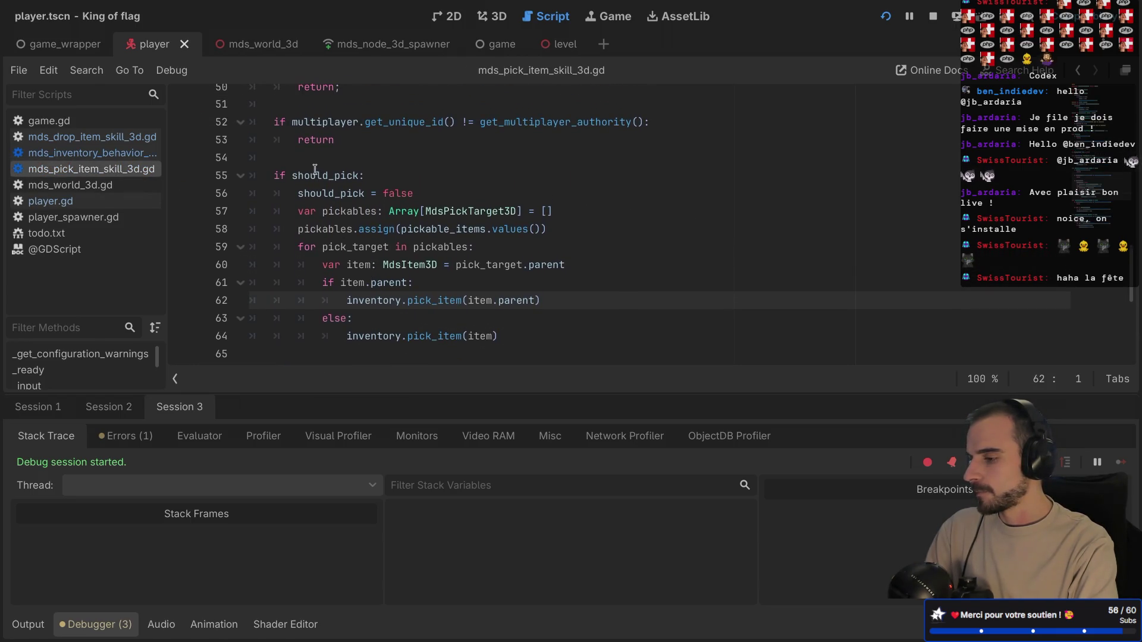
mouse_move(315, 169)
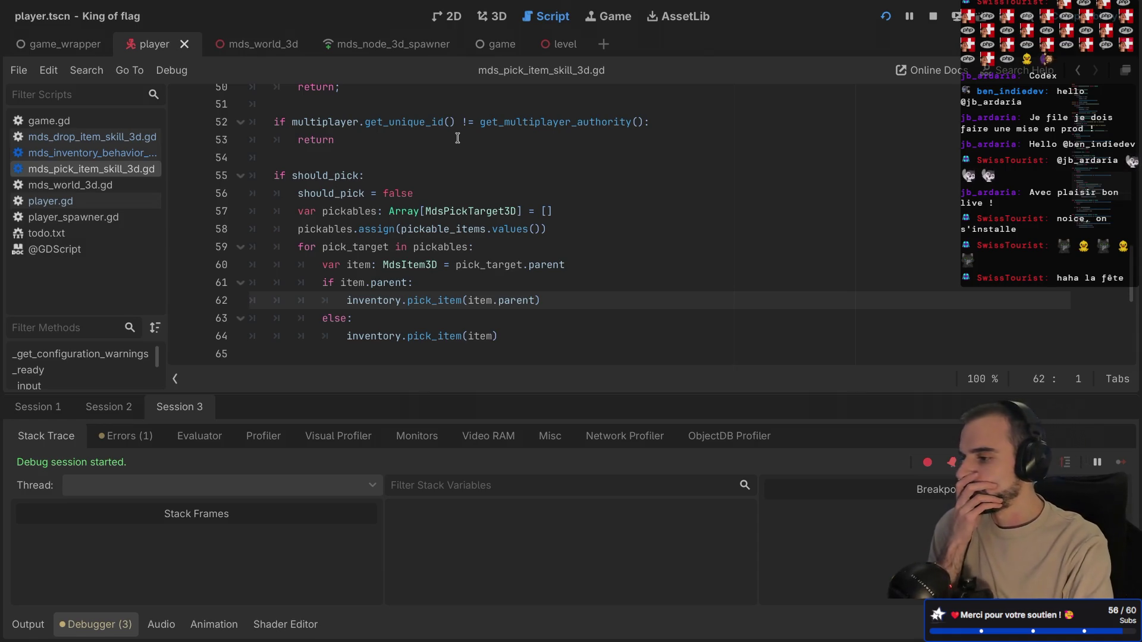
scroll(457, 138, "up", 5)
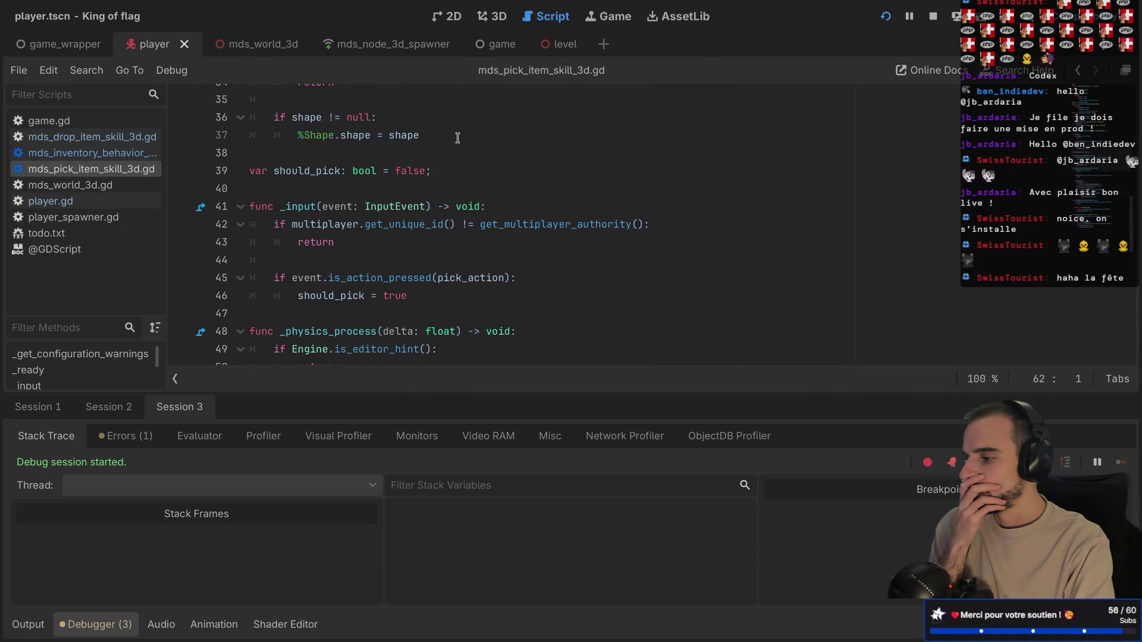
scroll(458, 138, "down", 2)
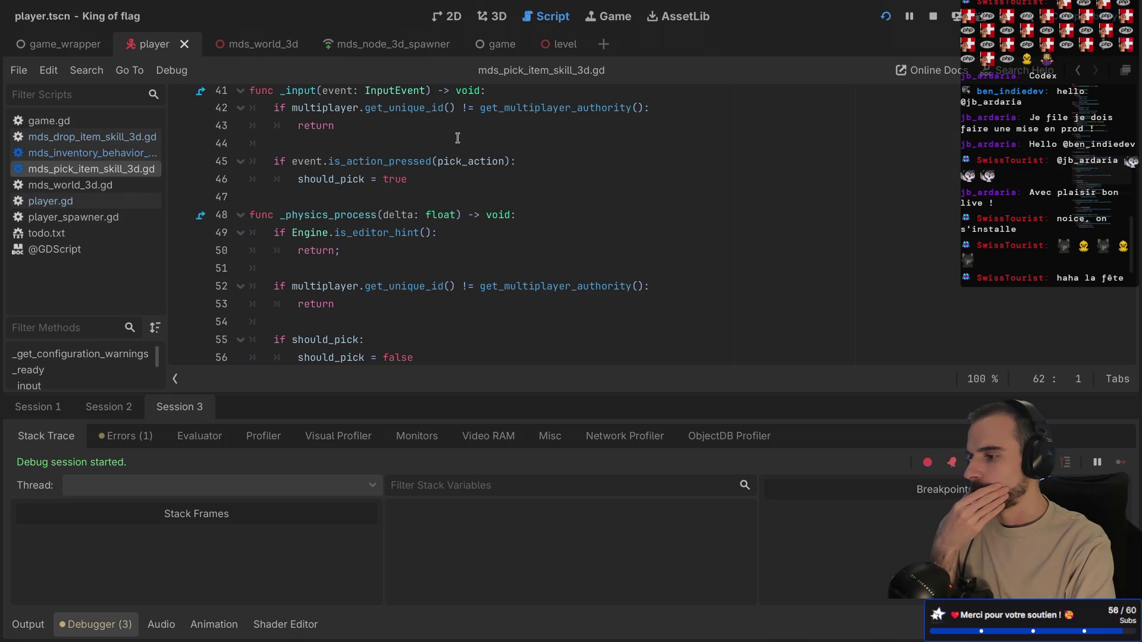
scroll(458, 138, "down", 3)
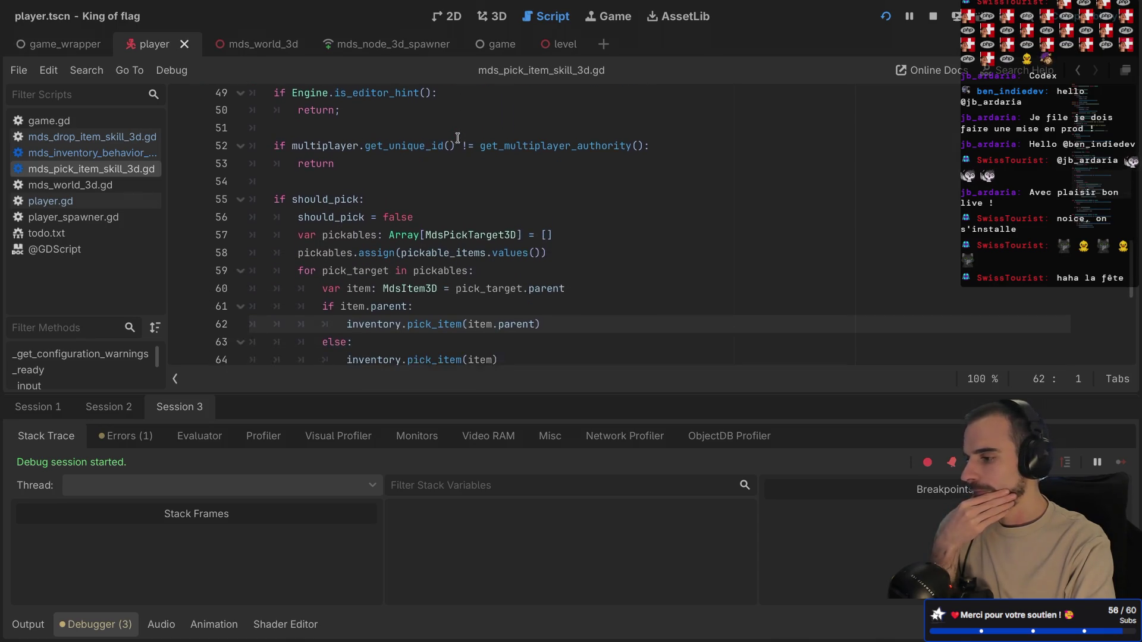
scroll(457, 138, "down", 1)
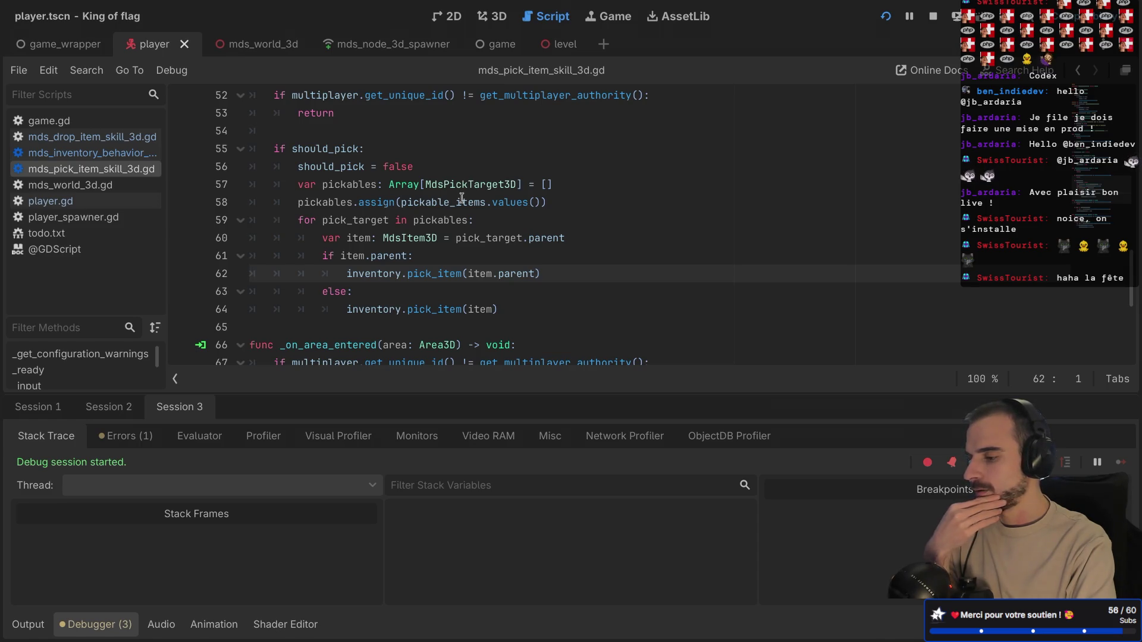
mouse_move(462, 198)
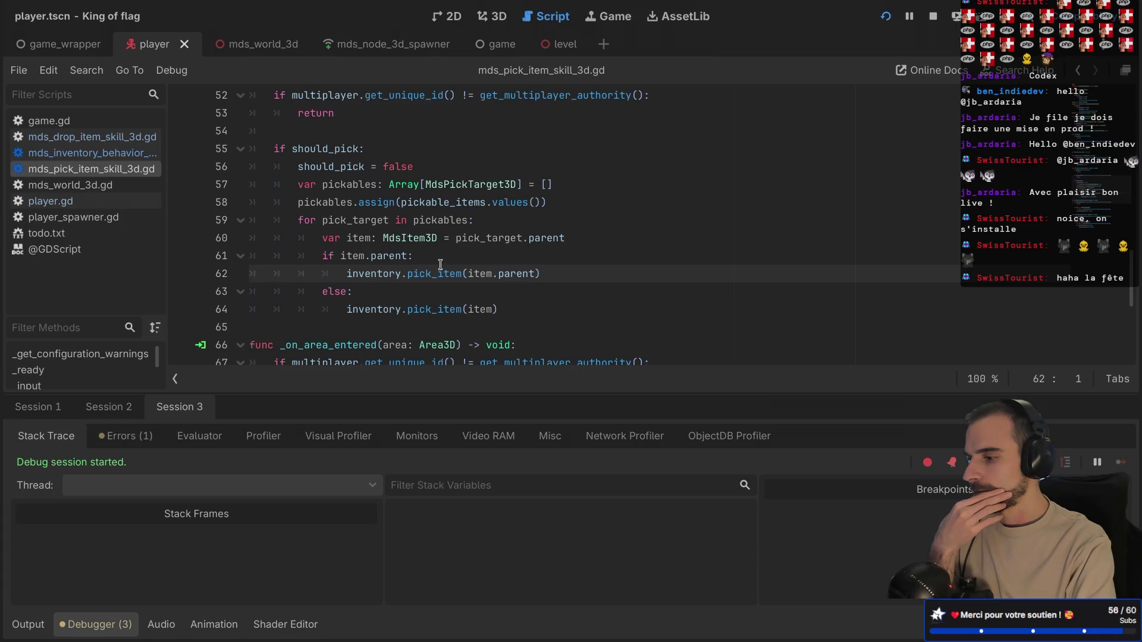
scroll(422, 253, "down", 3)
scroll(422, 253, "up", 2)
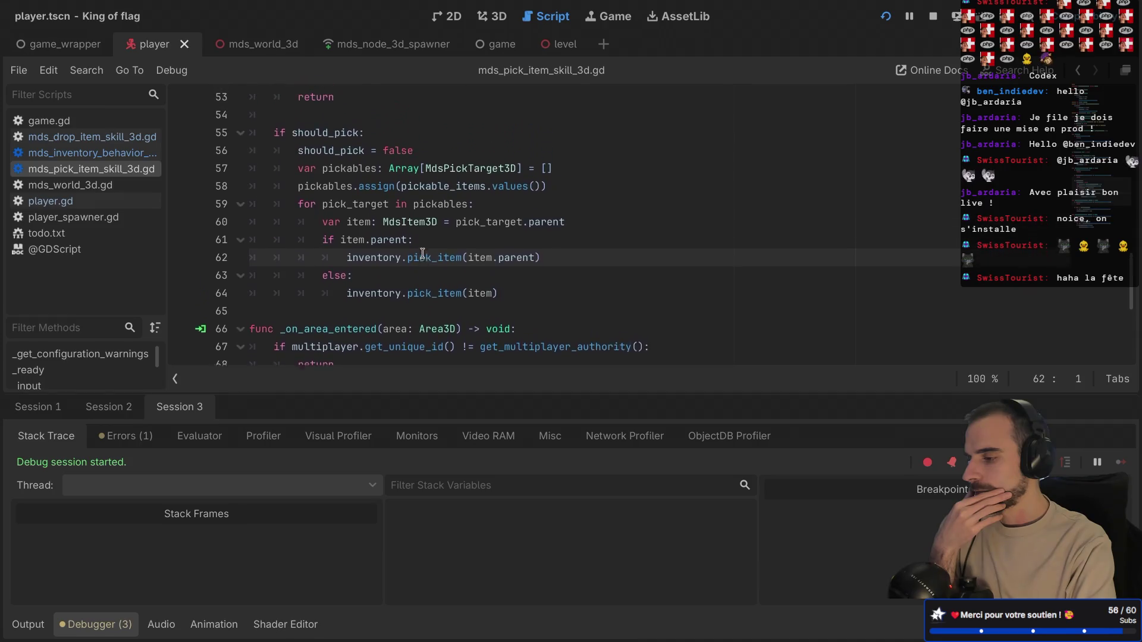
scroll(422, 254, "up", 1)
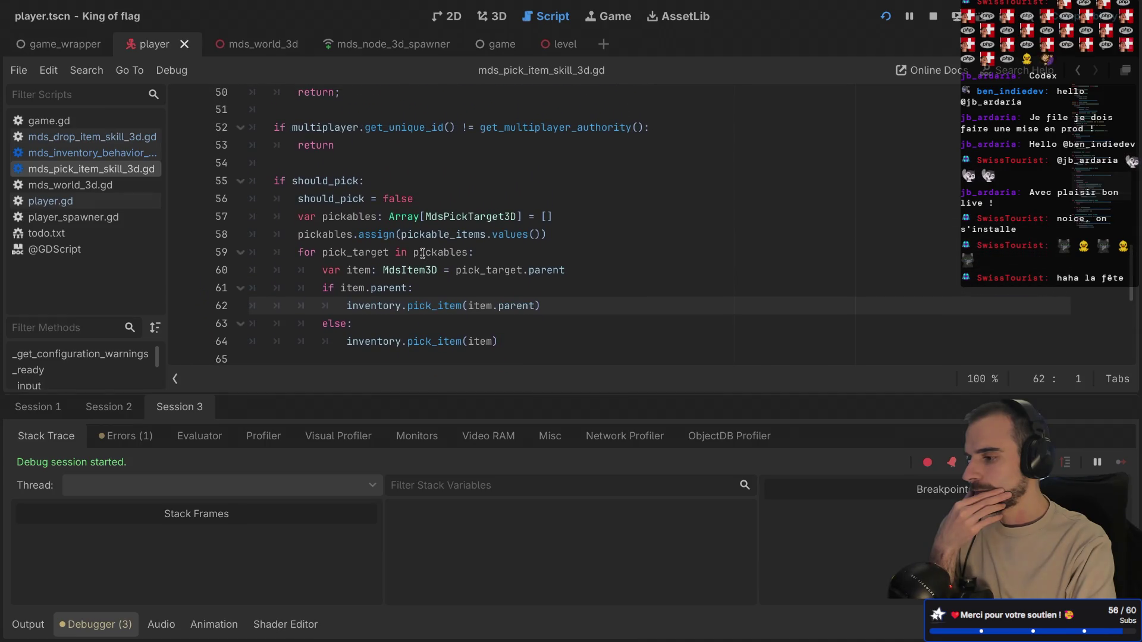
- Examine lines 59–61 of the for loop, then switch to the running game window
left_click(513, 251)
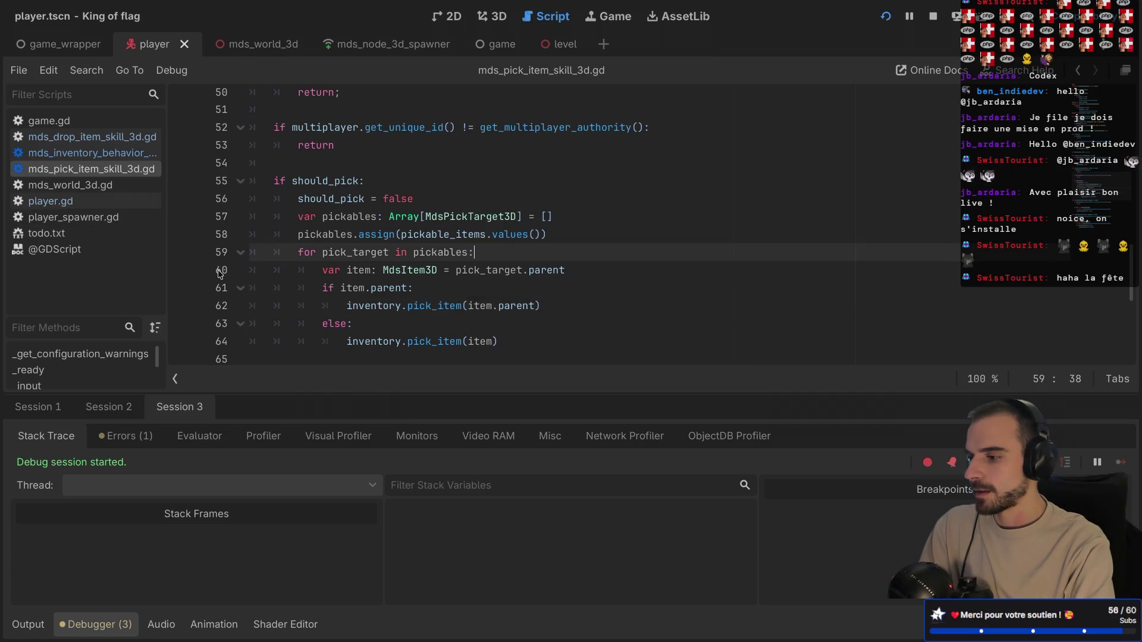
left_click(538, 293)
left_click(587, 268)
left_click(524, 252)
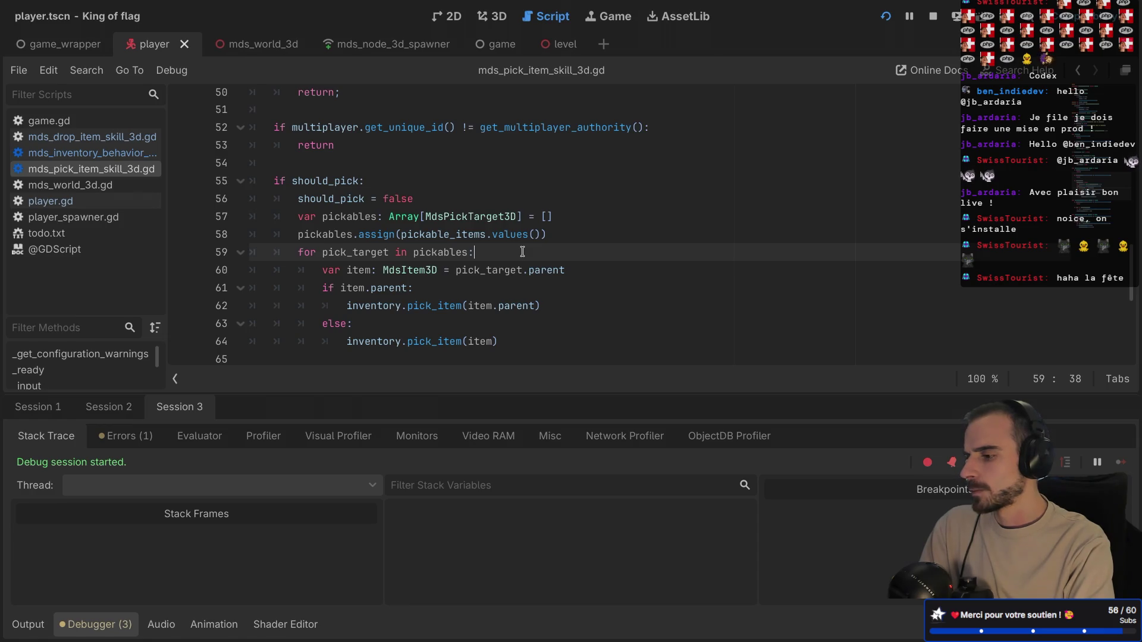
scroll(523, 252, "down", 6)
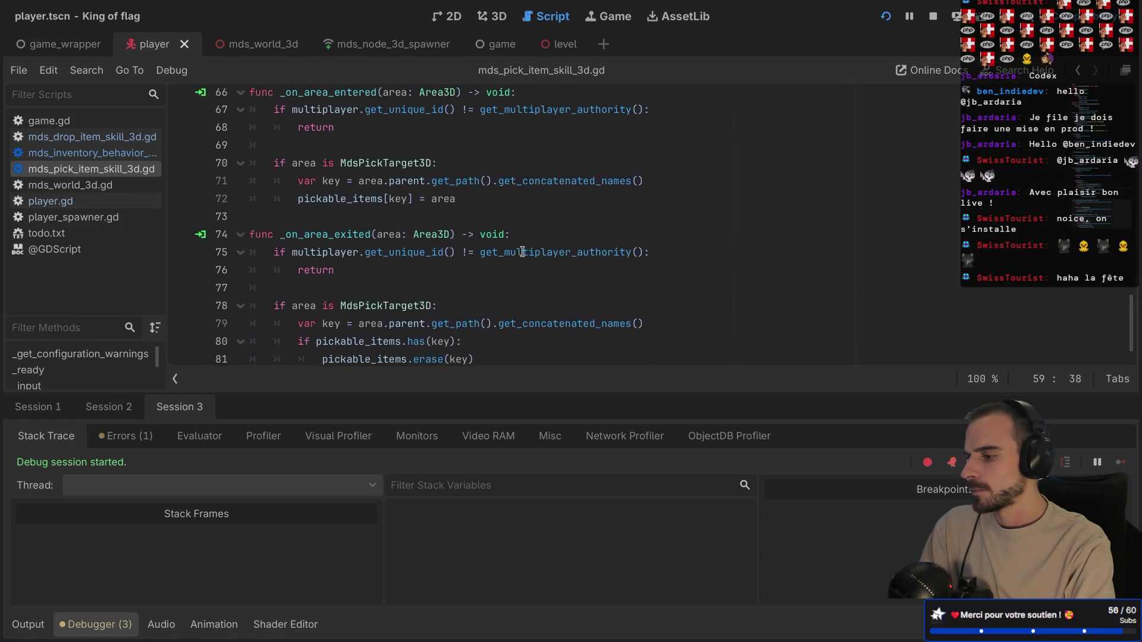
scroll(522, 251, "up", 4)
key("ctrl+Left")
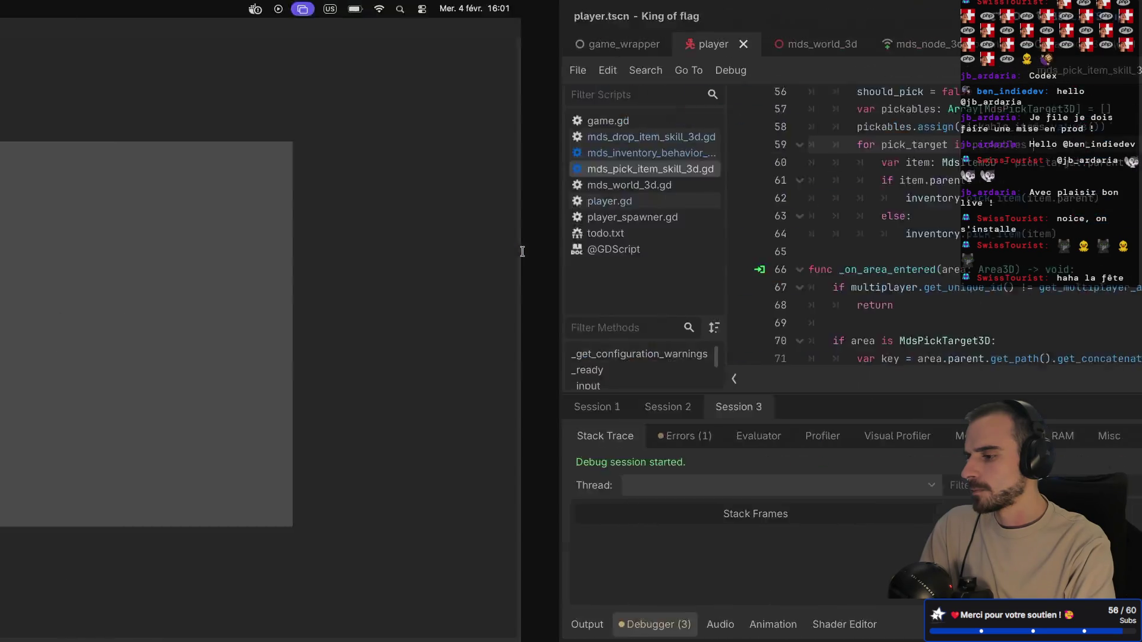
- Rotate the camera around the player and flag in the other game instance, then return to the script
key("ctrl+Right")
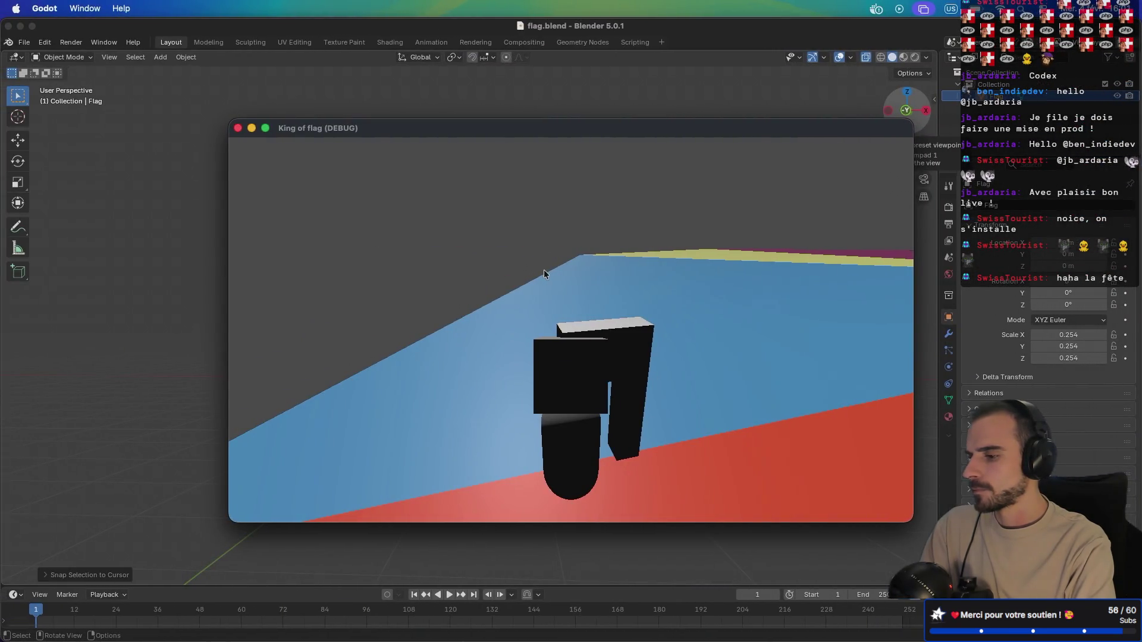
left_click_drag(582, 274, 616, 273)
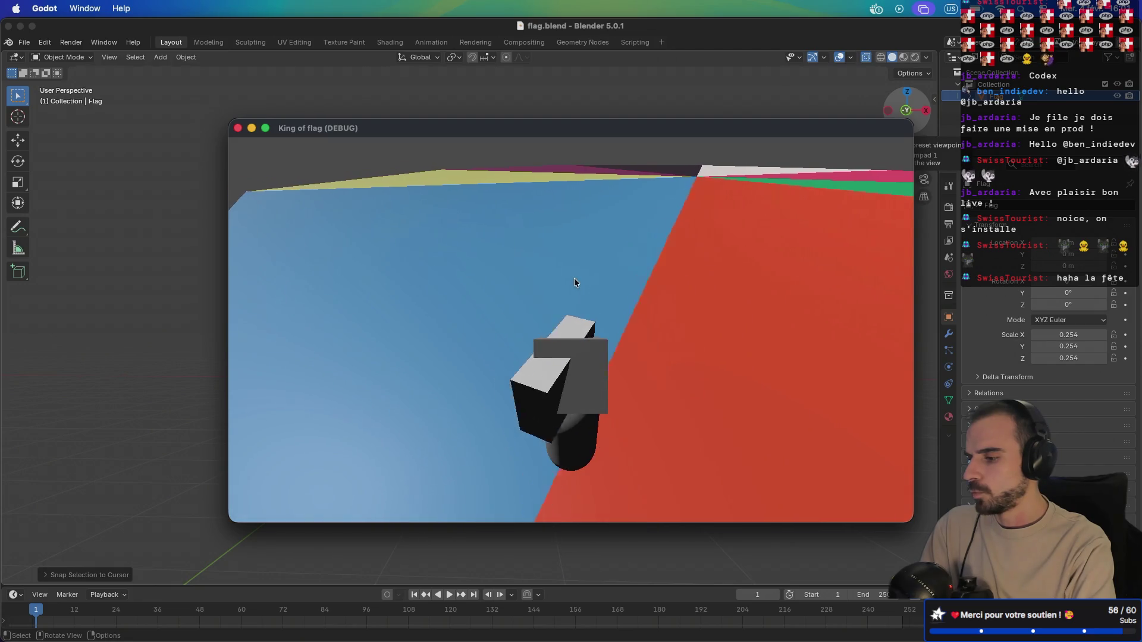
key("ctrl+Right")
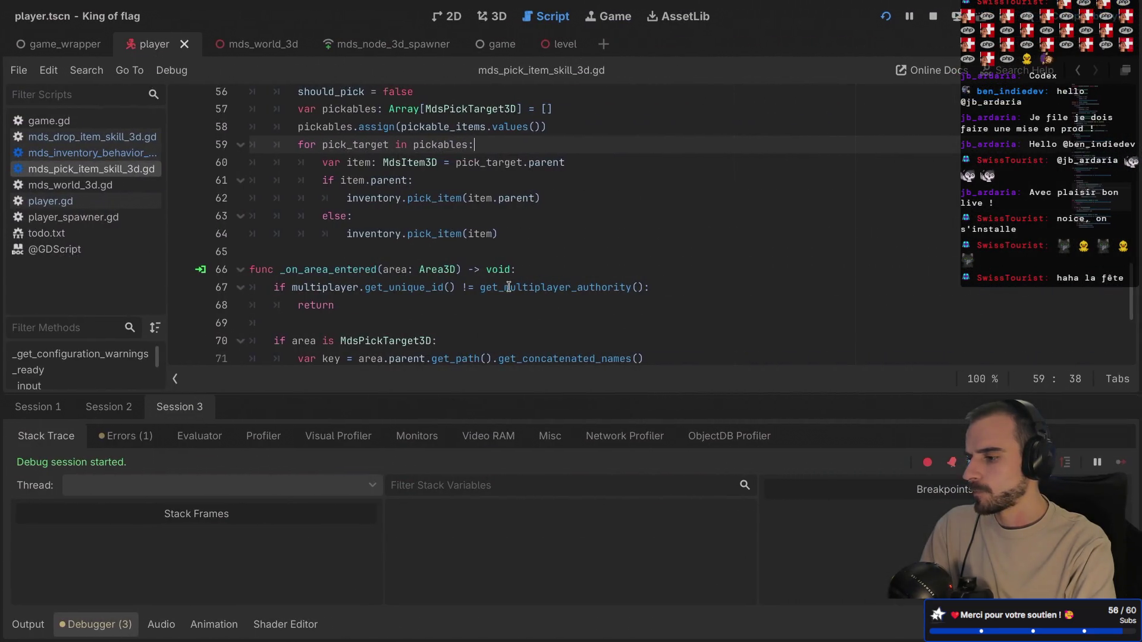
scroll(509, 287, "up", 5)
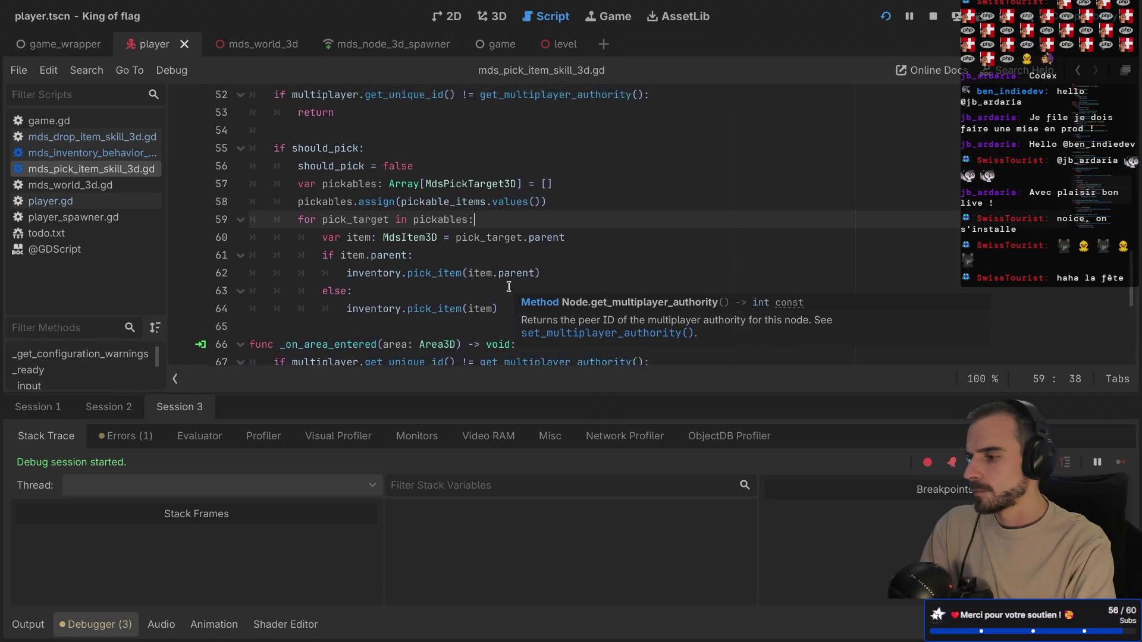
scroll(509, 287, "up", 2)
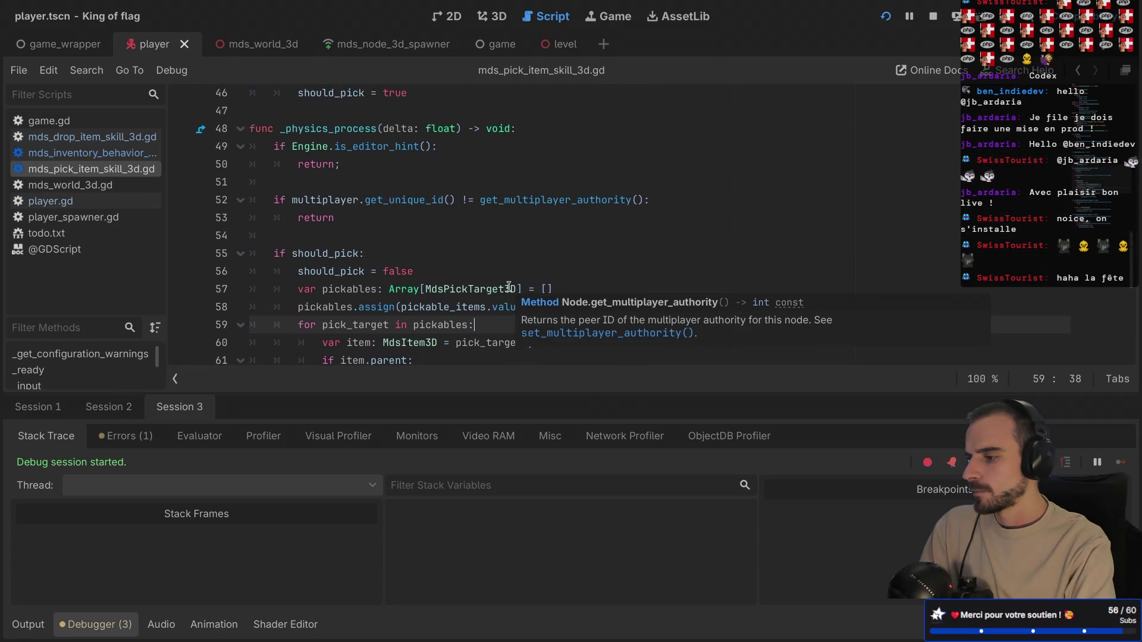
scroll(509, 288, "down", 1)
- Add print("pick ?") below should_pick = false, save, and start the game
left_click(436, 227)
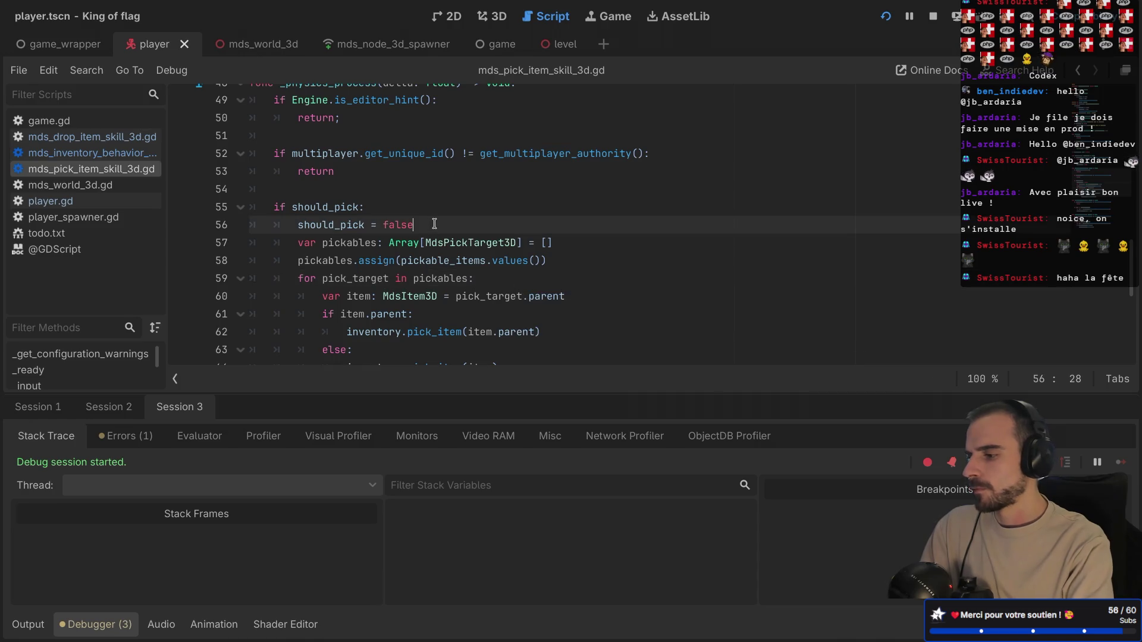
key("Return")
type("print(\"")
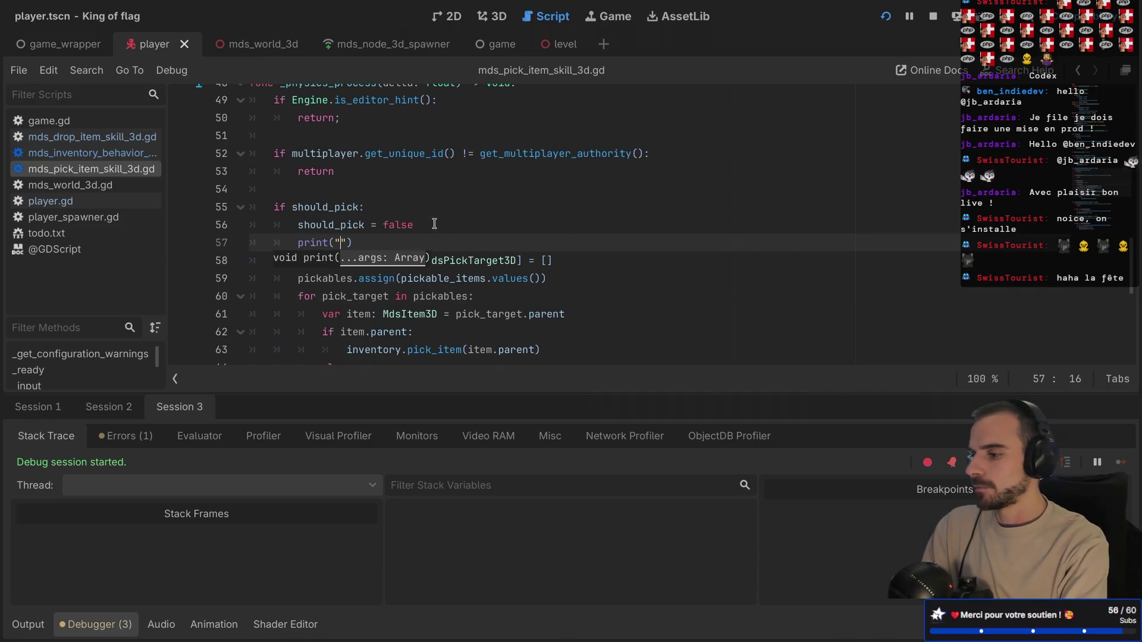
type(" ?")
key("ctrl+s")
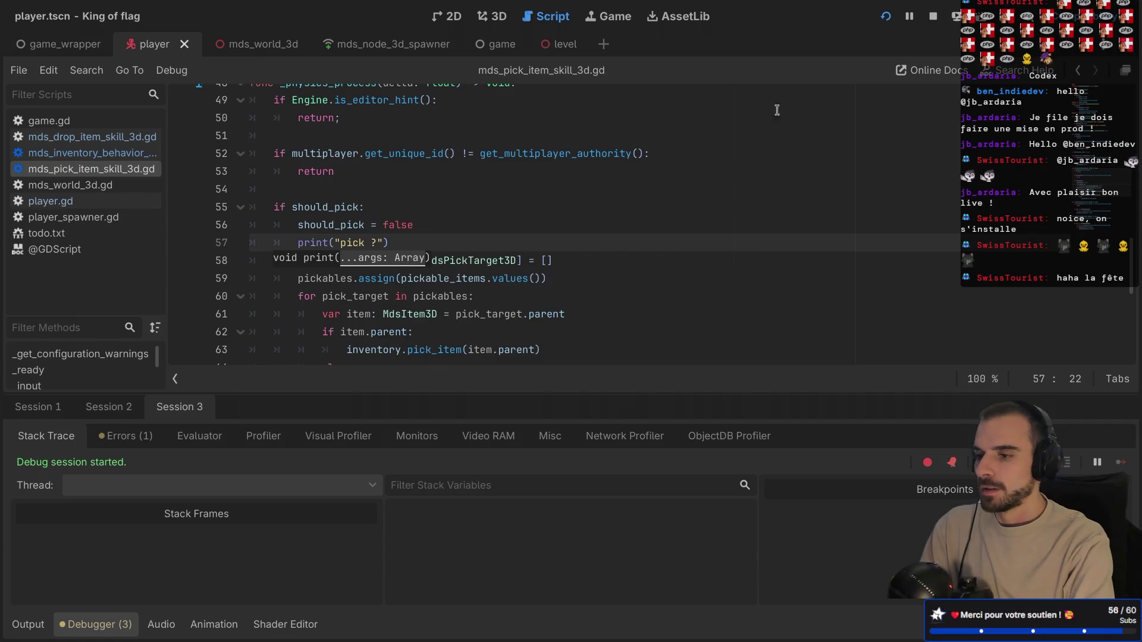
left_click(886, 17)
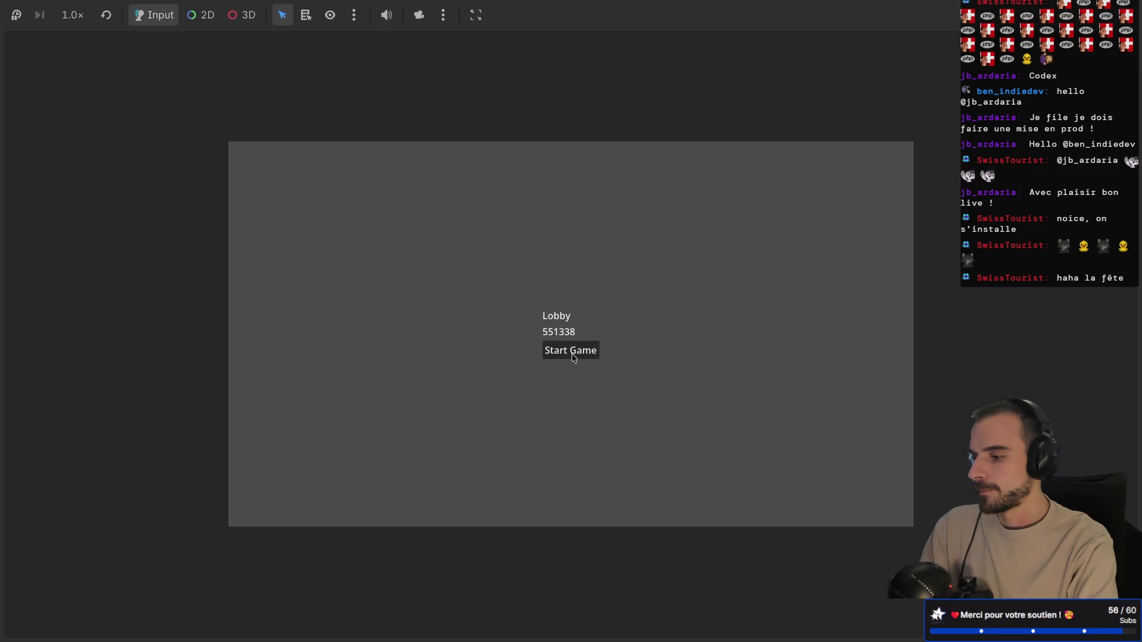
left_click(572, 354)
- Move the print("pick ?") line indented into the for pickables loop and save
key("alt+Tab")
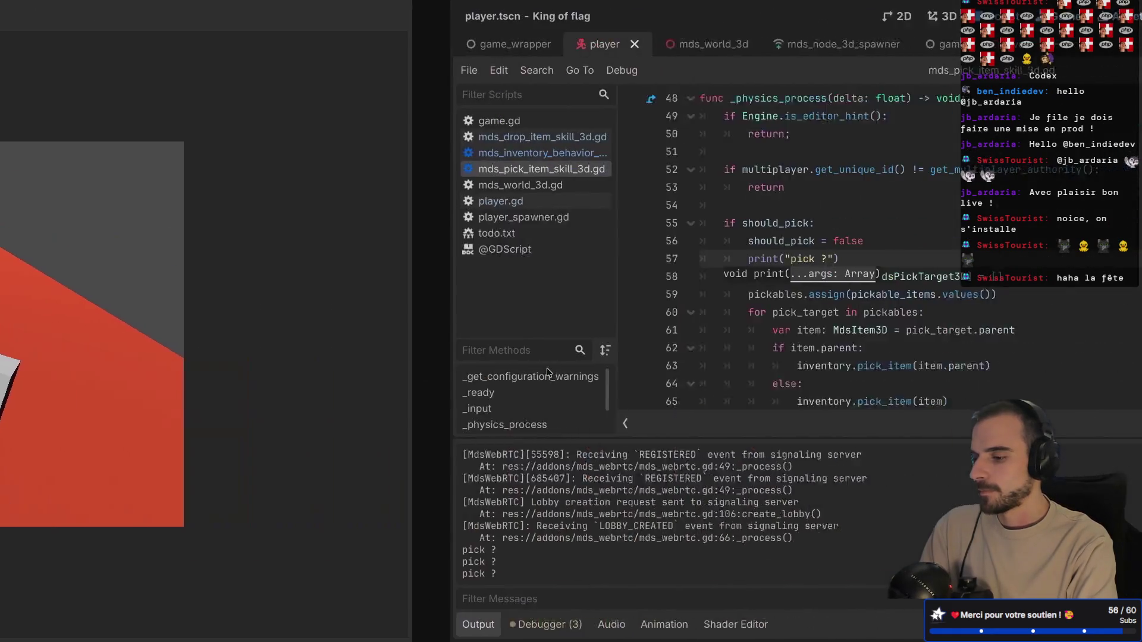
left_click(407, 217)
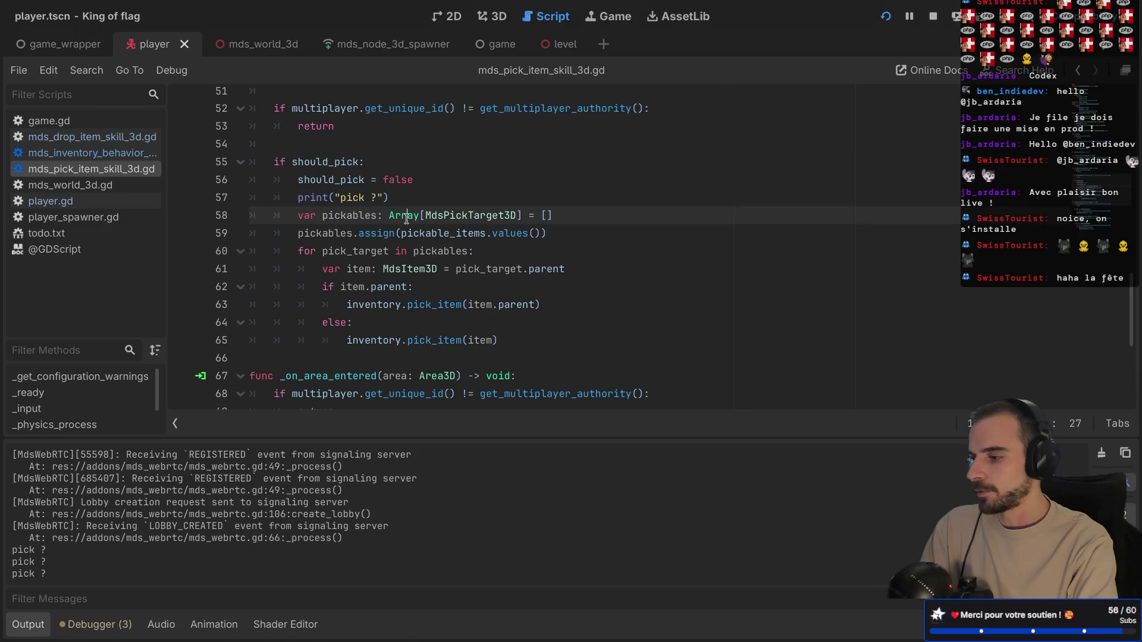
left_click_drag(416, 190, 415, 181)
key("BackSpace")
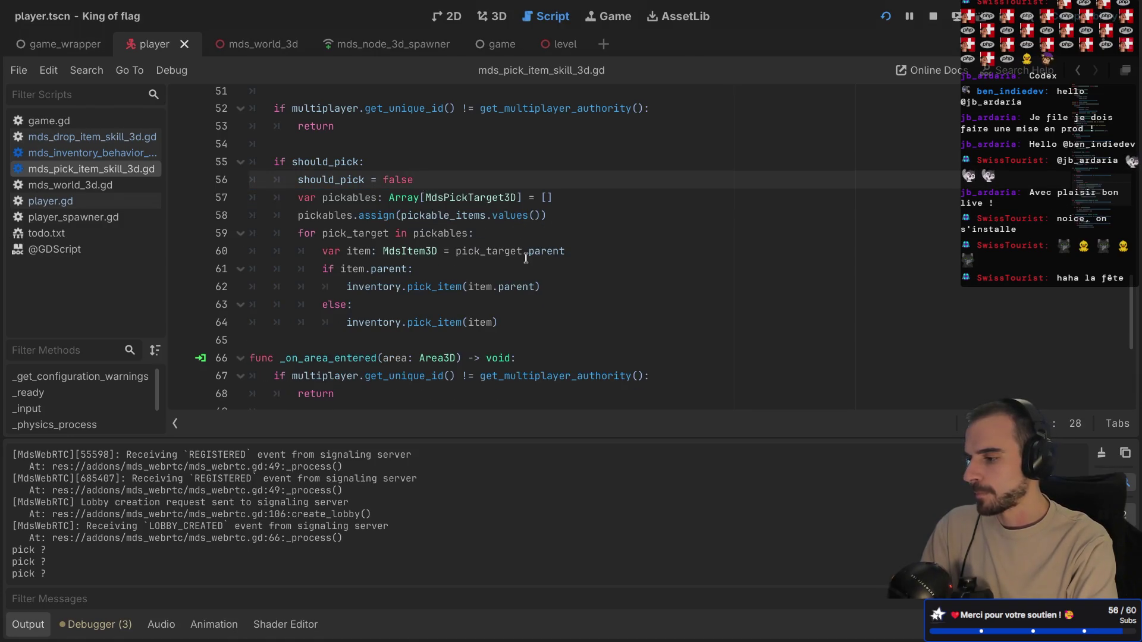
left_click(518, 234)
key("ctrl+v")
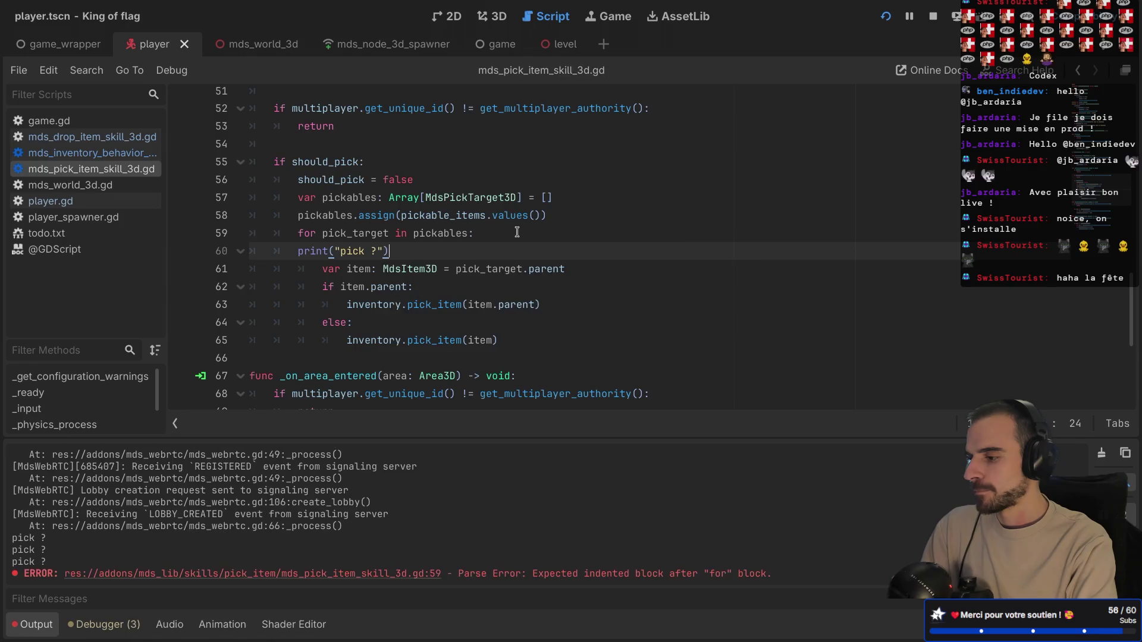
key("Tab")
key("ctrl+s")
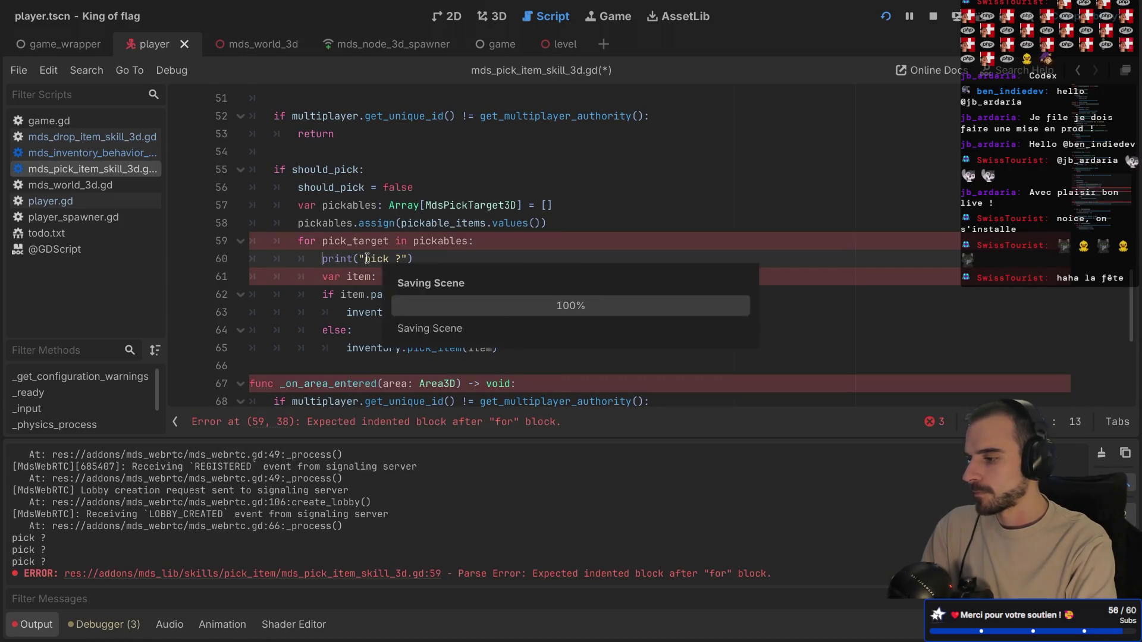
- Rerun the game with a new lobby, check the output for "pick ?", and delete the stray f
key("super+b")
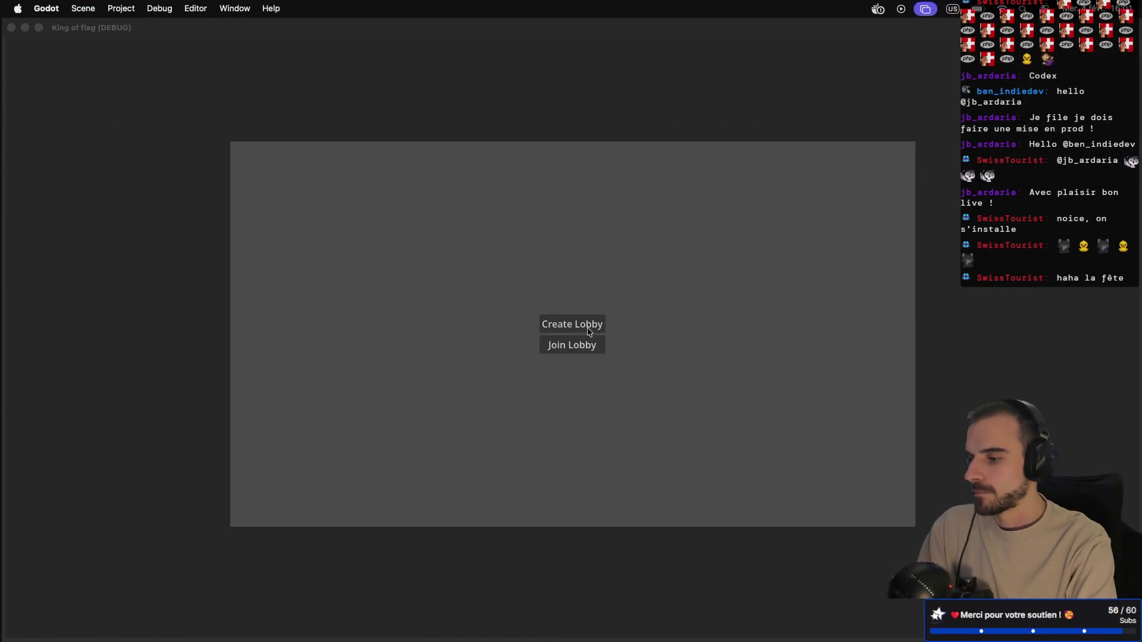
left_click(589, 331)
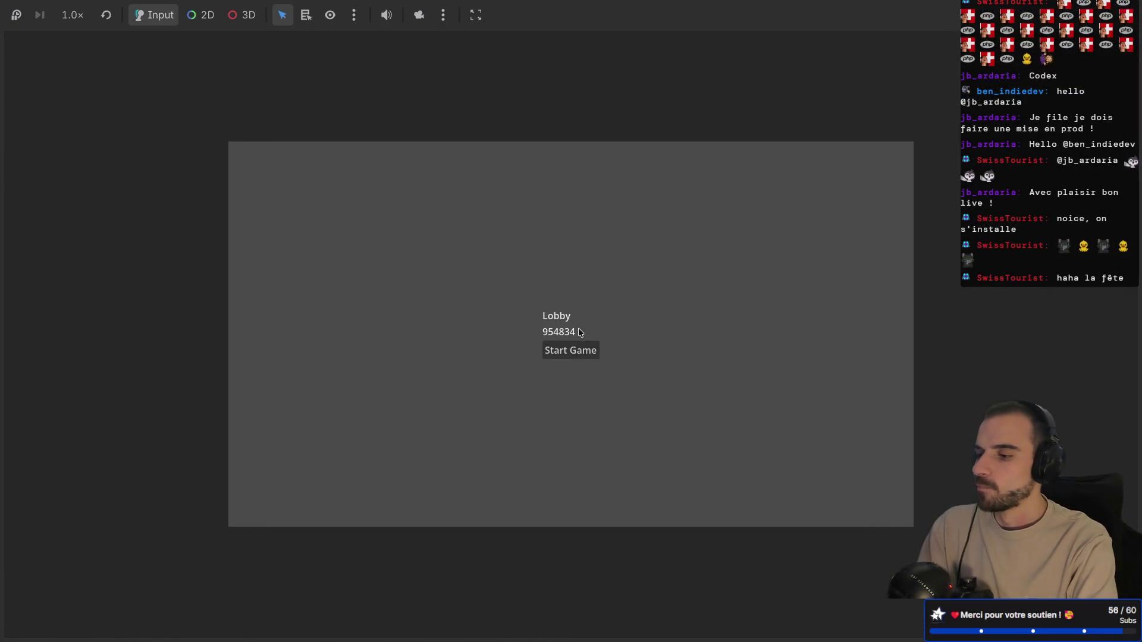
left_click(573, 353)
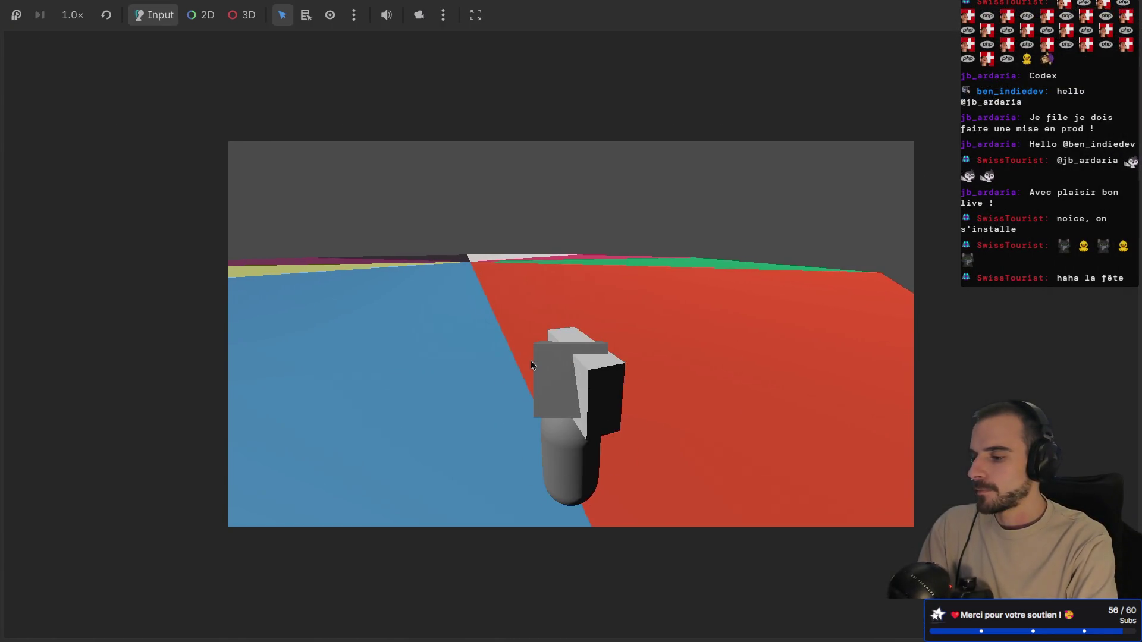
left_click(531, 365)
key("alt+Tab")
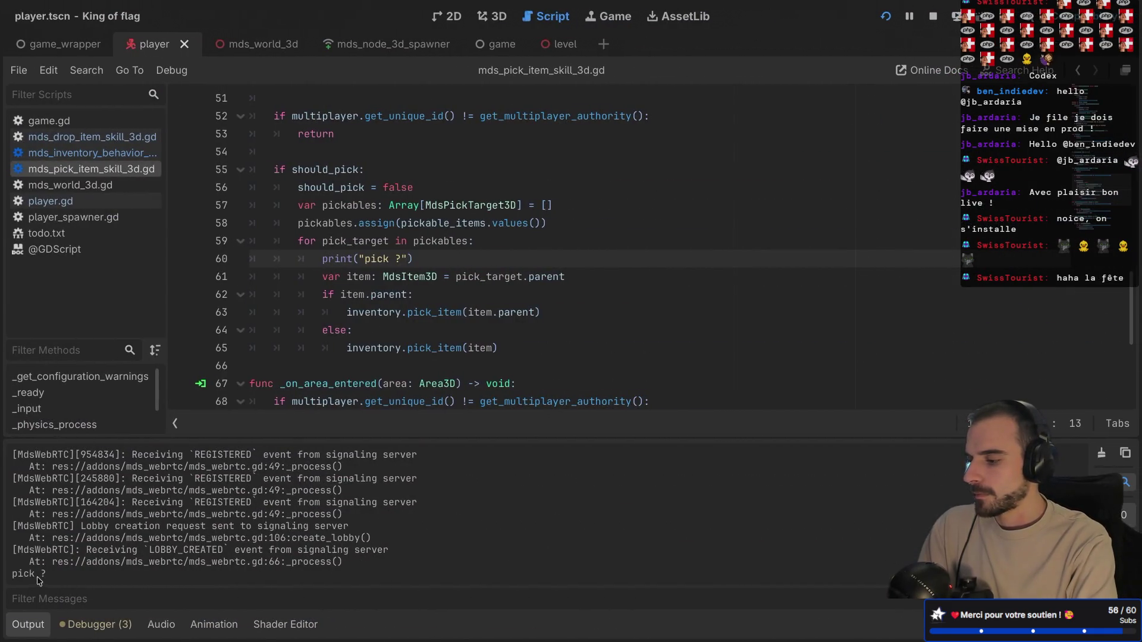
key("alt+Tab")
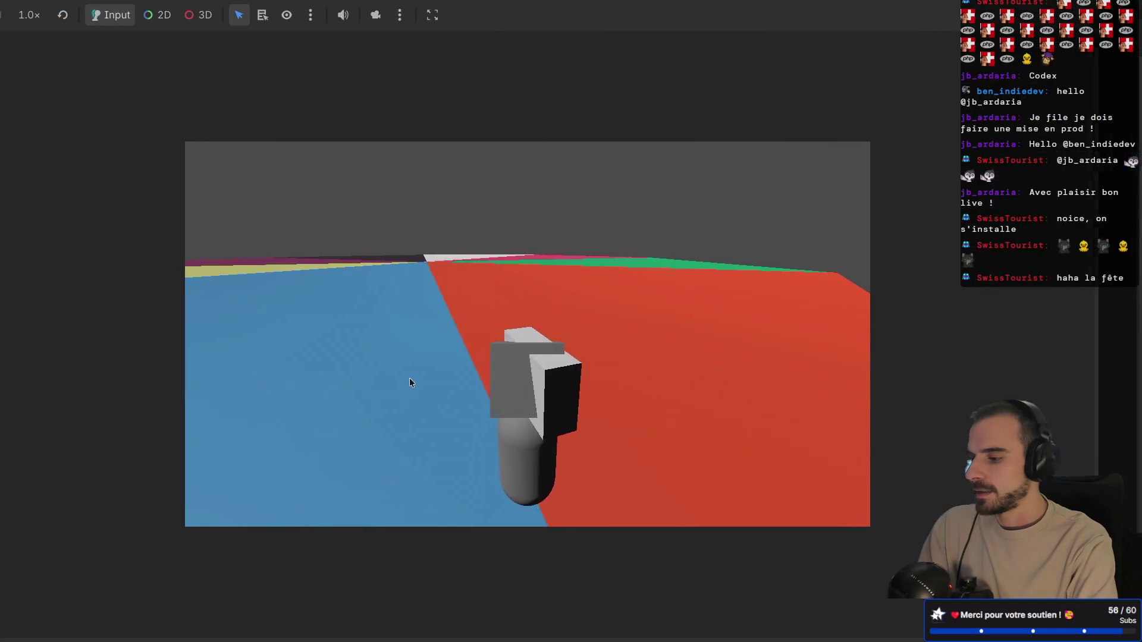
key("alt+Tab")
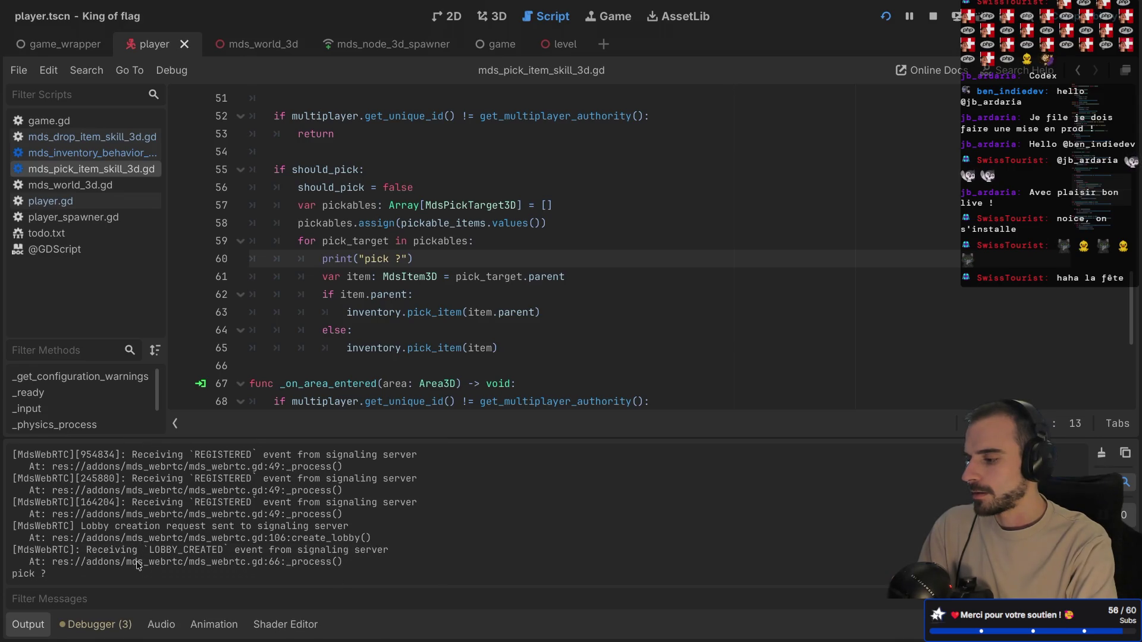
key("BackSpace")
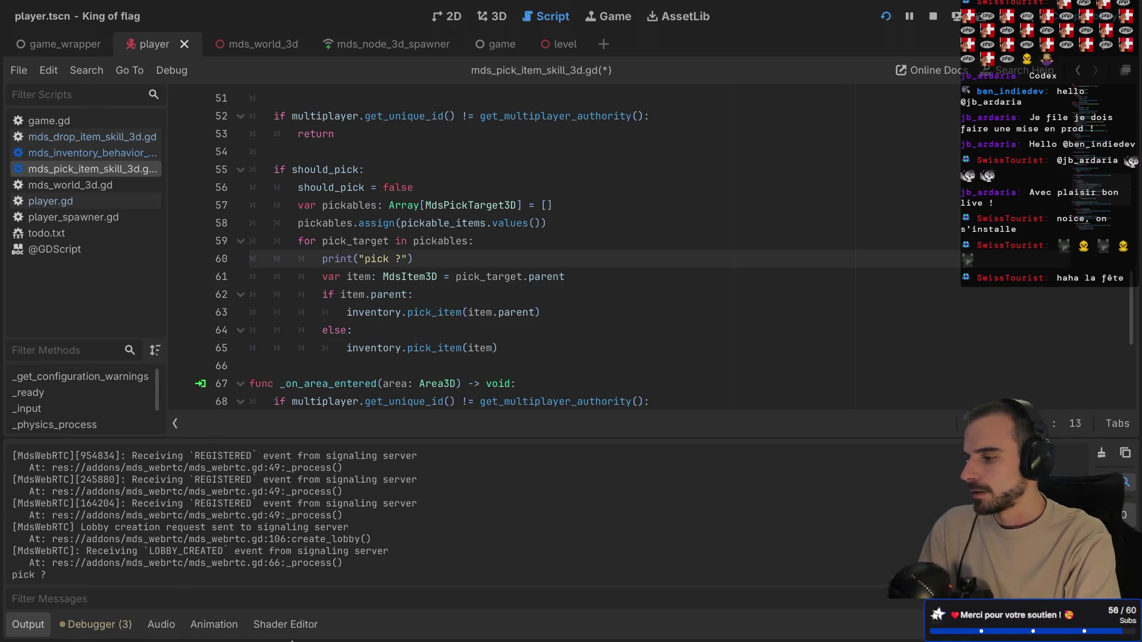
- Show the debugger and docks, then inspect the live Items > Flag node in the Remote tree
left_click(100, 623)
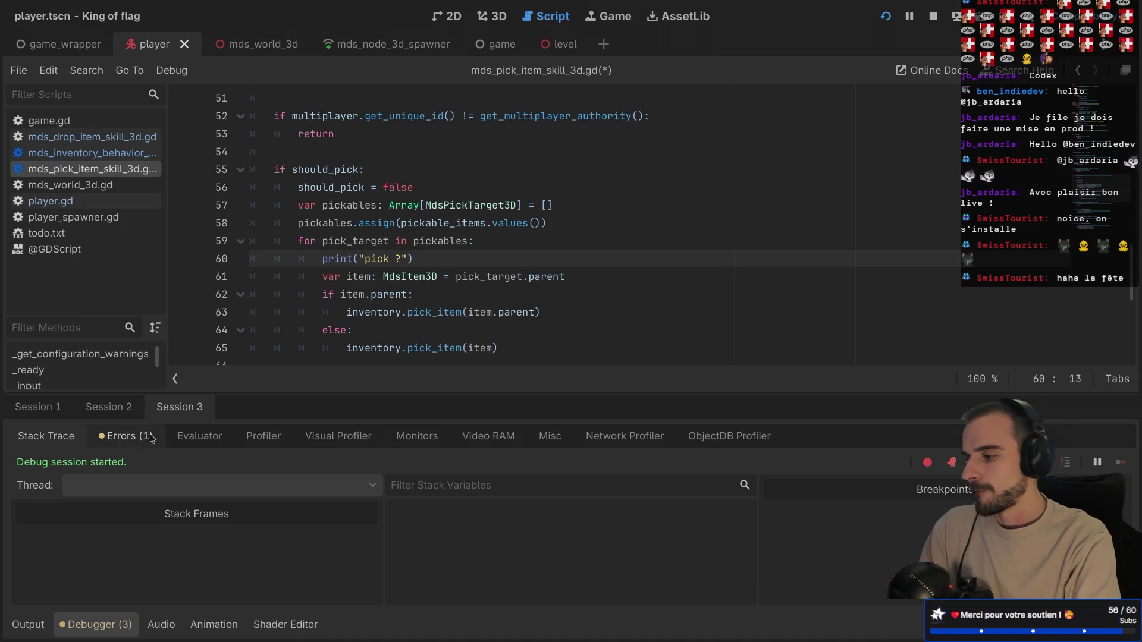
key("ctrl+shift+F11")
left_click(79, 96)
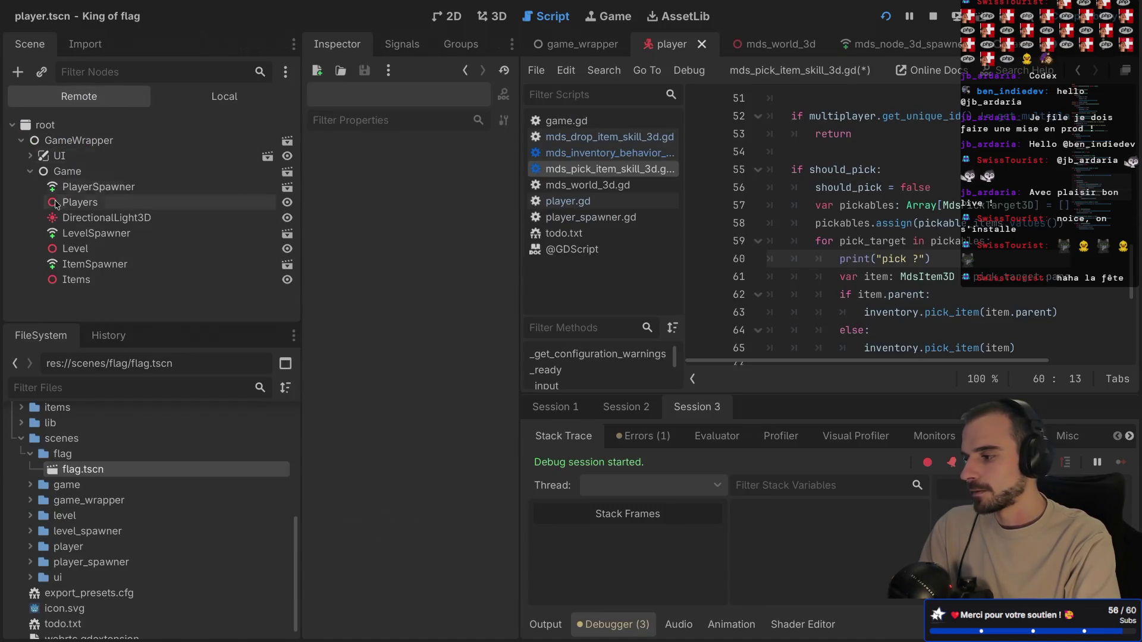
left_click(89, 282)
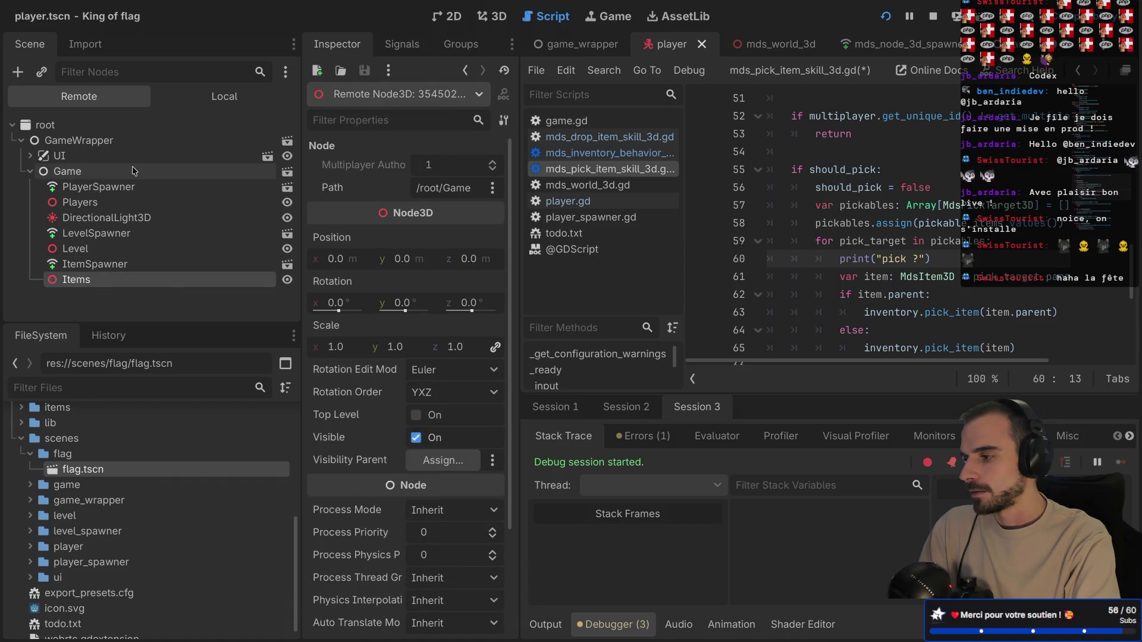
scroll(101, 250, "down", 2)
left_click(81, 306)
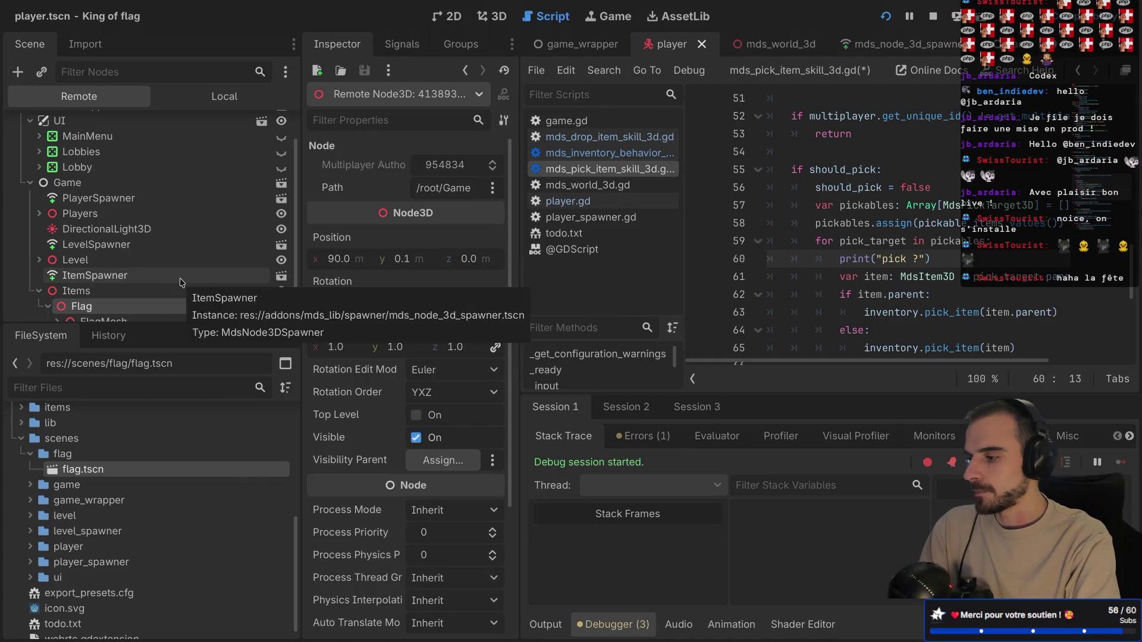
scroll(84, 312, "down", 1)
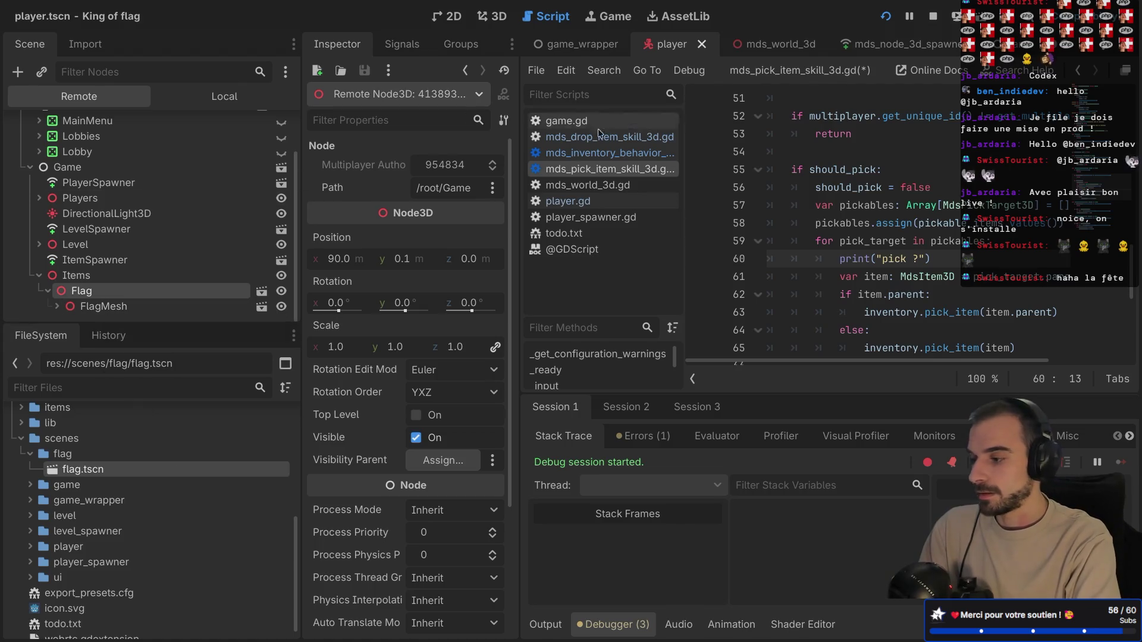
- Open flag.tscn, confirm its MdsItem3D Parent is Flag, and hide the docks again
left_click(261, 290)
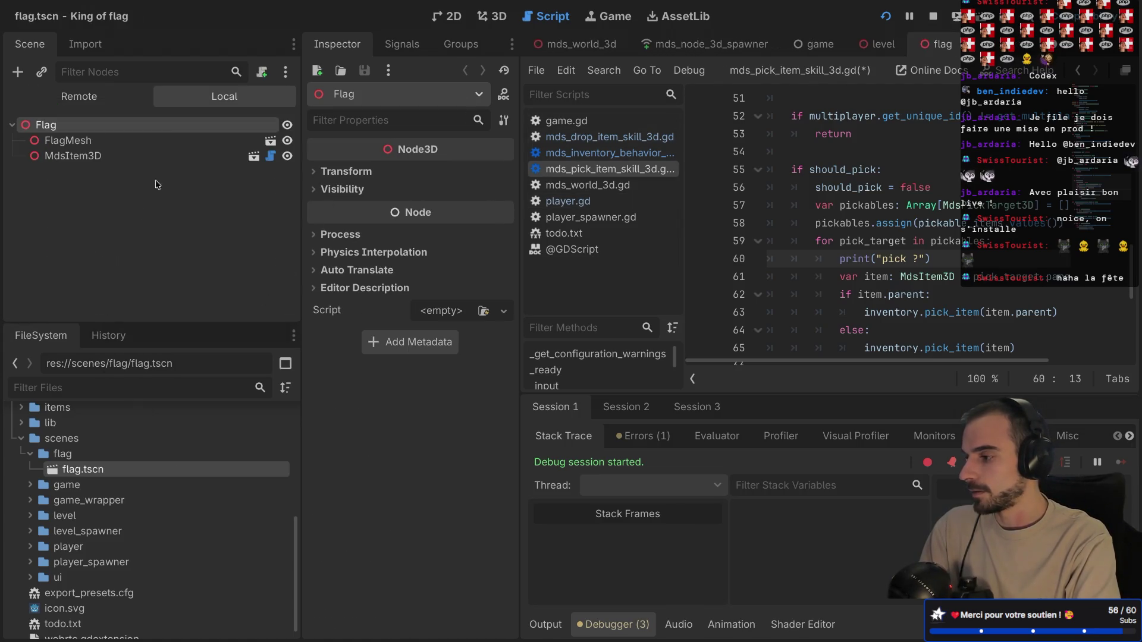
left_click(110, 157)
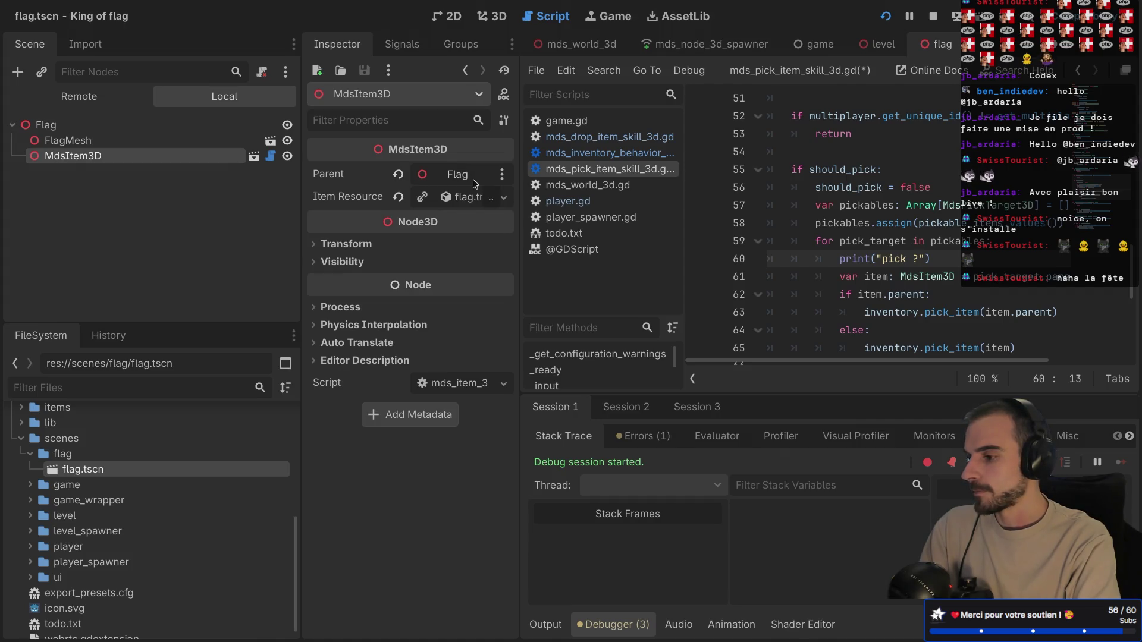
key("ctrl+shift+F11")
scroll(432, 250, "down", 2)
- Jump from the pick_item call on line 63 to its definition and inspect the item variable
left_click(385, 206)
left_click(426, 221)
left_click(420, 223, "ctrl")
scroll(381, 196, "down", 3)
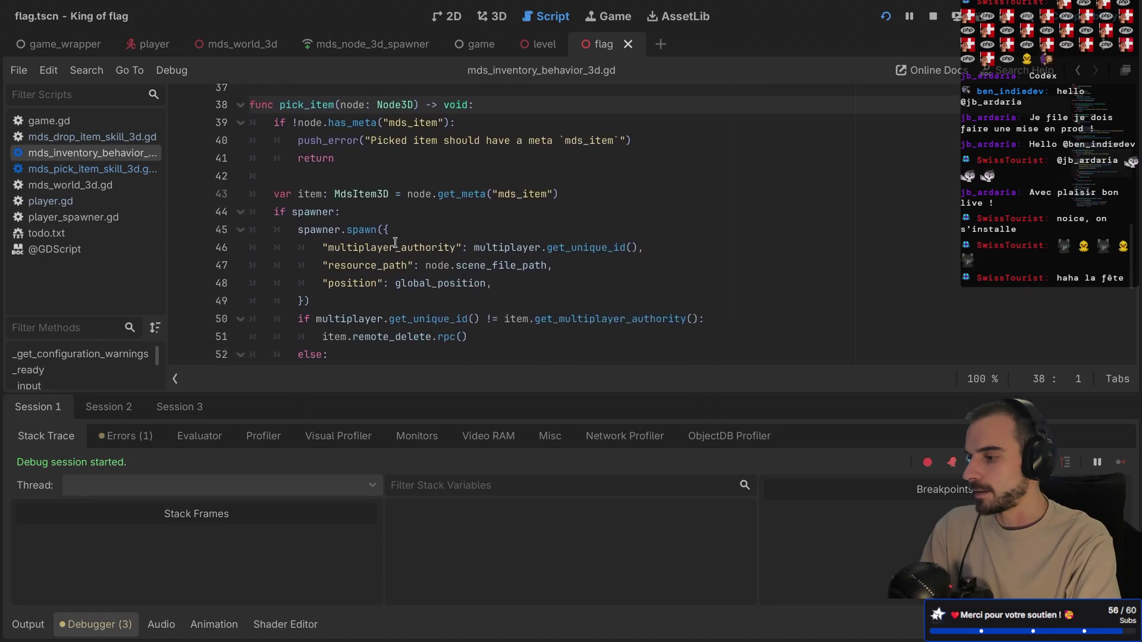
scroll(334, 156, "up", 1)
double_click(306, 152)
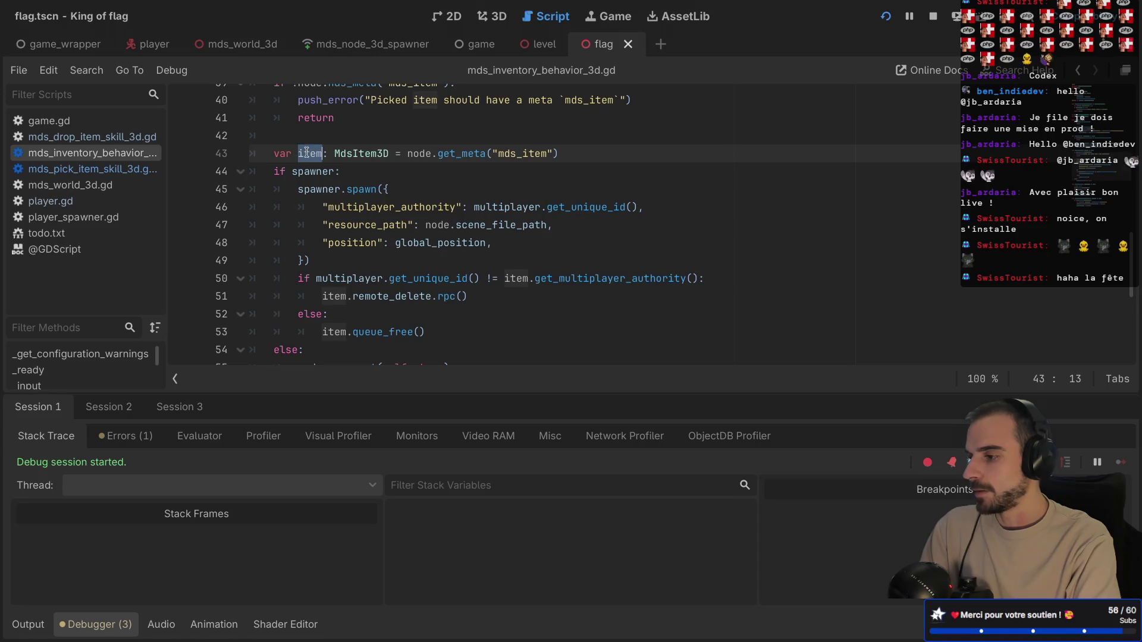
scroll(356, 264, "down", 2)
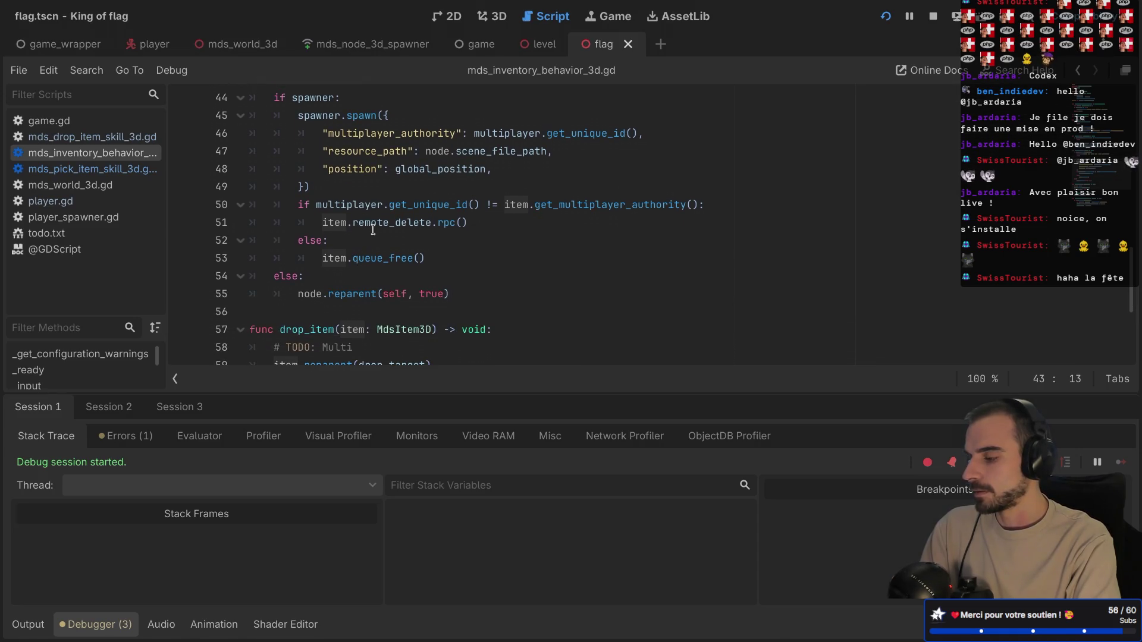
scroll(376, 224, "up", 2)
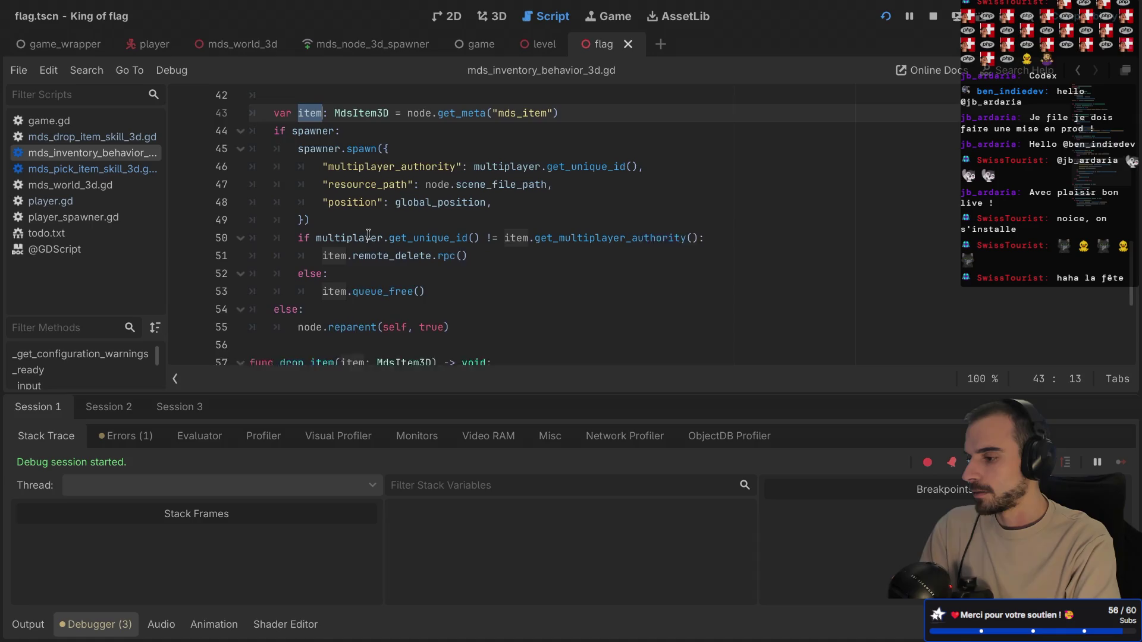
scroll(368, 233, "down", 2)
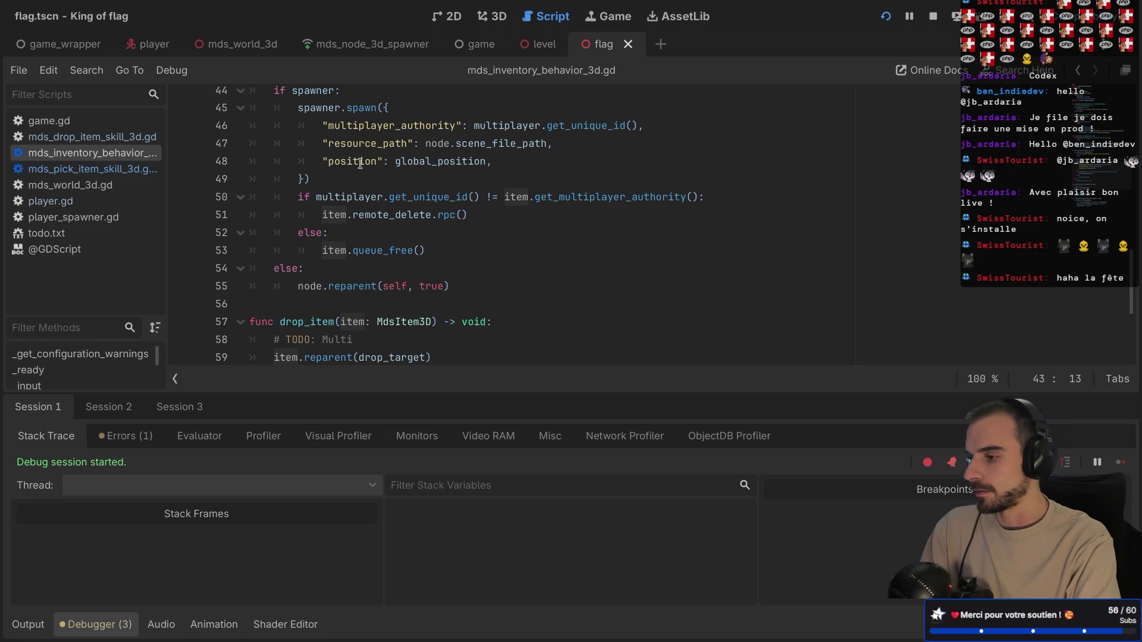
- In the live Remote tree, expand Players > Player > MdsInventoryBehavior3D > Flag
key("ctrl+shift+F11")
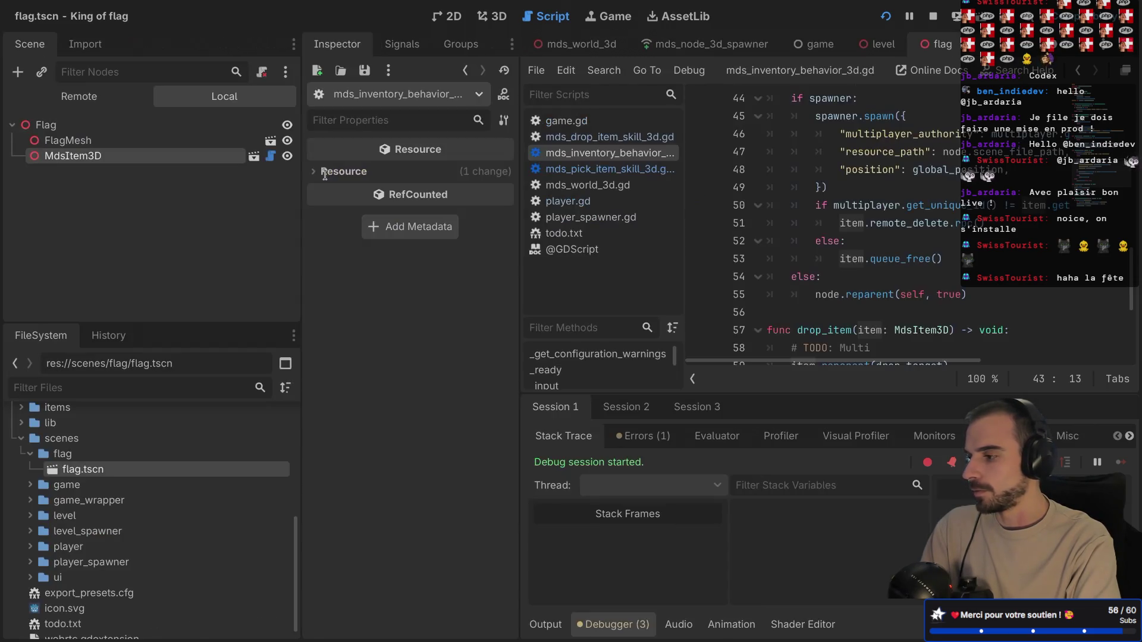
left_click(83, 97)
left_click(40, 197)
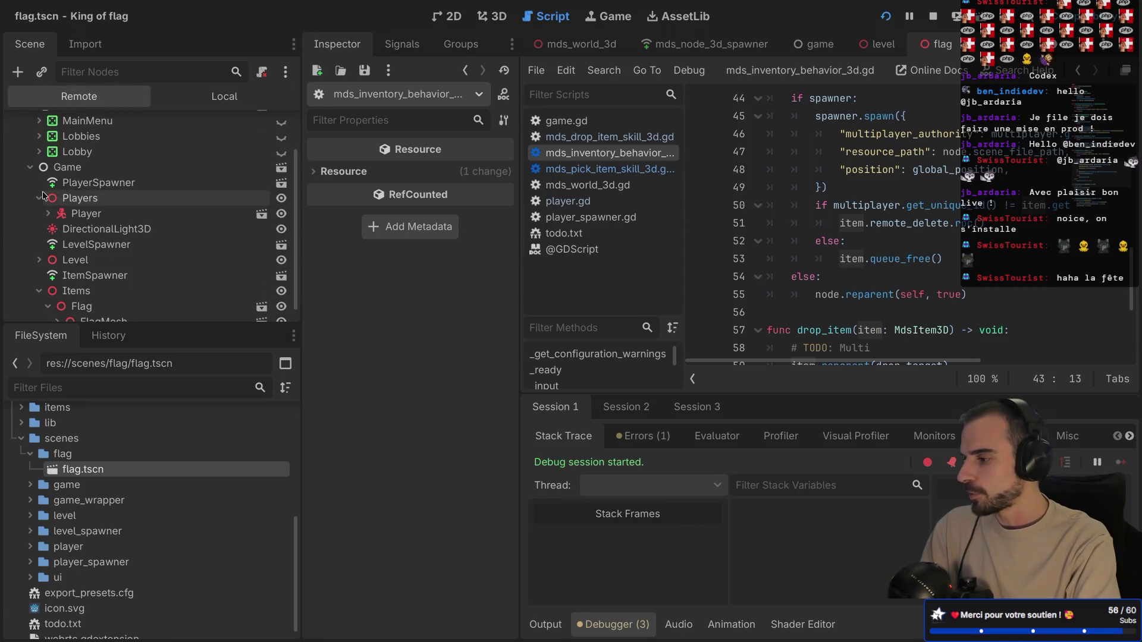
left_click(59, 213)
scroll(65, 238, "down", 4)
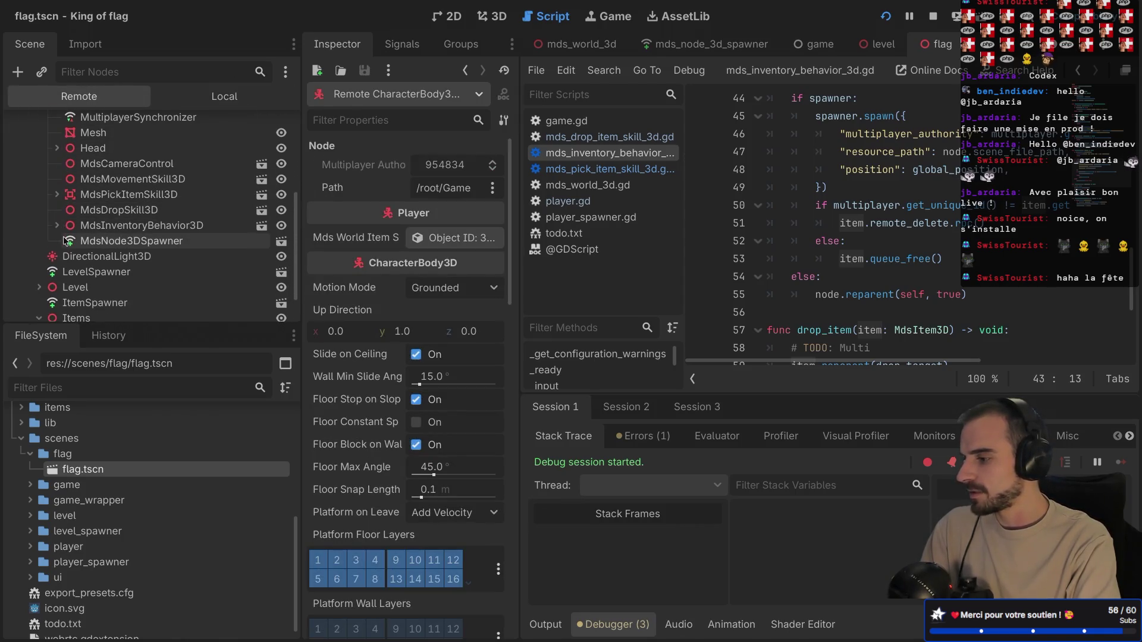
left_click(56, 226)
left_click(66, 241)
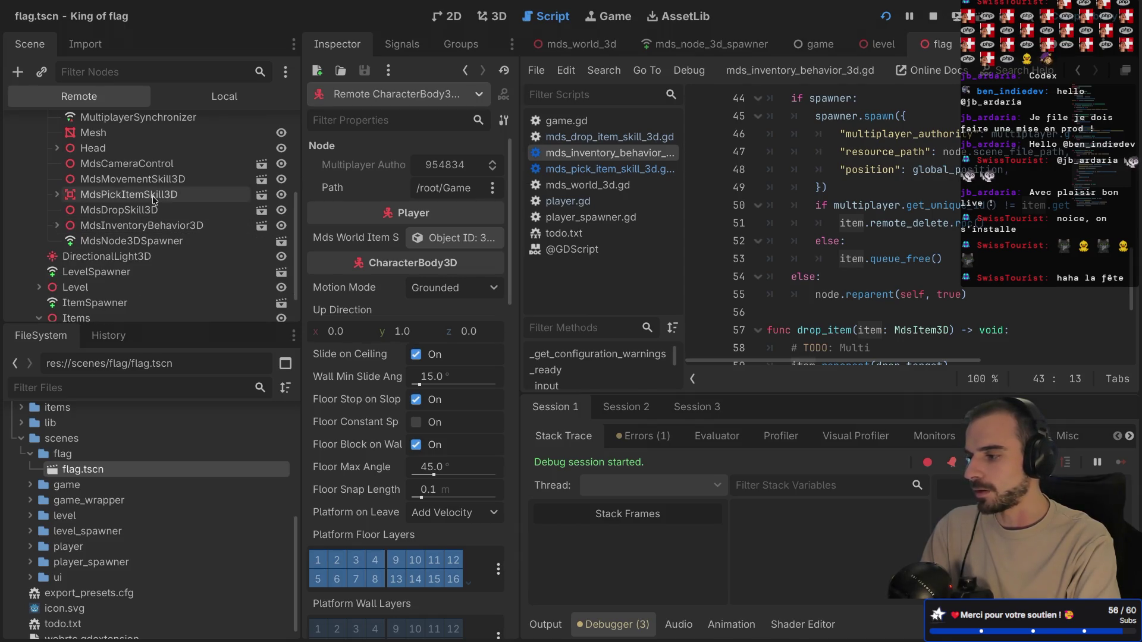
- Read the queue_free documentation on line 53, then jump to the remote_delete definition
key("ctrl+Right")
key("ctrl+Left")
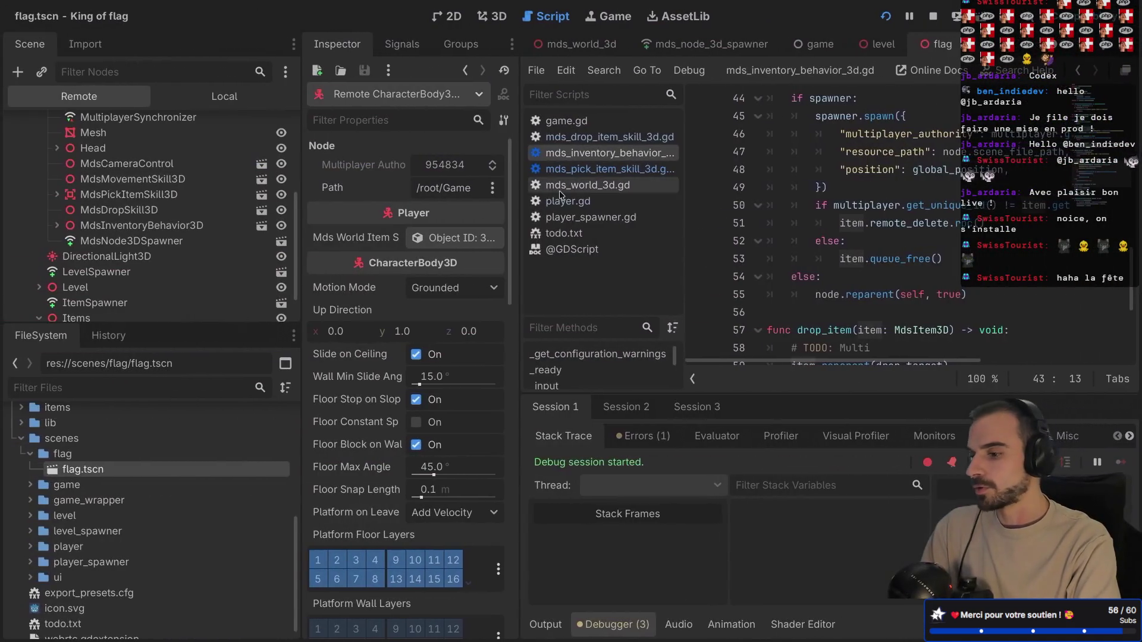
scroll(429, 215, "up", 1)
double_click(381, 267)
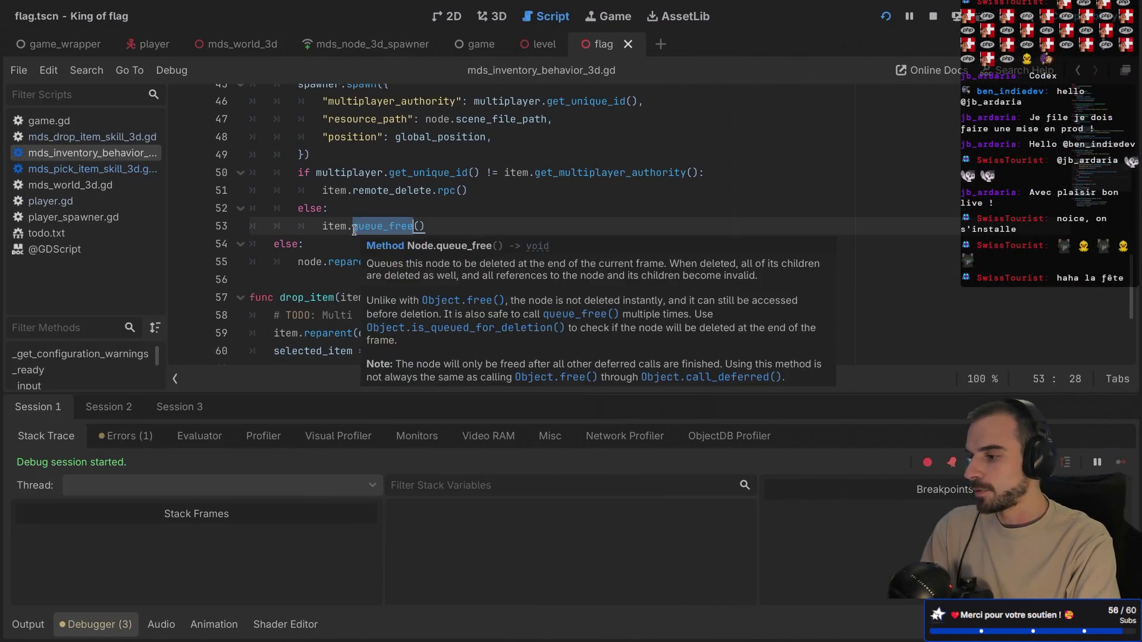
left_click(320, 267)
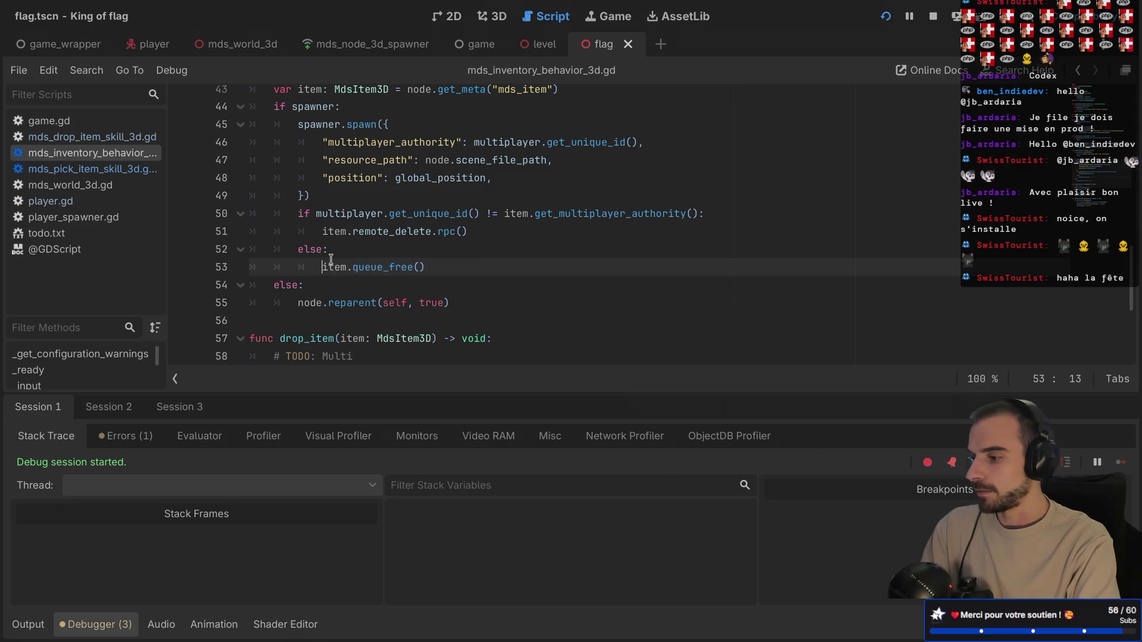
scroll(331, 260, "down", 1)
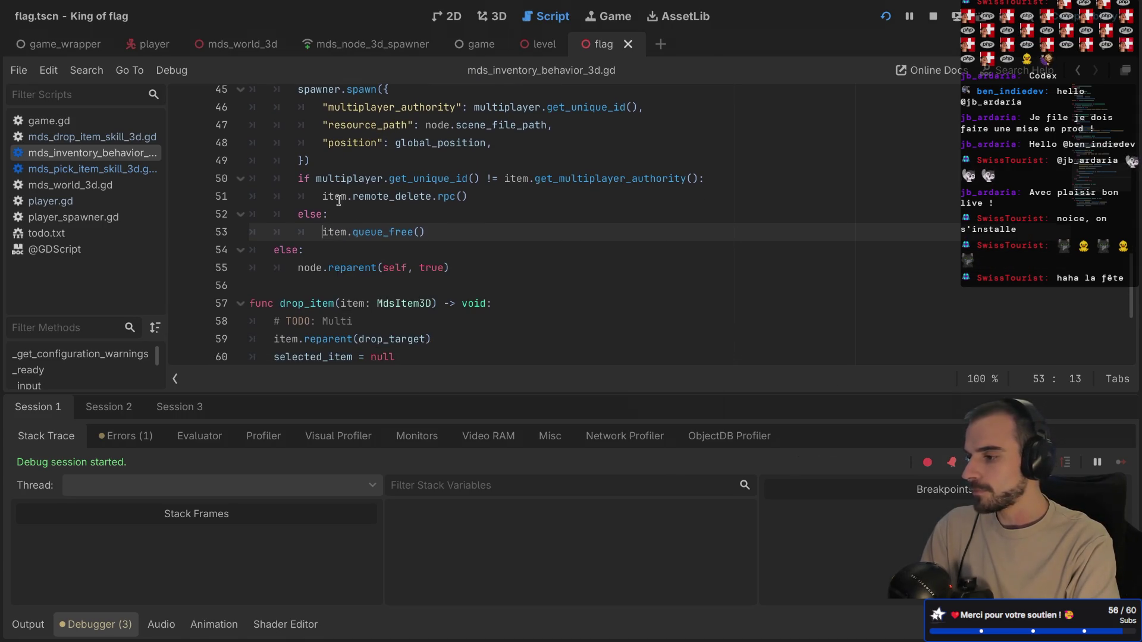
left_click(373, 198, "ctrl")
- Add a func delete() to mds_item_3d.gd containing a copy of remote_delete's body
left_click(285, 346)
key("Return")
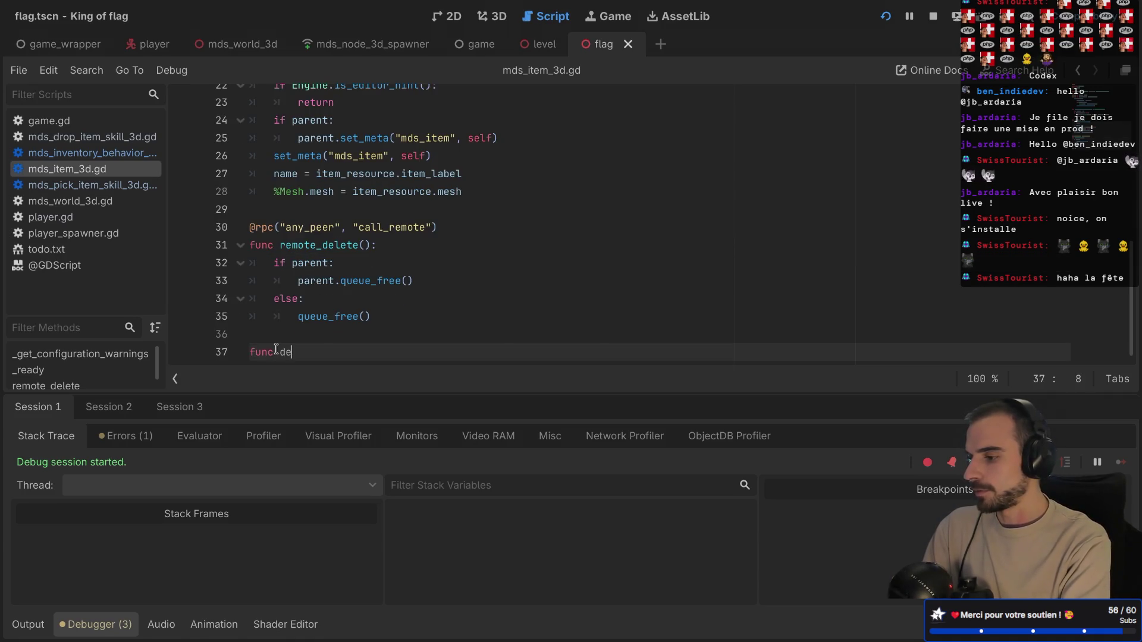
type("lete():")
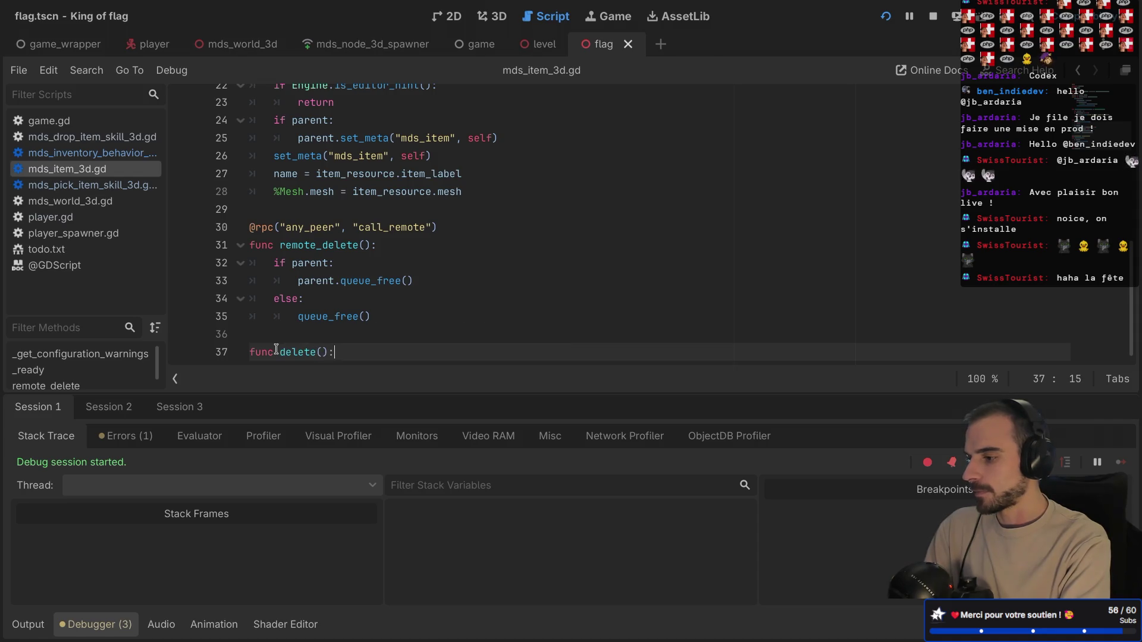
key("Return")
left_click_drag(384, 303, 213, 256)
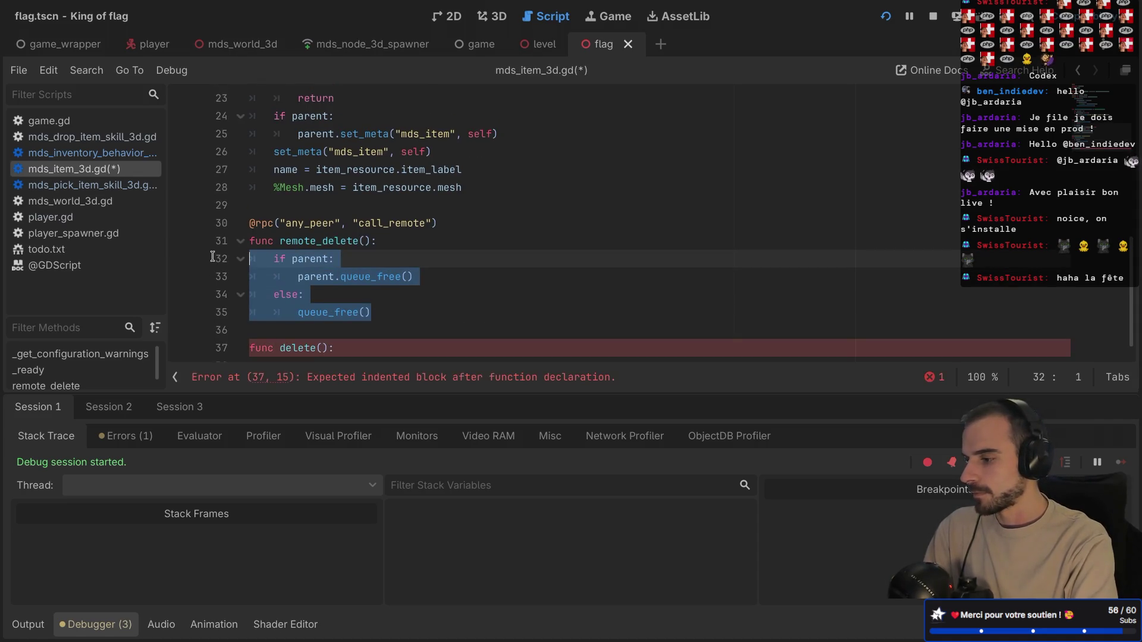
key("ctrl+c")
left_click(352, 326)
key("ctrl+v")
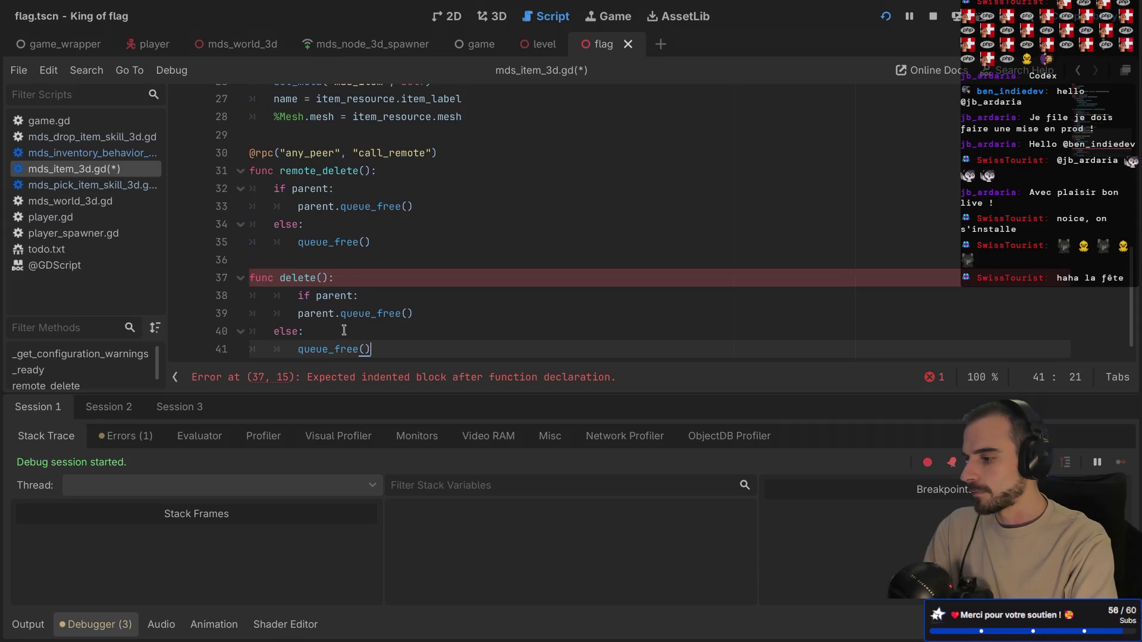
left_click(297, 301)
key("BackSpace")
scroll(361, 255, "down", 1)
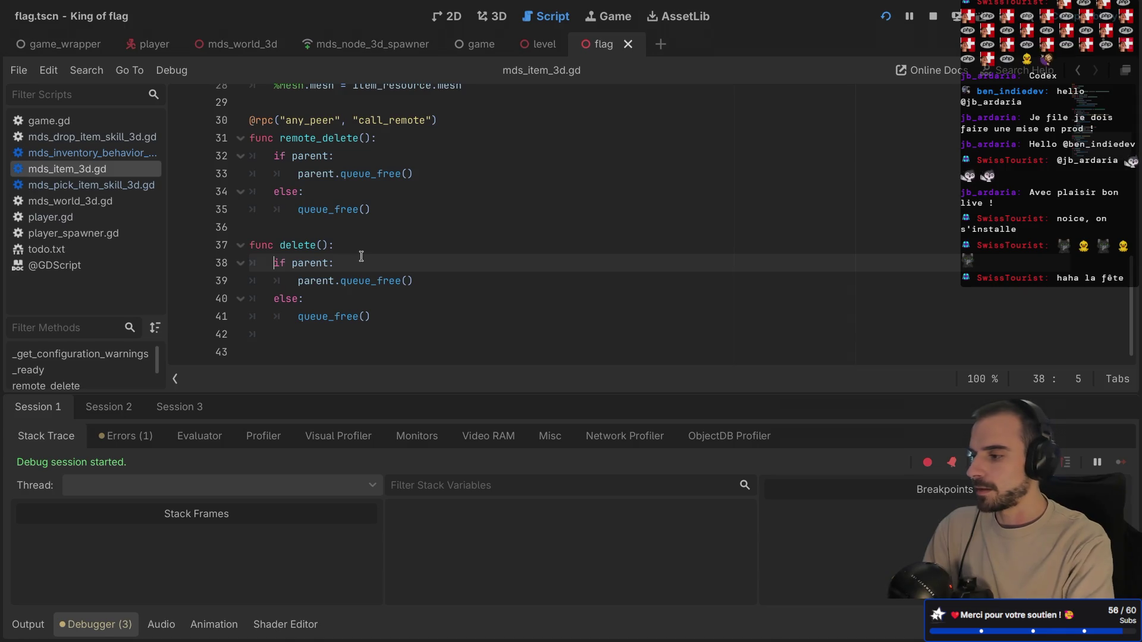
- Replace queue_free on line 53 of the inventory behavior script with delete() and save
key("alt+Left")
scroll(404, 274, "down", 1)
double_click(372, 217)
type("del")
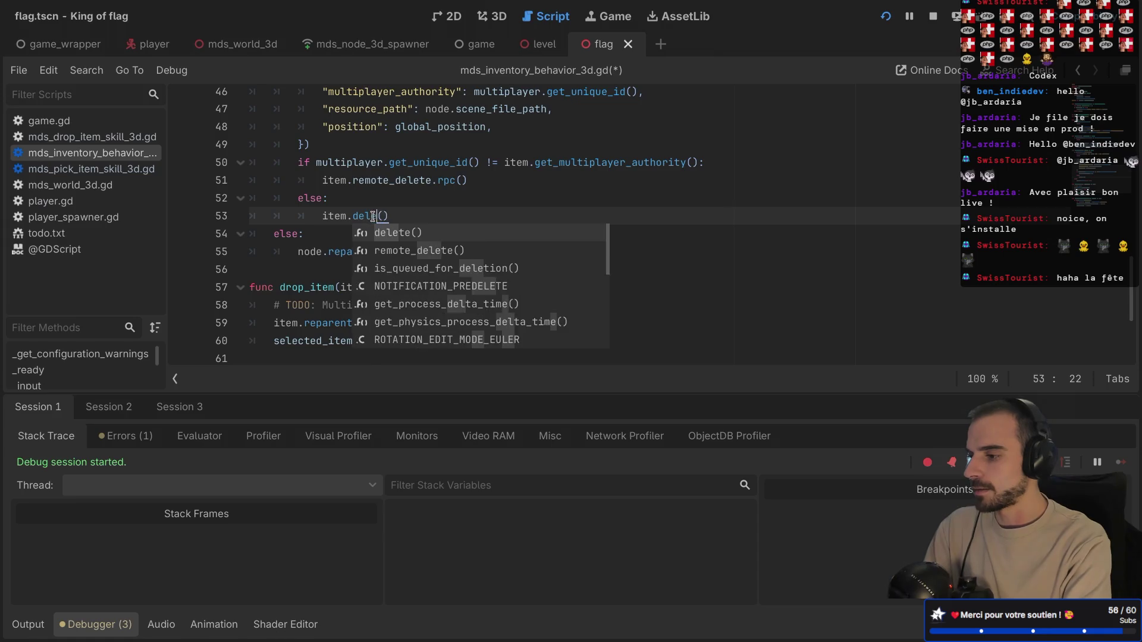
key("Return")
key("ctrl+s")
- Change global_position on line 48 to Vector3.ZERO and run the game
scroll(383, 203, "up", 1)
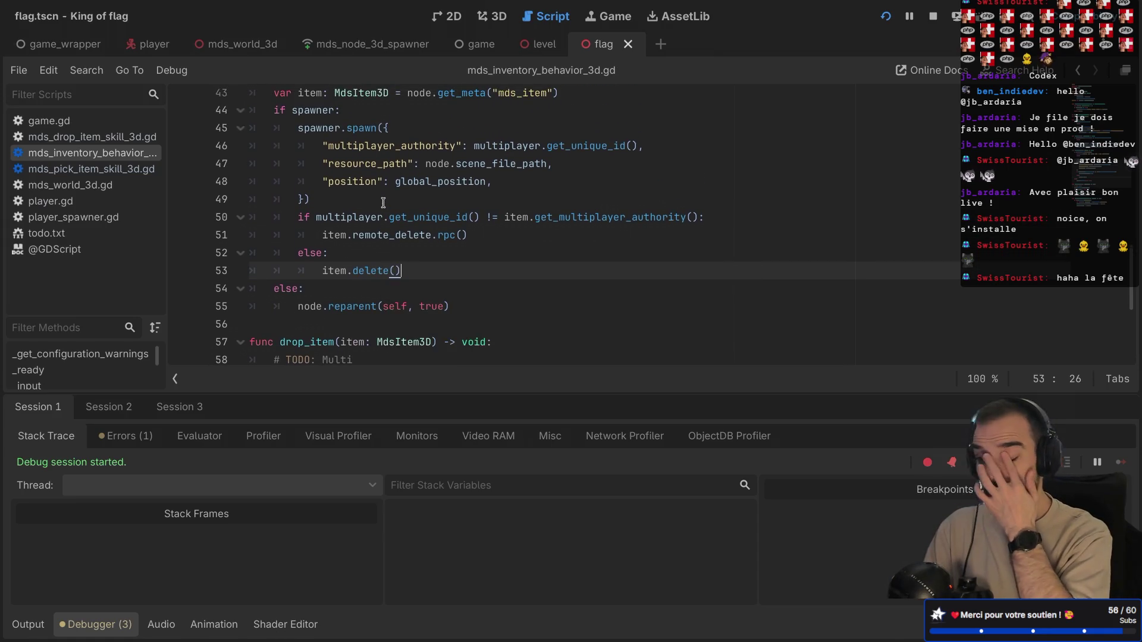
scroll(383, 203, "up", 4)
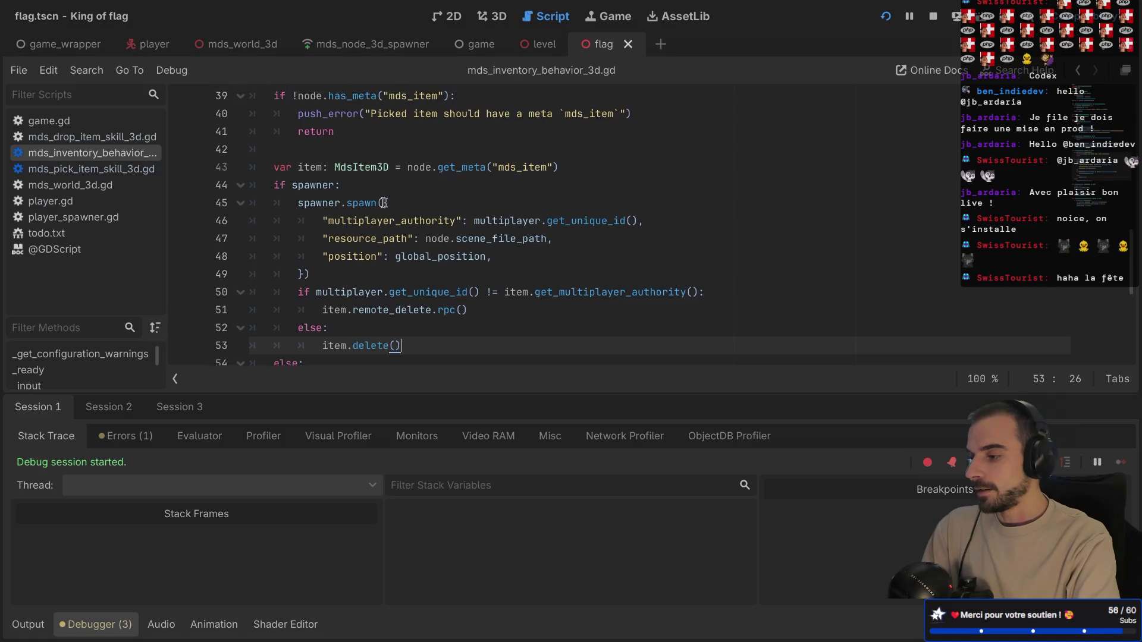
scroll(383, 203, "down", 2)
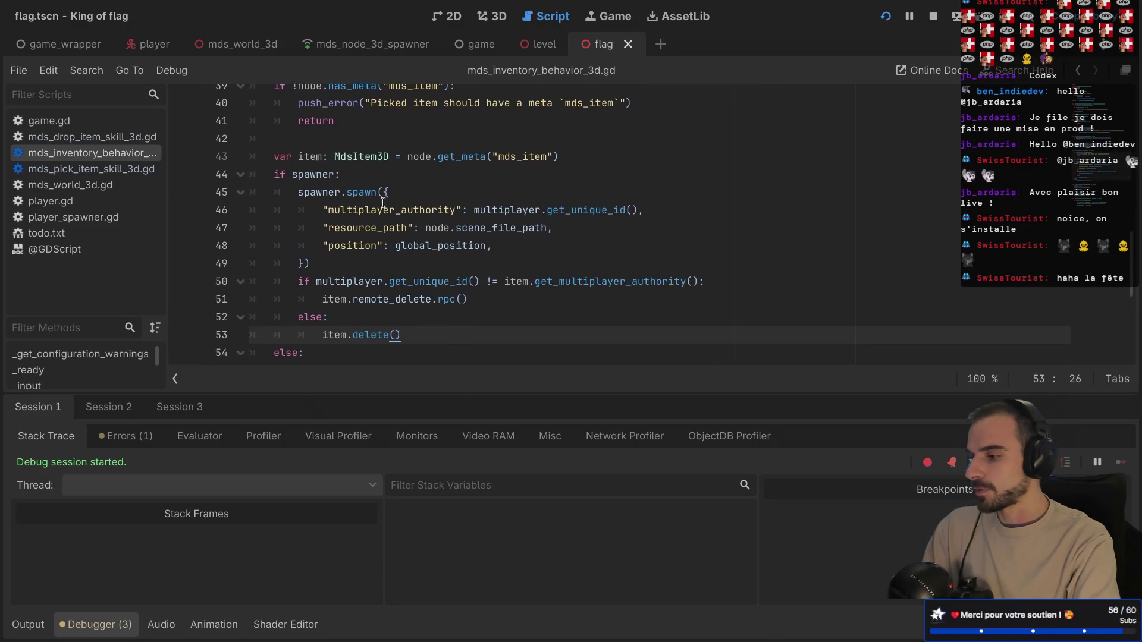
double_click(407, 249)
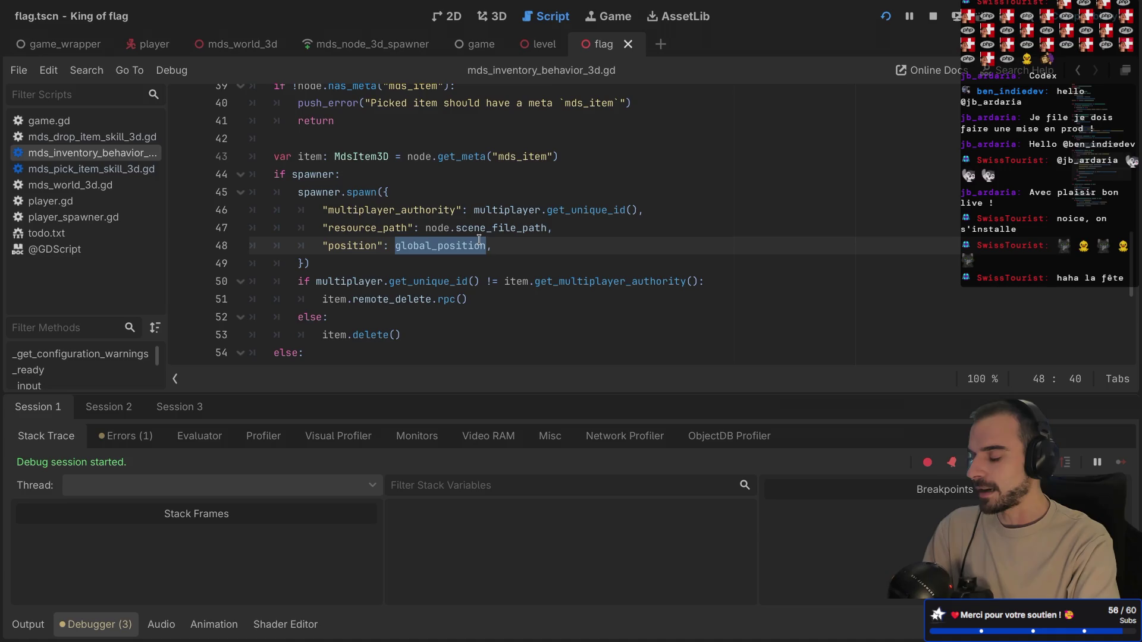
mouse_move(480, 240)
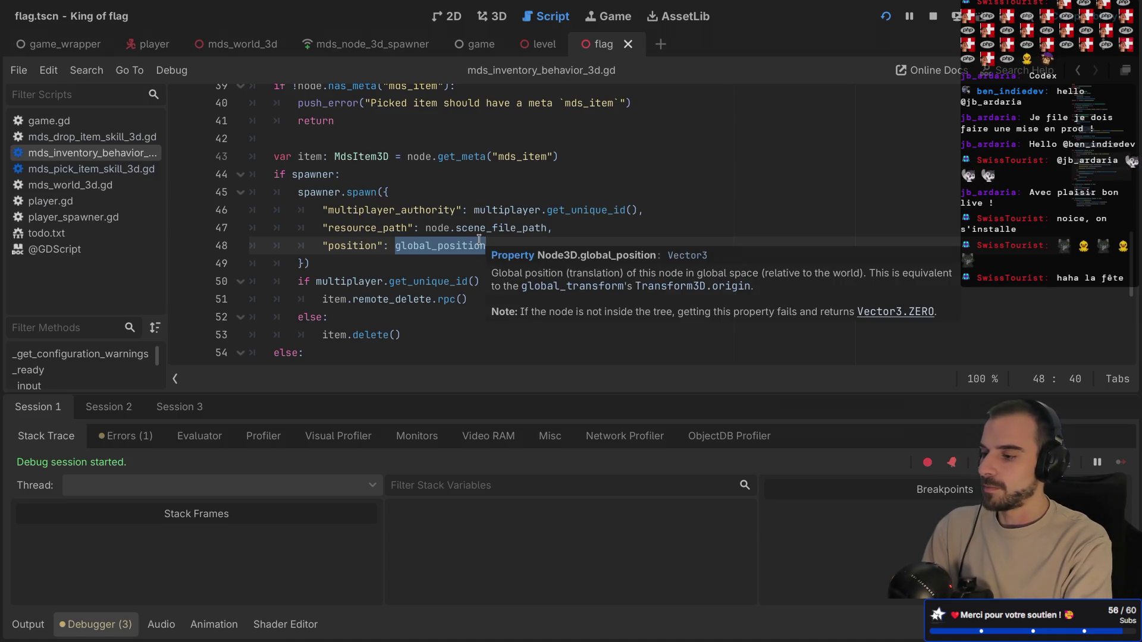
type("Vec,")
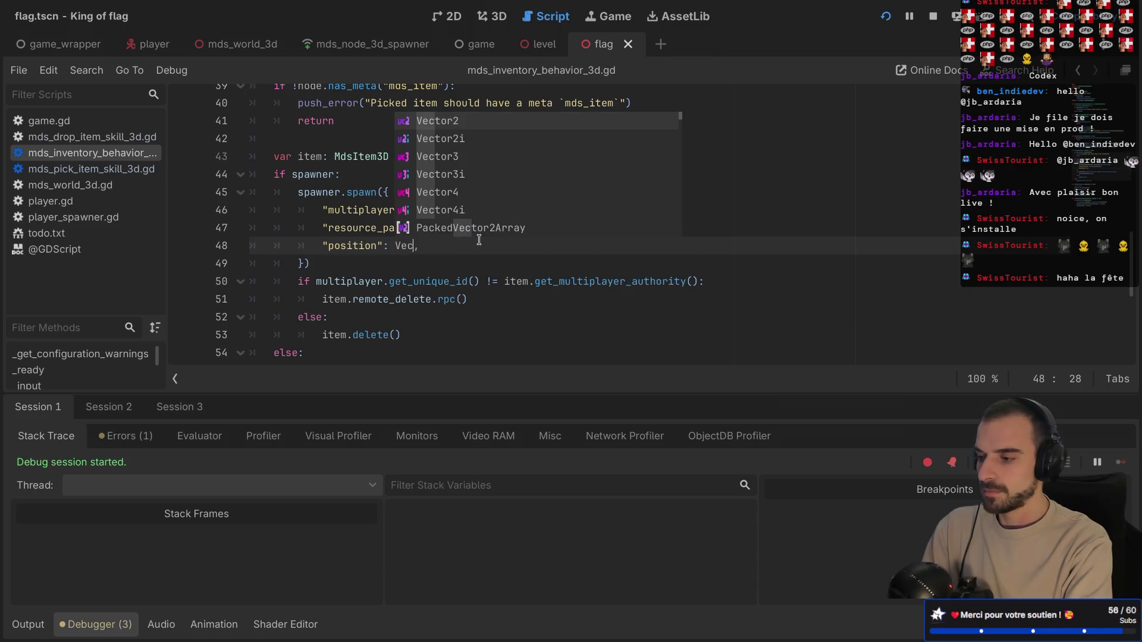
key("Down")
key("Down")
key("Return")
type(".z")
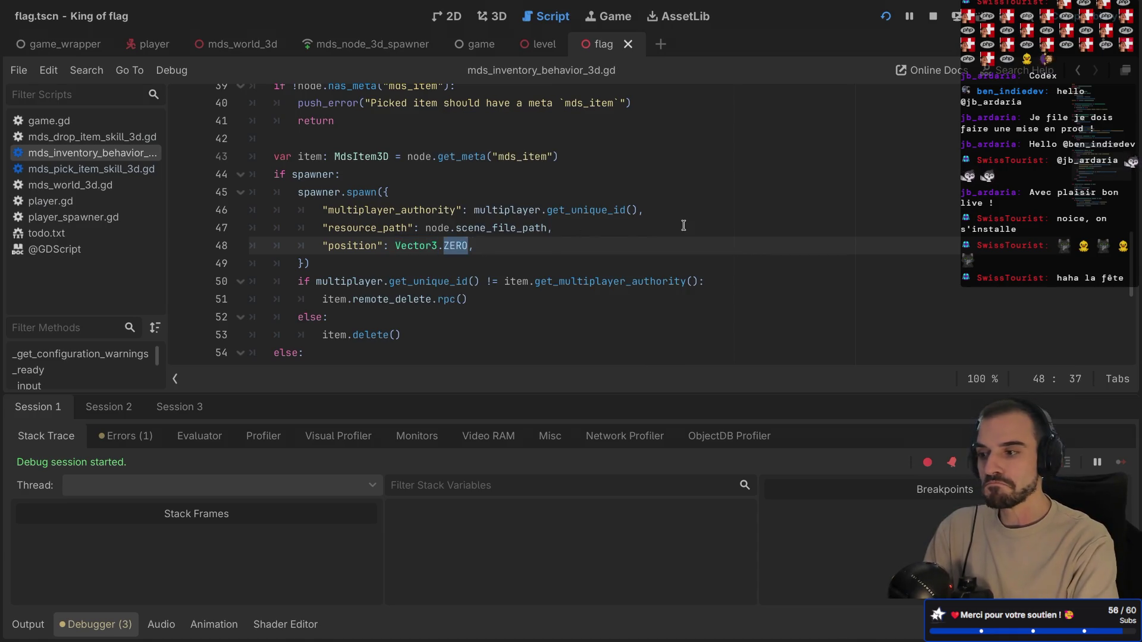
key("super+b")
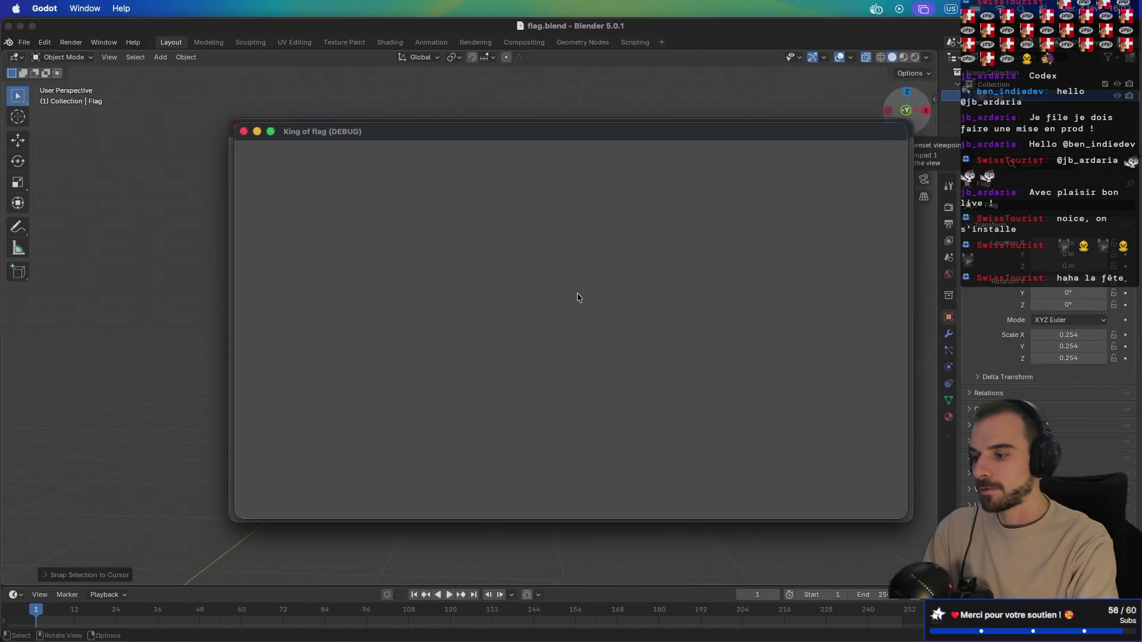
- Create a lobby and start the match in the debug game window, then return to the inventory script
key("super+Tab")
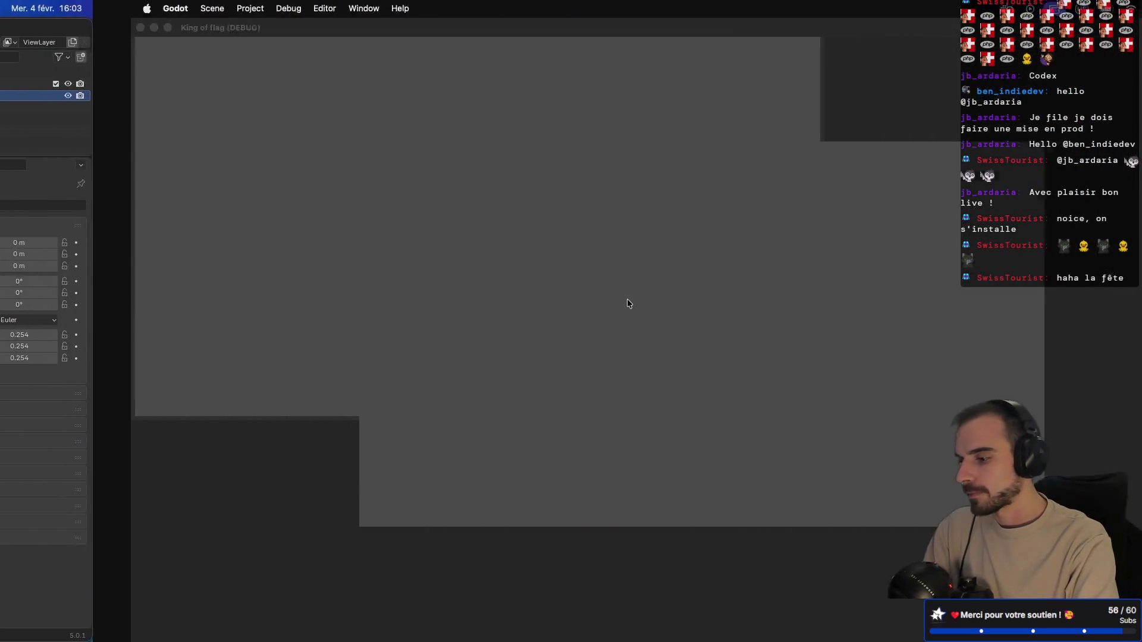
key("ctrl+Right")
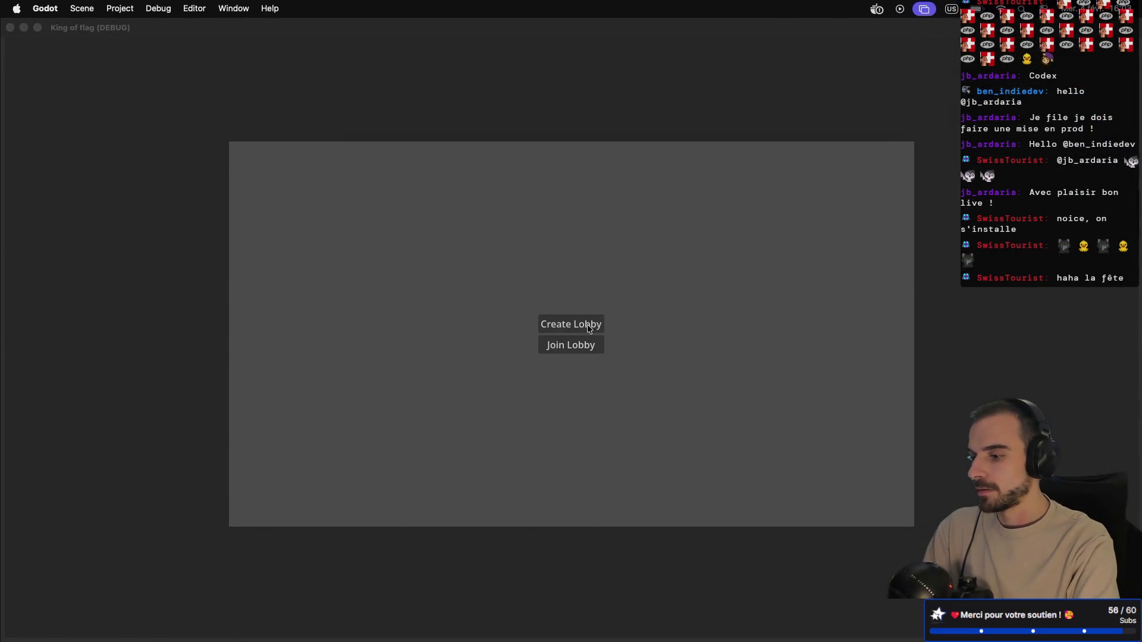
left_click(589, 326)
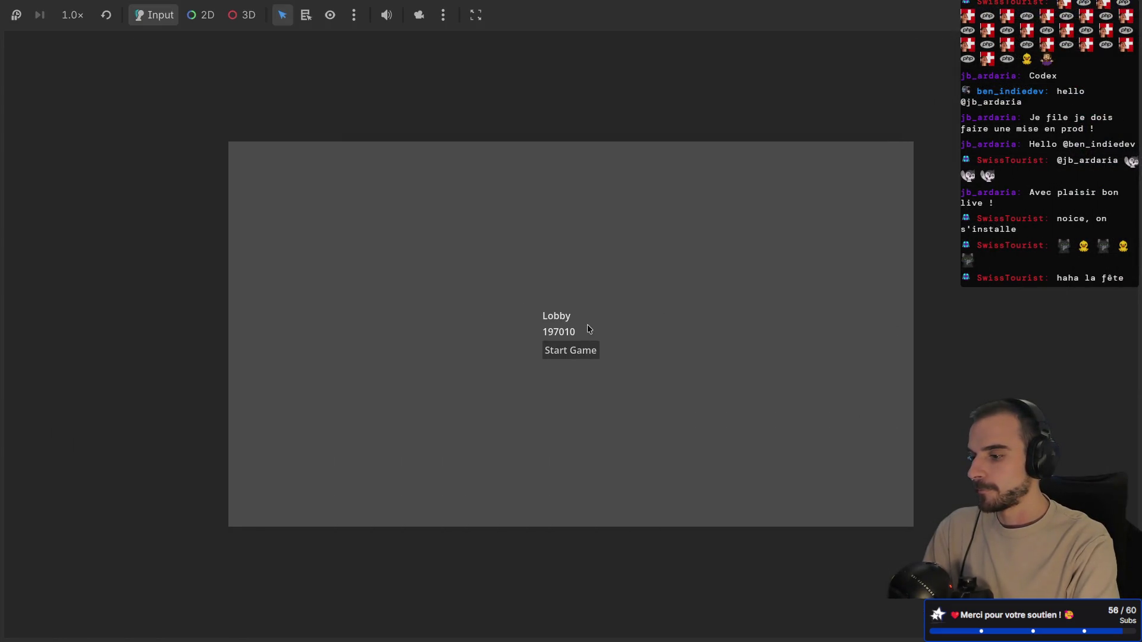
left_click(575, 351)
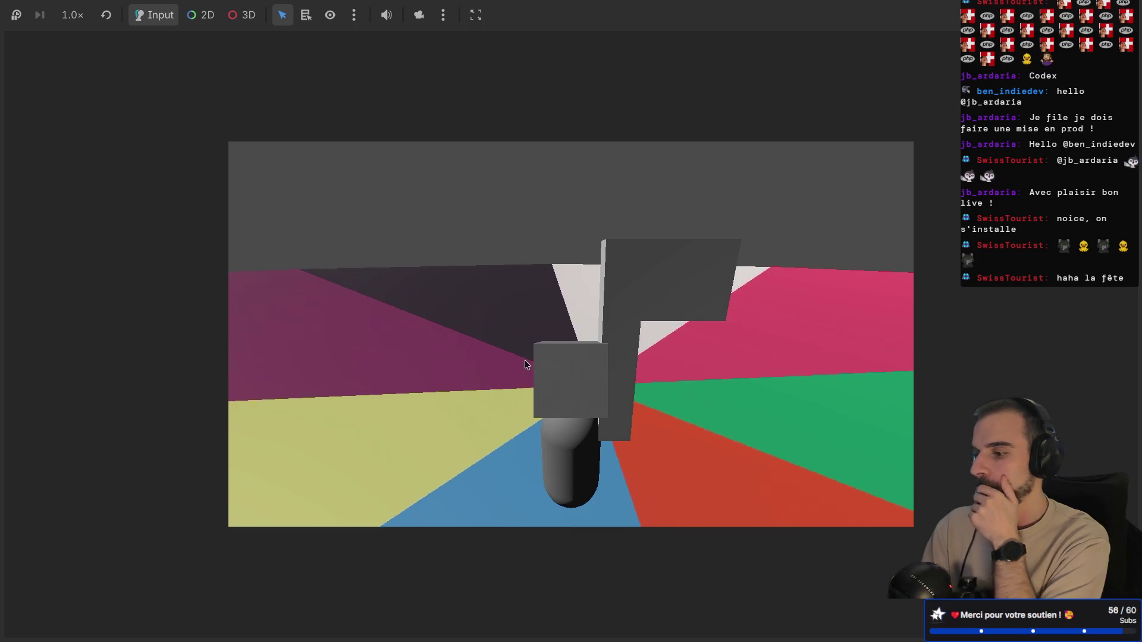
key("alt+Tab")
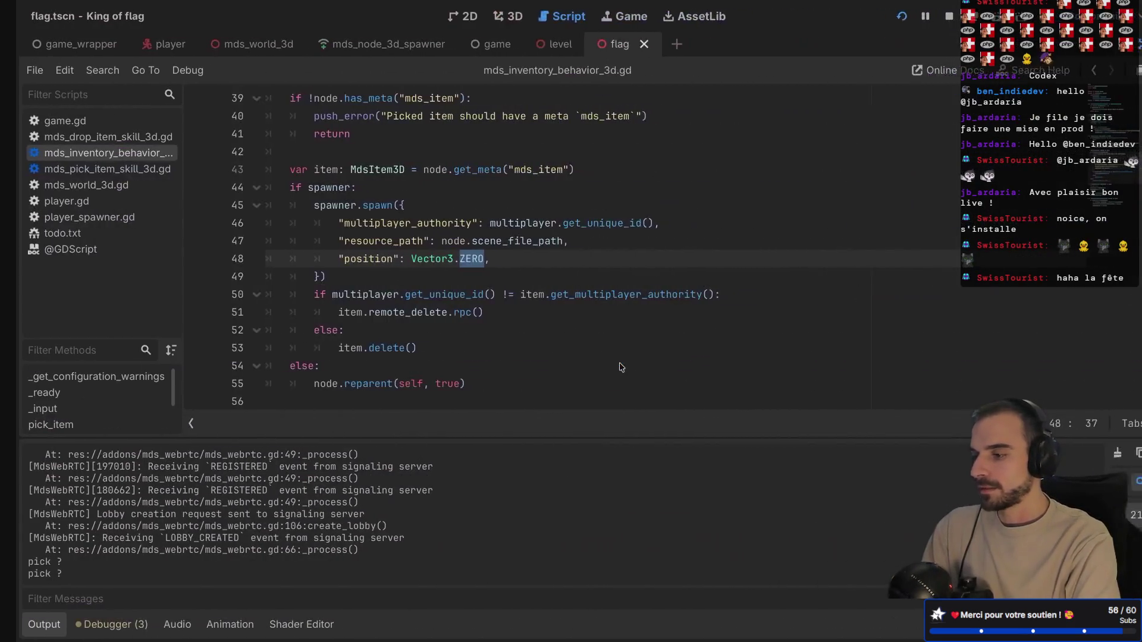
- Rerun the game and create a lobby in the windowed game instance
left_click(623, 238)
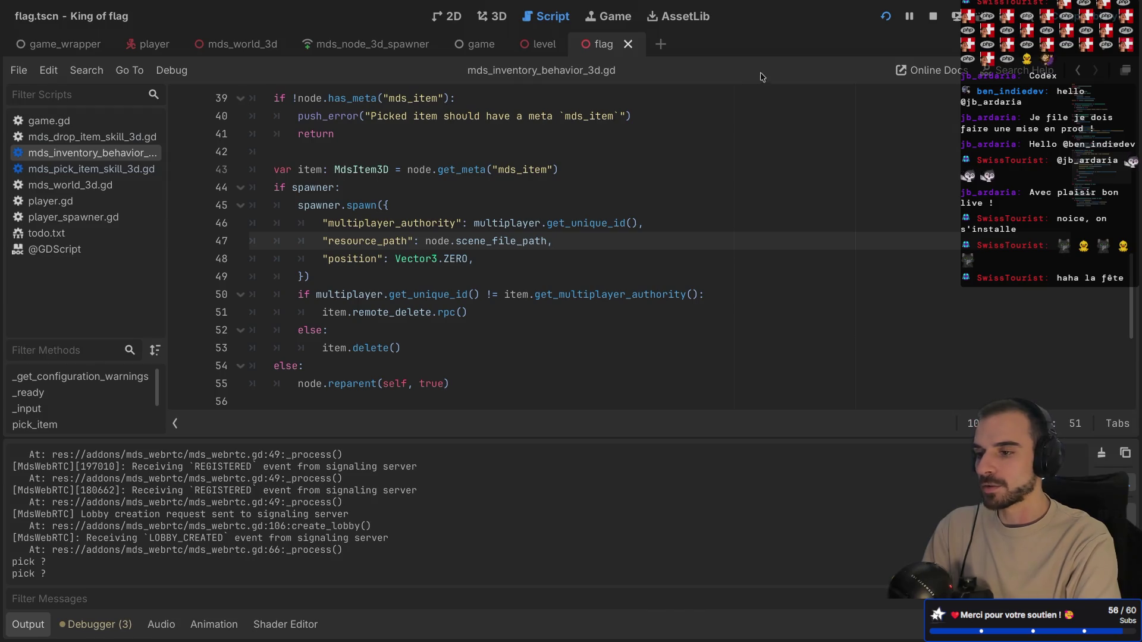
key("super+b")
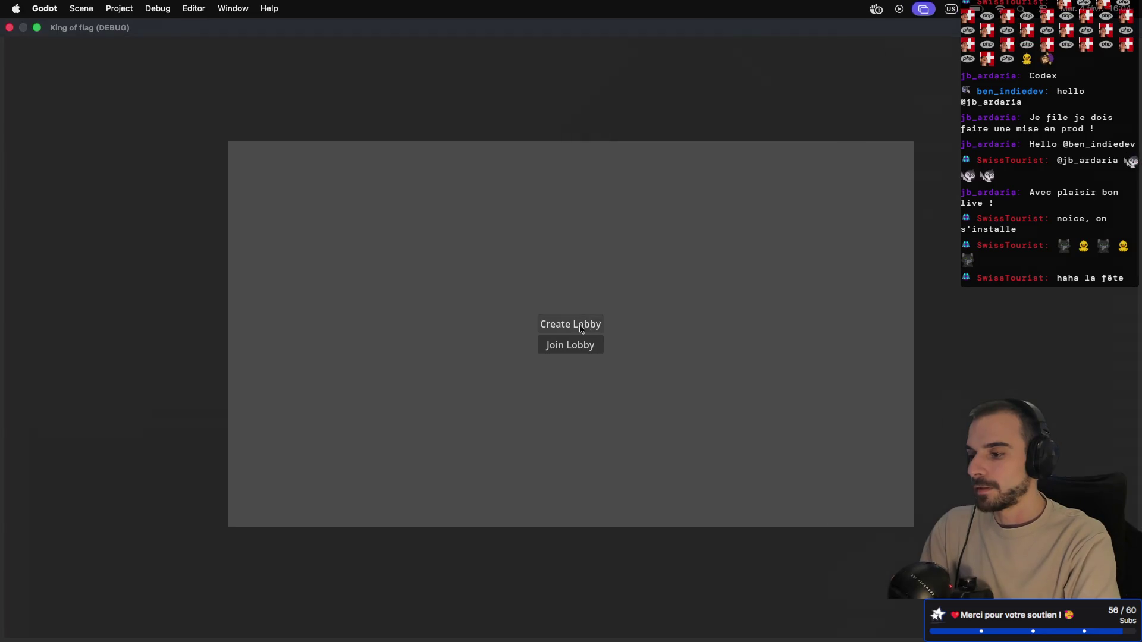
key("ctrl+Left")
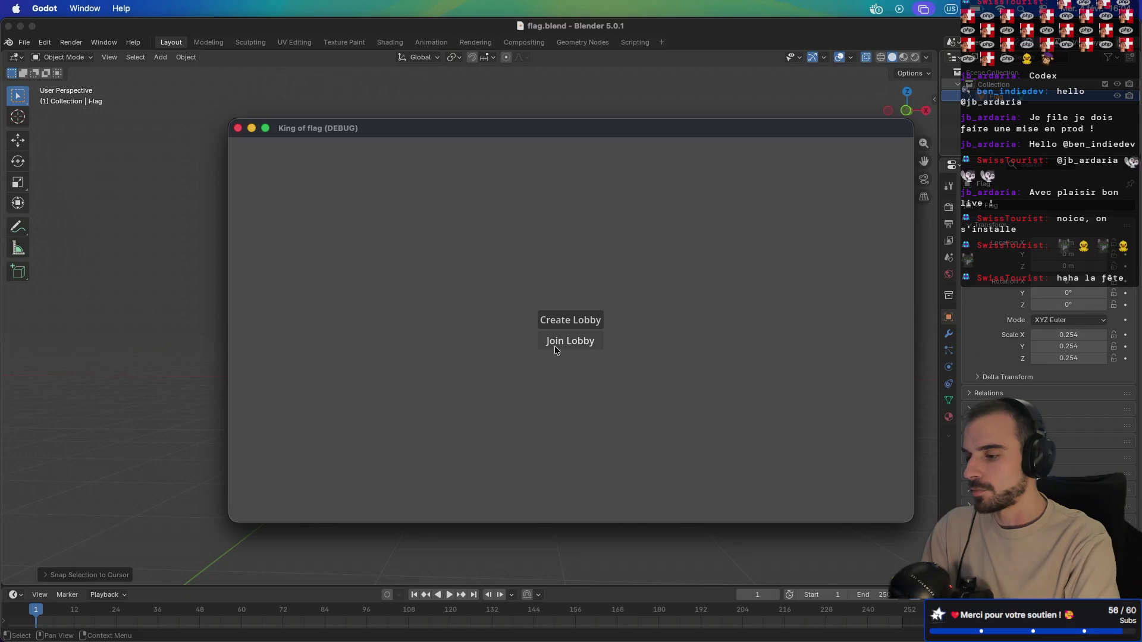
left_click(556, 345)
left_click_drag(557, 125, 726, 210)
- Arrange both game windows, start the match from the host lobby, and playtest grabbing flags
left_click(568, 343)
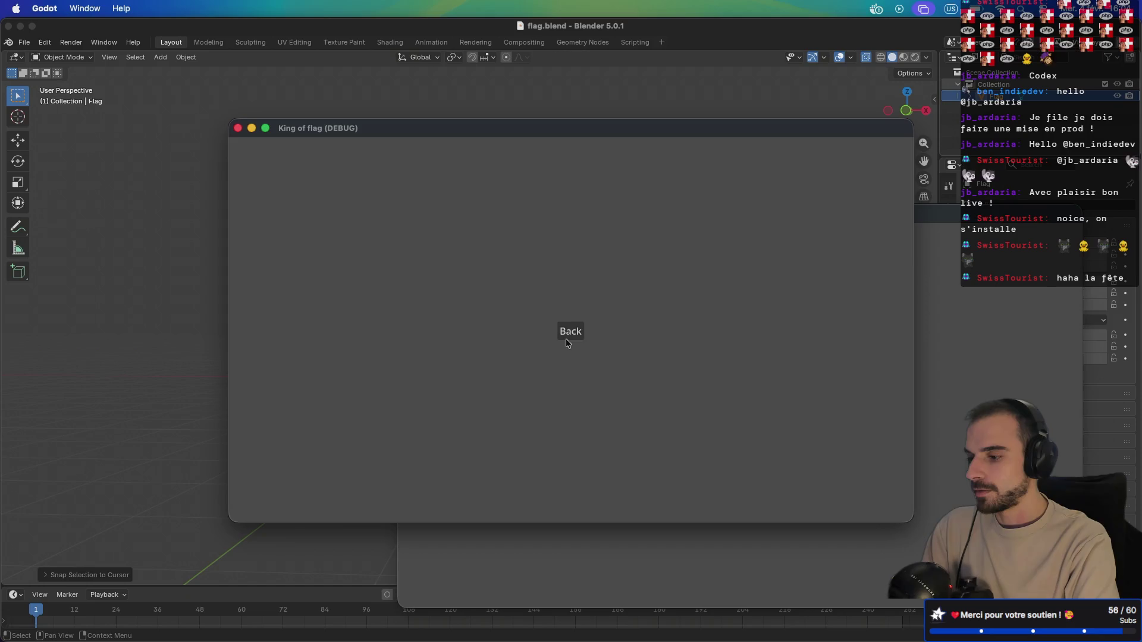
left_click_drag(659, 132, 448, 22)
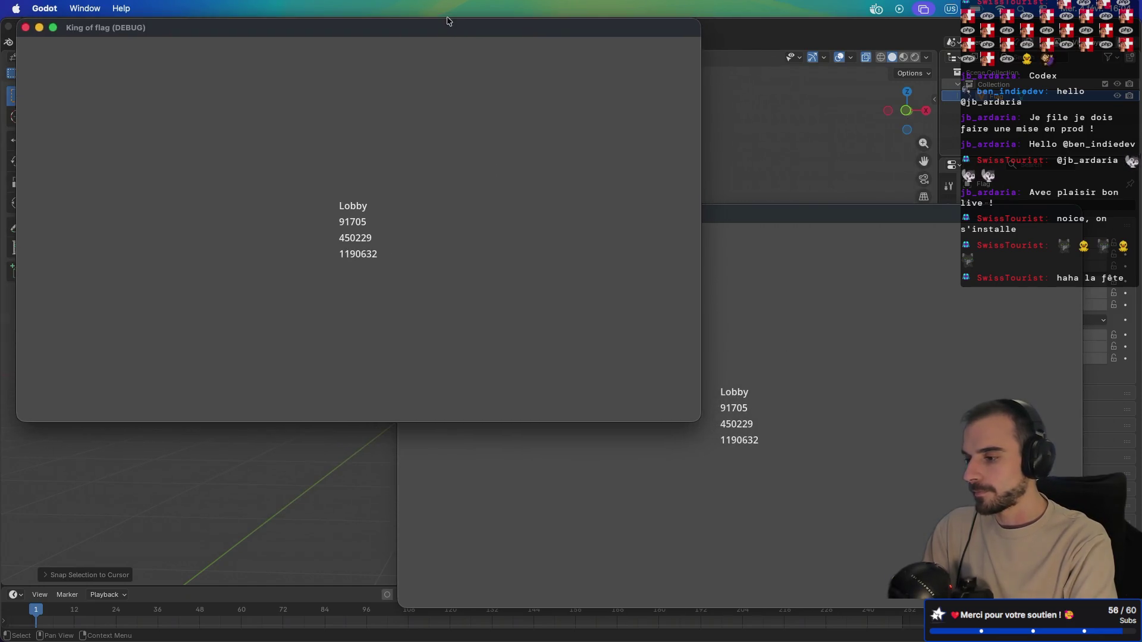
left_click(808, 395)
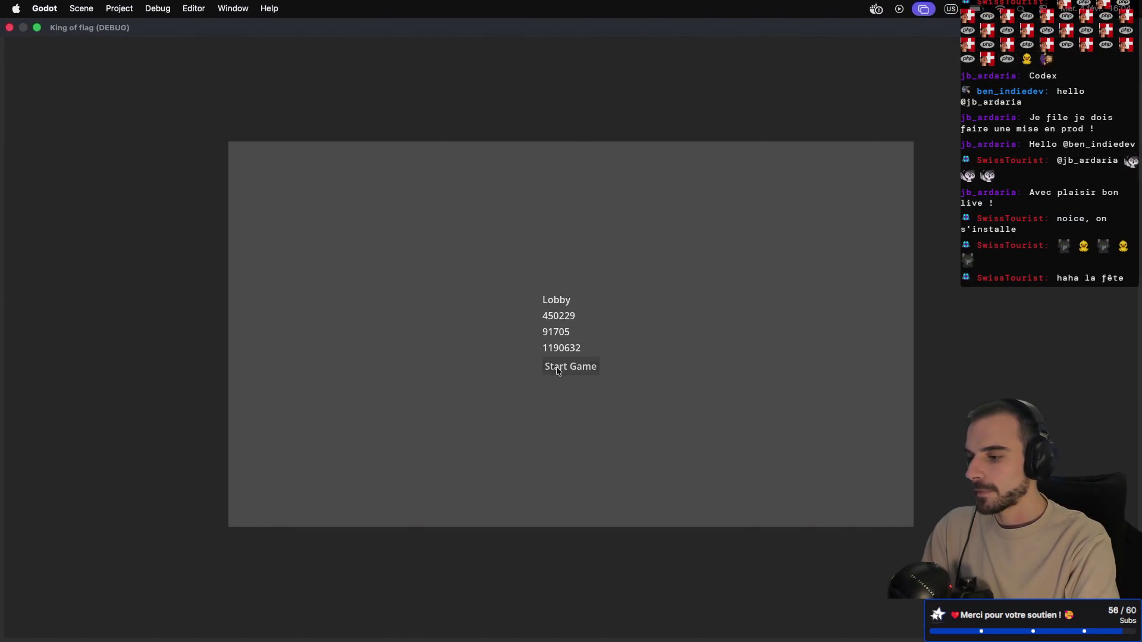
left_click(556, 366)
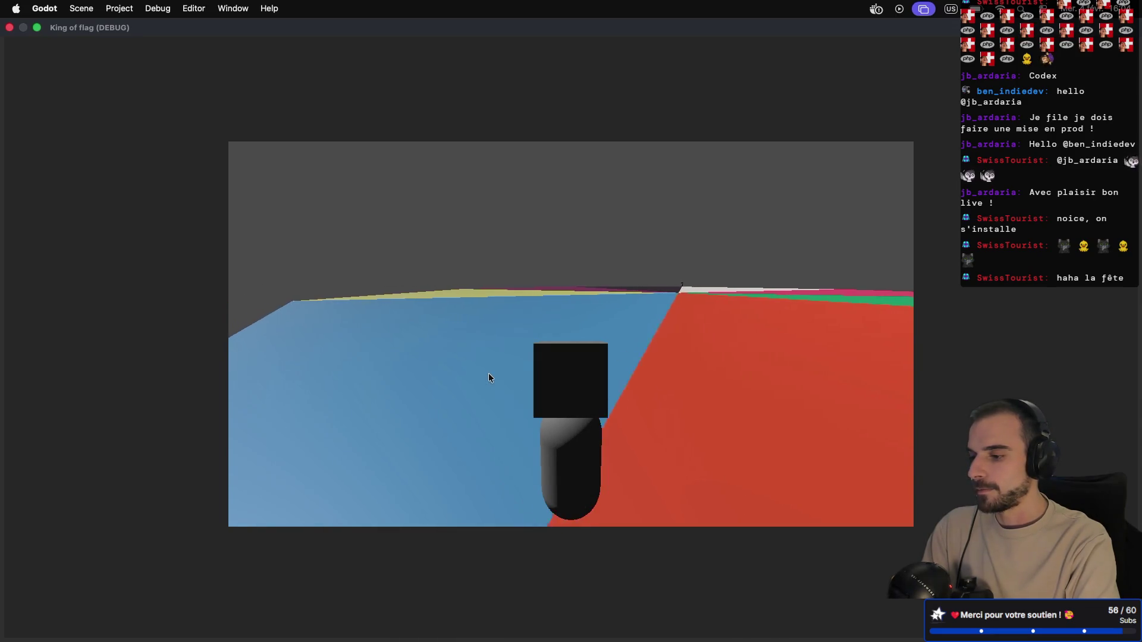
key("super+Tab")
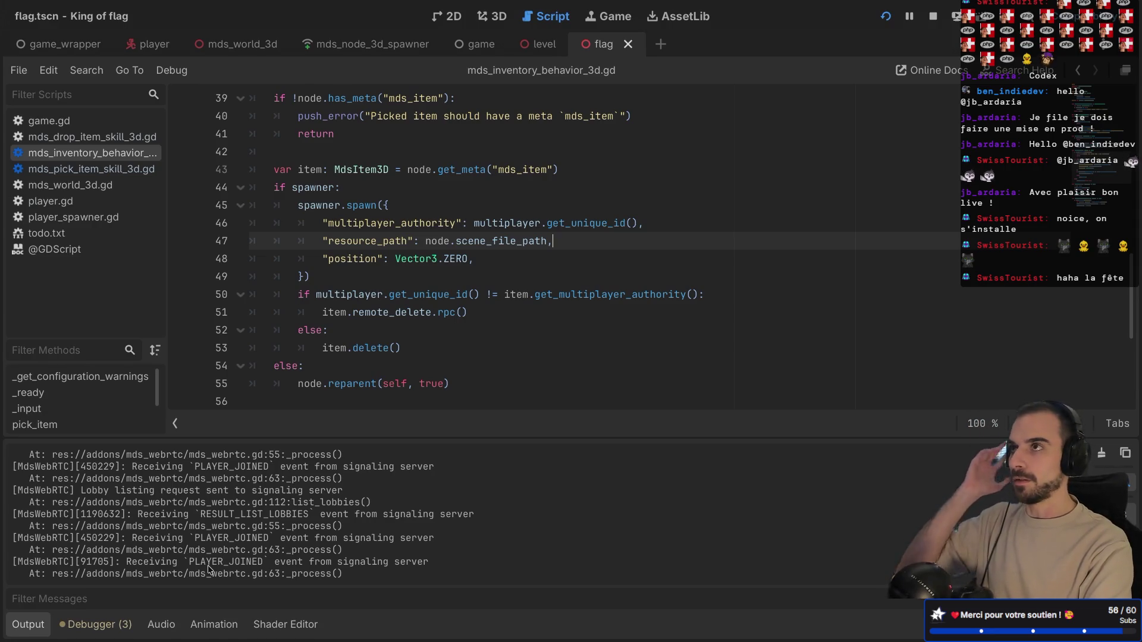
key("super+Tab")
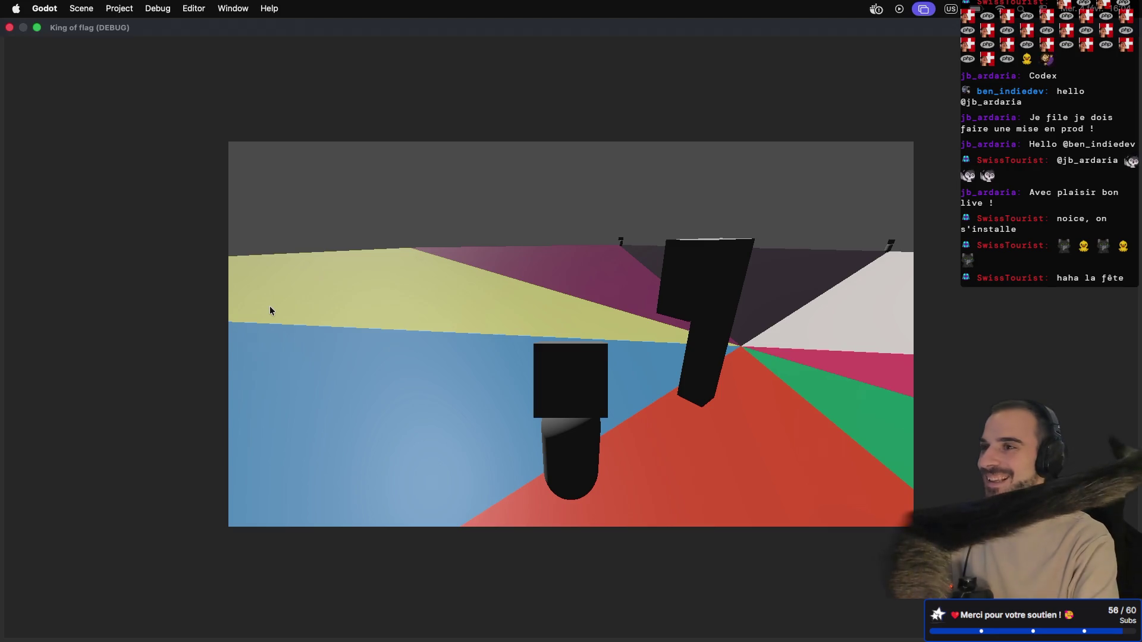
key("ctrl+Left")
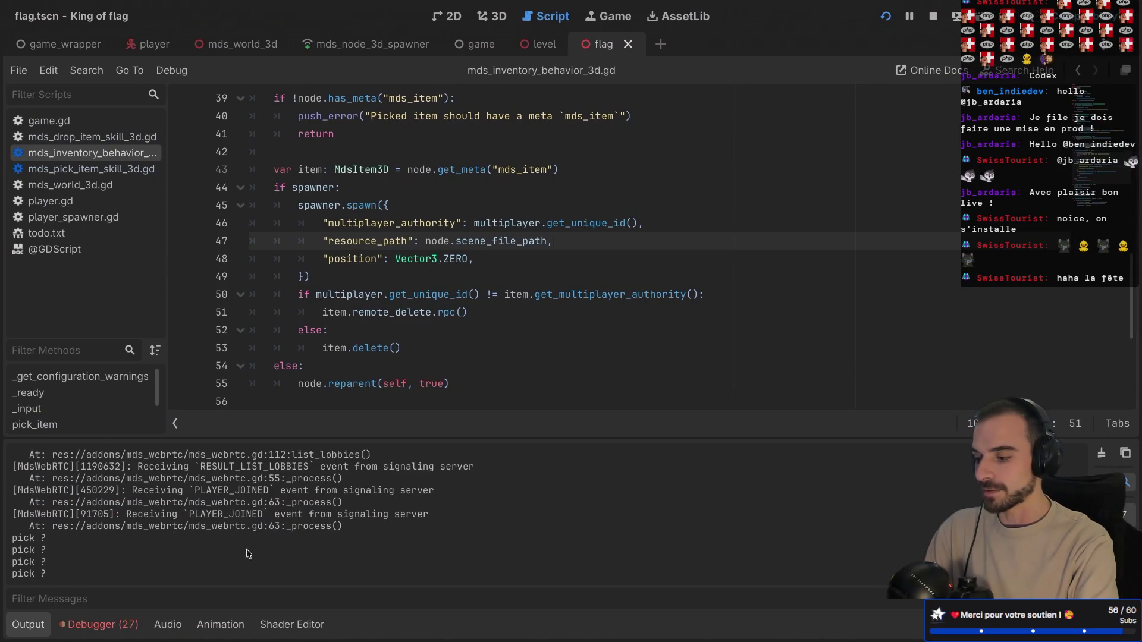
- Read the Debugger's Errors lists for Sessions 1, 2 and 3, then return to the running game
left_click(114, 633)
left_click(132, 444)
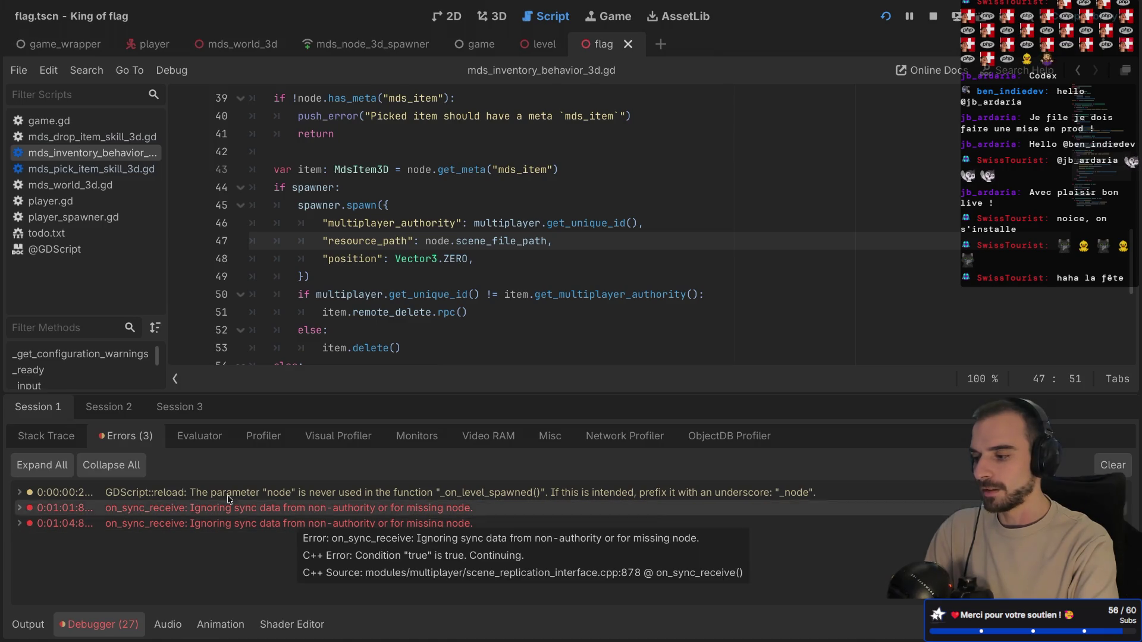
left_click(116, 411)
left_click(129, 438)
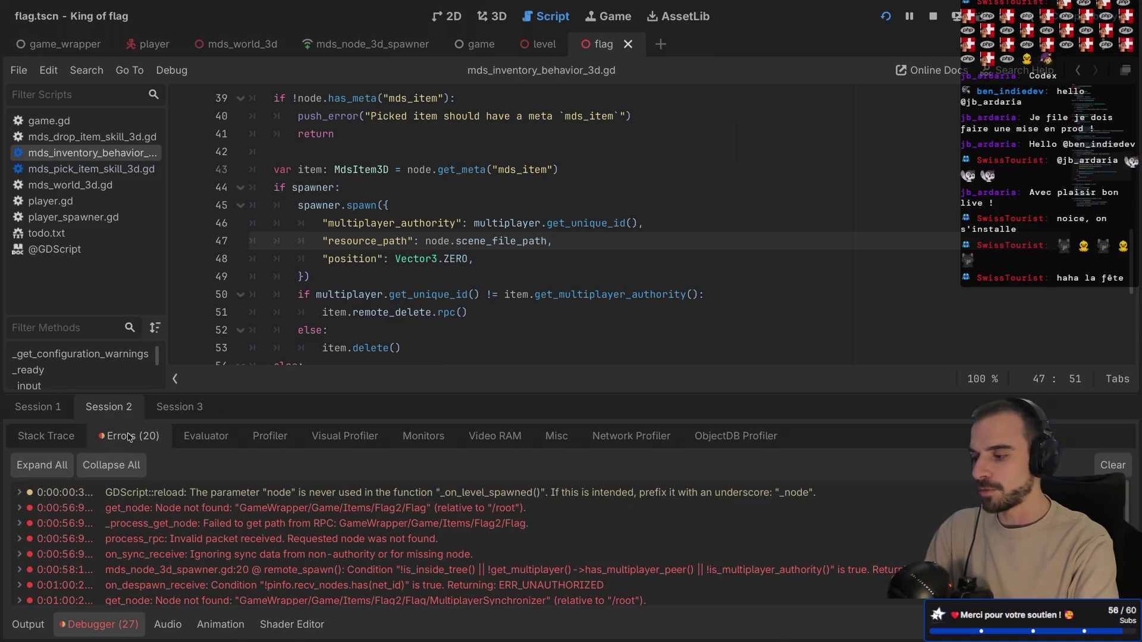
scroll(237, 559, "down", 3)
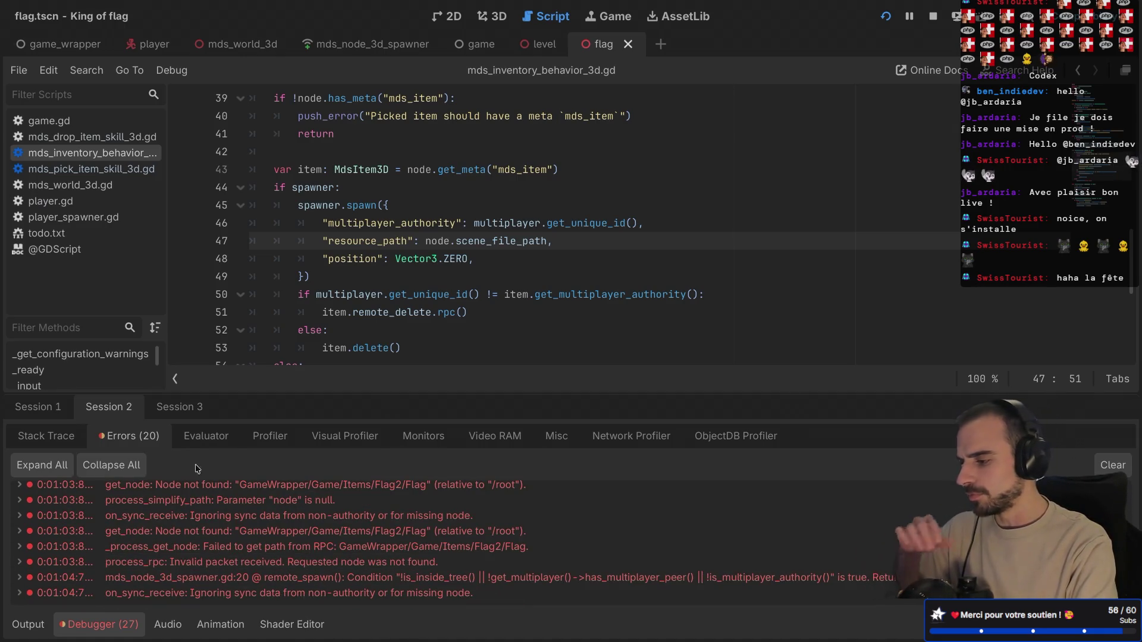
left_click(178, 408)
left_click(127, 439)
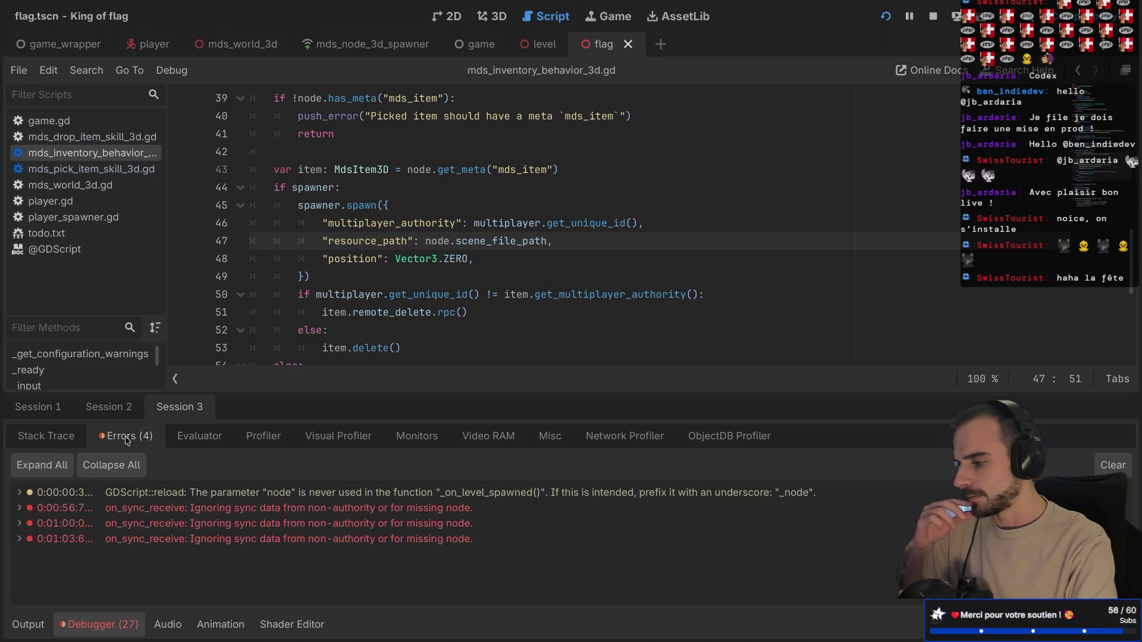
left_click(110, 411)
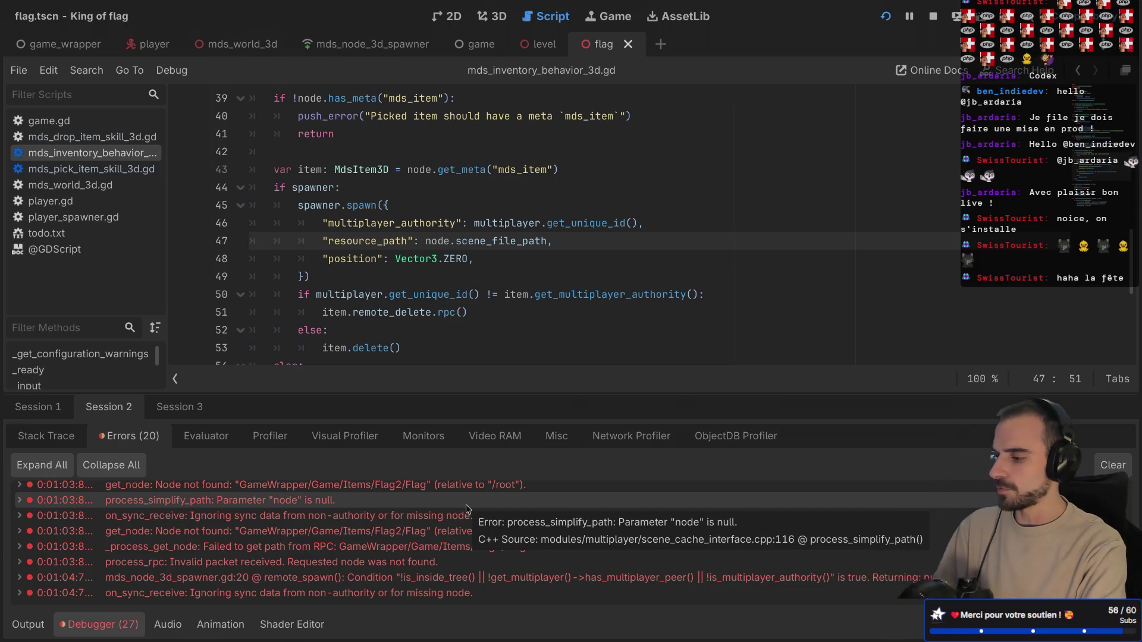
scroll(413, 511, "up", 5)
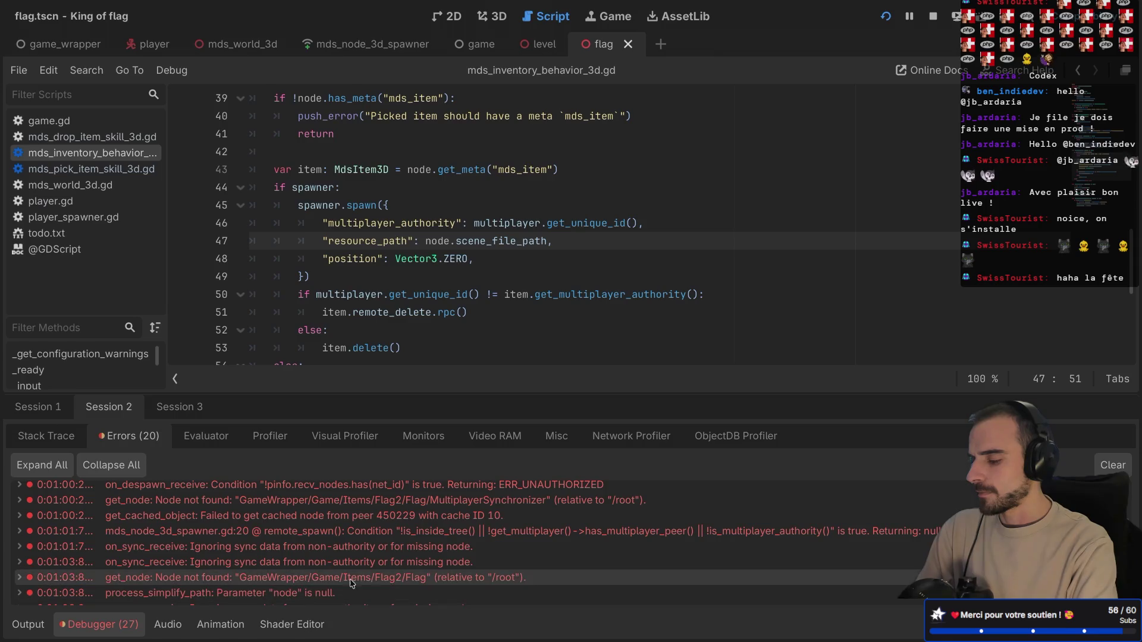
key("super+b")
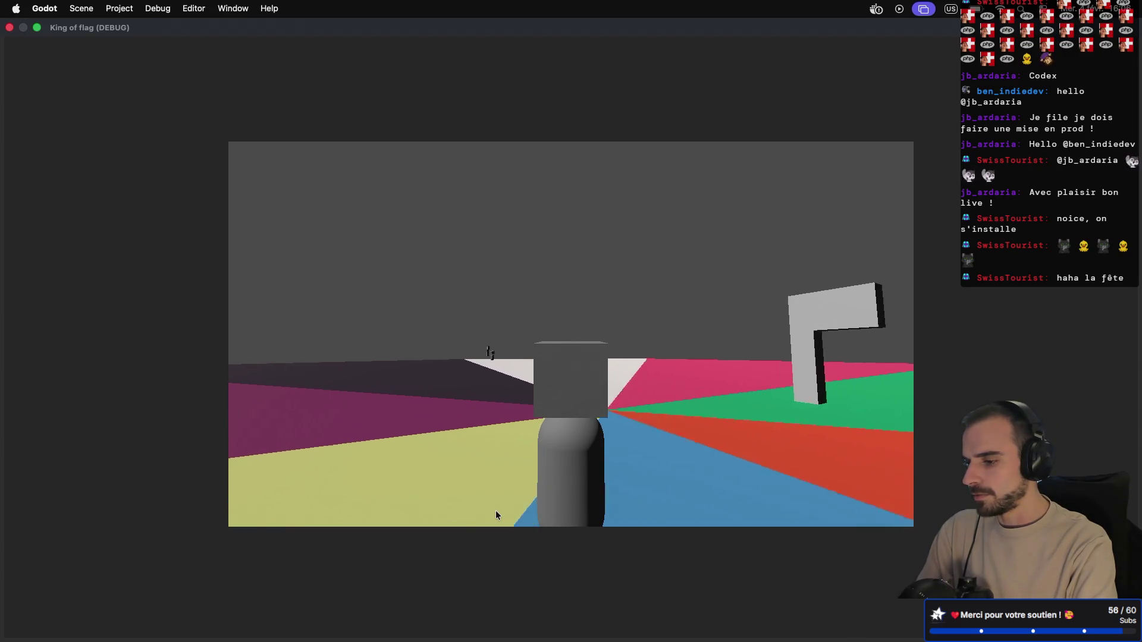
- Switch to the desktop showing both King of flag (DEBUG) windows side by side
key("ctrl+Right")
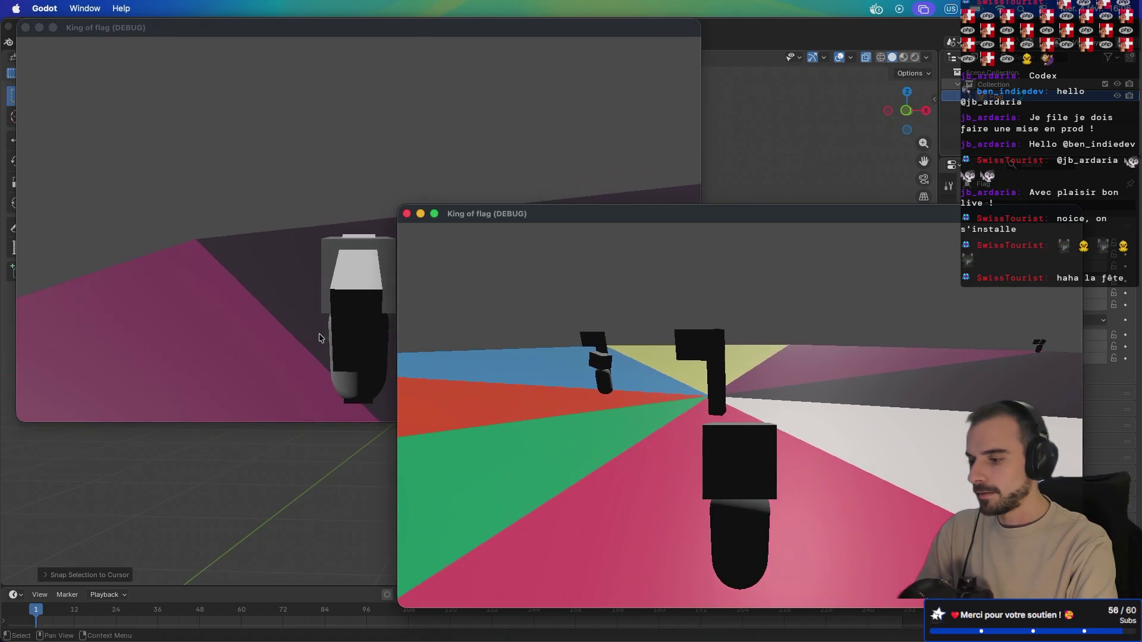
- Focus the left, second and rear King of flag clients in turn to compare their views
left_click(349, 333)
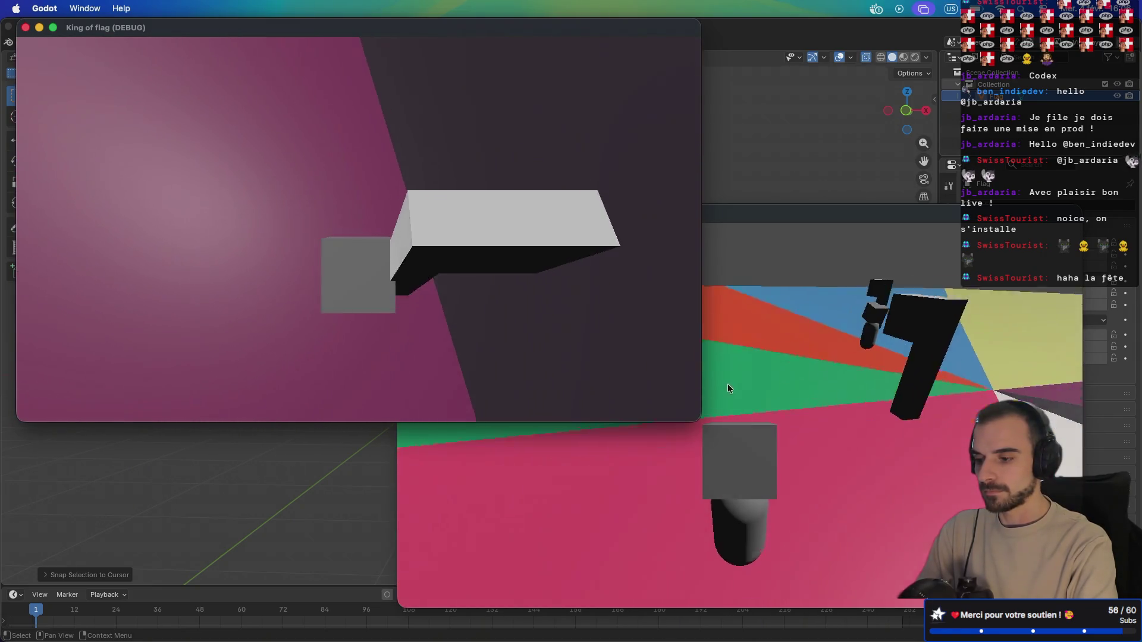
left_click(742, 370)
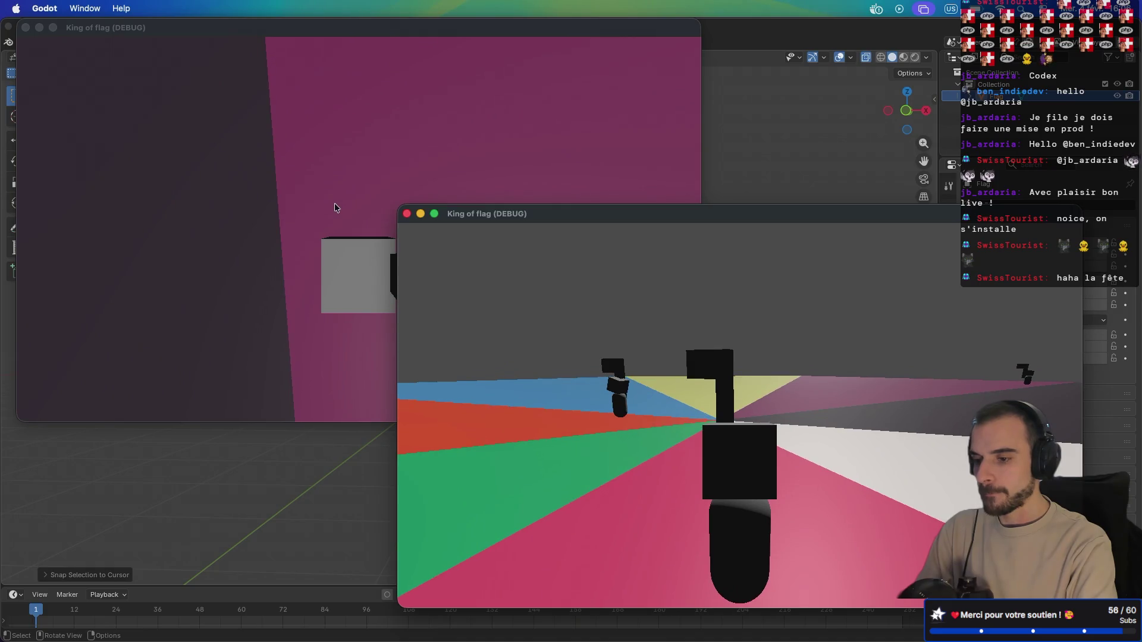
left_click(335, 208)
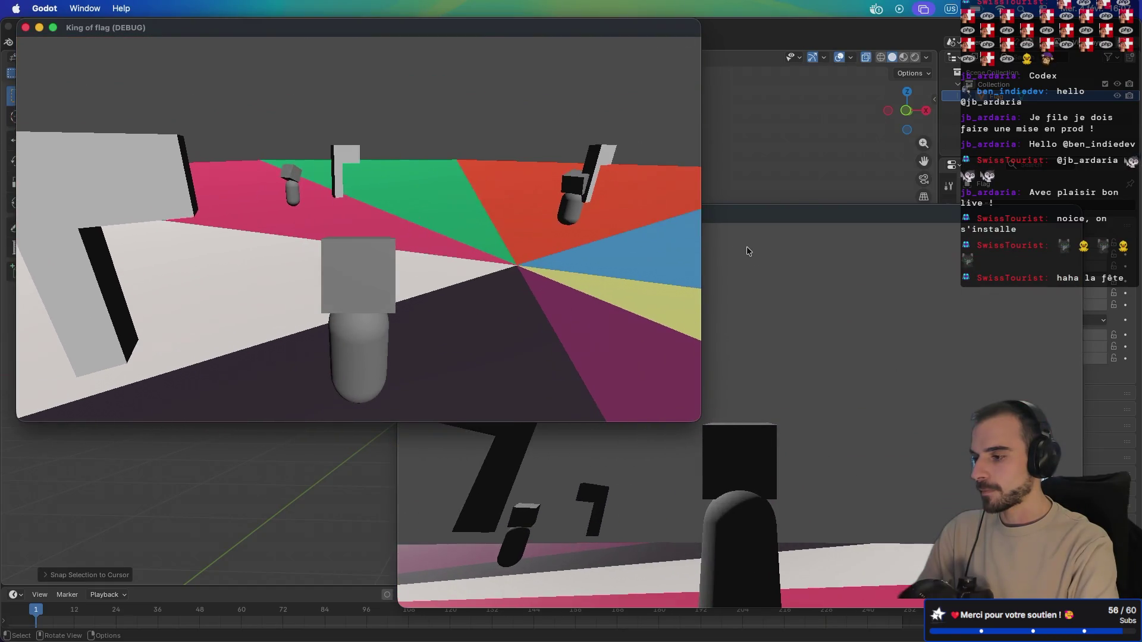
- Focus the right client and walk its player forward across the coloured floor toward the flags
left_click(748, 251)
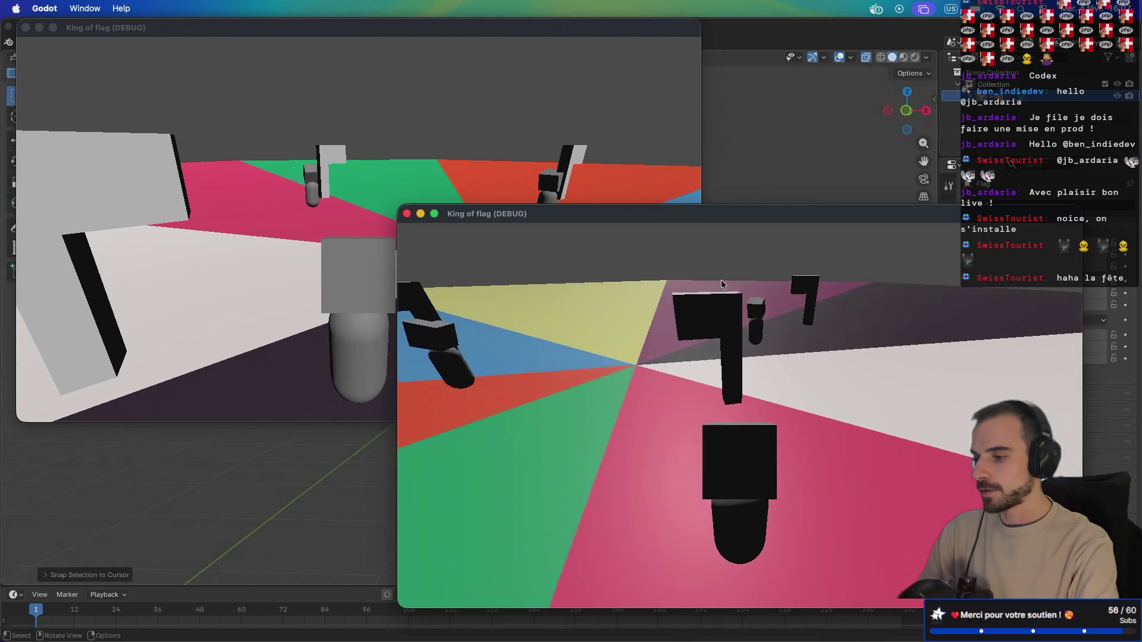
key("w")
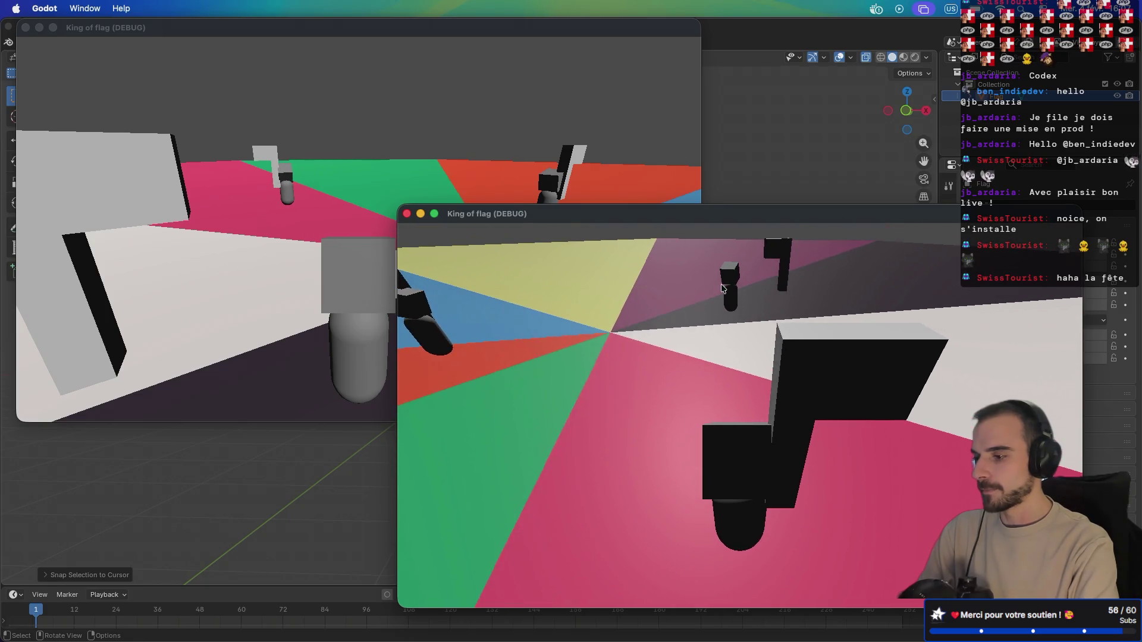
key("w")
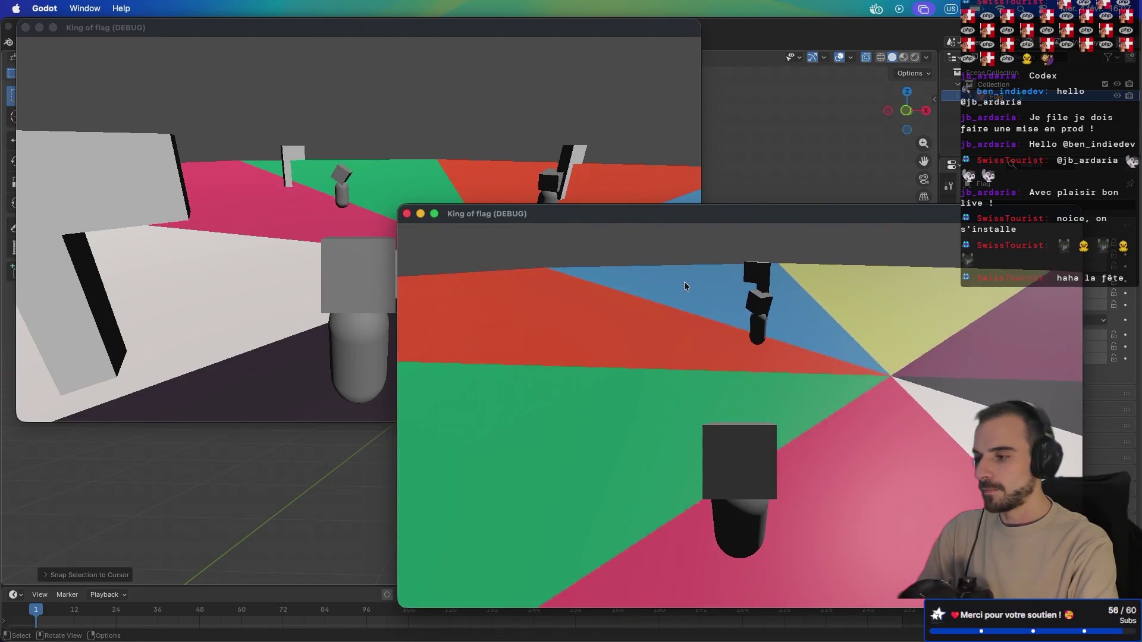
key("w")
key("w")
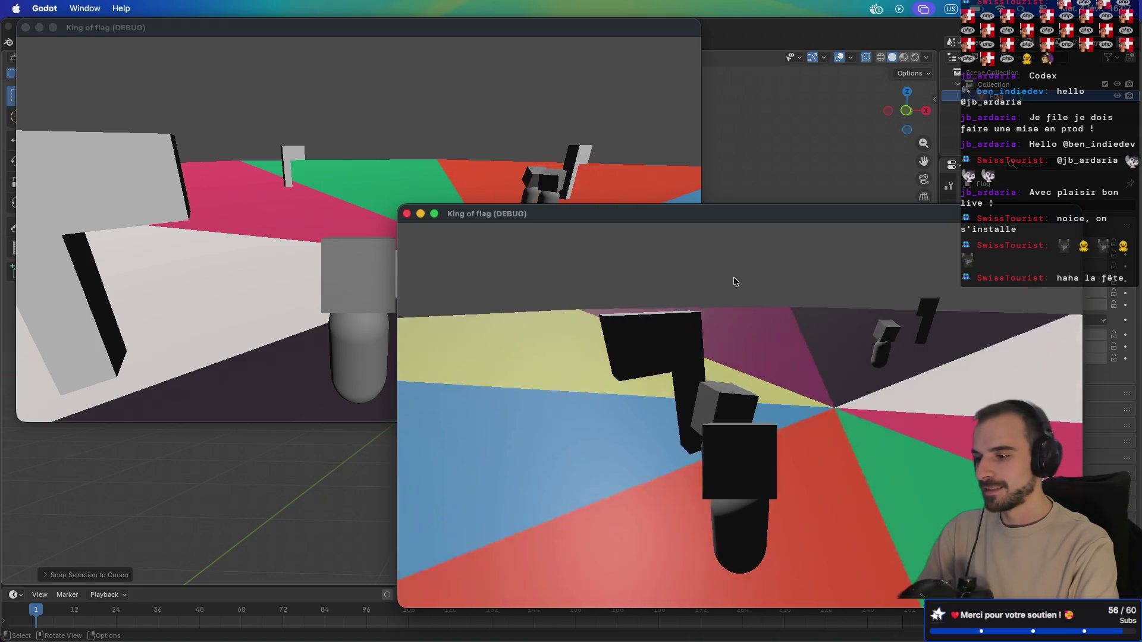
key("w")
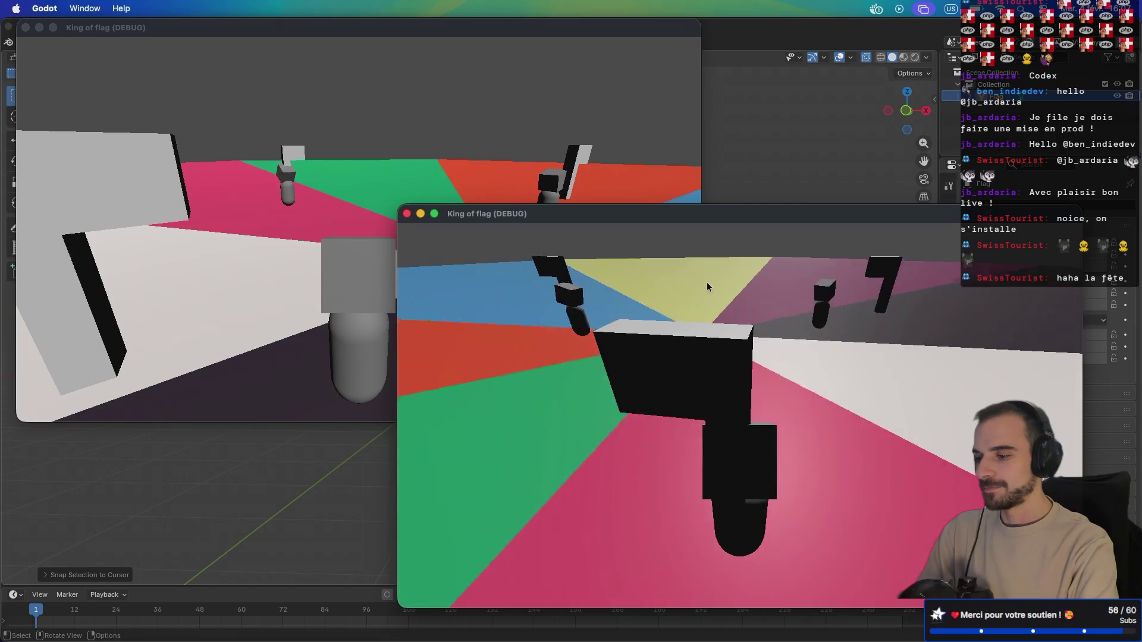
key("w")
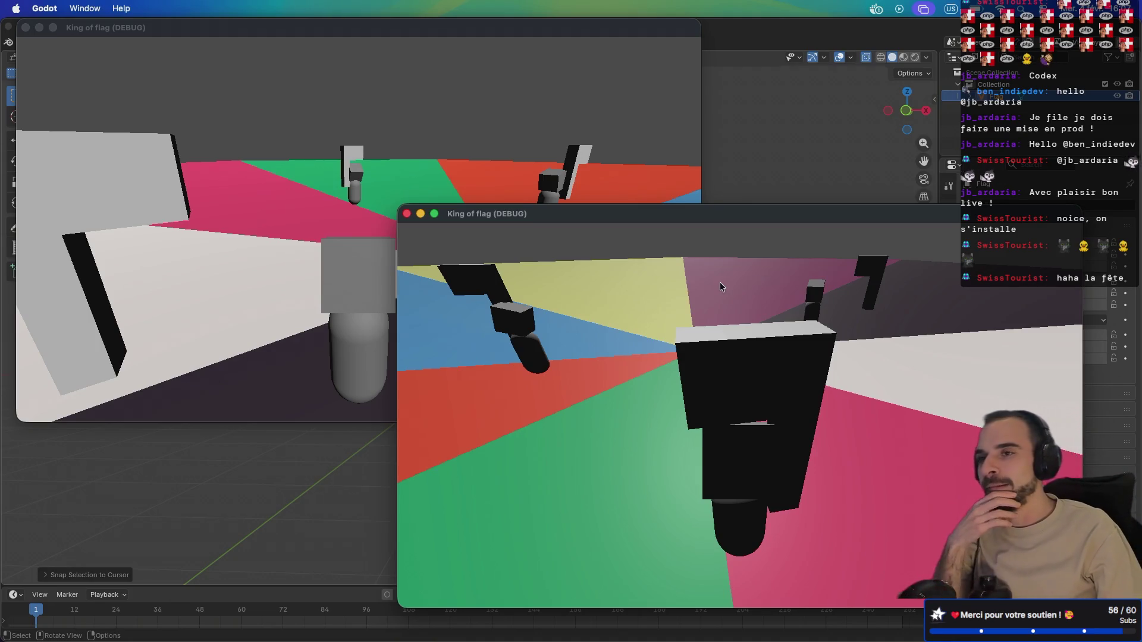
left_click(720, 288)
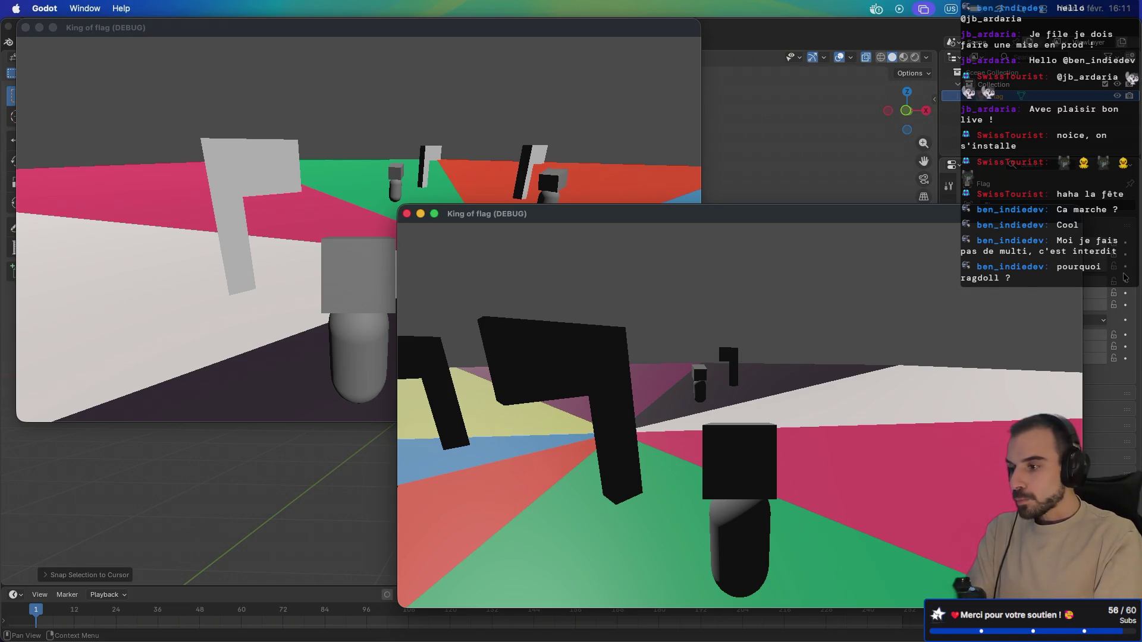
- Turn and walk the player around the arena until it stands beside another player and a flag
key("a")
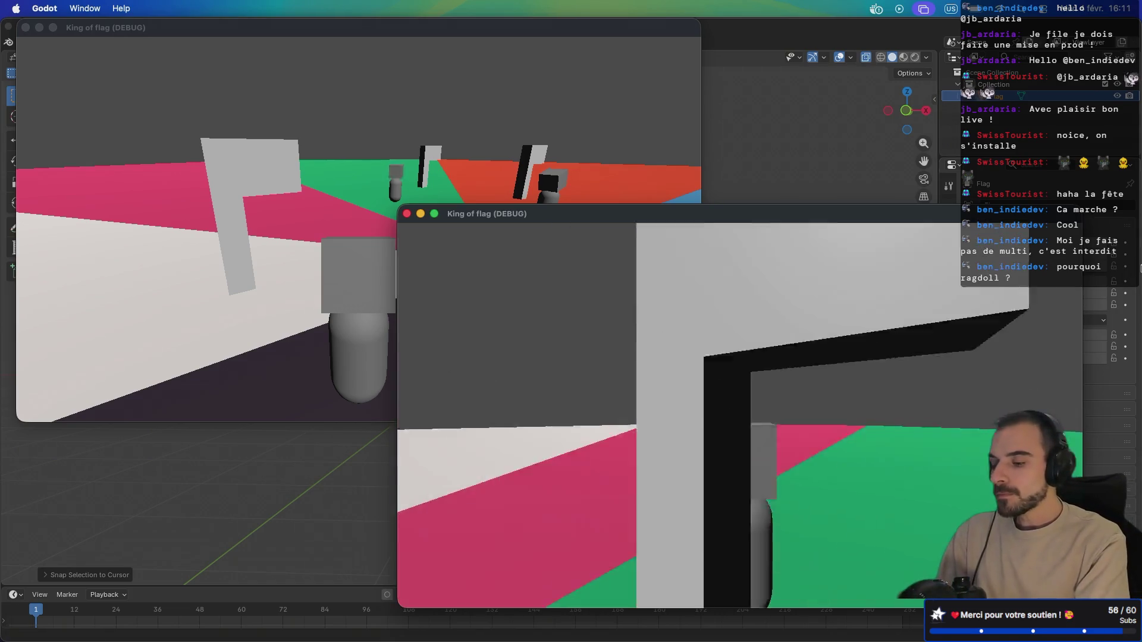
key("a")
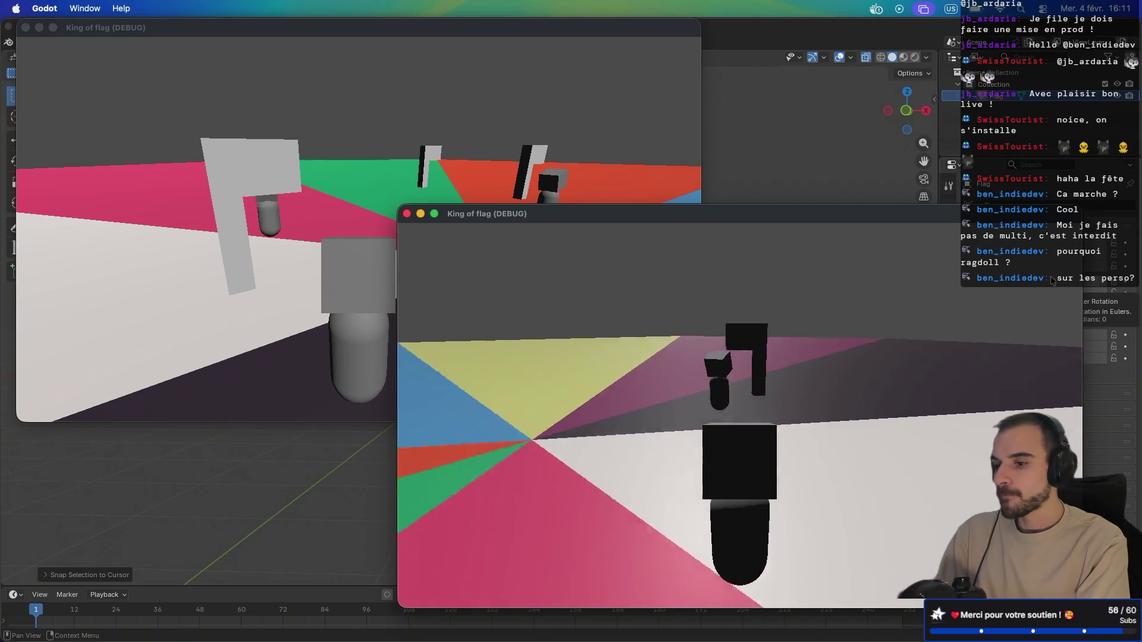
key("a")
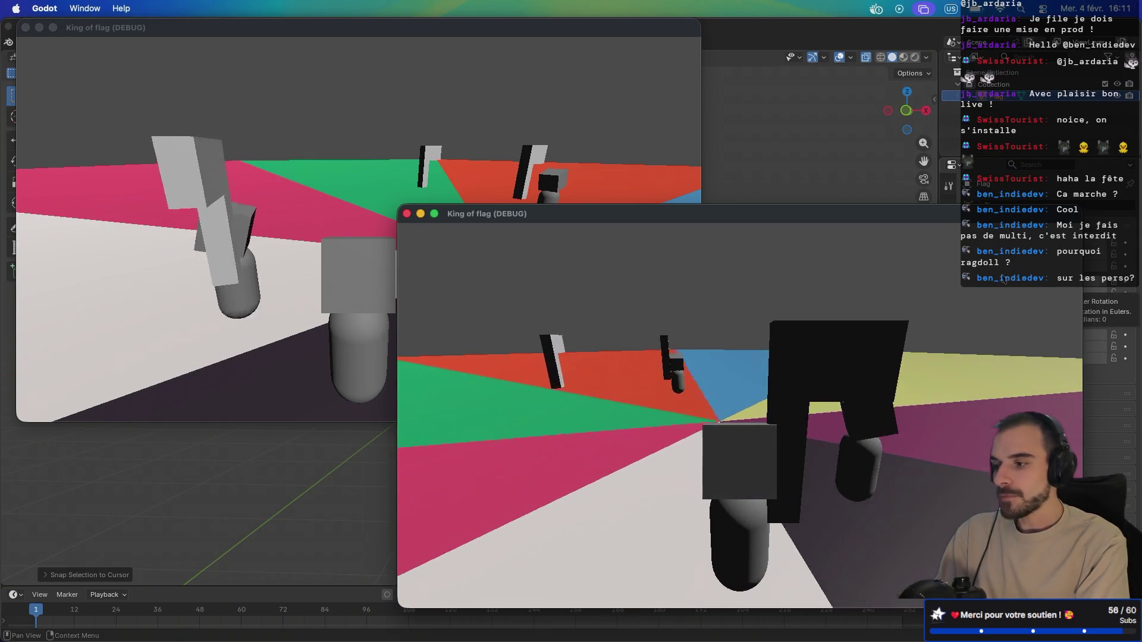
key("a")
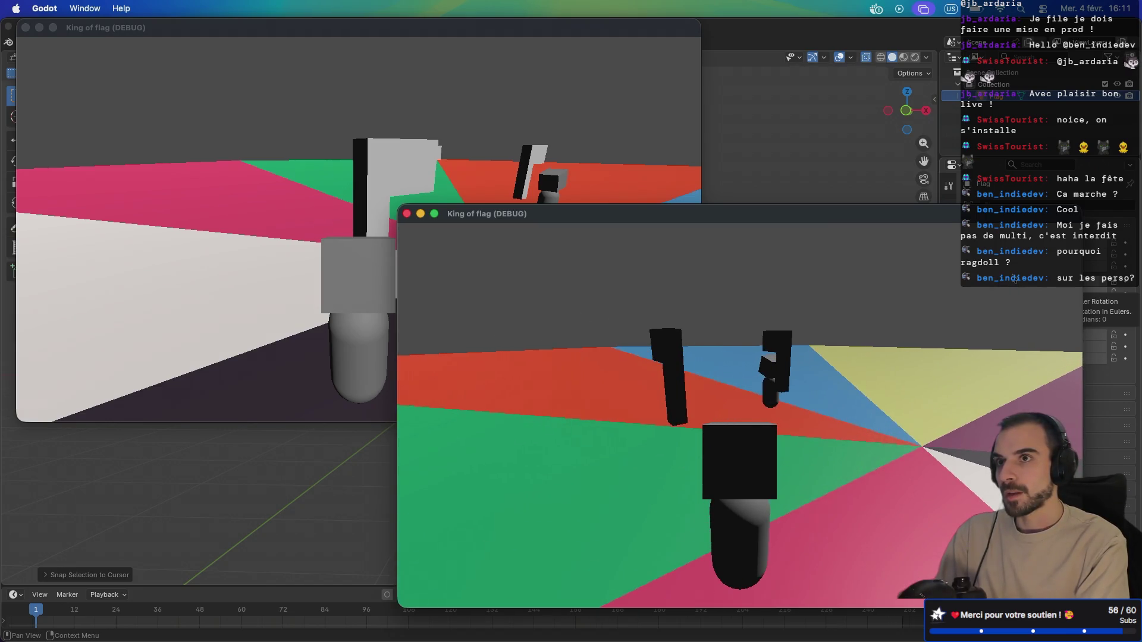
key("a")
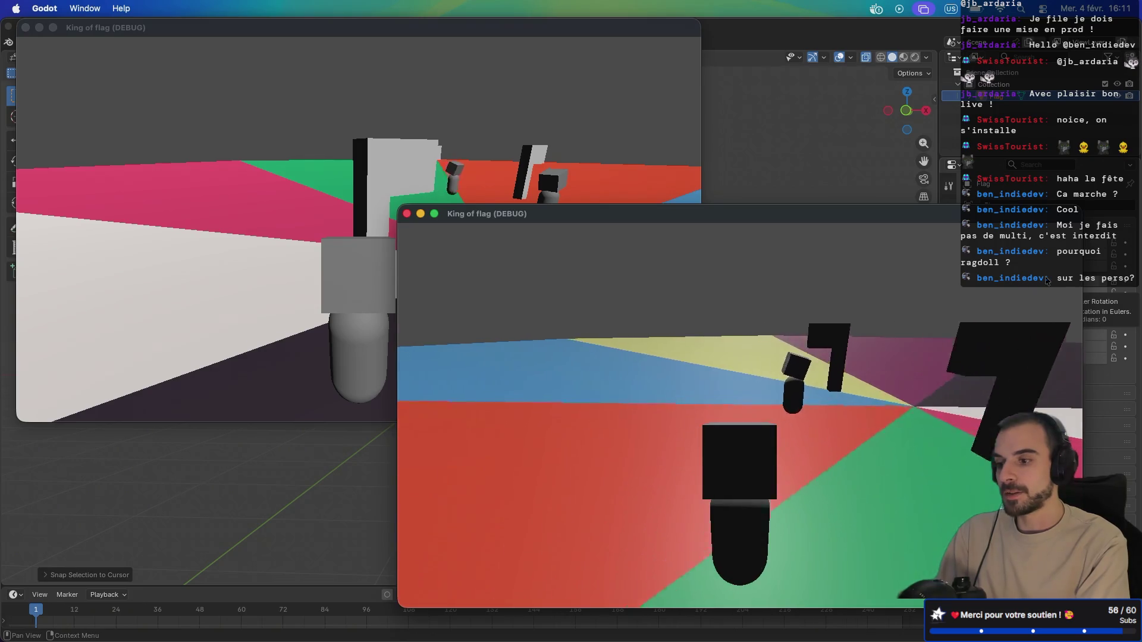
key("a")
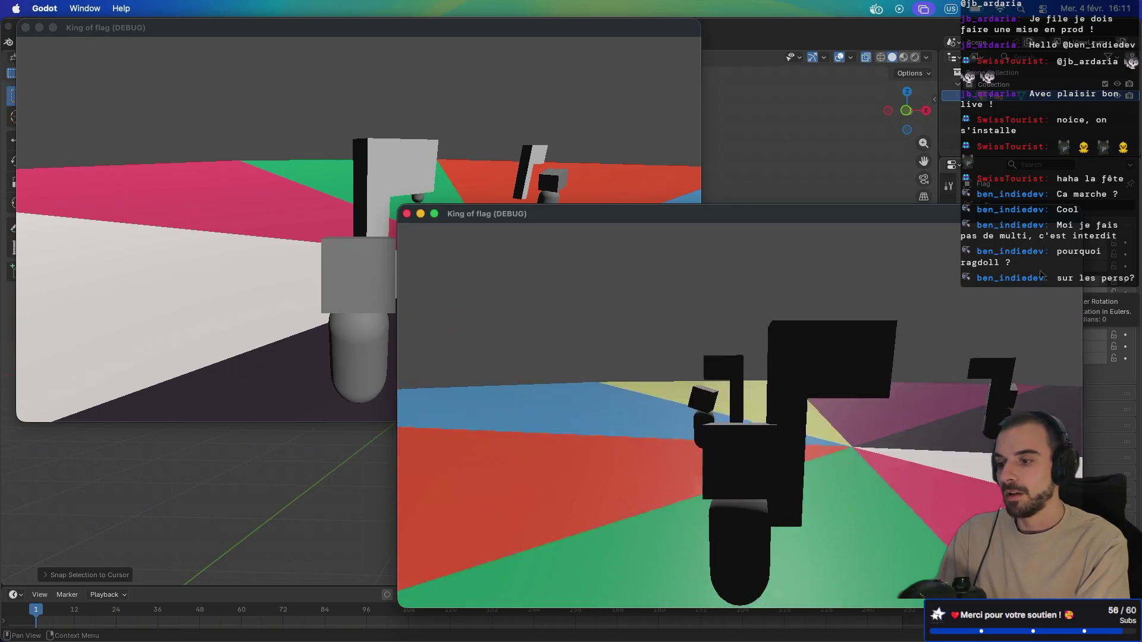
key("a")
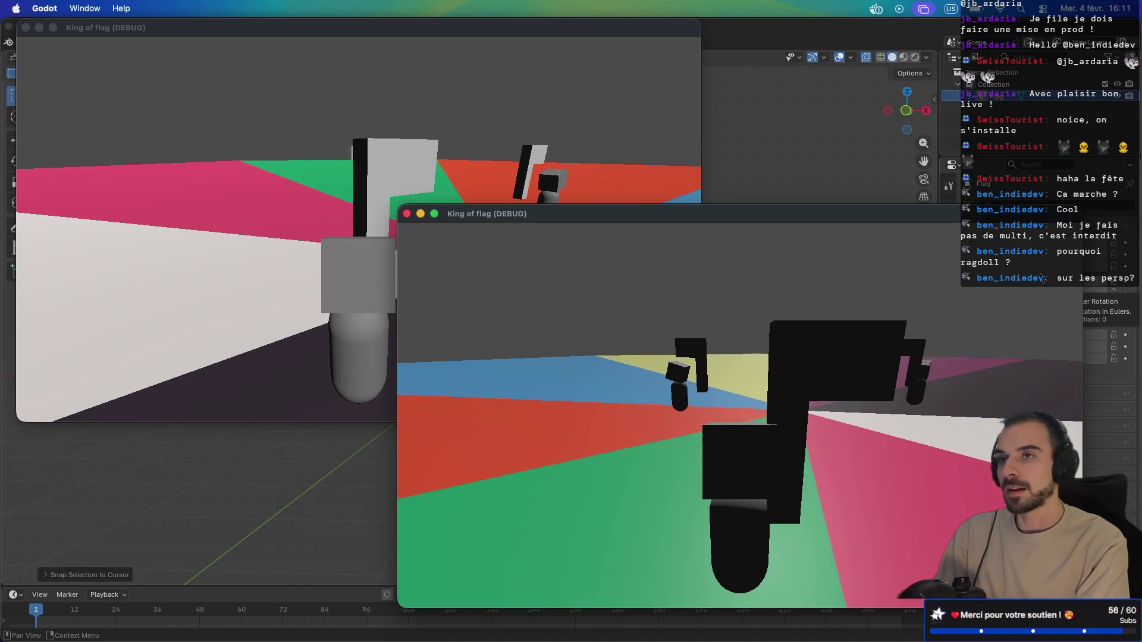
key("a")
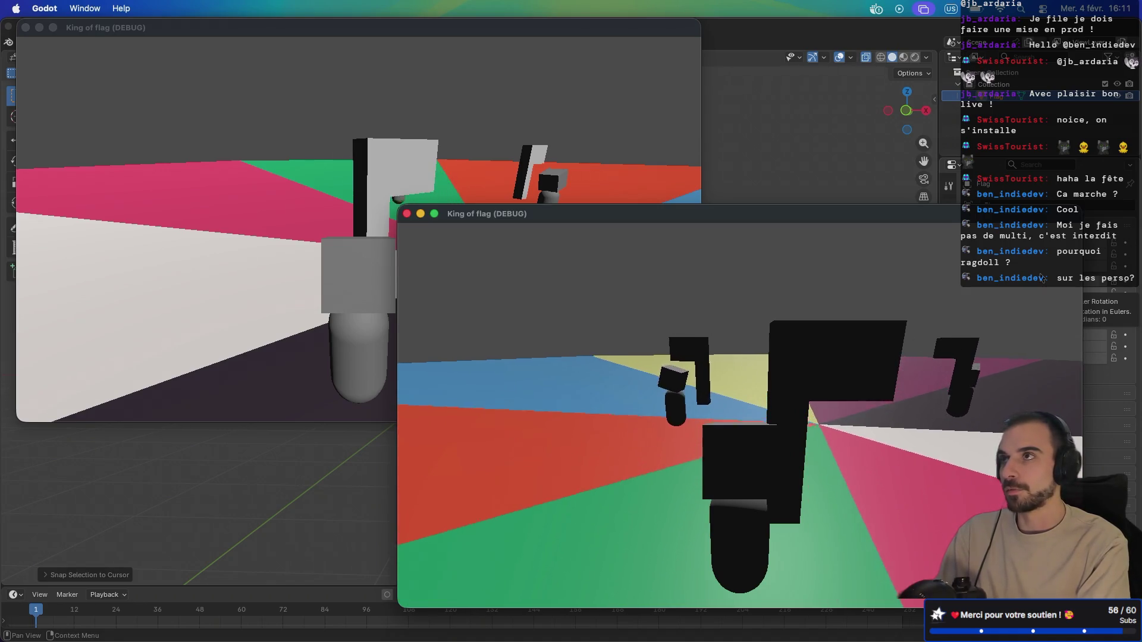
key("a")
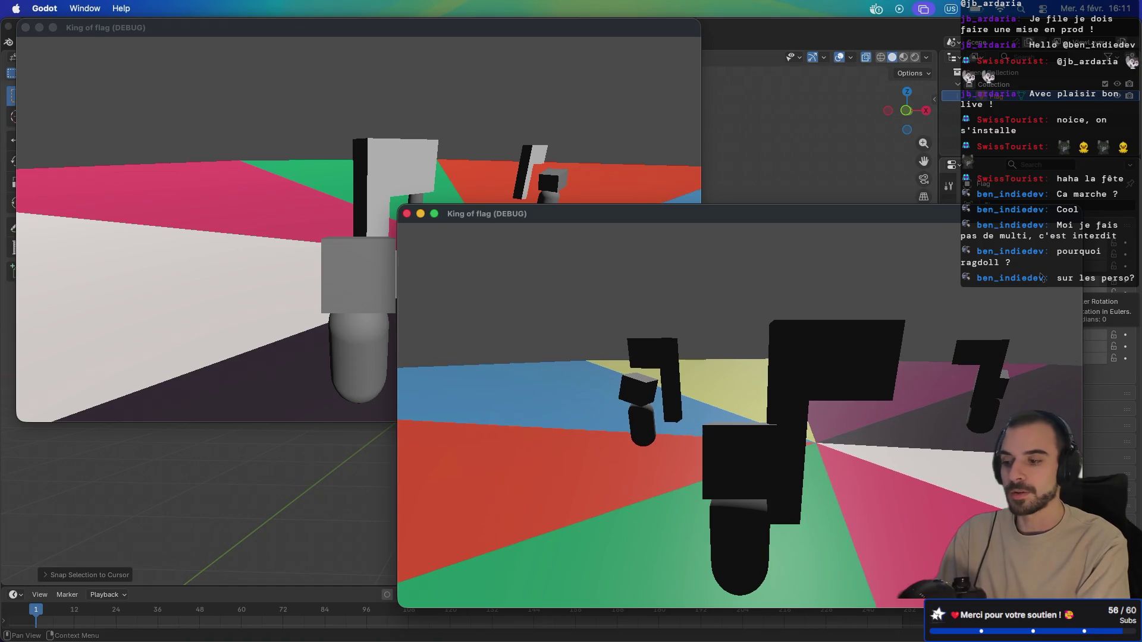
key("w")
key("a")
key("w")
key("a")
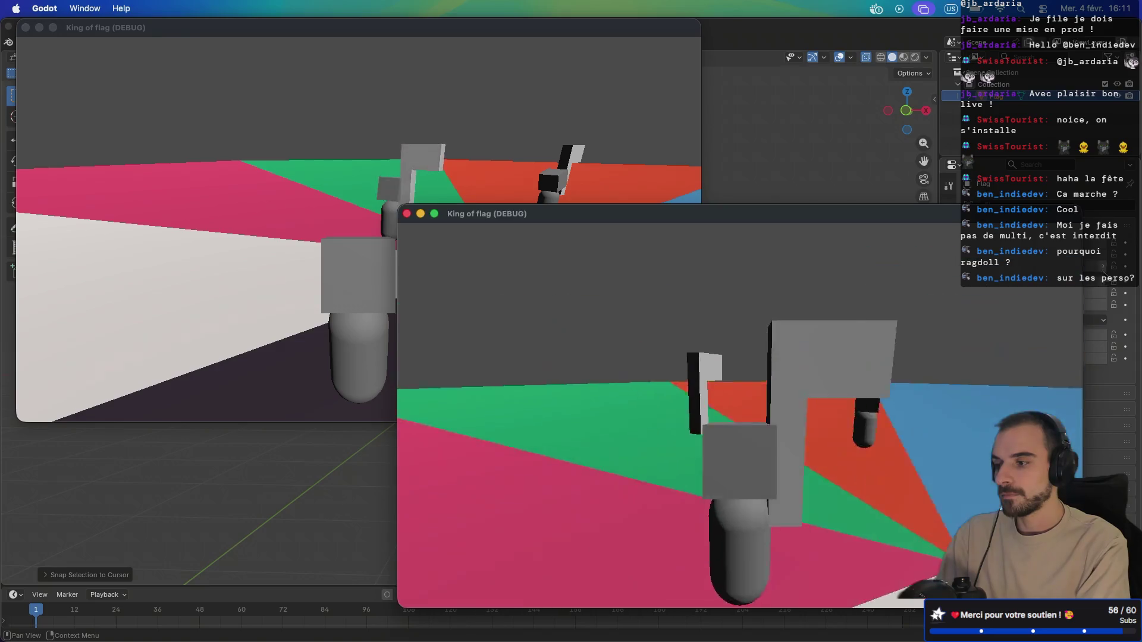
key("a")
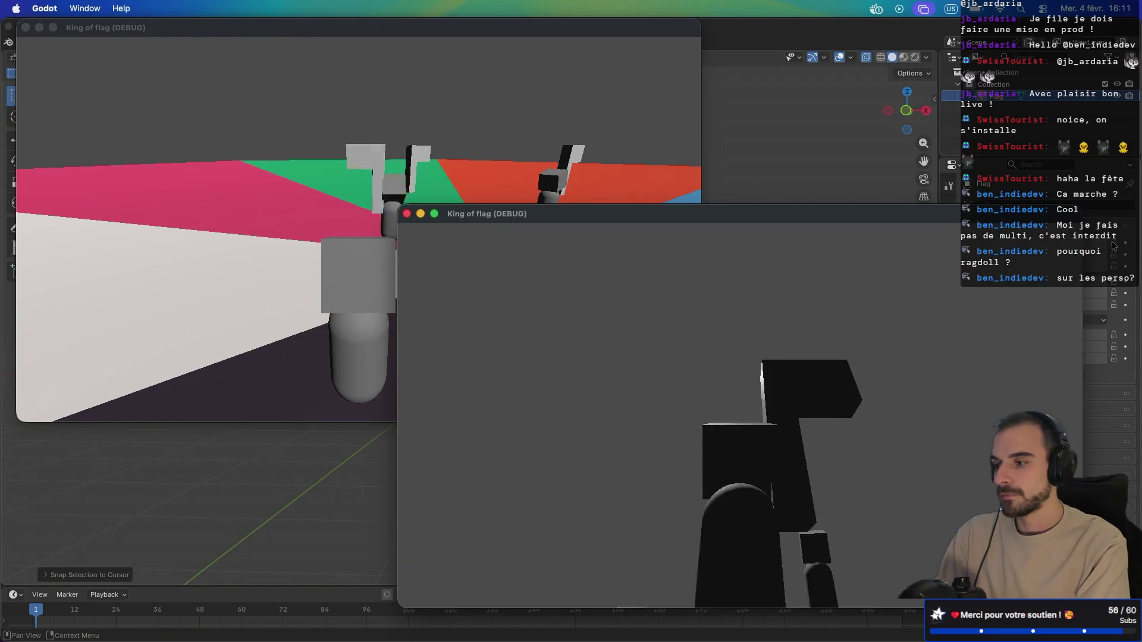
key("a")
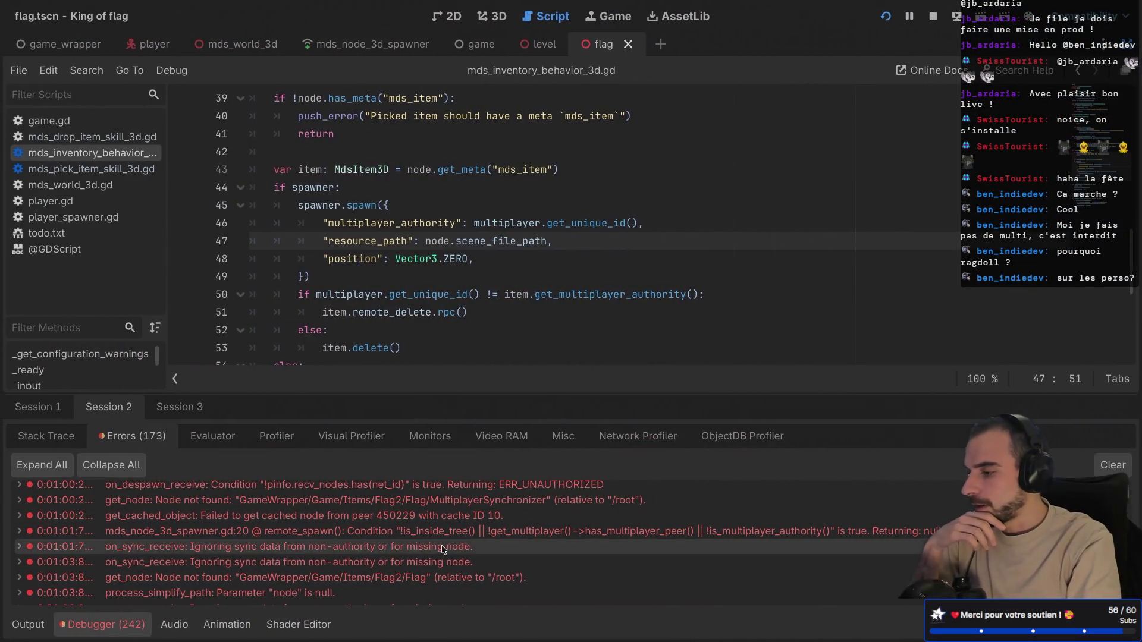
- Scroll through the Debugger's sync and spawn errors, reading individual error details
scroll(403, 568, "up", 3)
scroll(403, 568, "down", 10)
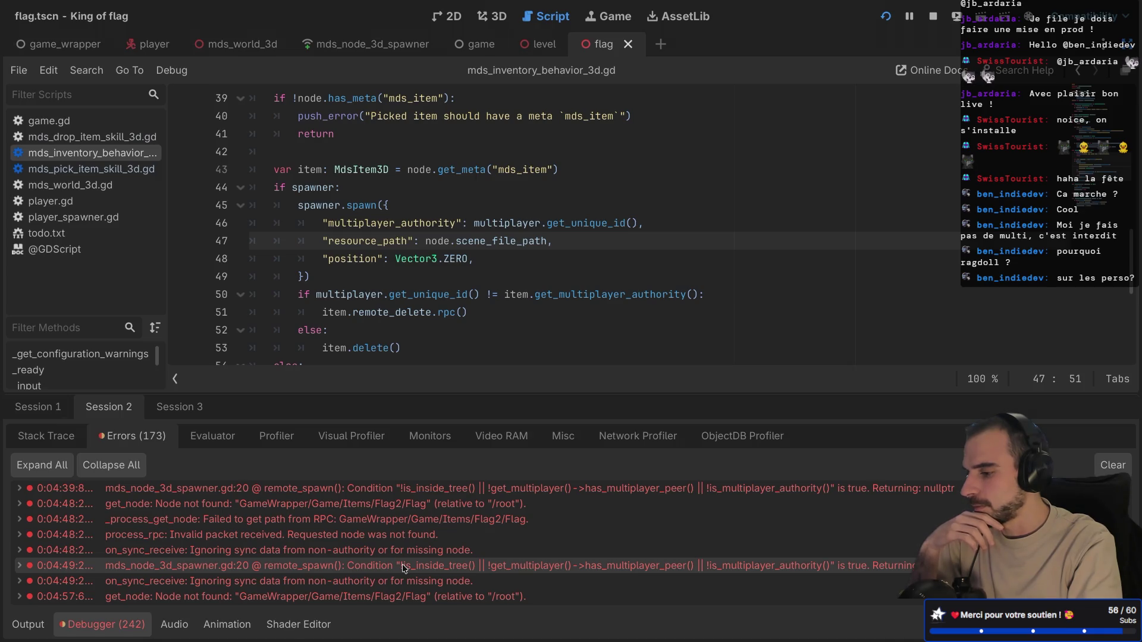
scroll(403, 568, "down", 10)
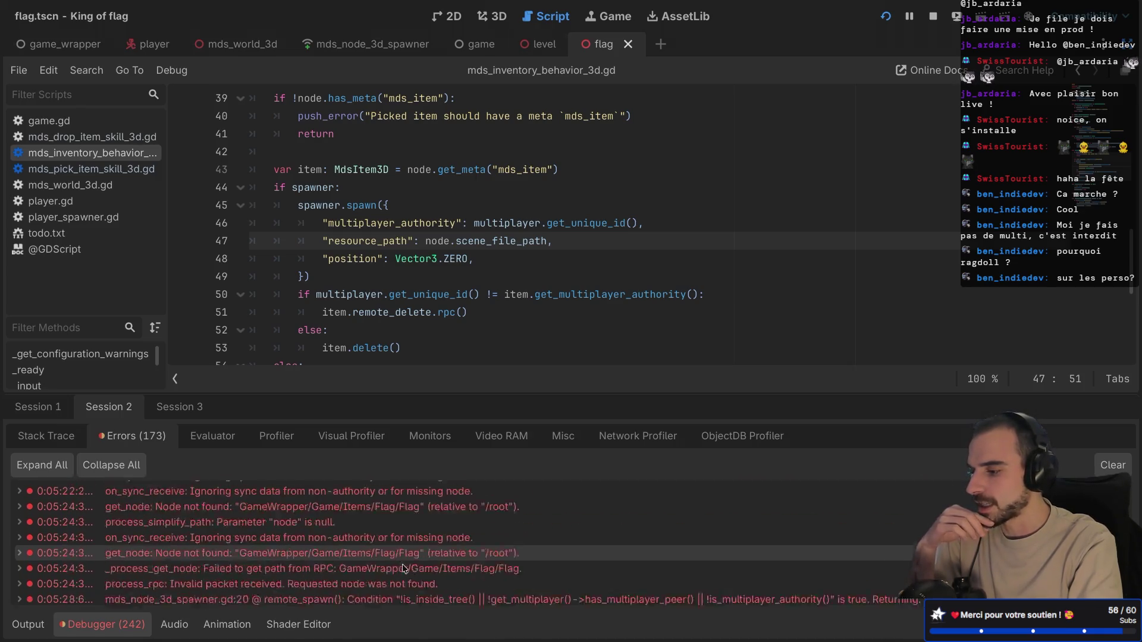
scroll(403, 568, "down", 3)
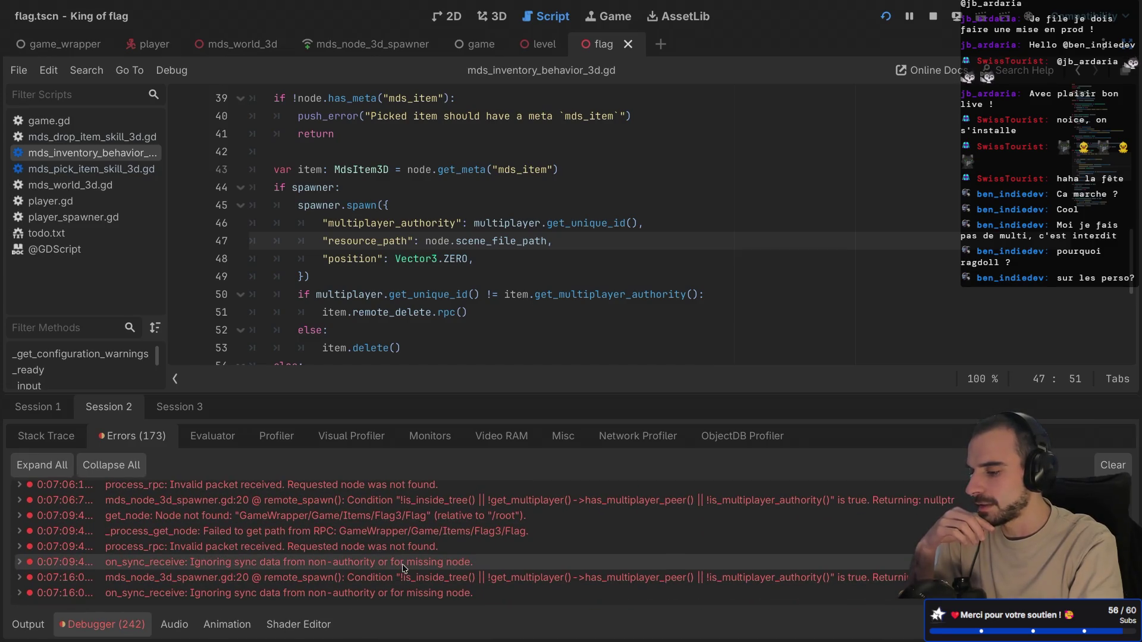
scroll(403, 568, "down", 1)
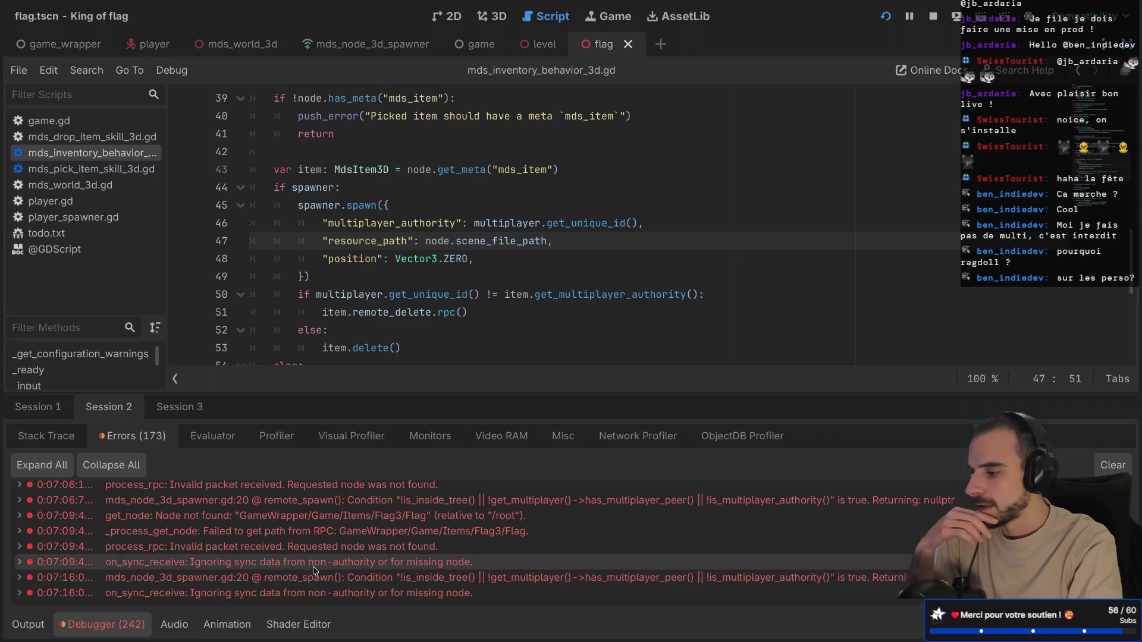
mouse_move(314, 570)
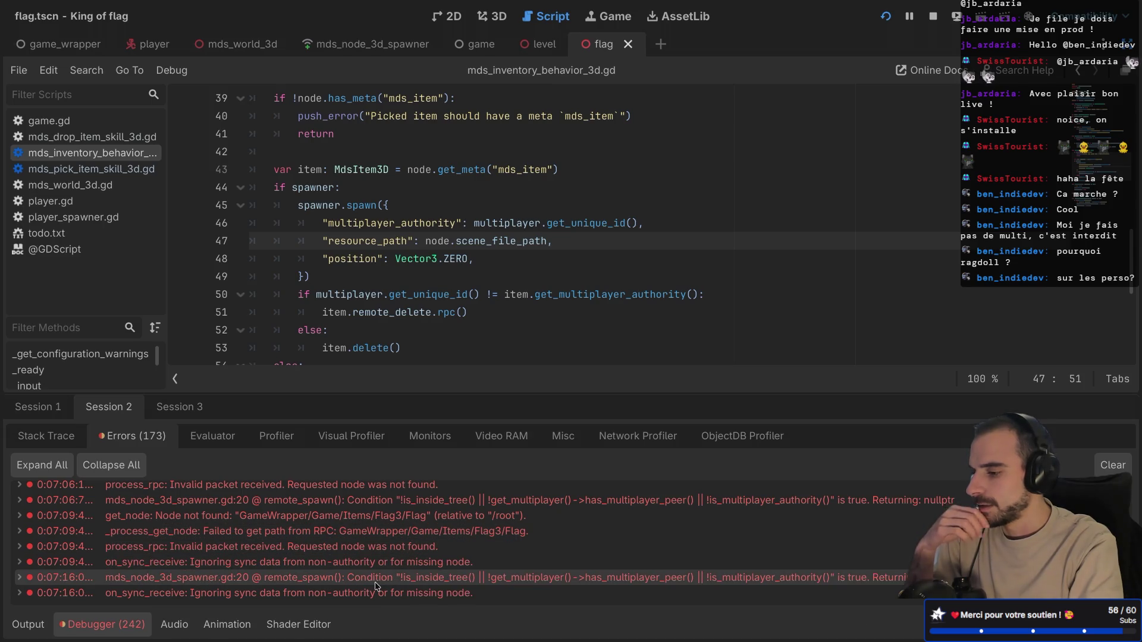
mouse_move(376, 586)
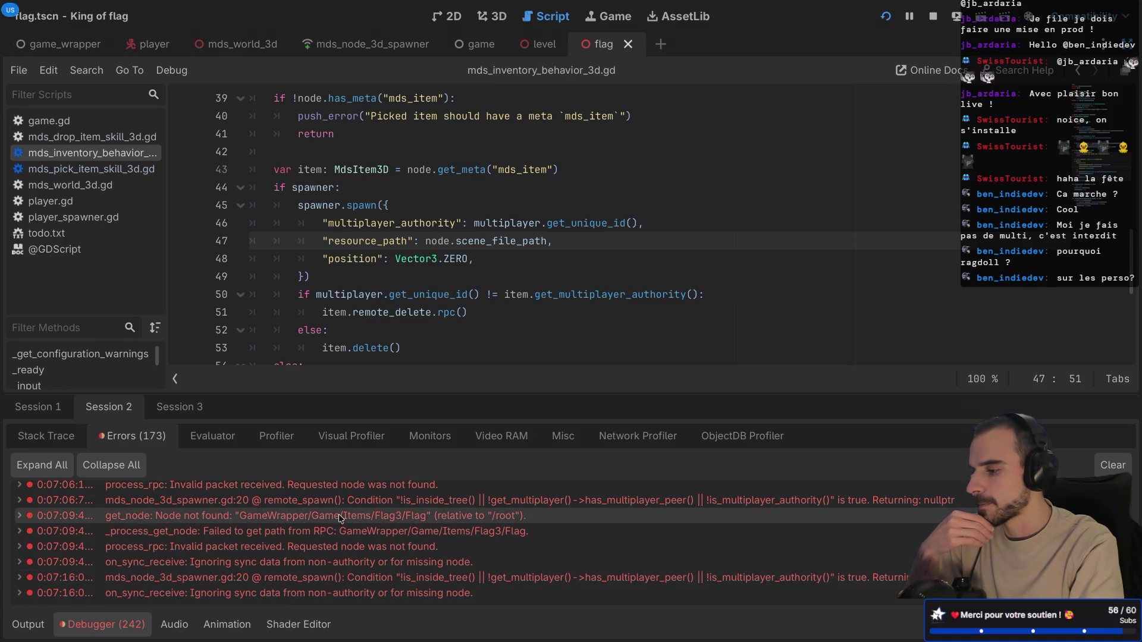
mouse_move(341, 518)
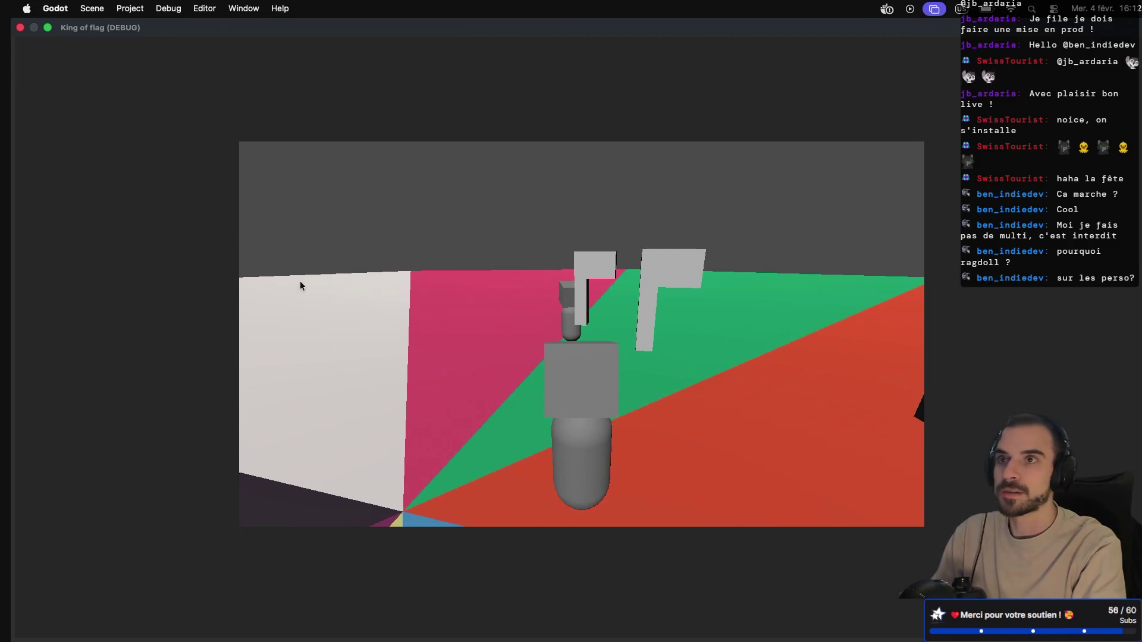
- Switch to the browser desktop and open the King Of Flags FigJam sprint board
key("ctrl+Right")
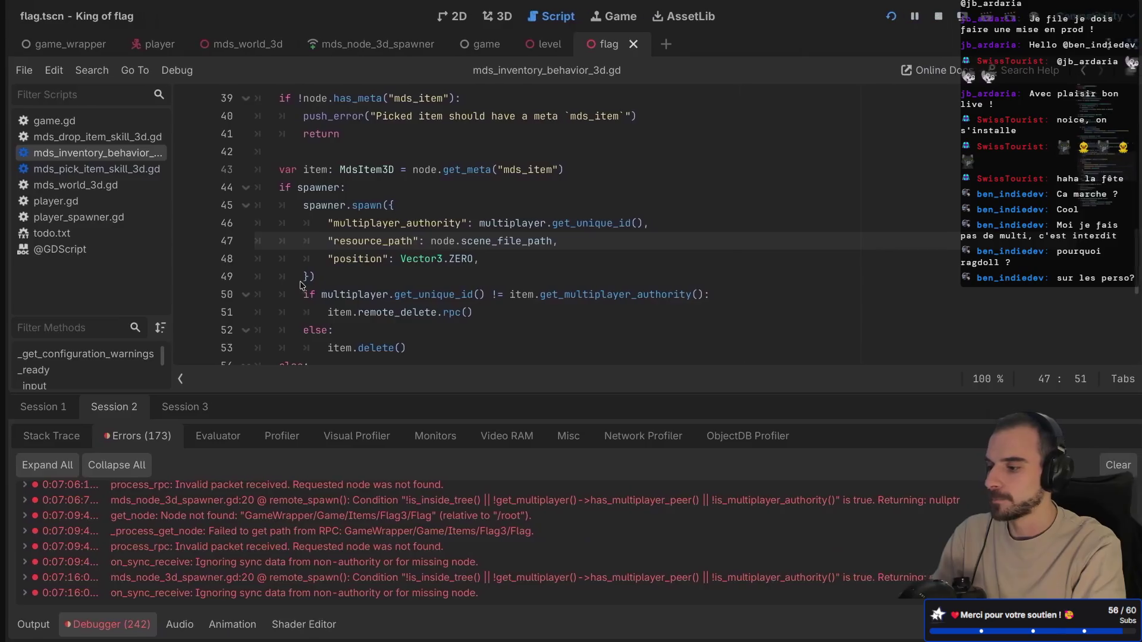
key("ctrl+Right")
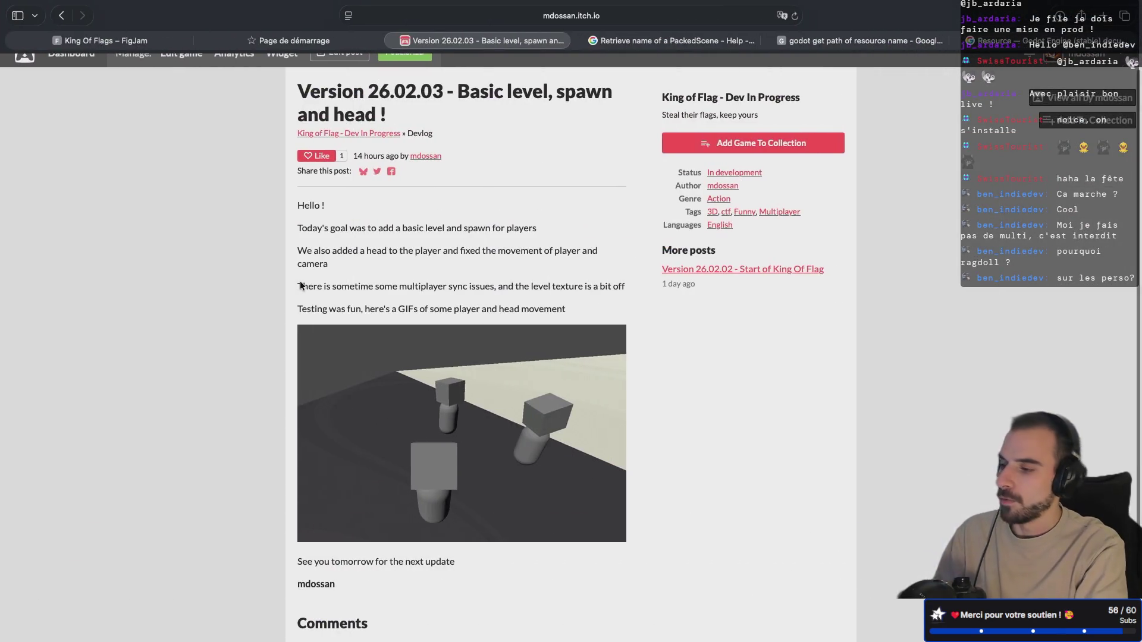
left_click(117, 43)
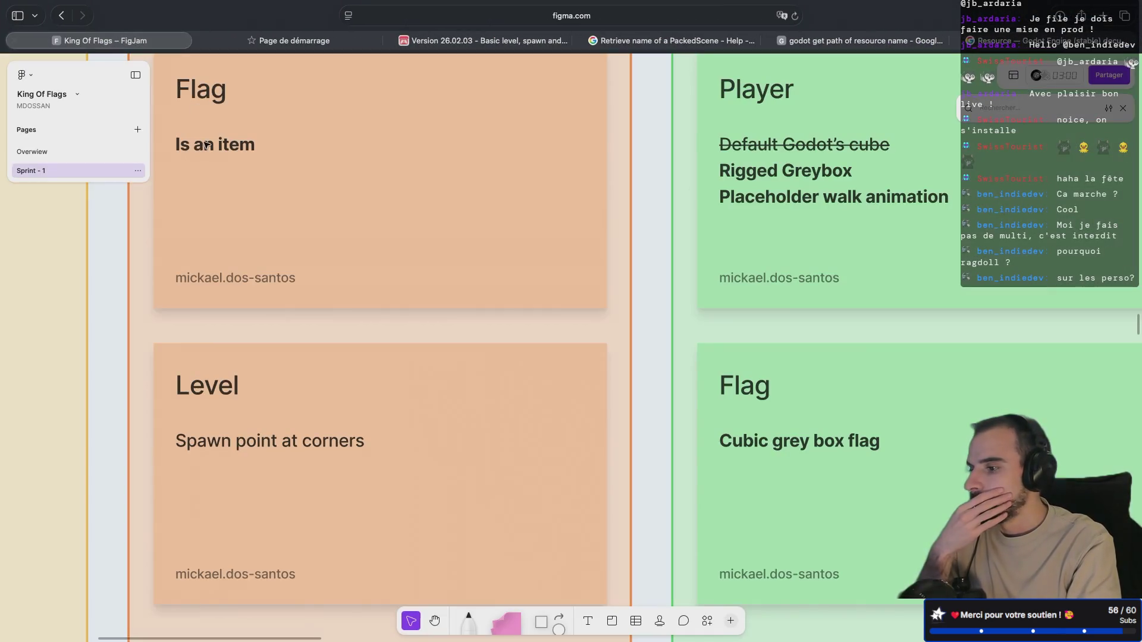
- Pan the FigJam board to review the Sprint - 1 Scene Player card (move, look, pick, drop) and Flag card
scroll(287, 299, "left", 8)
scroll(286, 299, "up", 3)
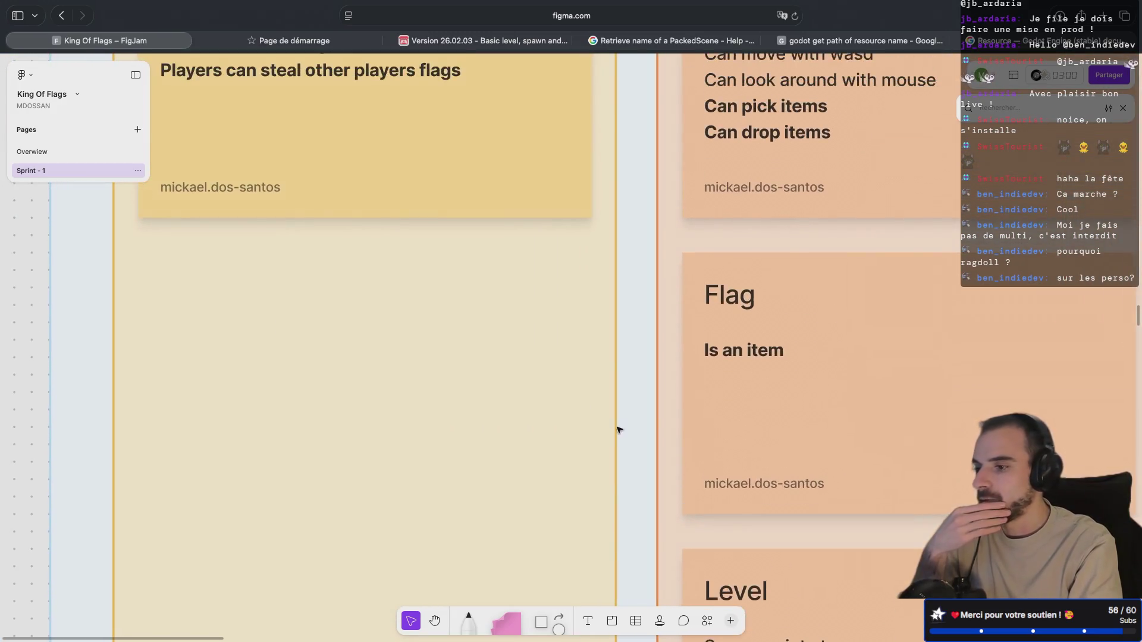
scroll(773, 369, "right", 5)
scroll(773, 369, "right", 1)
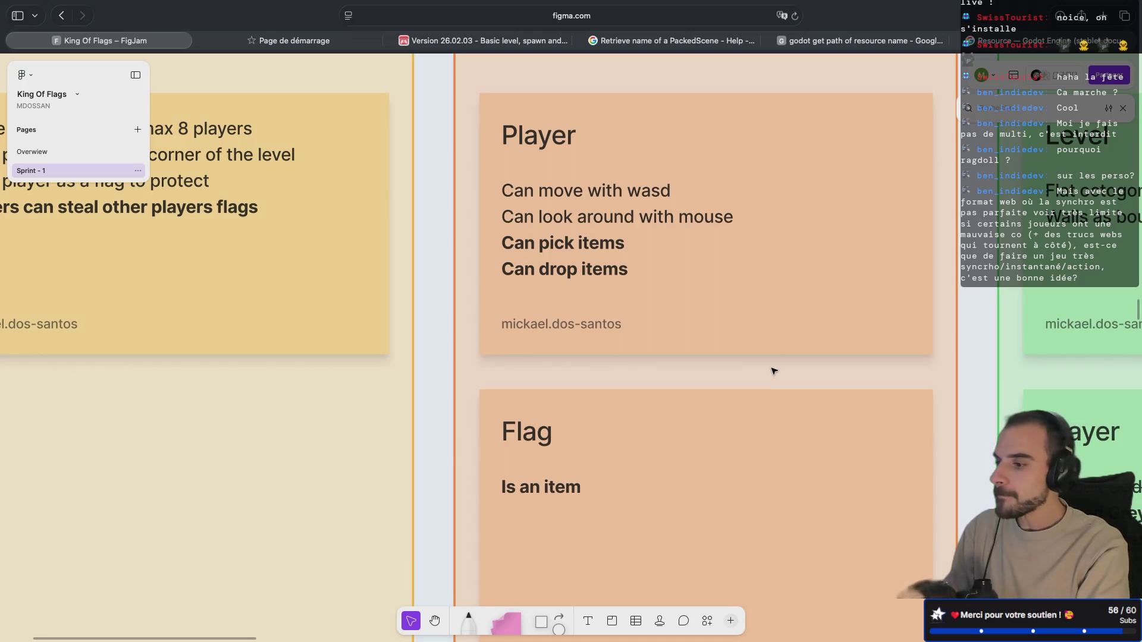
scroll(773, 371, "down", 5)
scroll(773, 371, "up", 5)
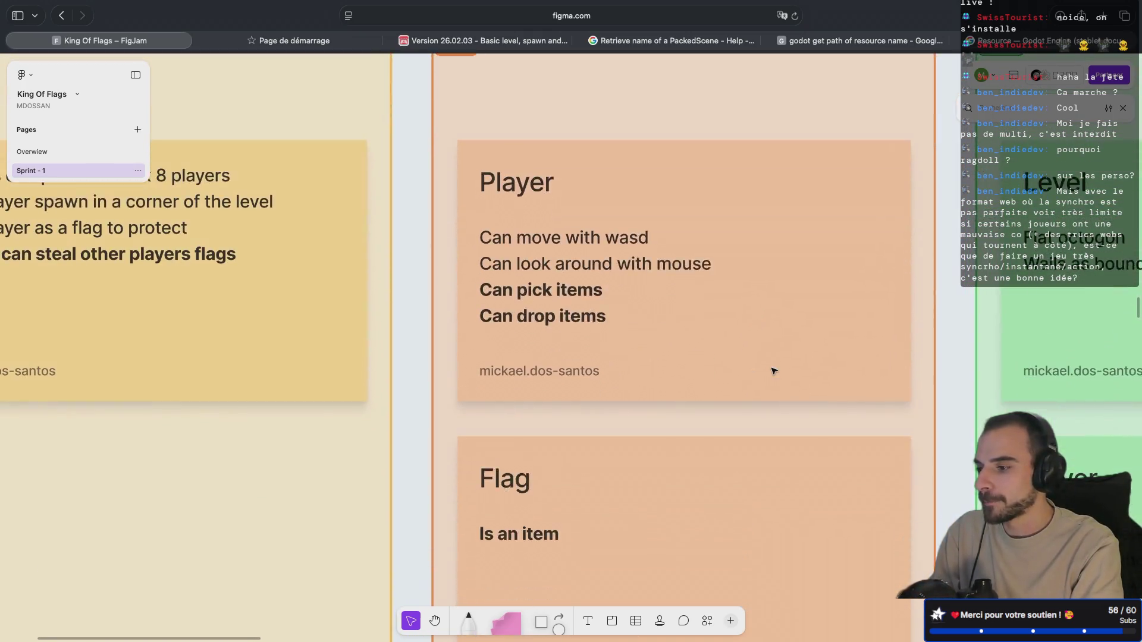
scroll(774, 371, "up", 2)
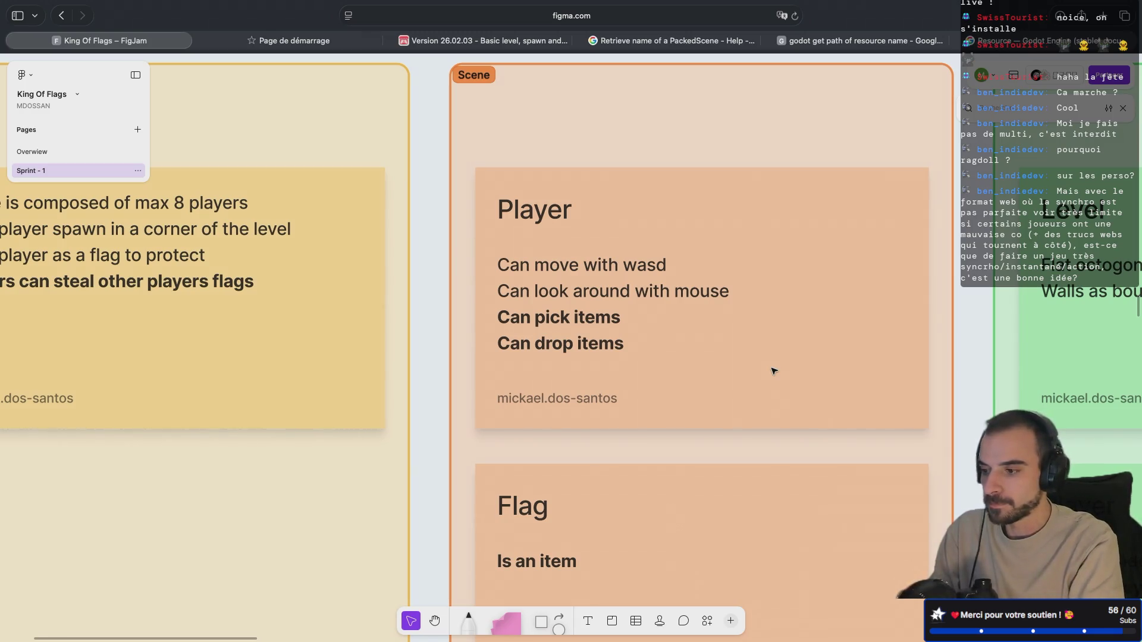
scroll(773, 371, "up", 1)
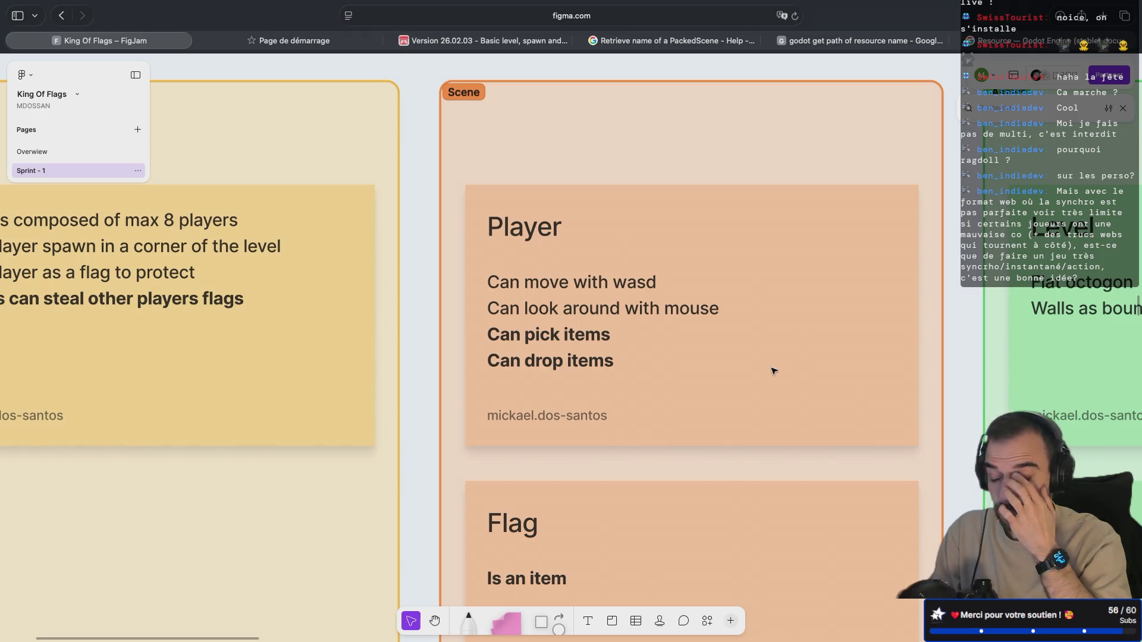
scroll(773, 371, "up", 1)
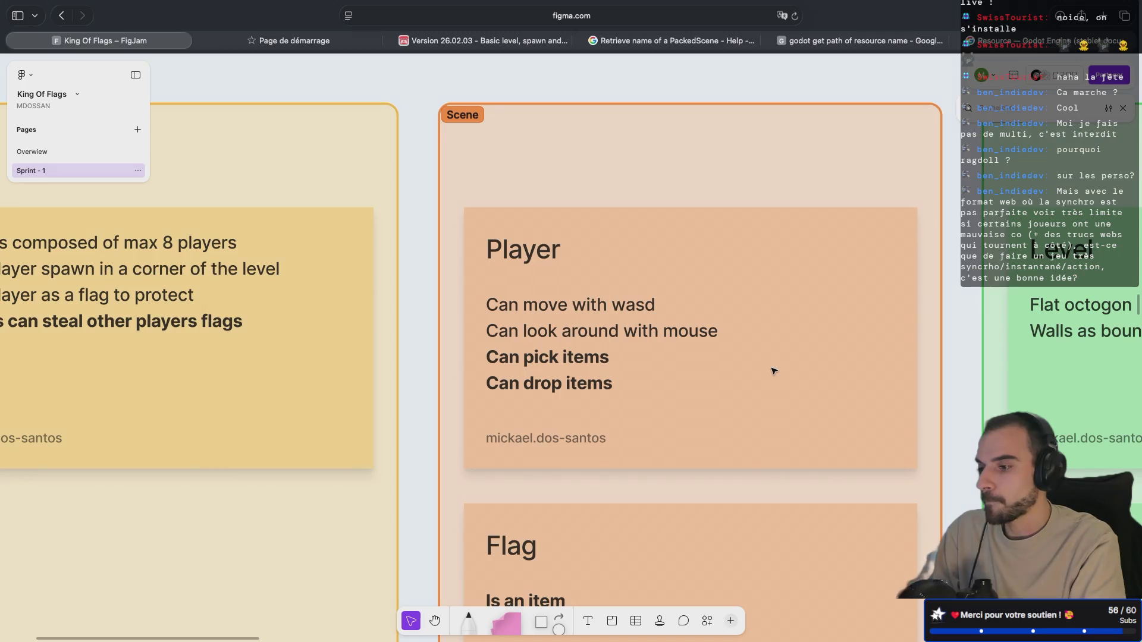
scroll(773, 371, "down", 1)
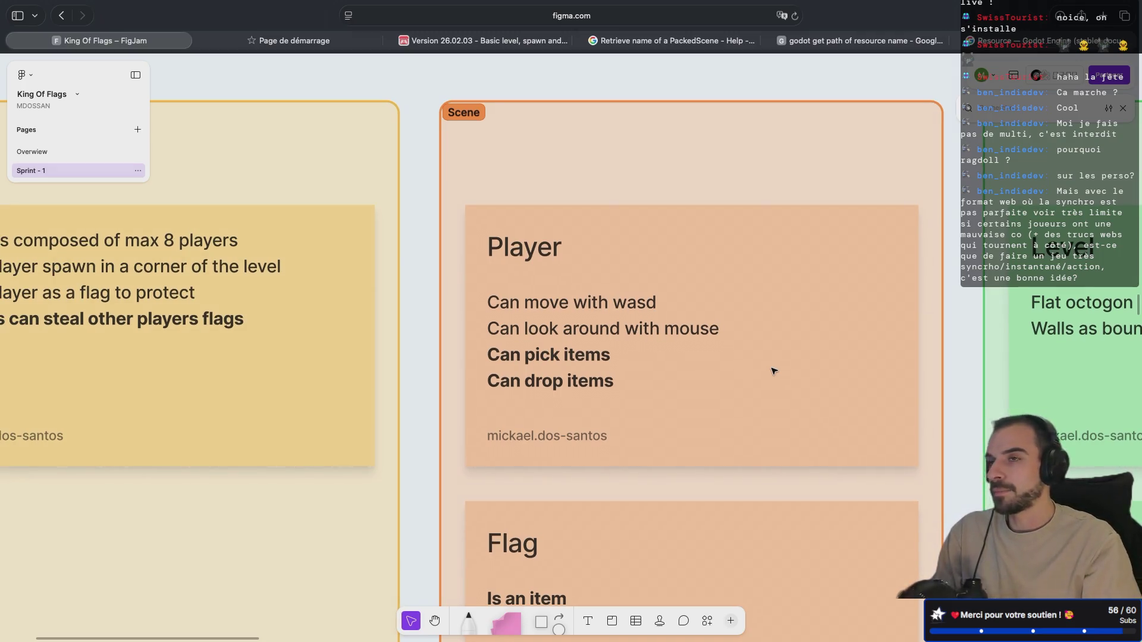
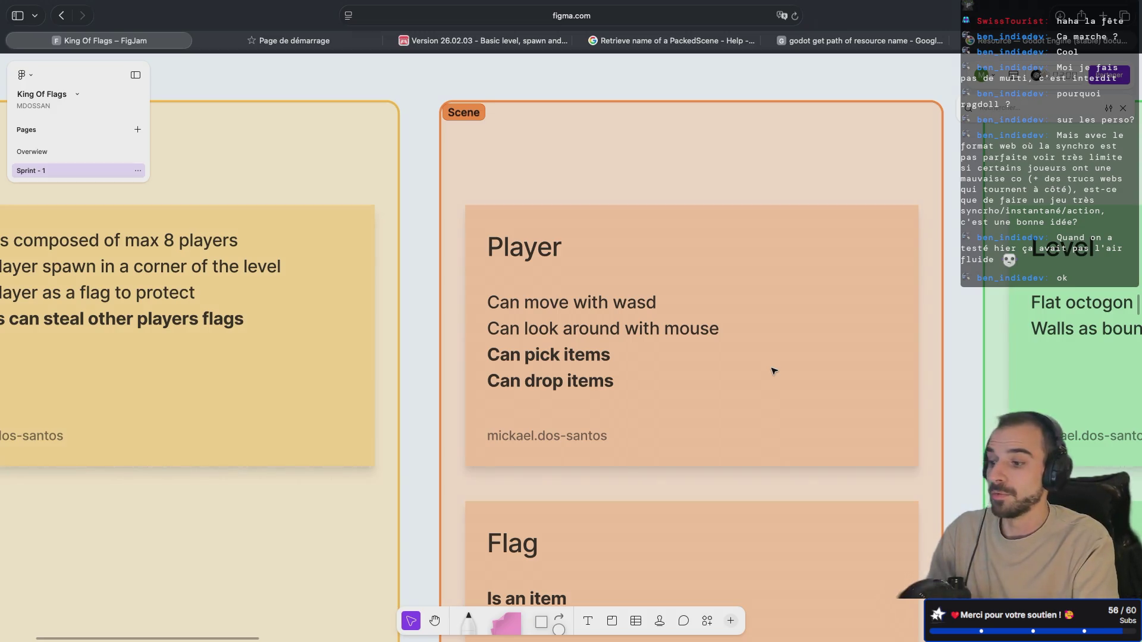
- Switch to Godot's script editor showing mds_inventory_behavior_3d.gd alongside the debugger errors
key("ctrl+Left")
scroll(301, 518, "up", 10)
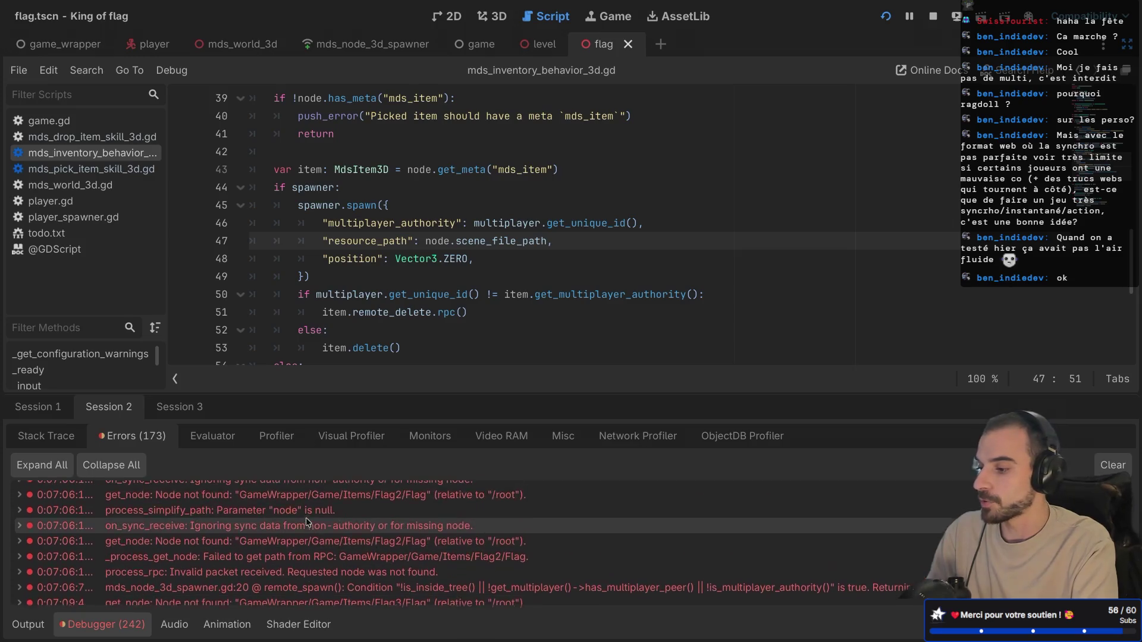
scroll(306, 522, "down", 5)
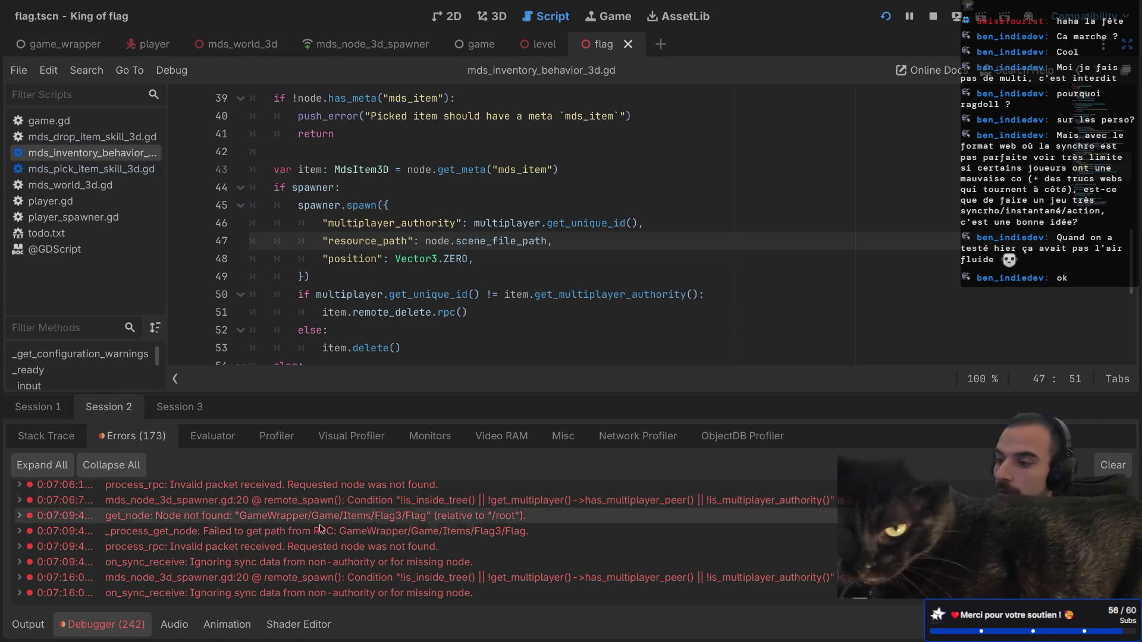
mouse_move(512, 288)
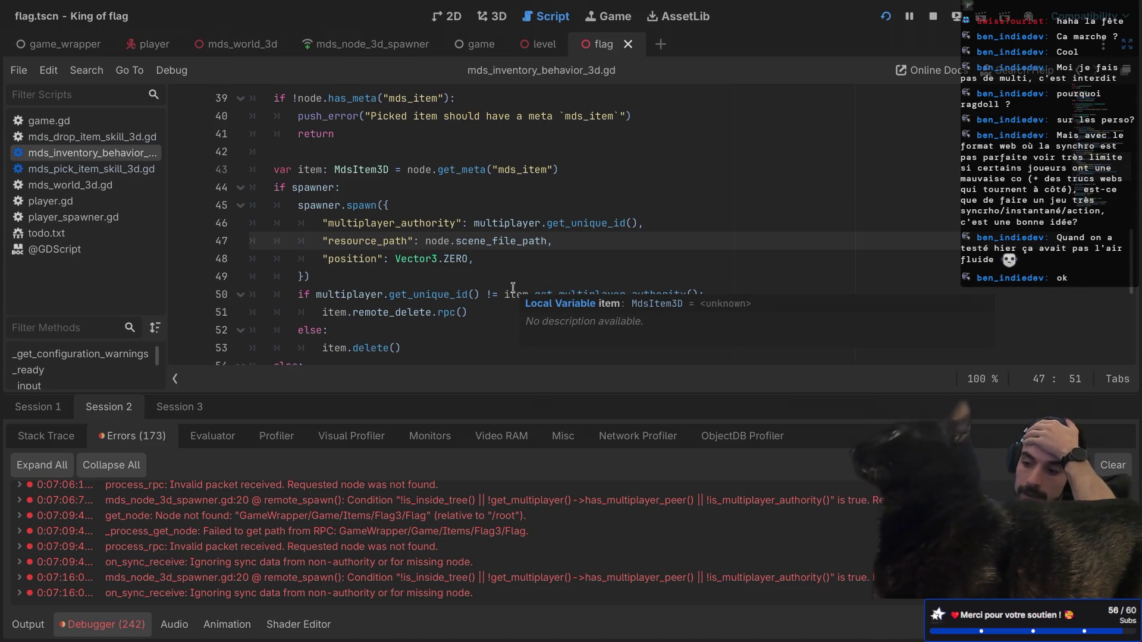
- Highlight the multiplayer_authority, resource_path and position keys in the spawn call
double_click(356, 258)
double_click(366, 240)
double_click(381, 223)
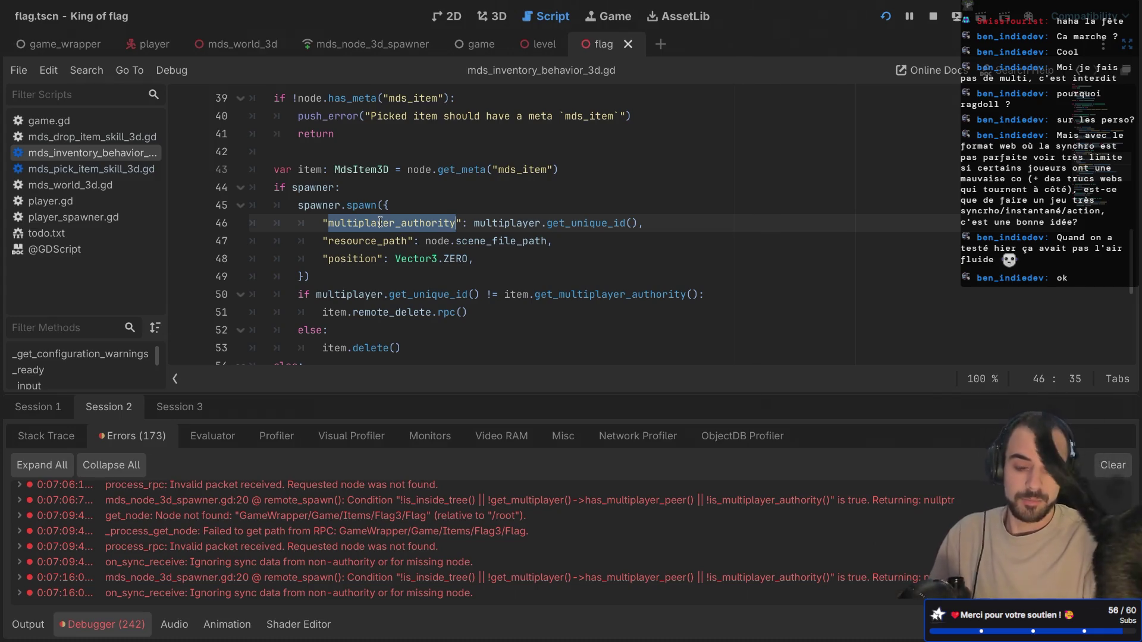
double_click(353, 238)
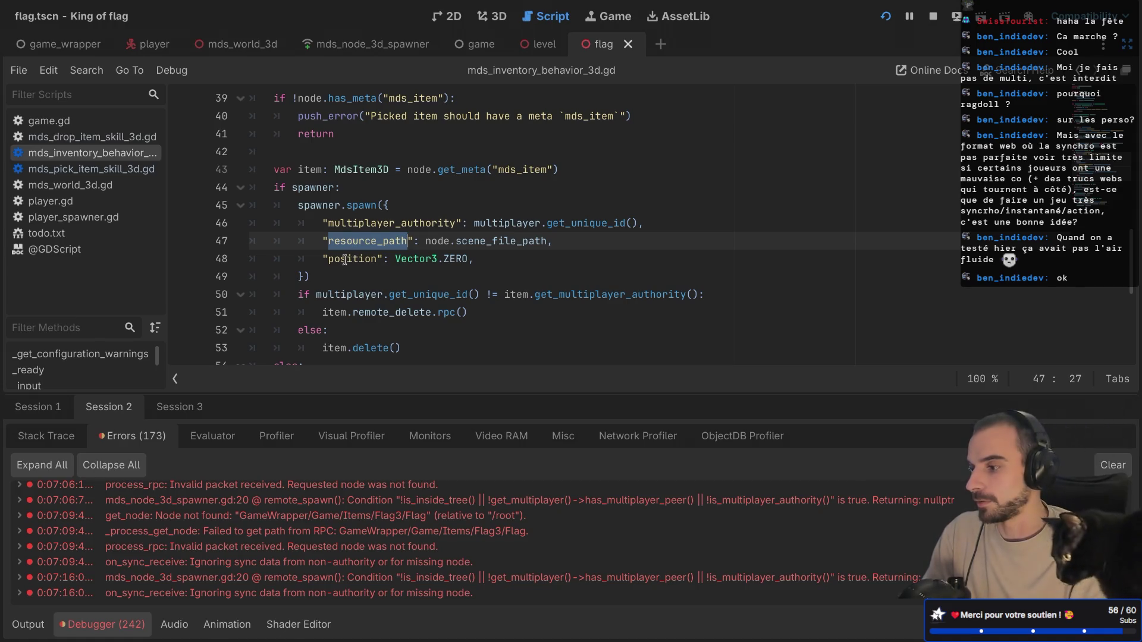
double_click(345, 259)
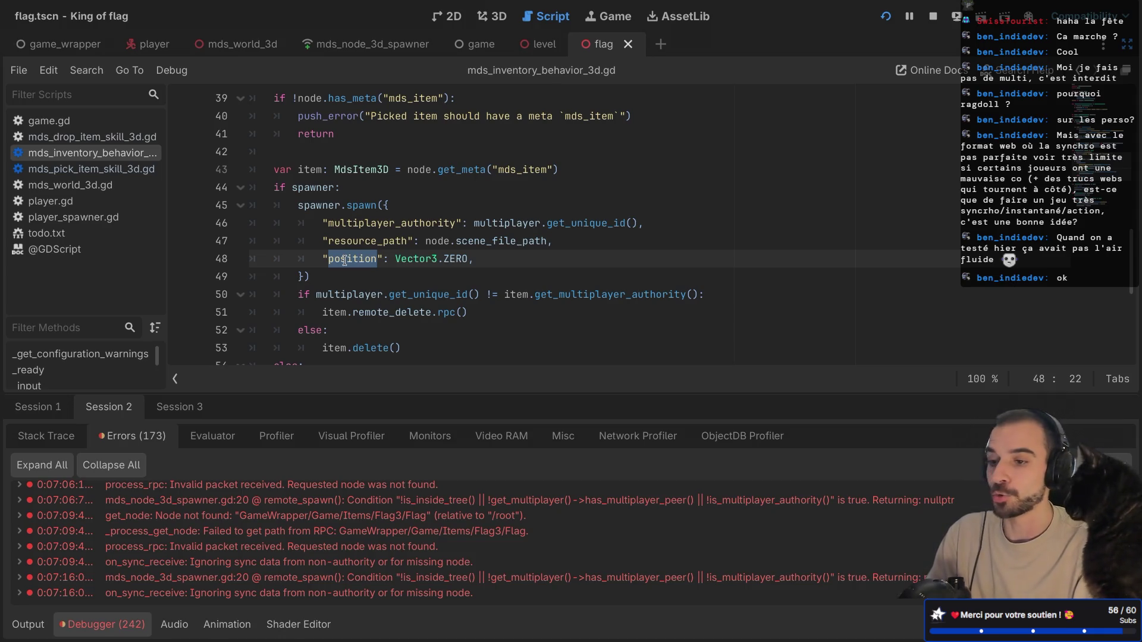
double_click(352, 242)
double_click(349, 257)
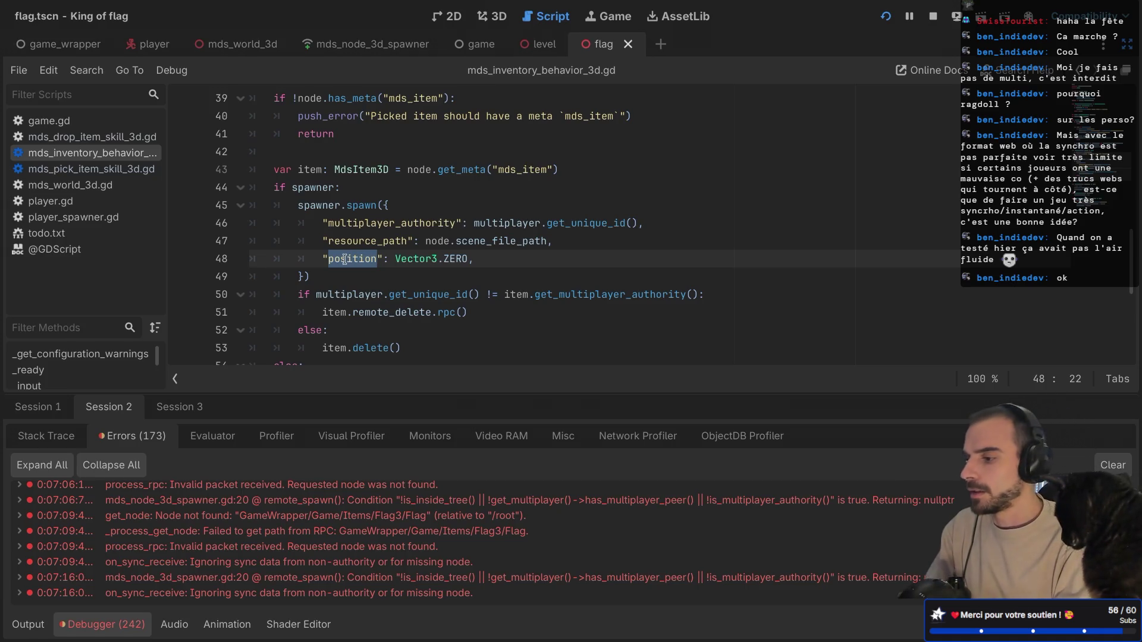
scroll(348, 258, "down", 5)
scroll(345, 259, "up", 5)
scroll(345, 259, "down", 4)
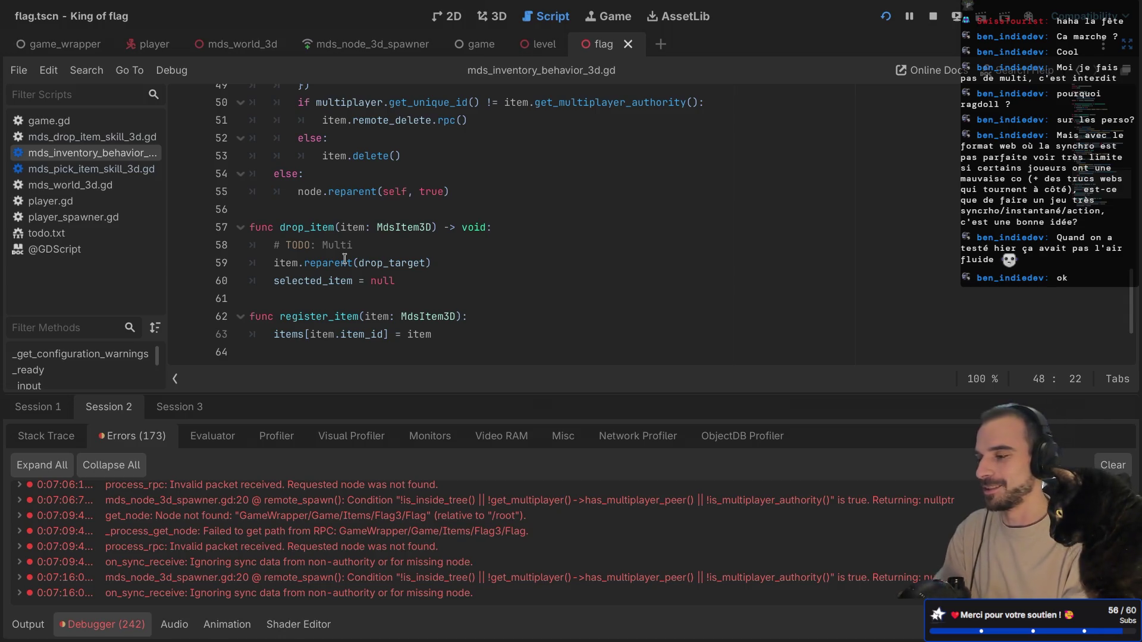
scroll(377, 274, "down", 2)
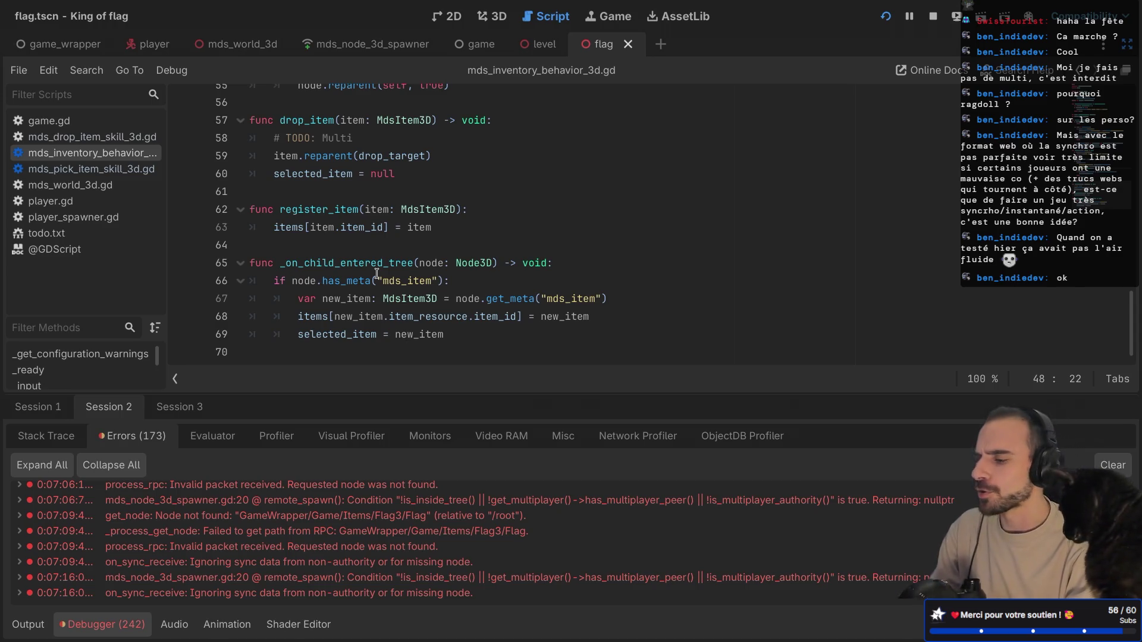
scroll(377, 274, "up", 2)
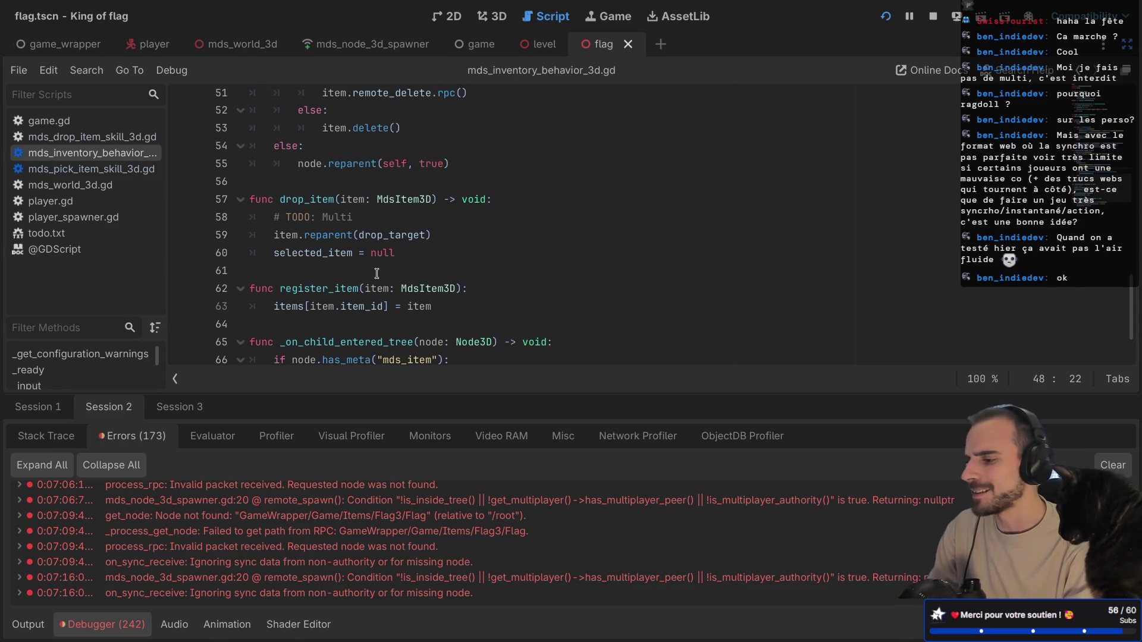
scroll(369, 241, "up", 6)
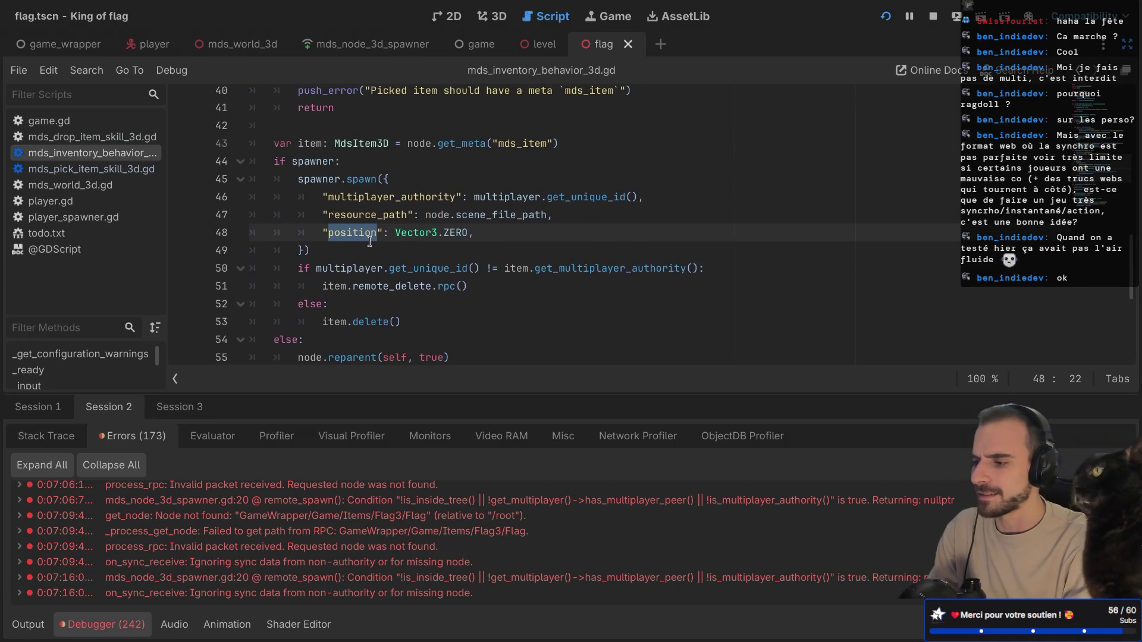
scroll(369, 241, "down", 1)
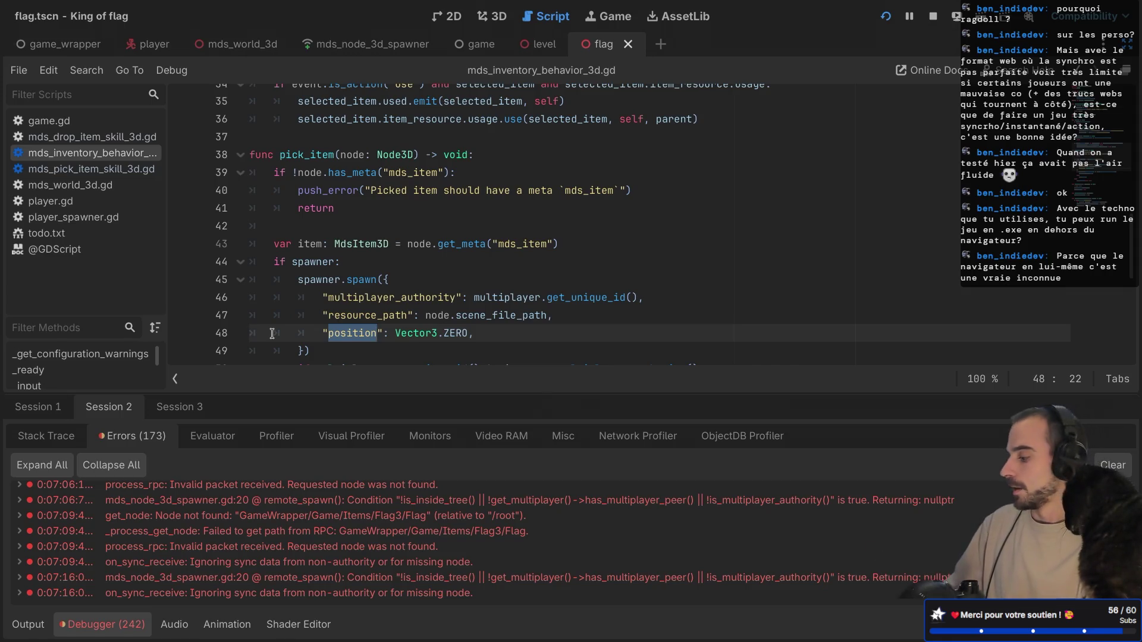
key("super+b")
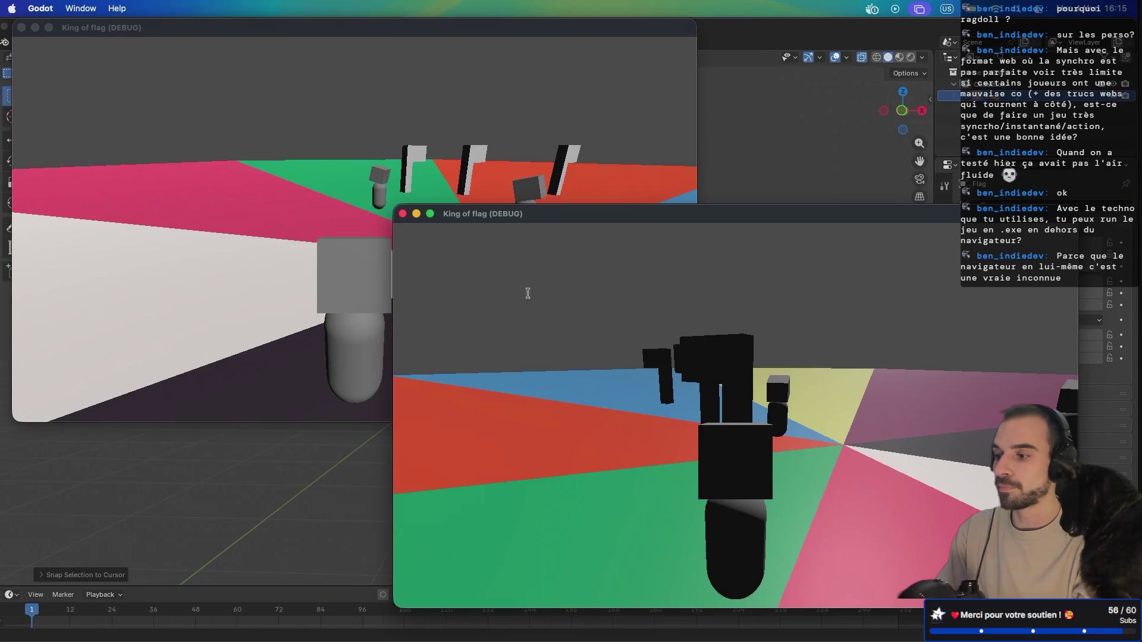
- Drag the front King of flag (DEBUG) window up and to the left
mouse_move(547, 226)
left_mouse_down()
mouse_move(582, 217)
mouse_move(501, 194)
left_mouse_up()
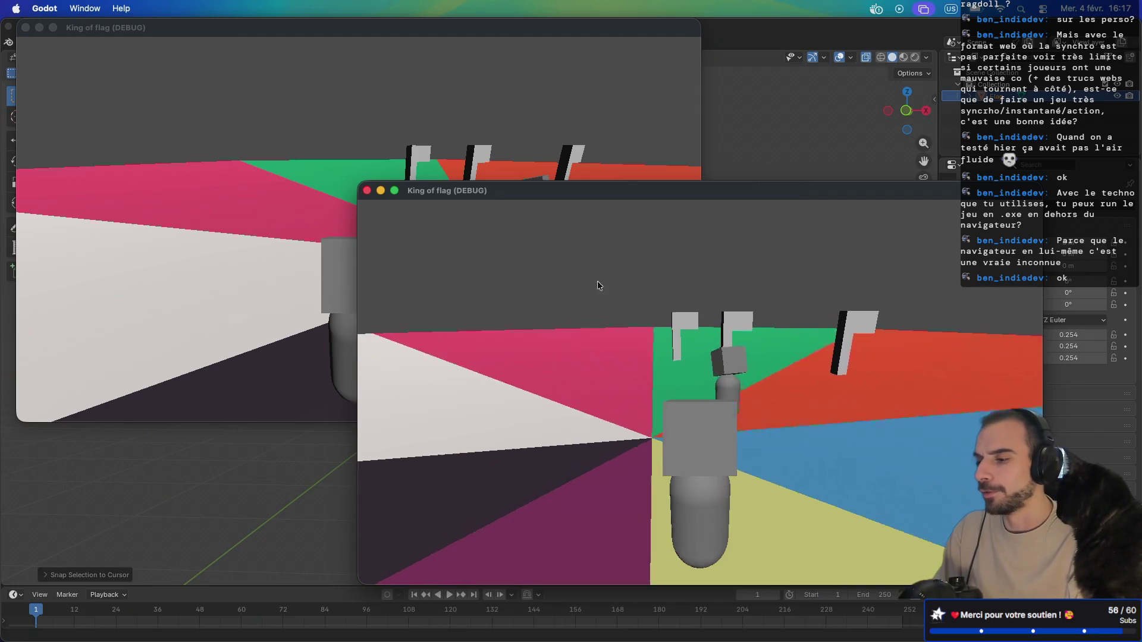
- Walk the player around the arena with A and W, then swipe desktops away from the game
key("a")
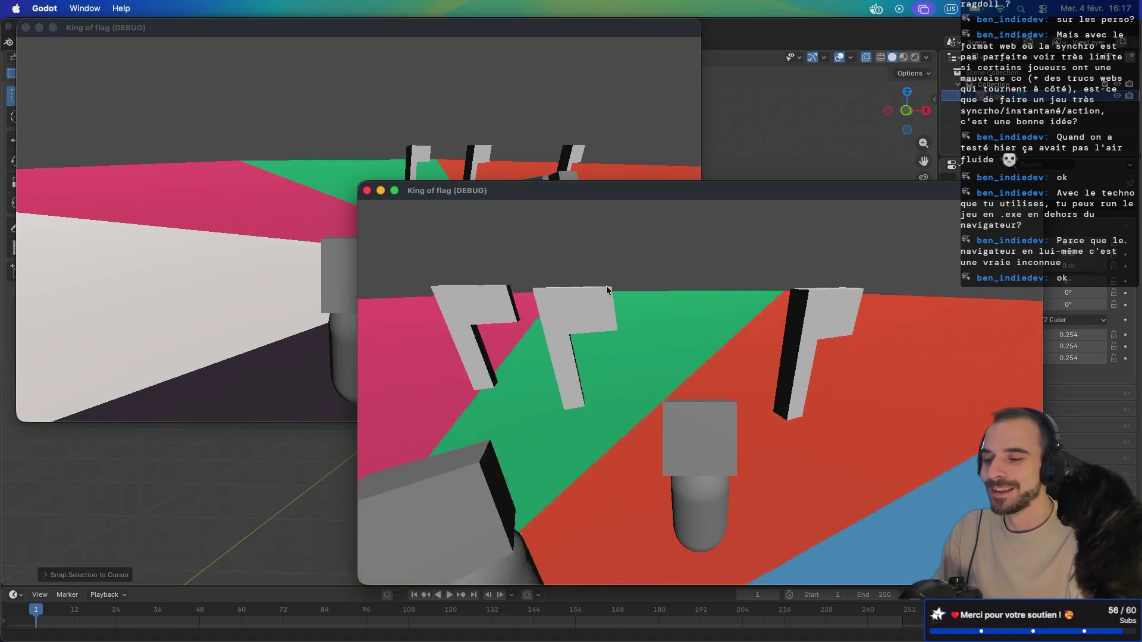
key("a")
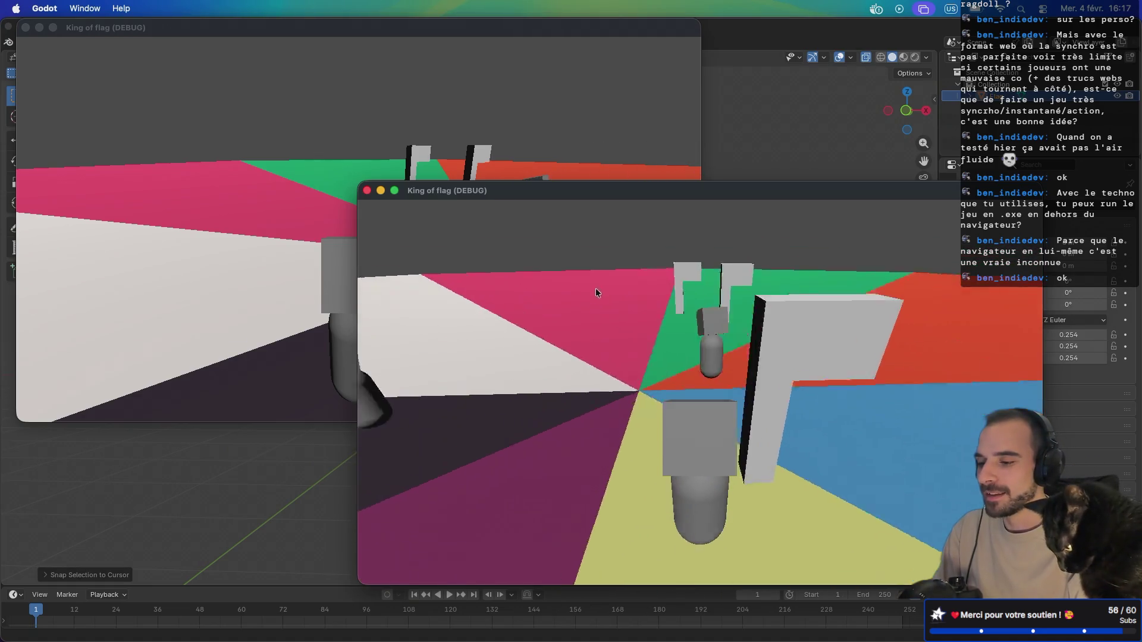
key("a")
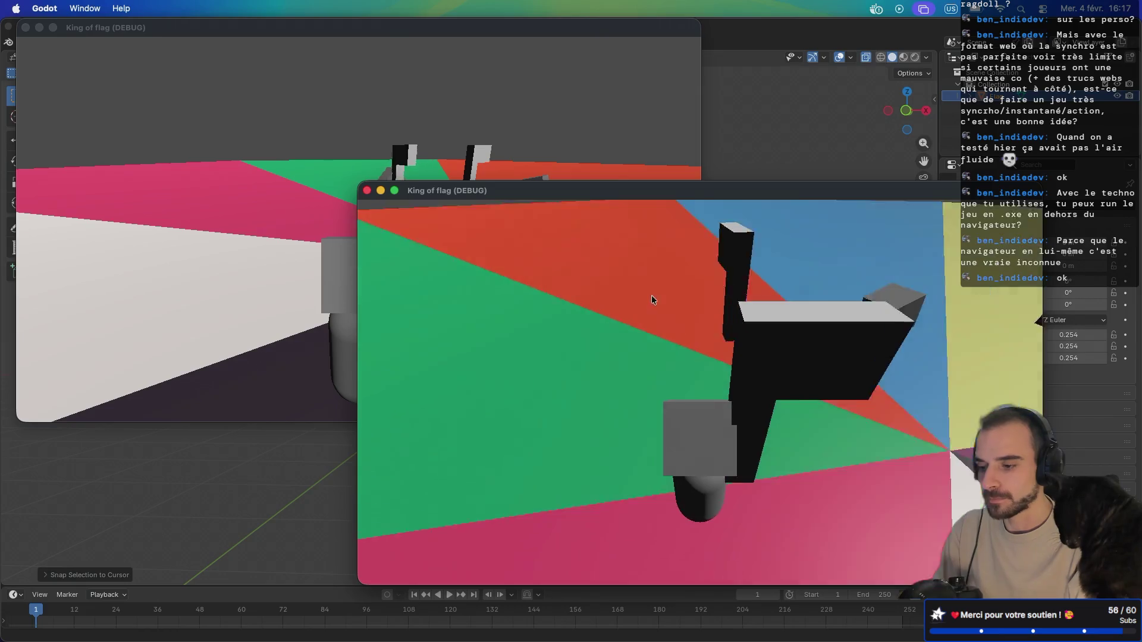
key("a")
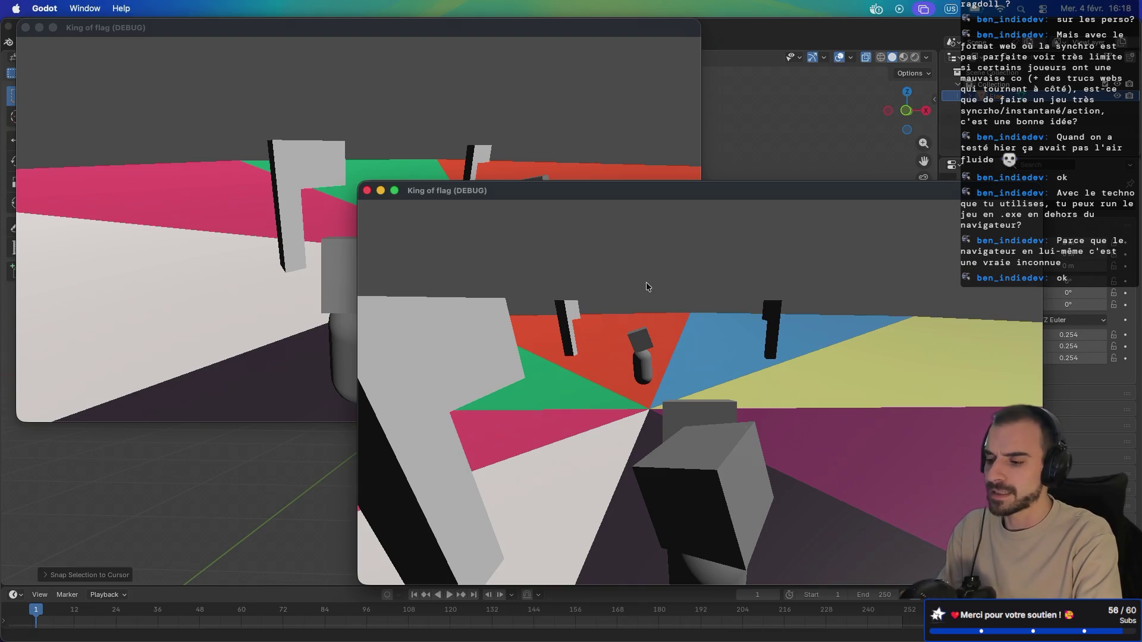
key("w")
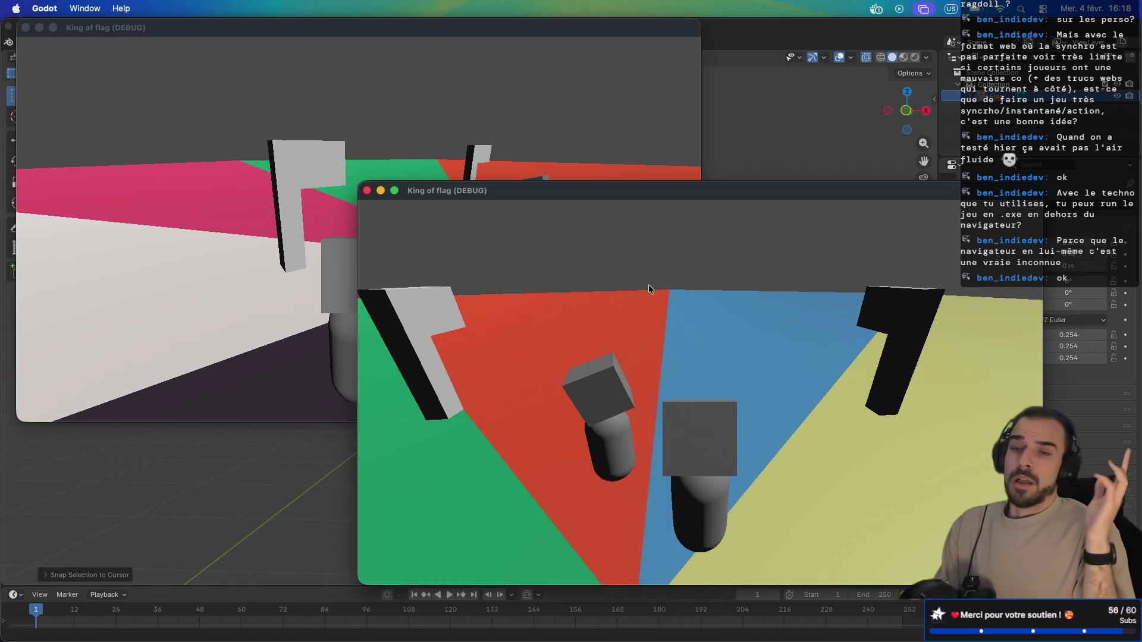
key("ctrl+Right")
key("ctrl+Right")
key("ctrl+Right")
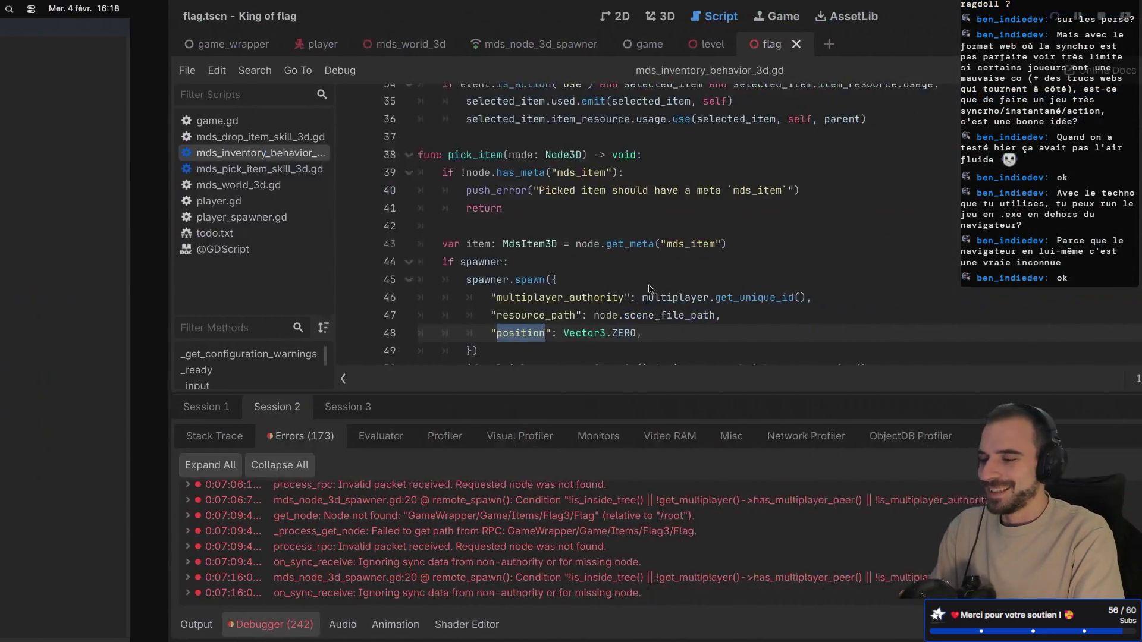
- Scroll the Sprint 1 board over the Player and Flag cards, then return to Godot
scroll(577, 305, "left", 5)
scroll(577, 306, "down", 2)
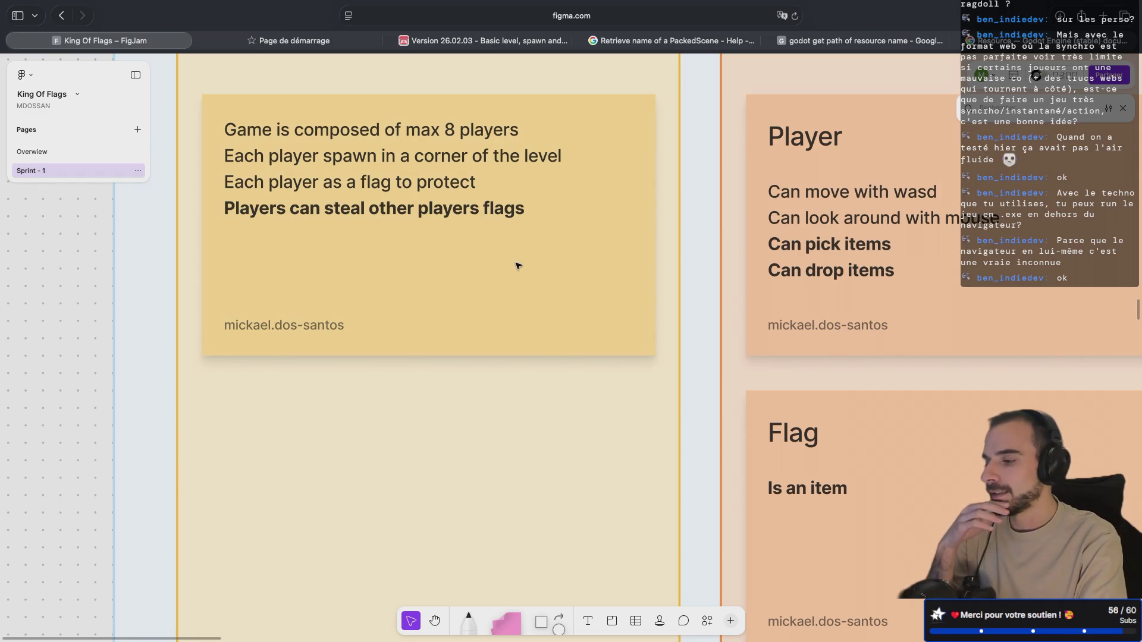
scroll(518, 266, "right", 1)
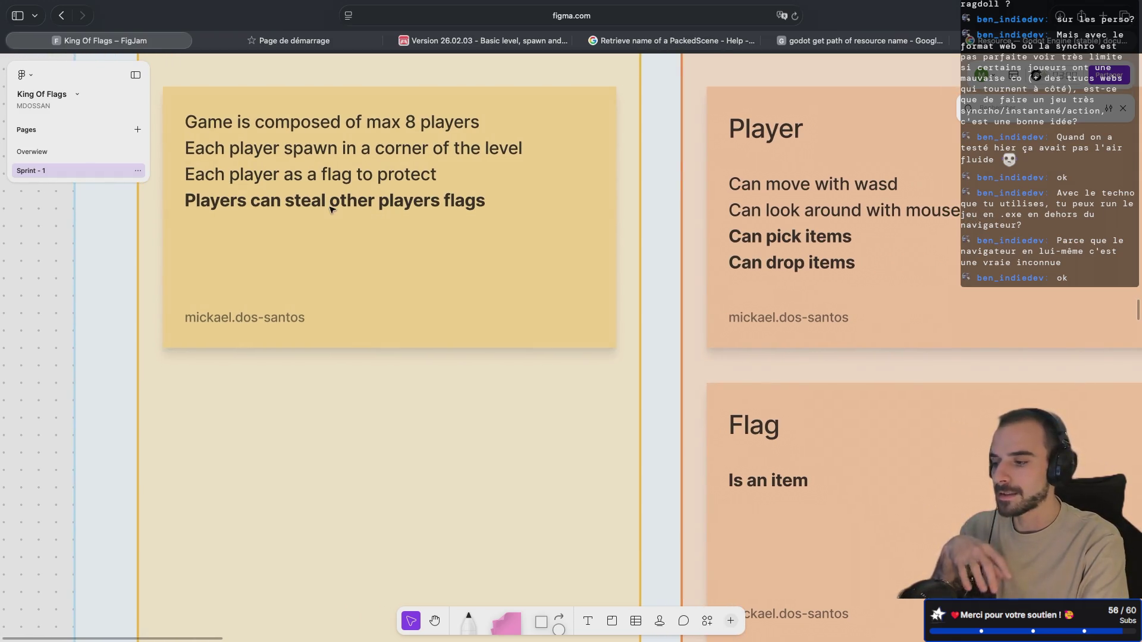
scroll(682, 253, "right", 10)
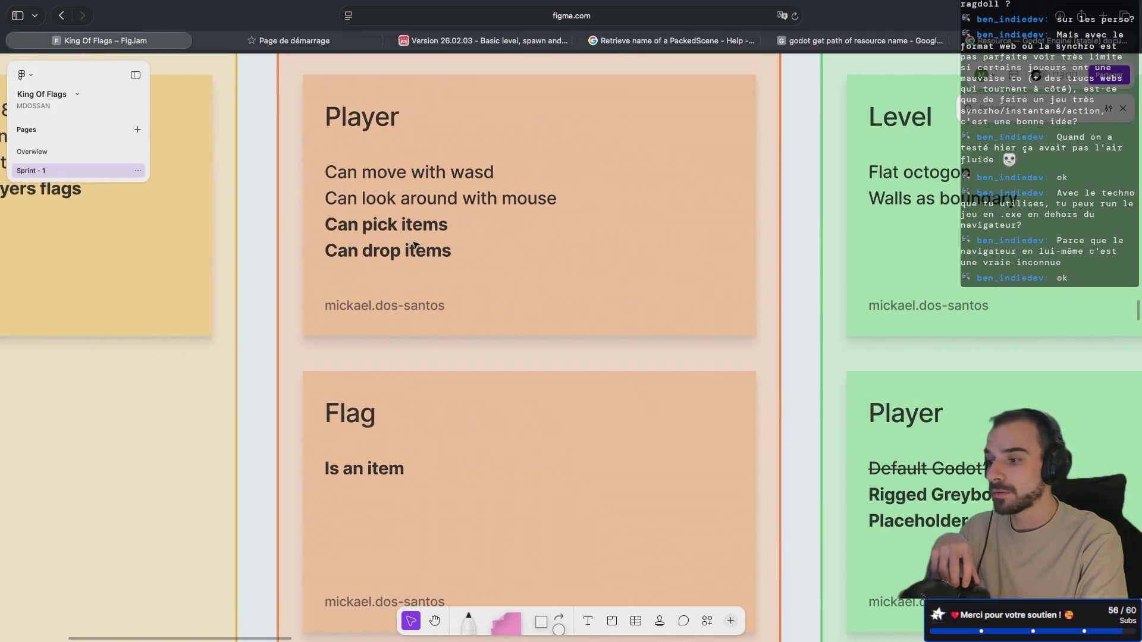
scroll(393, 270, "down", 5)
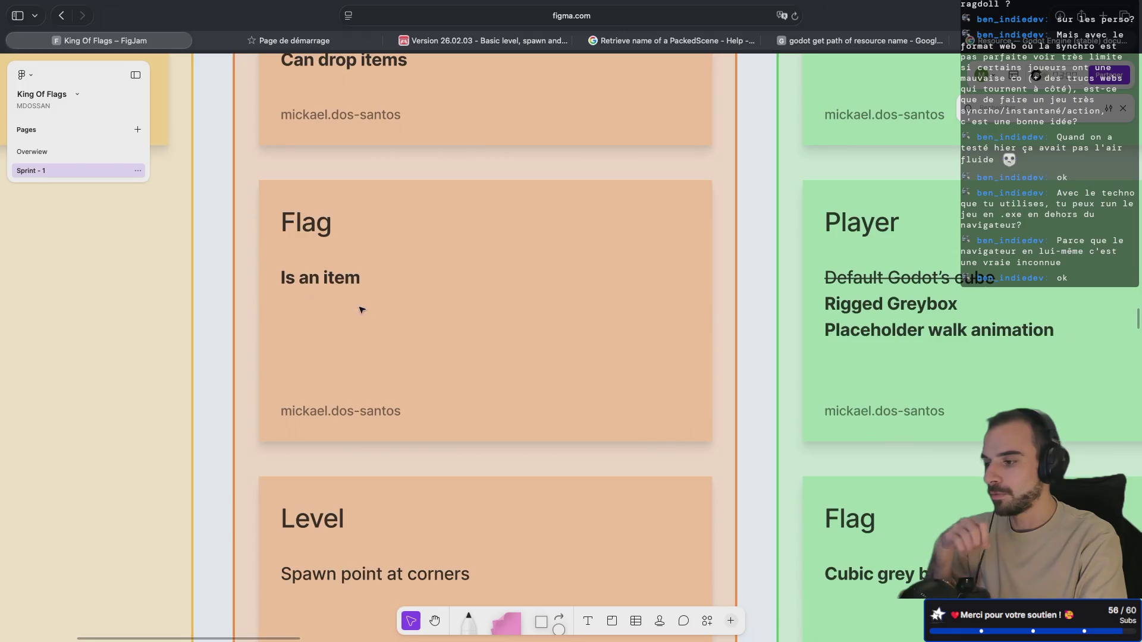
scroll(309, 289, "up", 3)
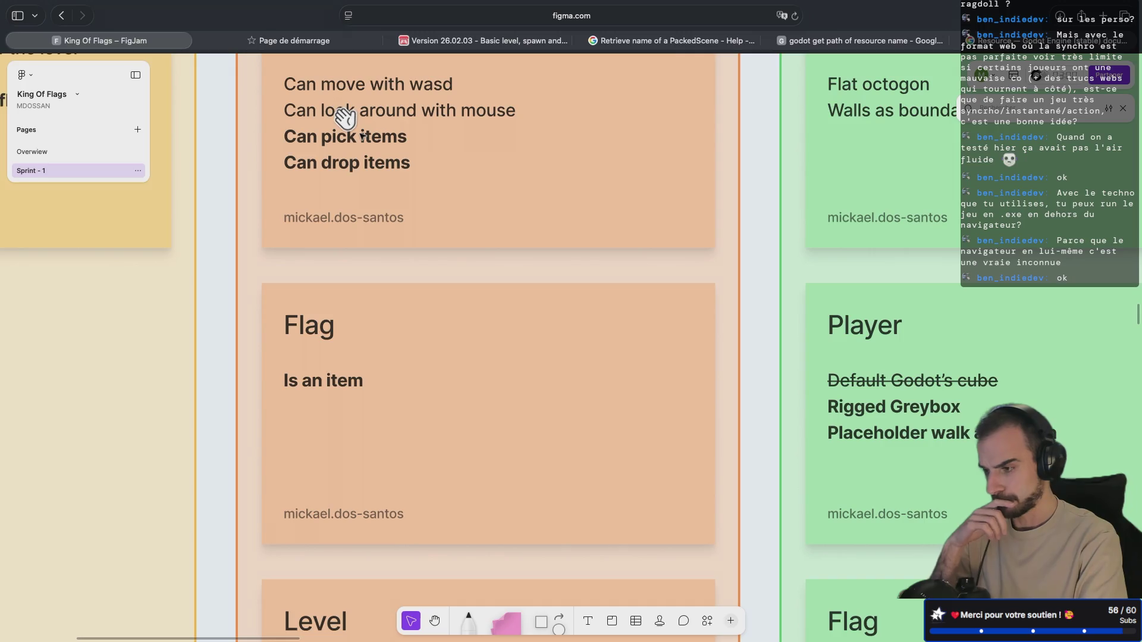
scroll(363, 136, "down", 10)
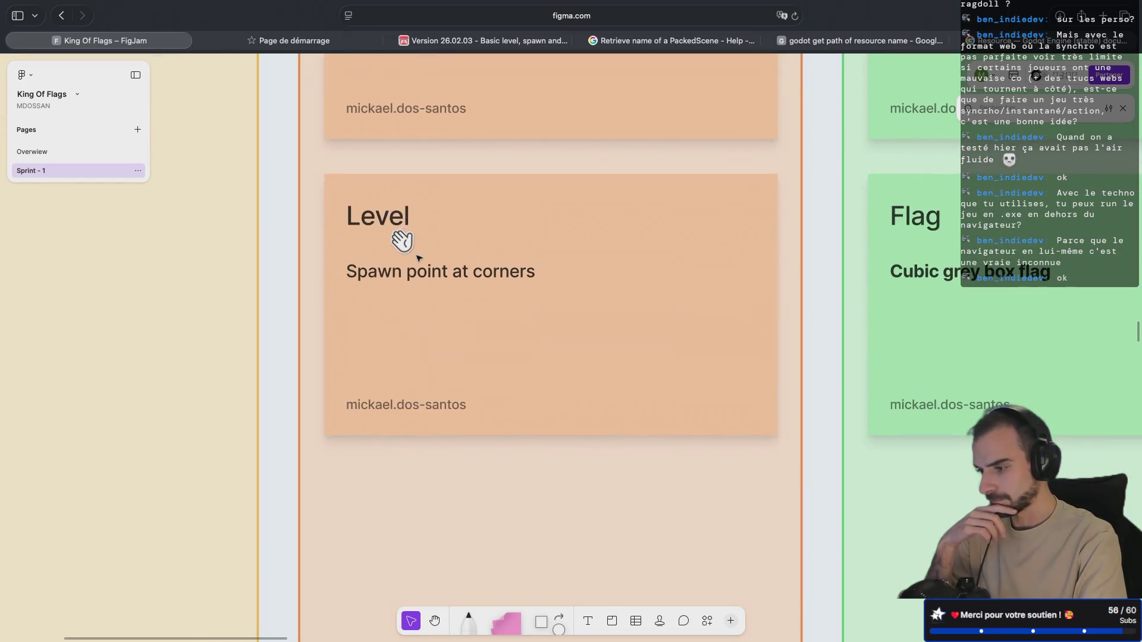
scroll(432, 332, "right", 10)
scroll(432, 331, "up", 5)
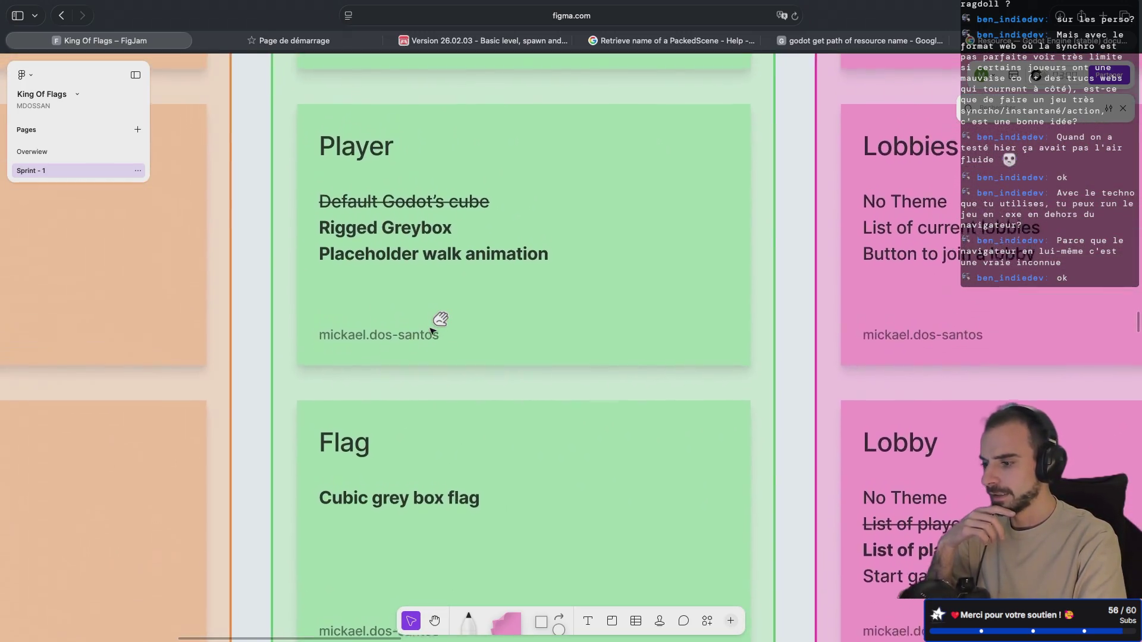
scroll(431, 331, "up", 6)
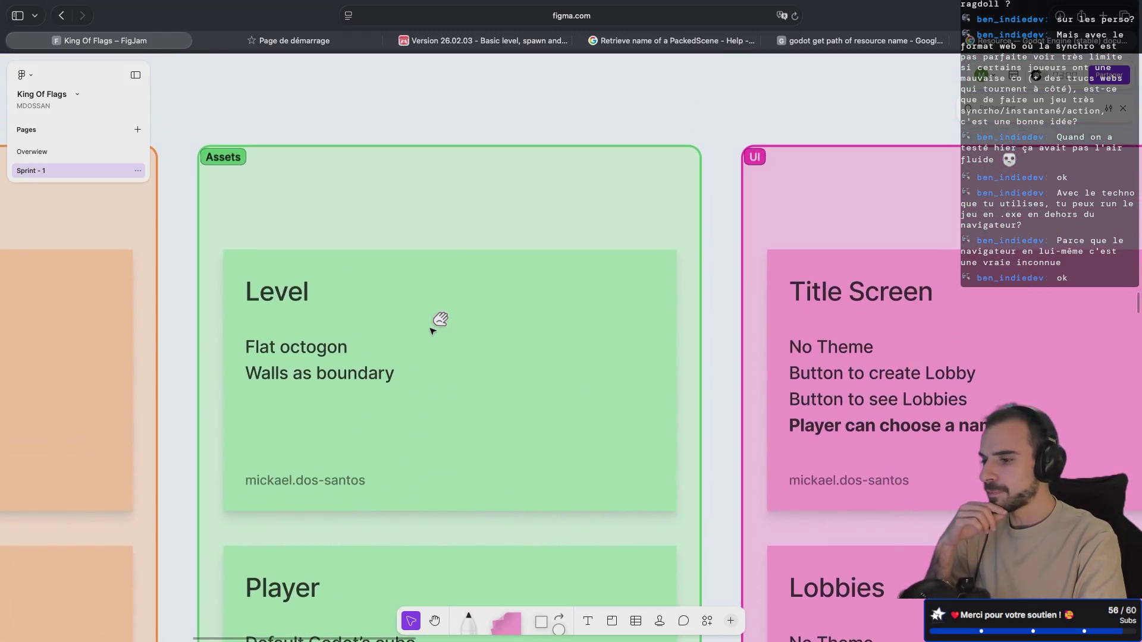
scroll(432, 331, "down", 6)
scroll(433, 329, "down", 5)
scroll(433, 329, "up", 3)
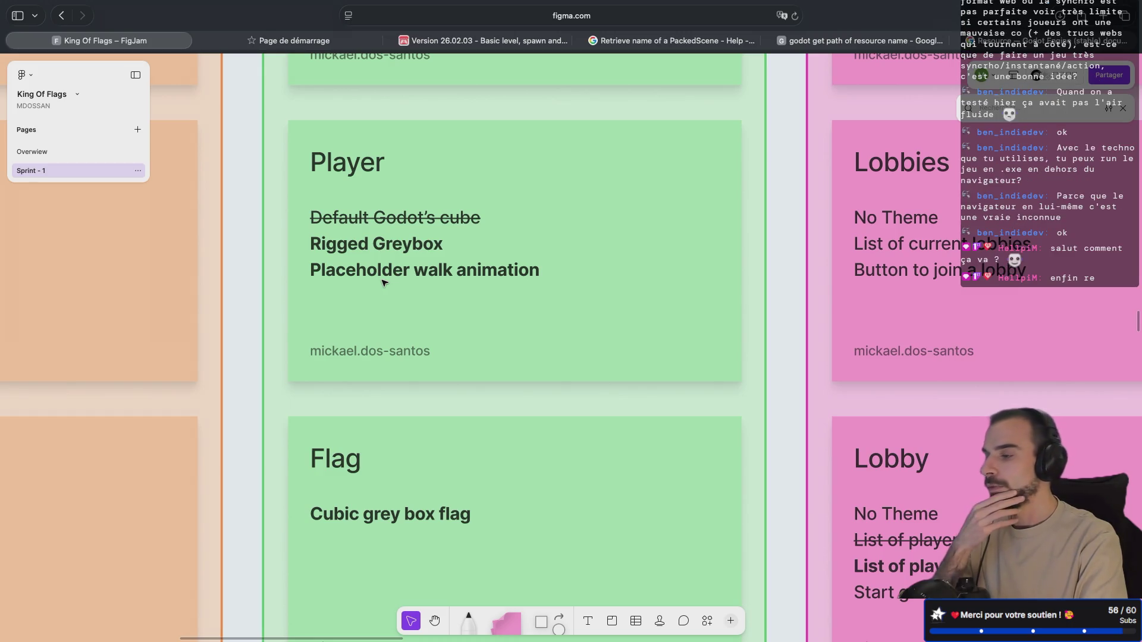
key("super+Tab")
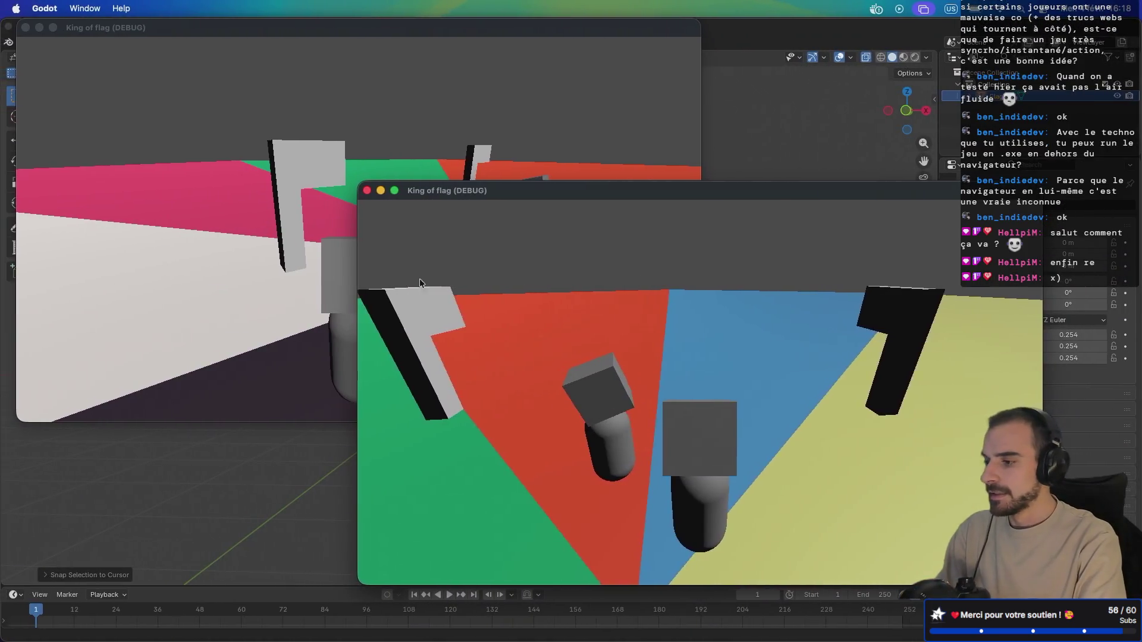
- Rotate the camera and walk the front player forward toward the flags
mouse_move(419, 279)
left_mouse_down()
mouse_move(489, 280)
mouse_move(458, 293)
mouse_move(436, 256)
mouse_move(424, 260)
mouse_move(448, 278)
mouse_move(480, 266)
mouse_move(489, 286)
mouse_move(578, 273)
mouse_move(584, 283)
mouse_move(488, 297)
mouse_move(477, 284)
mouse_move(431, 281)
left_mouse_up()
key("w")
key("w")
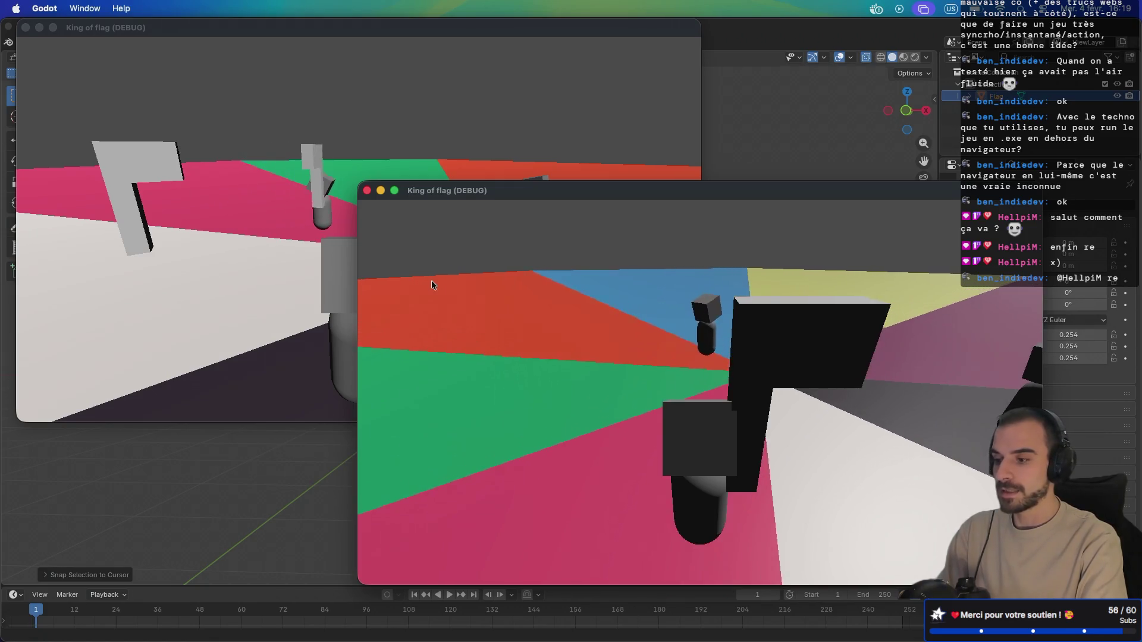
left_click_drag(431, 282, 468, 293)
- Move the player once more, then close all three King of flag debug windows
key("w")
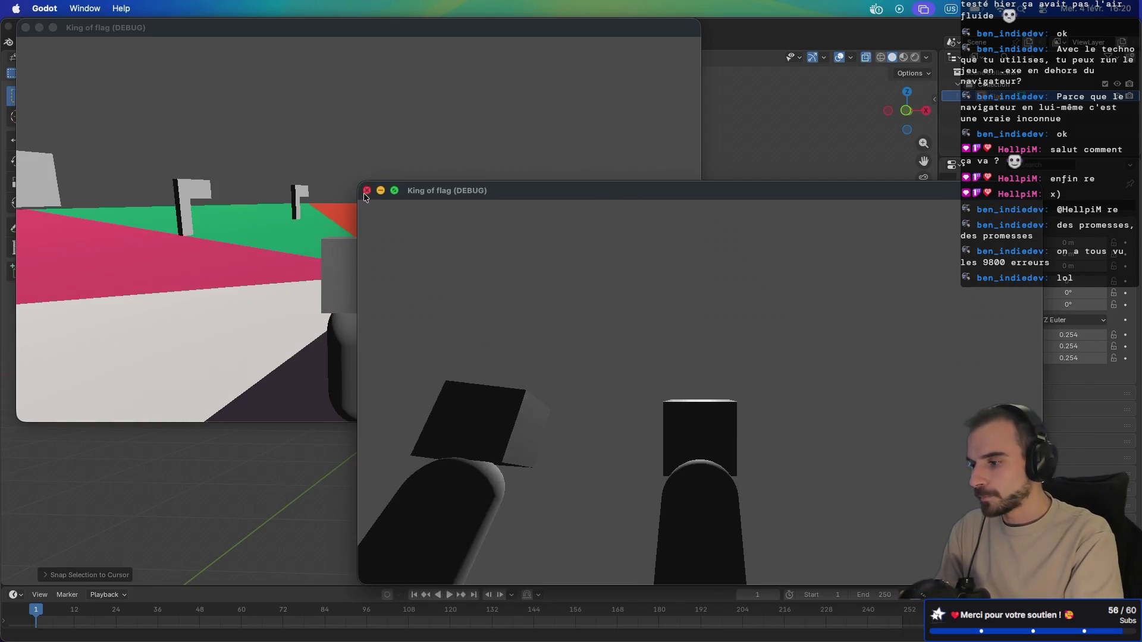
left_click(367, 190)
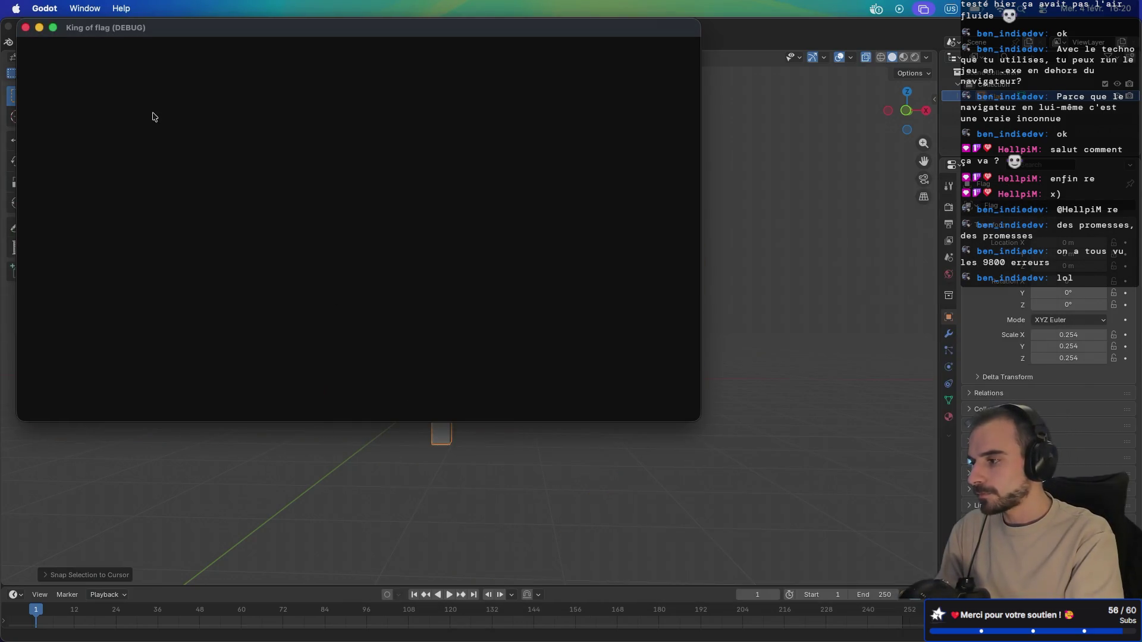
left_click(26, 29)
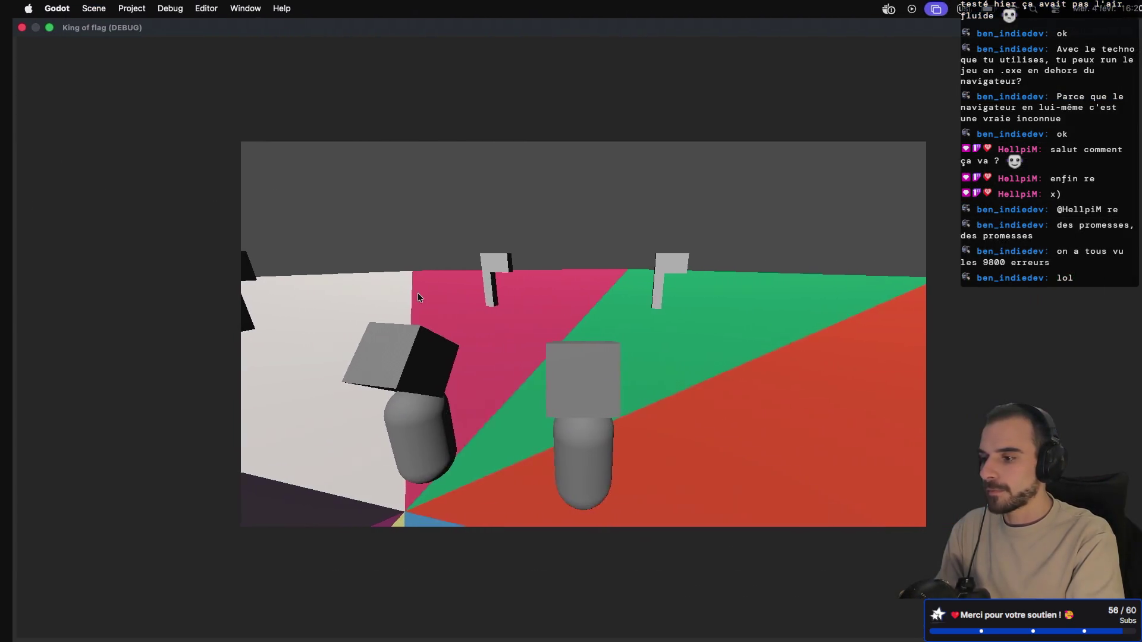
left_click(10, 27)
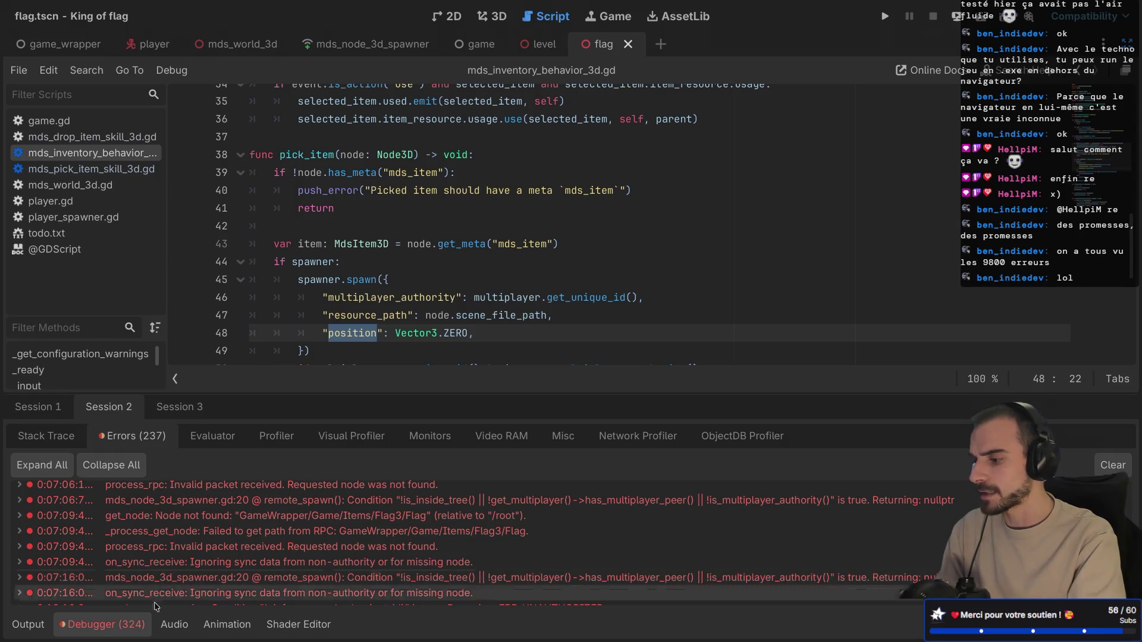
- Check Session 1's errors and Output log, and close the flag and level scene tabs
left_click(55, 412)
left_click(27, 624)
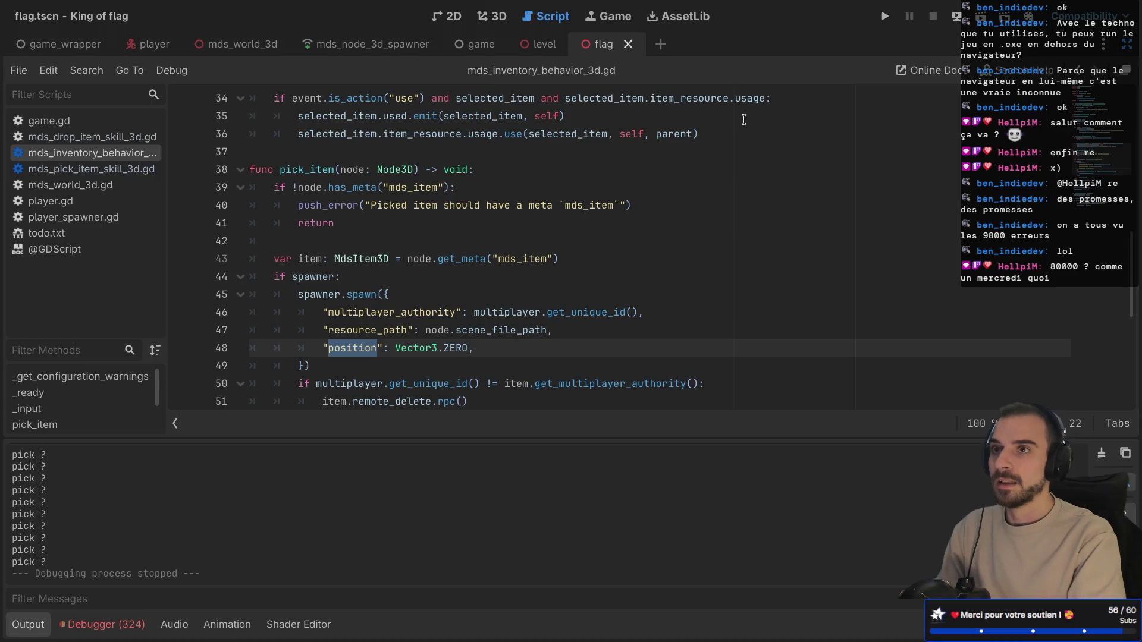
middle_click(598, 53)
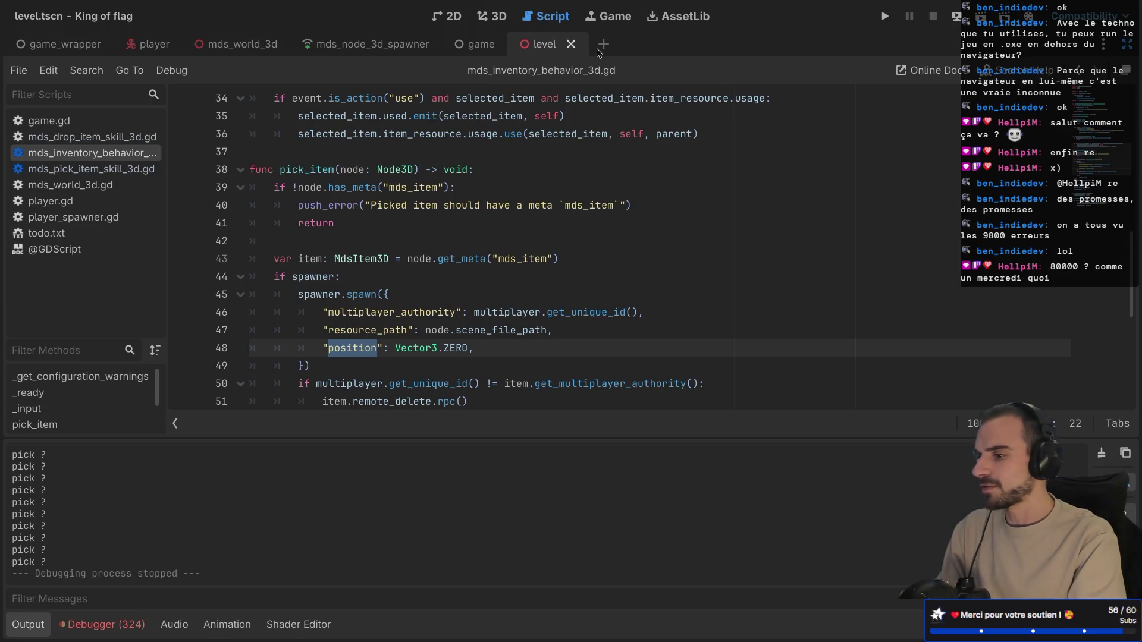
middle_click(544, 49)
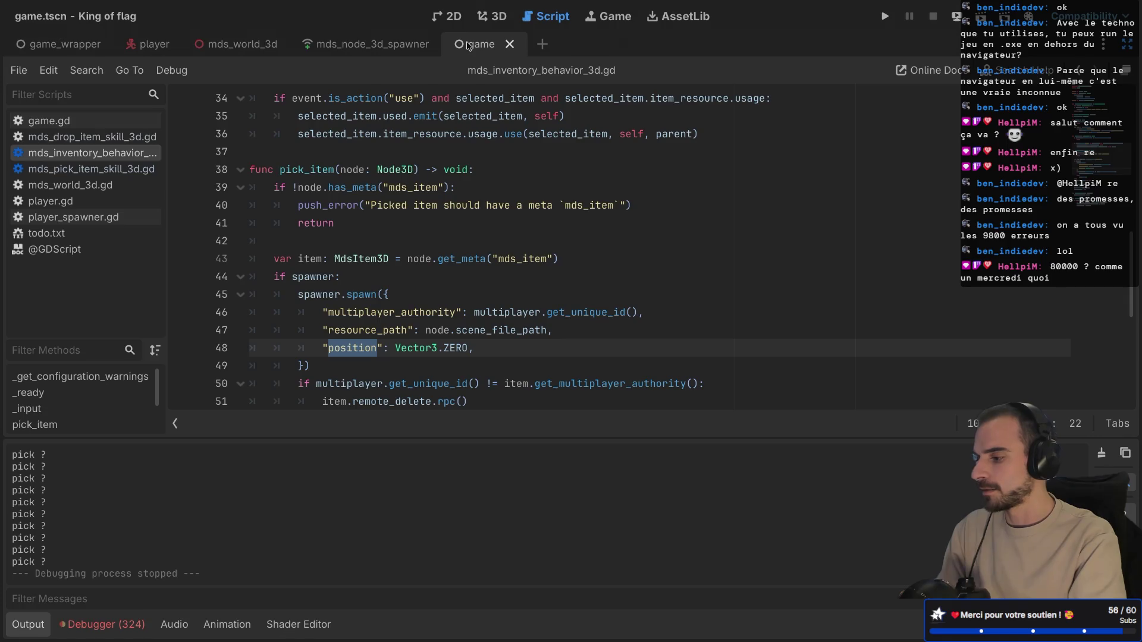
scroll(461, 232, "down", 2)
scroll(462, 232, "up", 4)
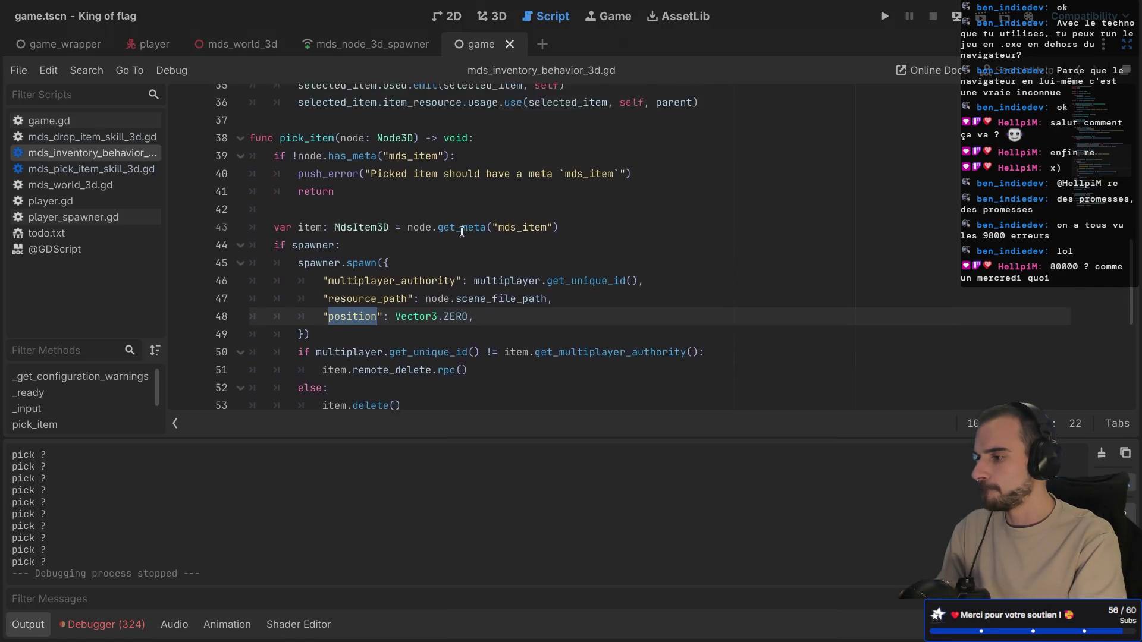
- Delete the print("pick ?") line from mds_pick_item_skill_3d.gd and save the script
left_click(103, 173)
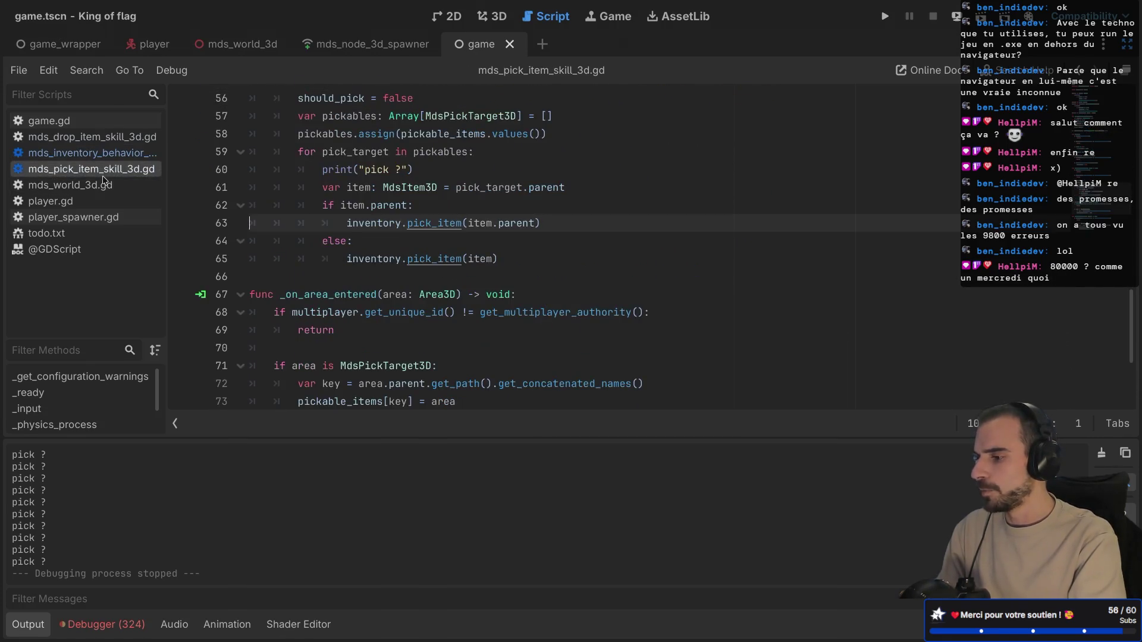
left_click_drag(467, 164, 493, 153)
key("BackSpace")
key("ctrl+s")
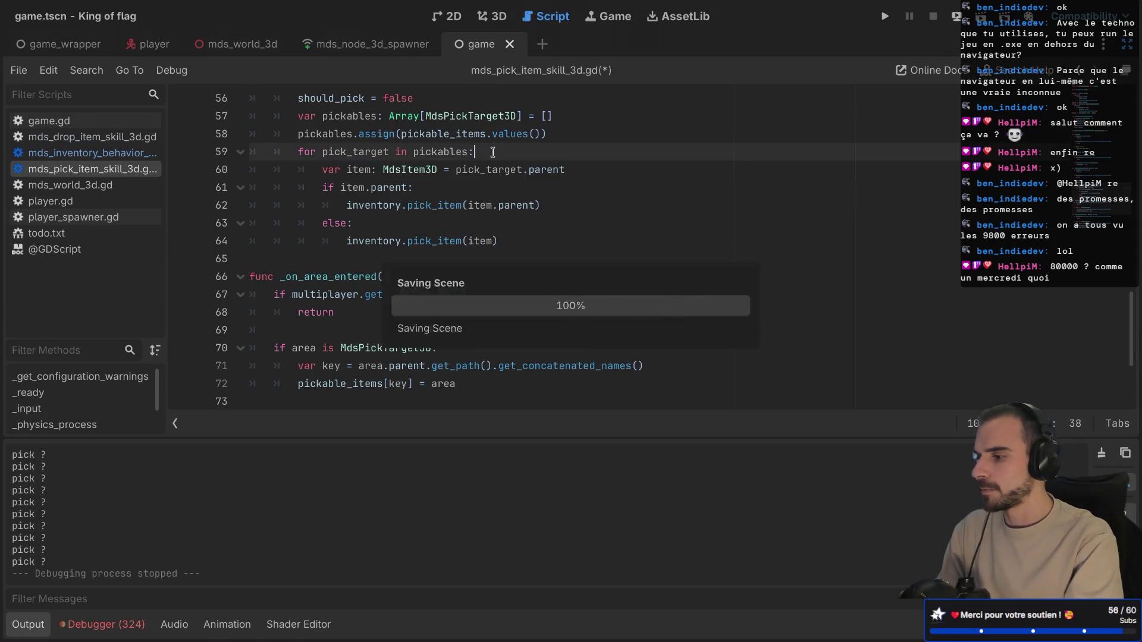
- Review the debugger errors and stack trace, then close the game, spawner, world and player scenes
left_click(102, 625)
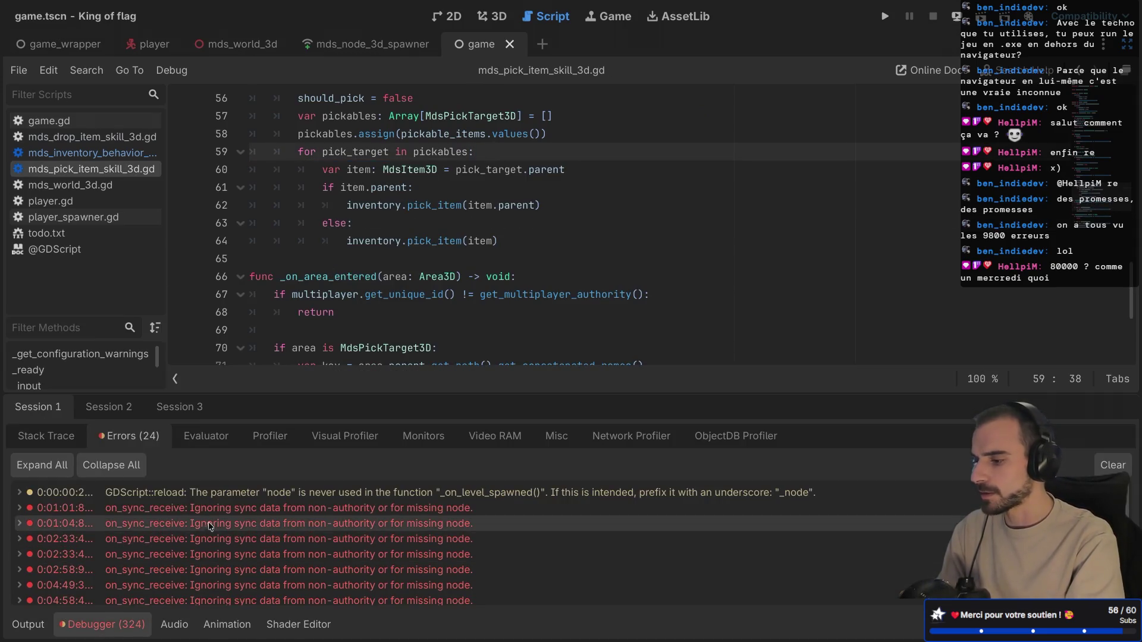
scroll(238, 524, "up", 5)
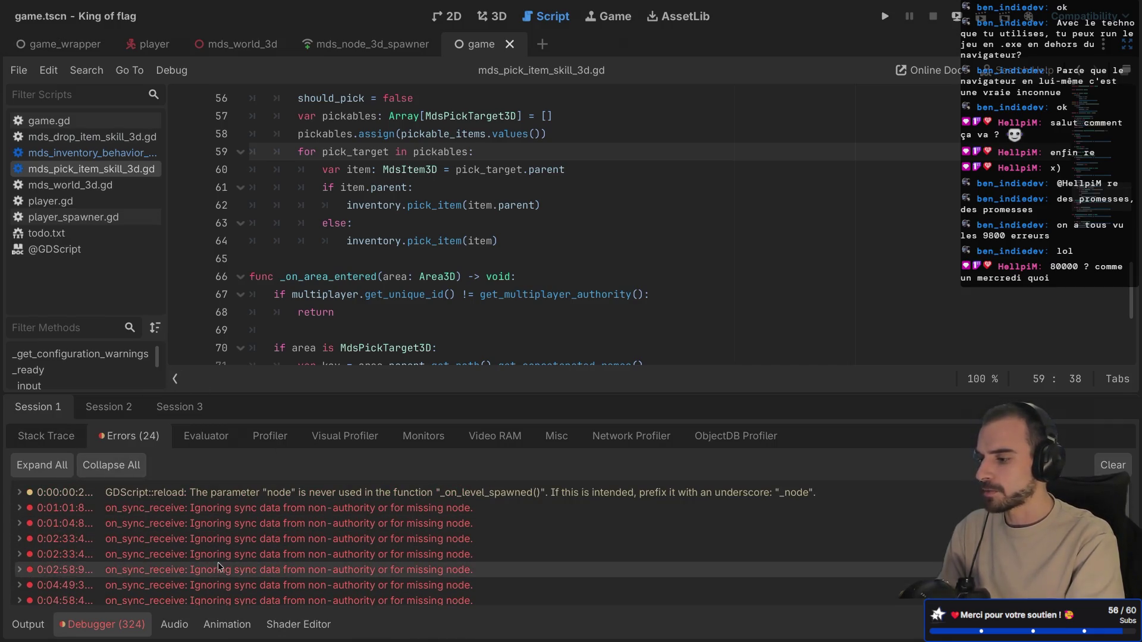
left_click(44, 437)
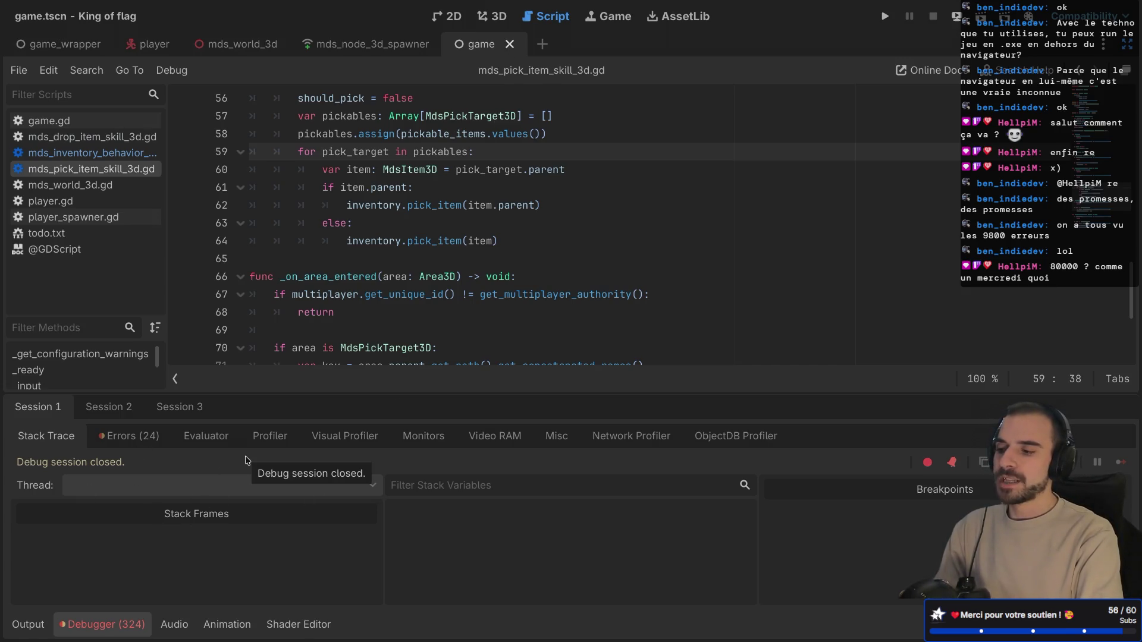
left_click(509, 46)
left_click(448, 44)
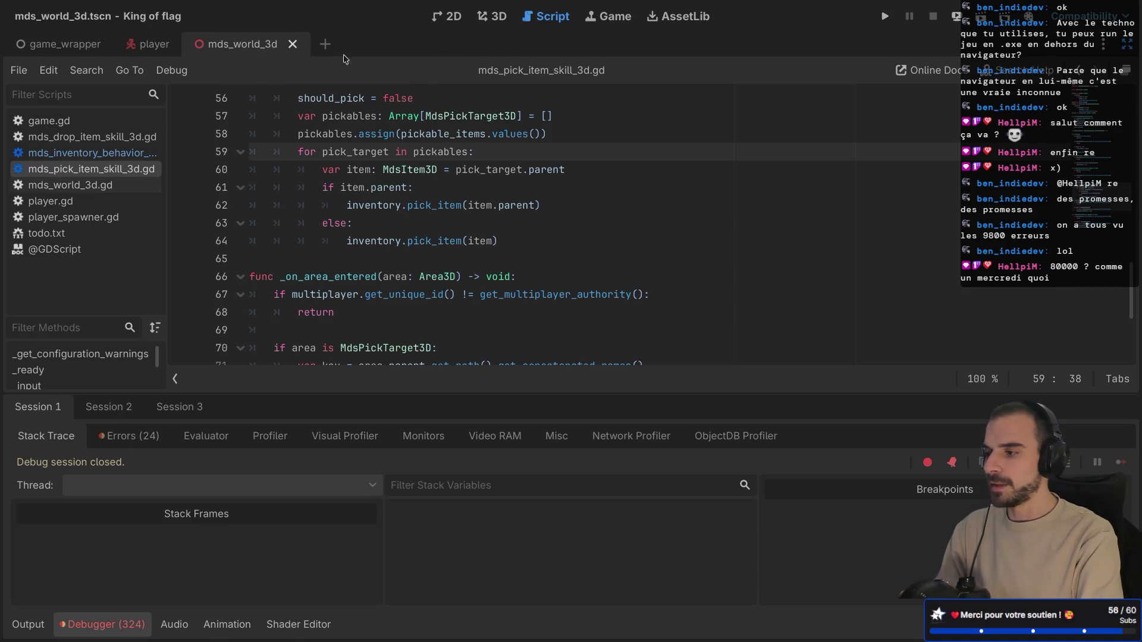
left_click(291, 47)
left_click(190, 45)
key("super+Tab")
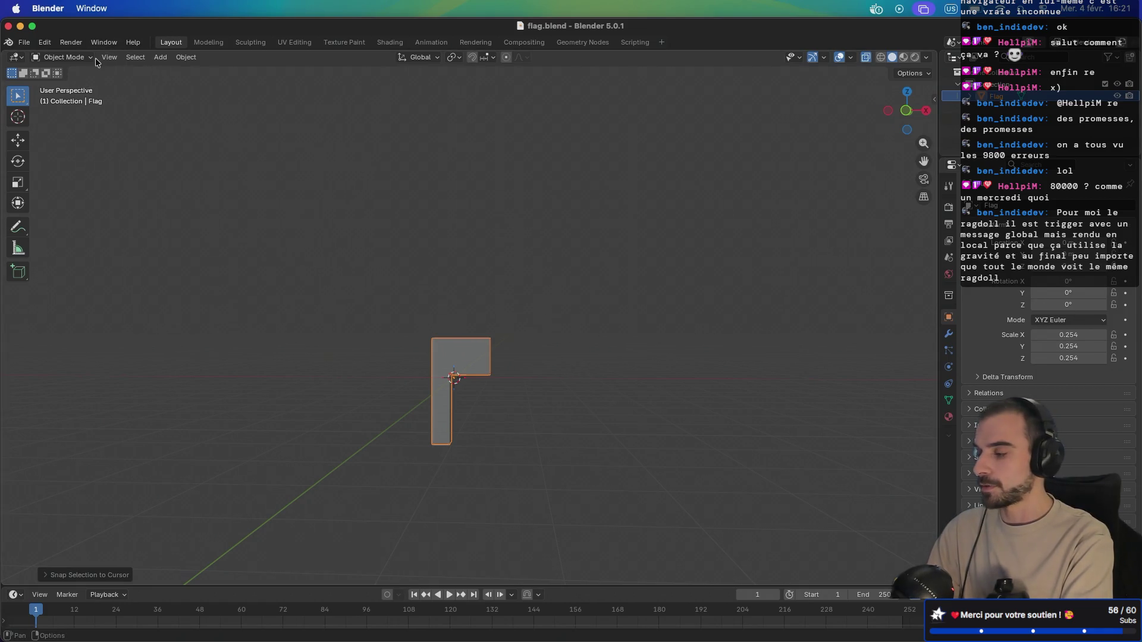
- Open the File menu in flag.blend to reach the New submenu
left_click(24, 42)
- Start a new General file and view the default cube from the front
mouse_move(48, 62)
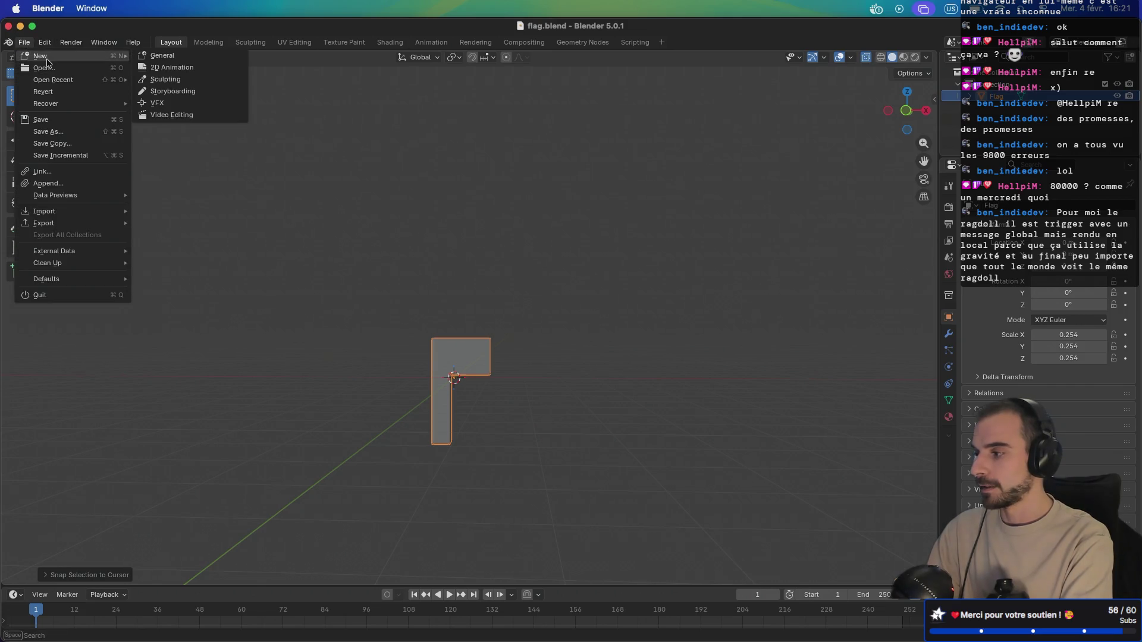
left_click(162, 55)
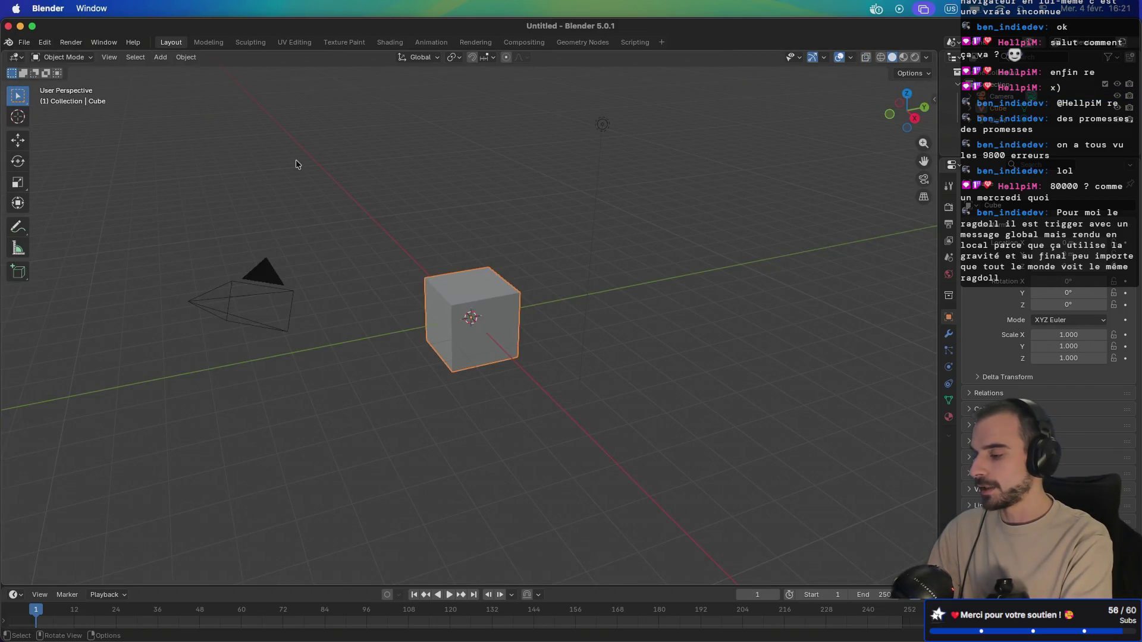
scroll(384, 224, "left", 10)
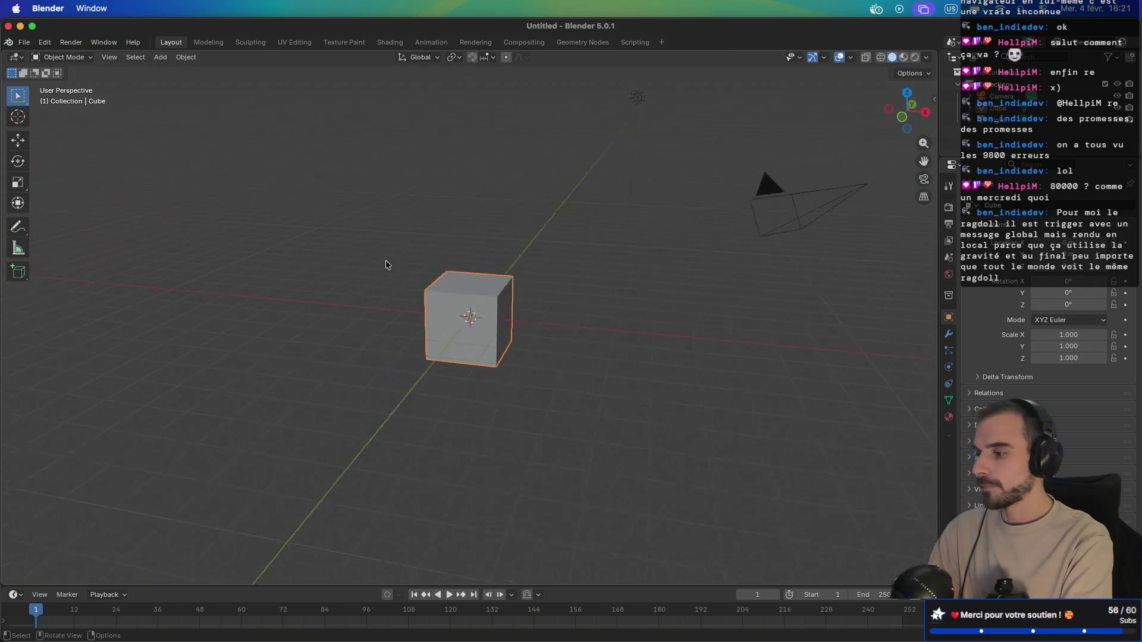
scroll(385, 264, "up", 2)
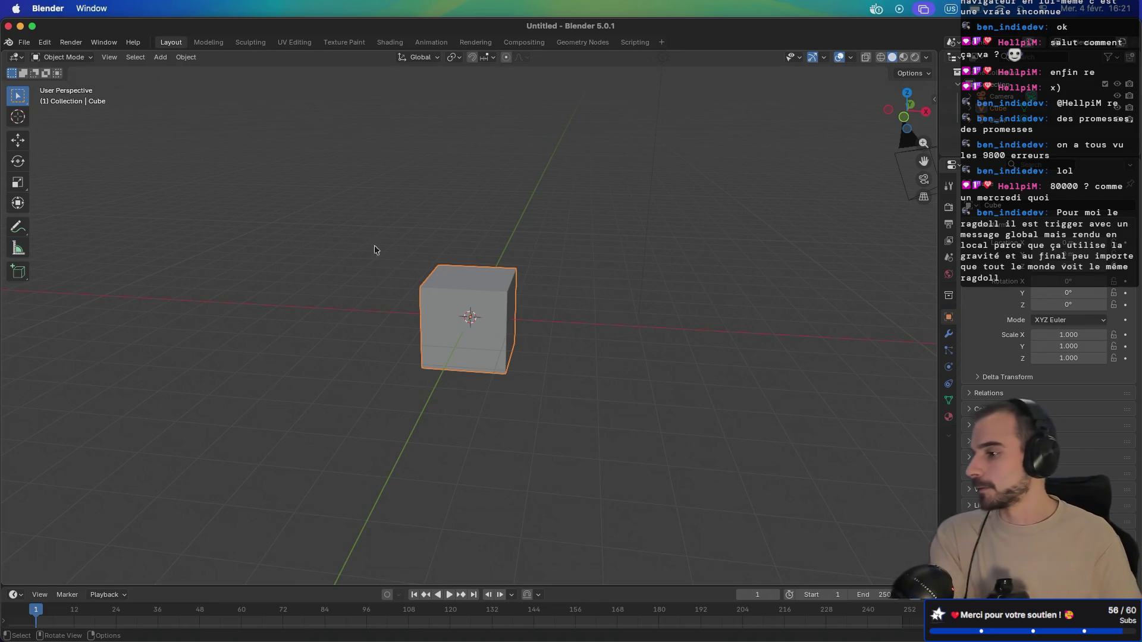
key("KP_1")
scroll(416, 314, "down", 3)
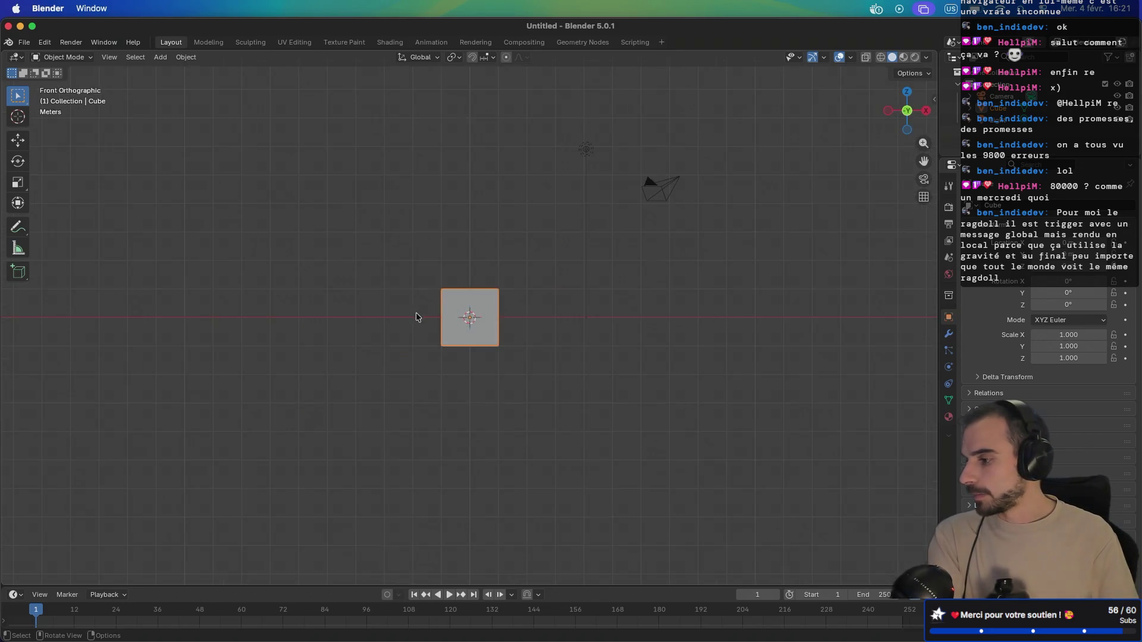
scroll(429, 317, "up", 7)
scroll(439, 324, "up", 2)
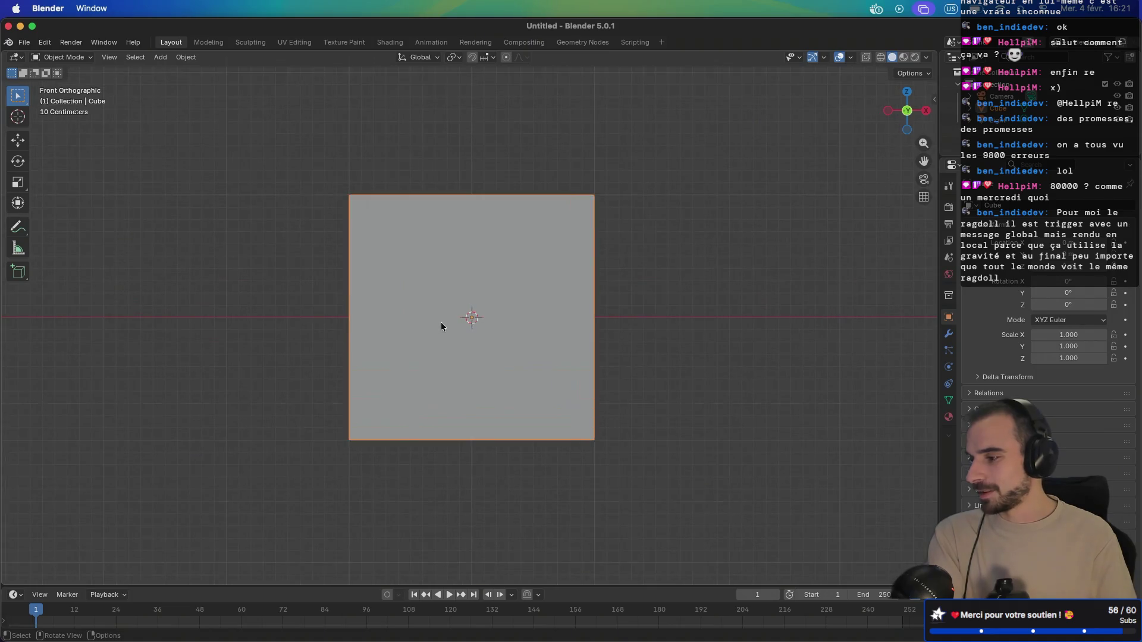
- Raise the cube along Z and orbit back to a perspective view
key("g")
key("z")
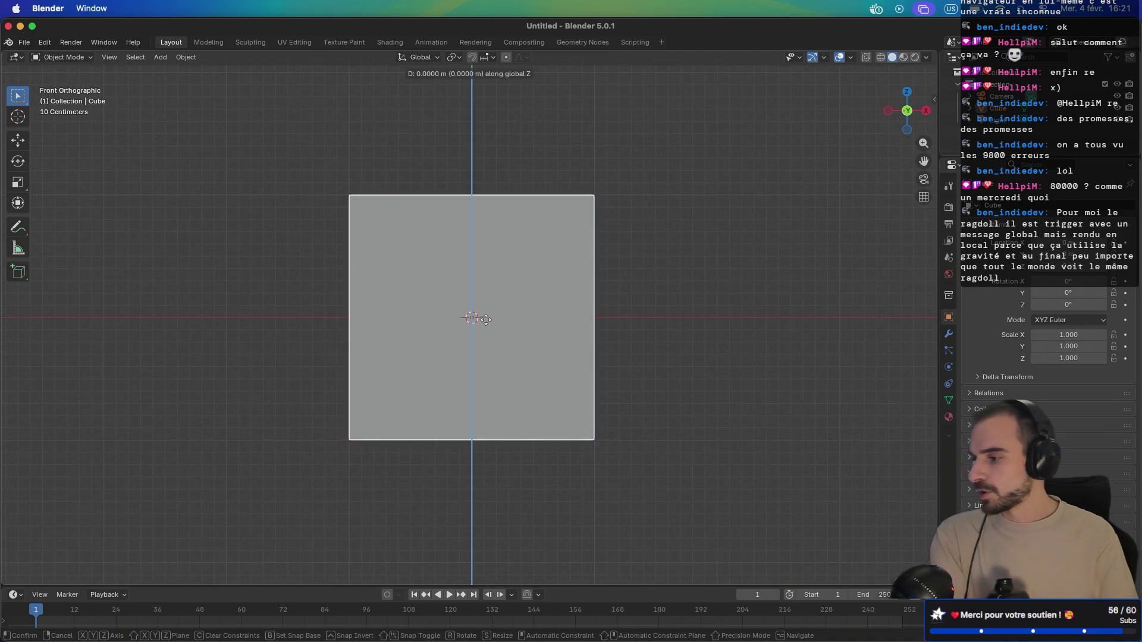
left_click(492, 193)
mouse_move(491, 197)
left_mouse_down()
mouse_move(501, 260)
mouse_move(456, 301)
mouse_move(469, 377)
mouse_move(478, 339)
mouse_move(492, 360)
mouse_move(476, 354)
mouse_move(545, 293)
mouse_move(437, 350)
mouse_move(439, 376)
mouse_move(475, 399)
left_mouse_up()
scroll(478, 339, "up", 3)
scroll(481, 326, "down", 6)
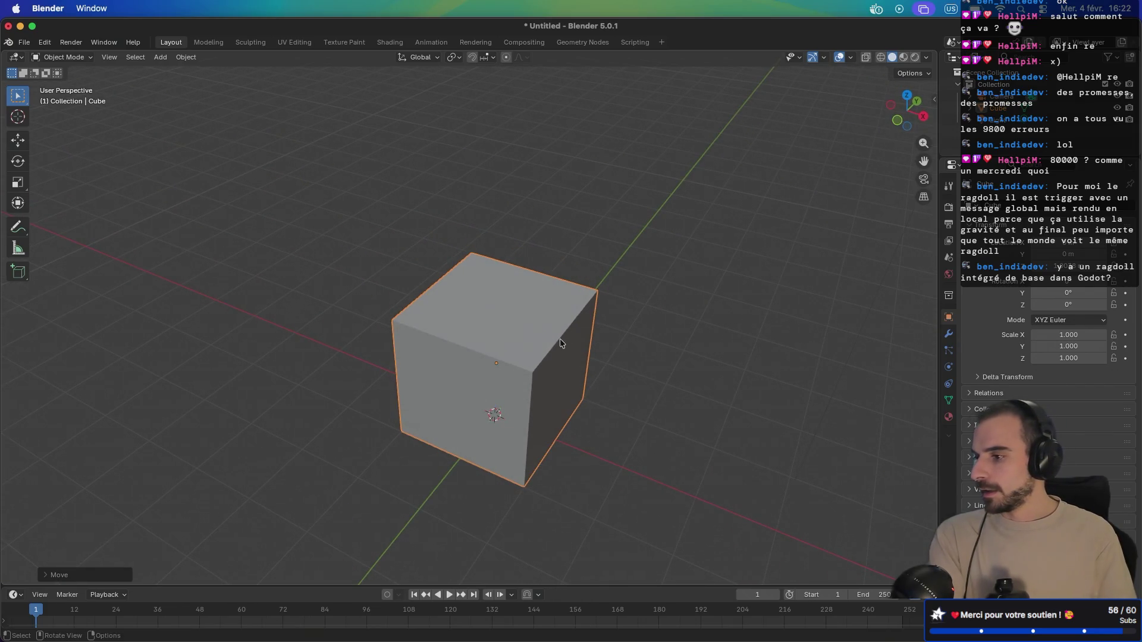
- Run Auto Mirror along X on the cube from the sidebar's Edit tab
left_click(933, 100)
left_click(928, 222)
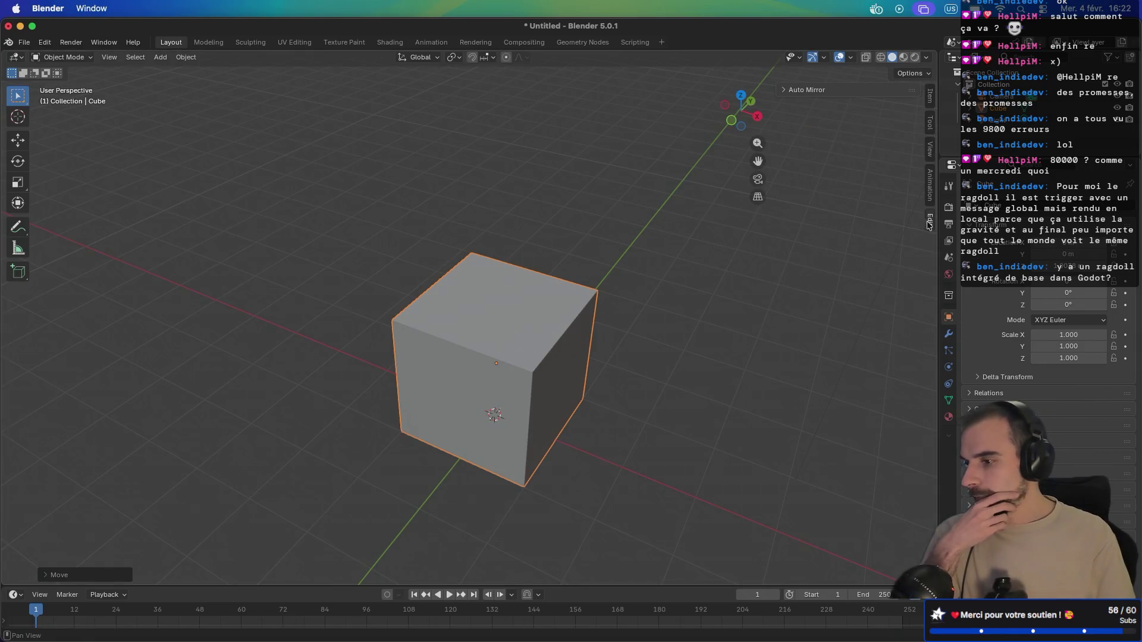
left_click(800, 91)
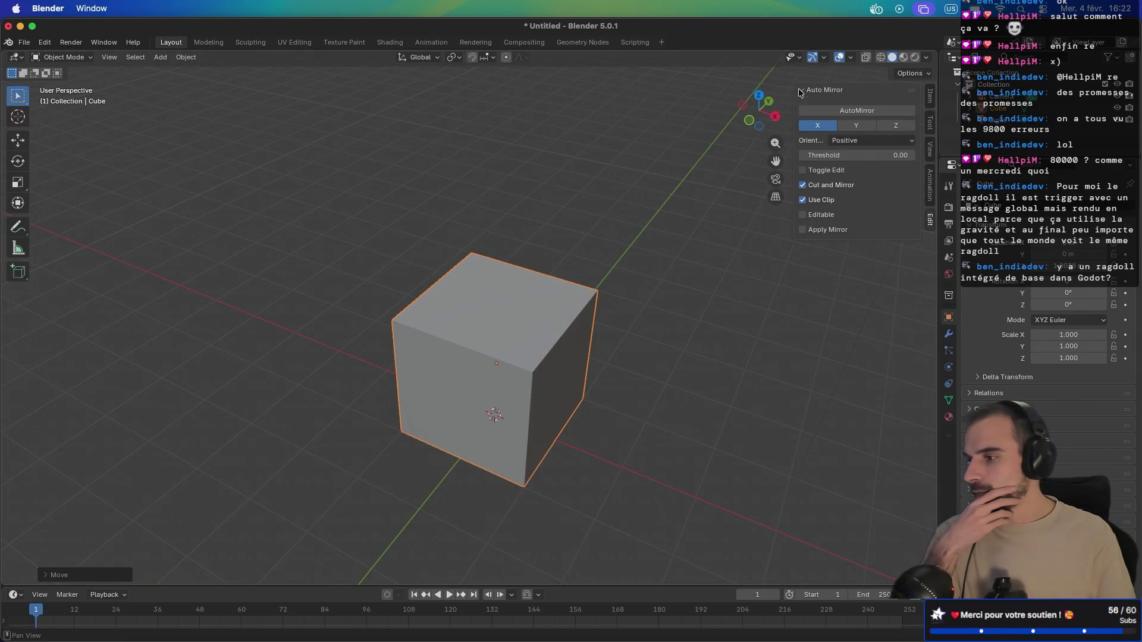
left_click(835, 112)
- Raise the halved cube further along Z in front view
mouse_move(596, 275)
left_mouse_down()
mouse_move(642, 217)
mouse_move(550, 273)
left_mouse_up()
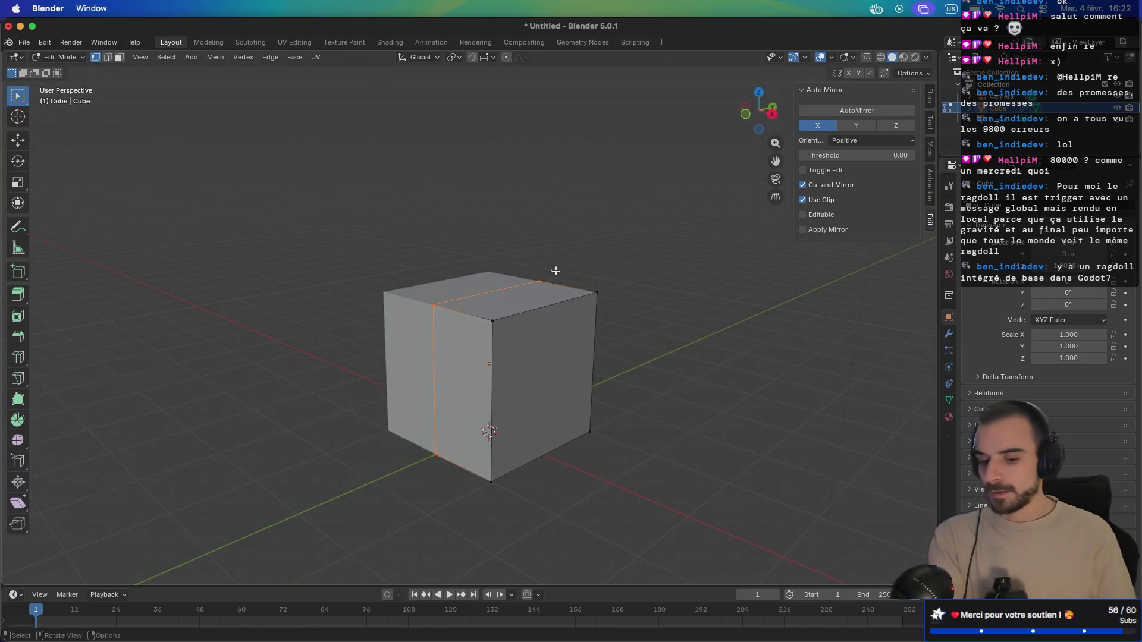
key("KP_1")
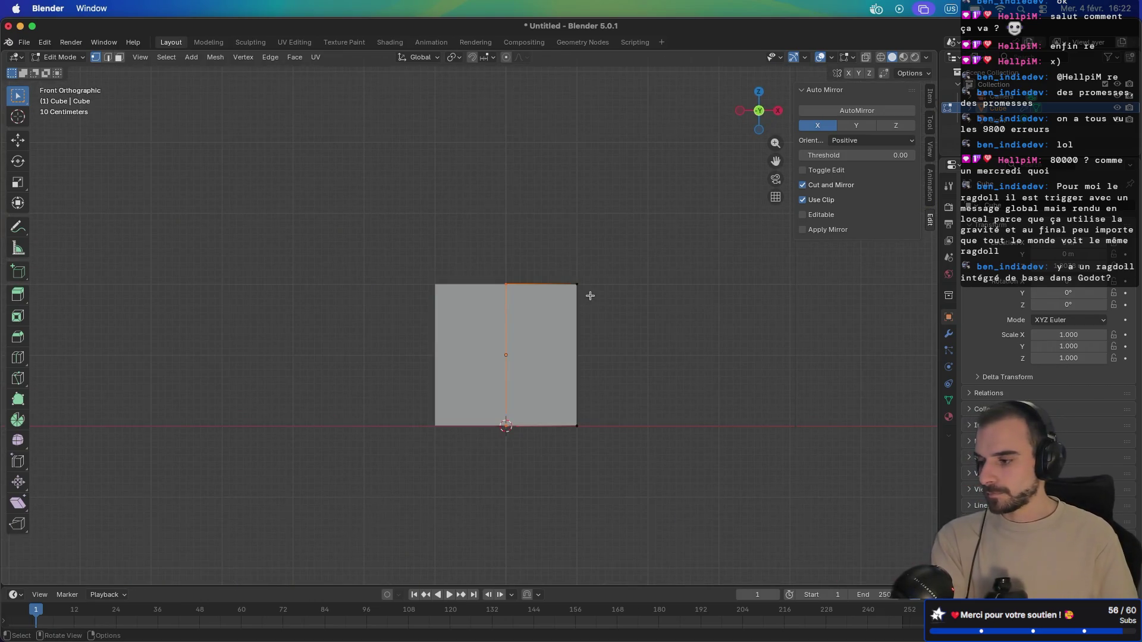
key("Tab")
key("g")
key("z")
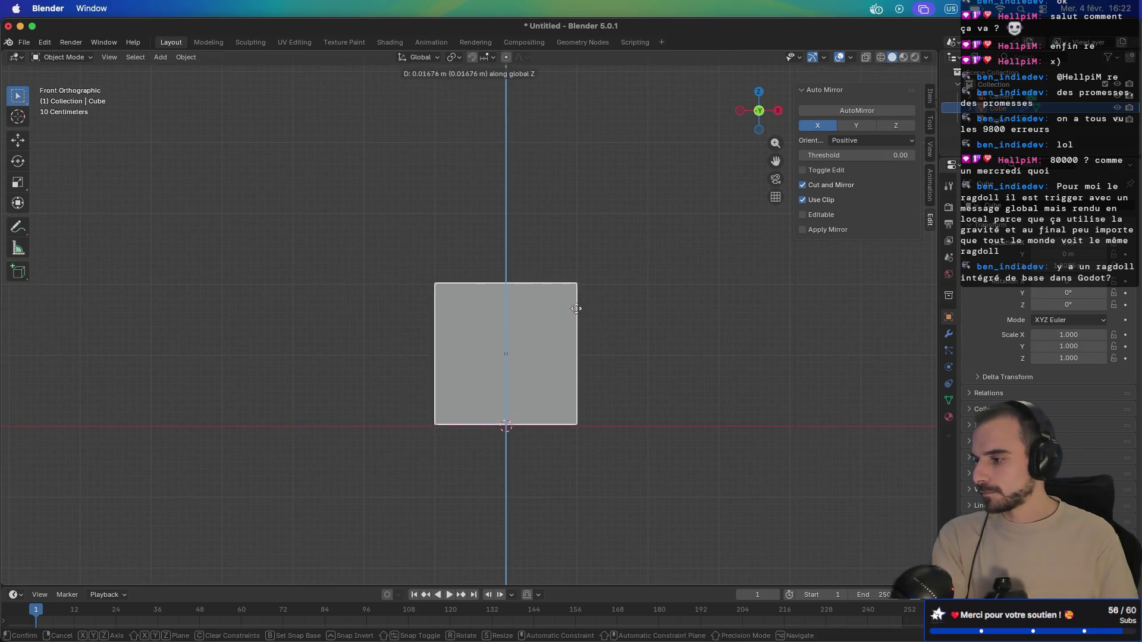
left_click(578, 191)
scroll(618, 198, "up", 5)
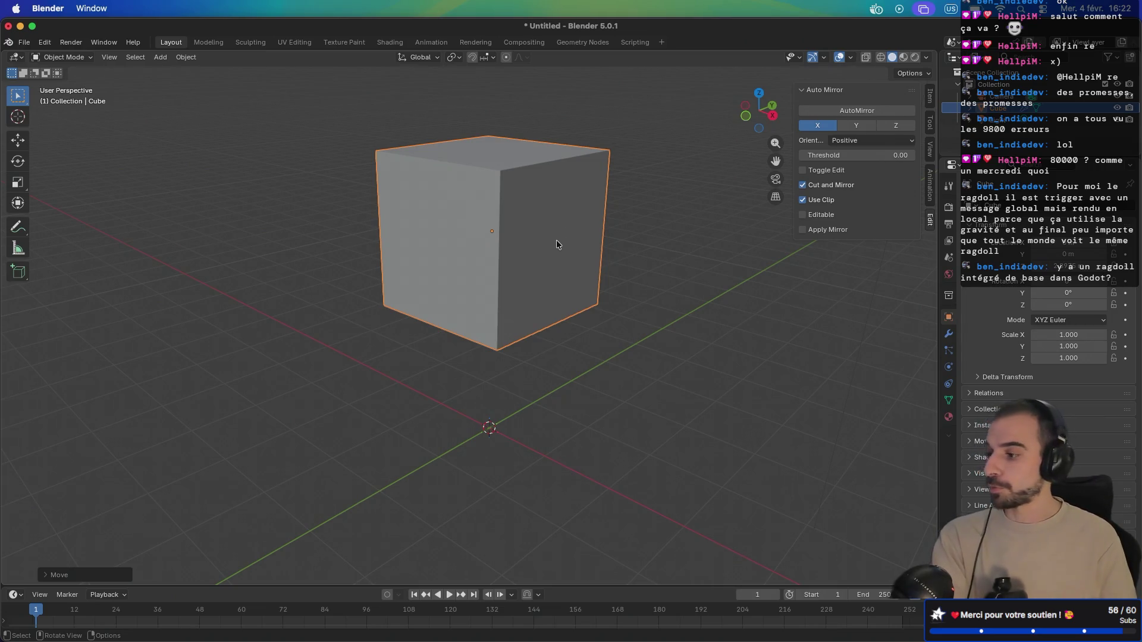
key("Tab")
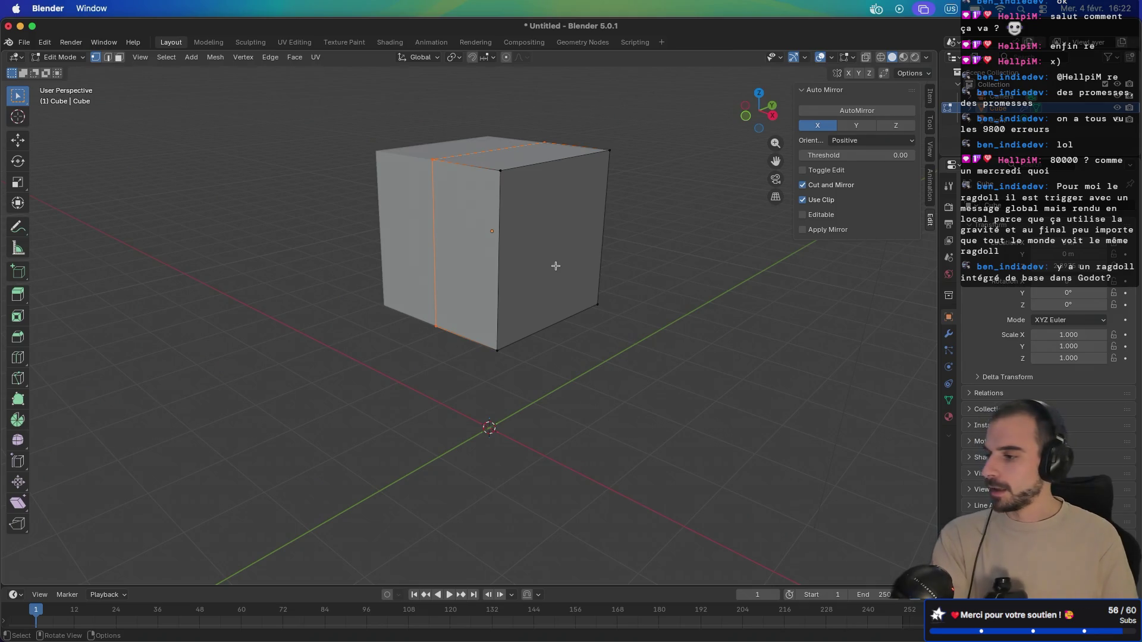
key("Tab")
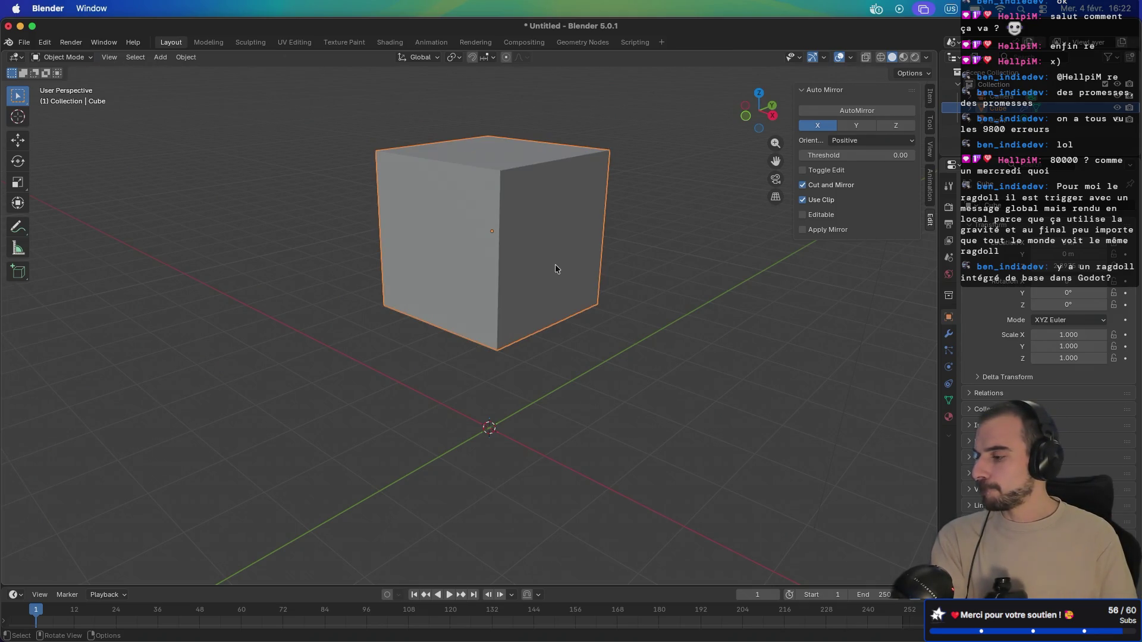
- In right side view, pull the front and back edges inward to thin the block's depth
key("KP_3")
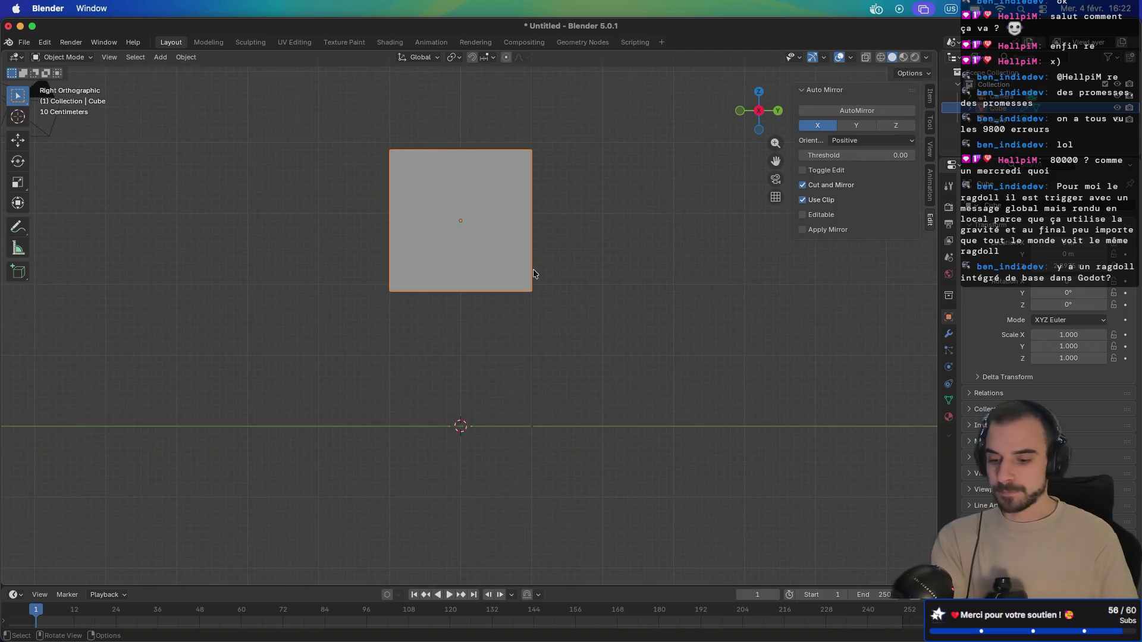
key("Tab")
mouse_move(354, 126)
left_mouse_down()
mouse_move(412, 316)
mouse_move(346, 271)
mouse_move(345, 241)
left_mouse_up()
left_click_drag(343, 111, 423, 334)
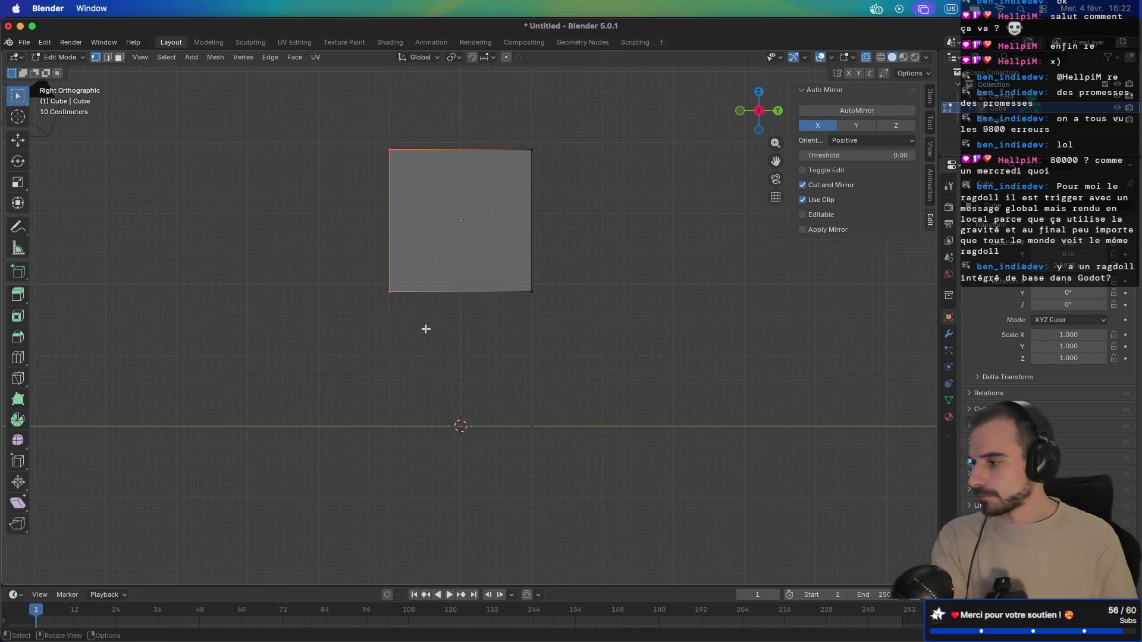
key("g")
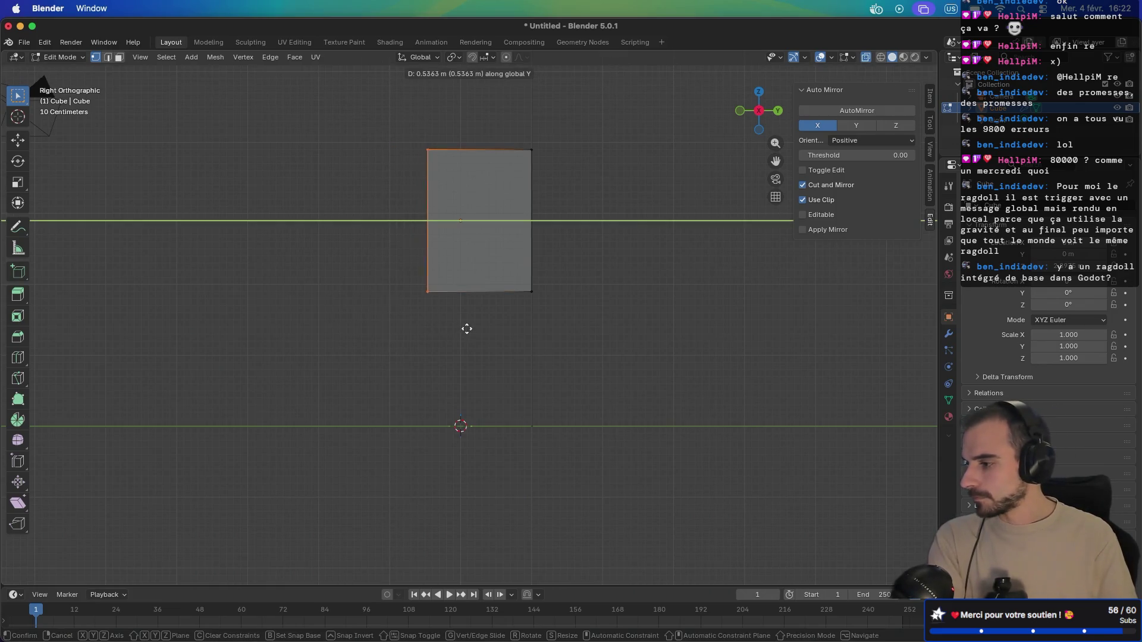
left_click(467, 327)
mouse_move(573, 357)
left_mouse_down()
mouse_move(543, 300)
mouse_move(507, 119)
left_mouse_up()
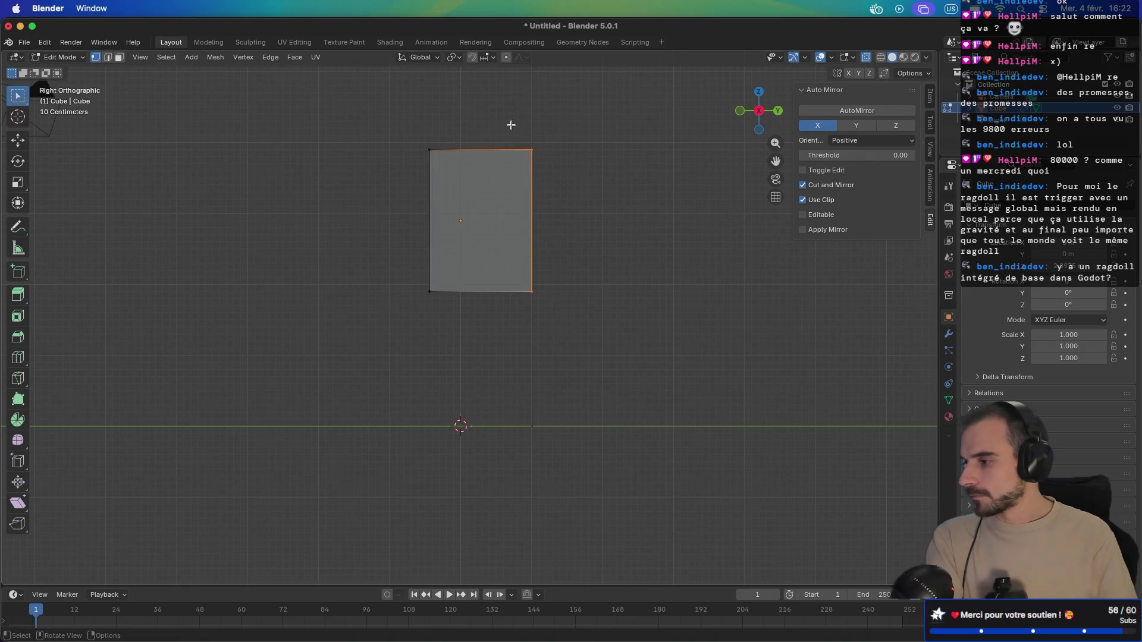
key("g")
key("y")
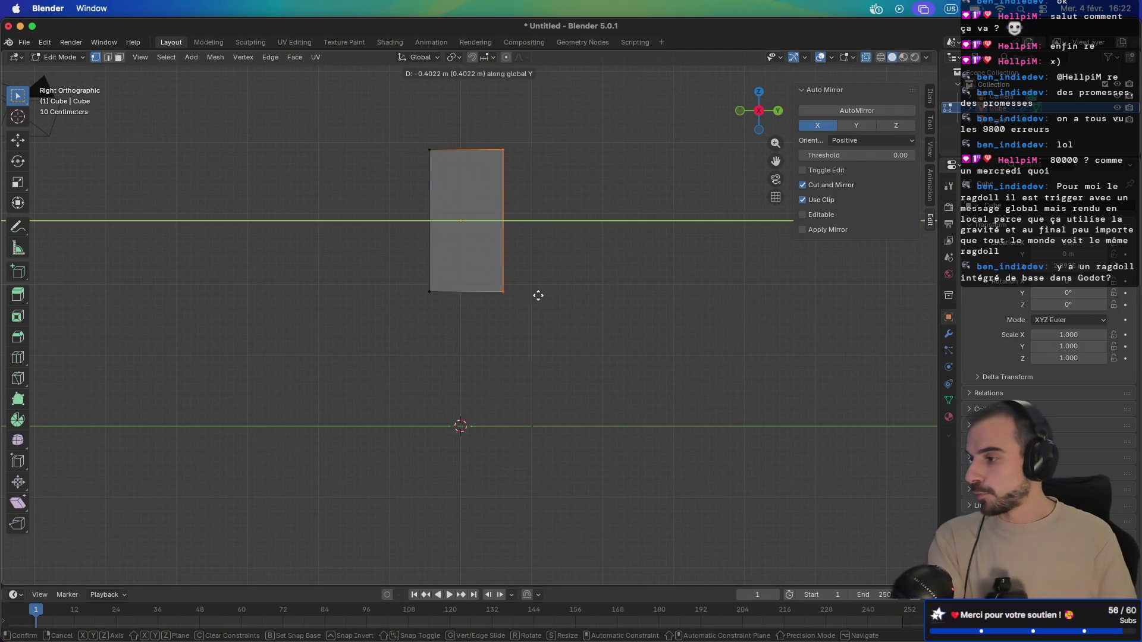
left_click(526, 292)
mouse_move(523, 294)
left_mouse_down()
mouse_move(413, 285)
mouse_move(531, 307)
left_mouse_up()
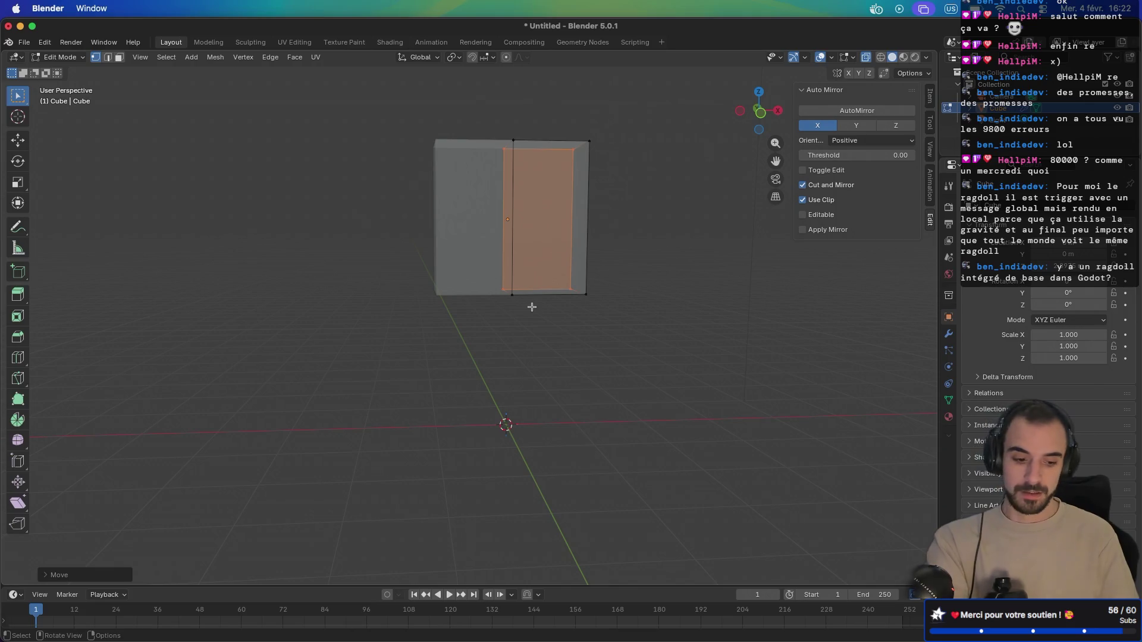
- Add centred horizontal and vertical loop cuts across the right half
key("KP_1")
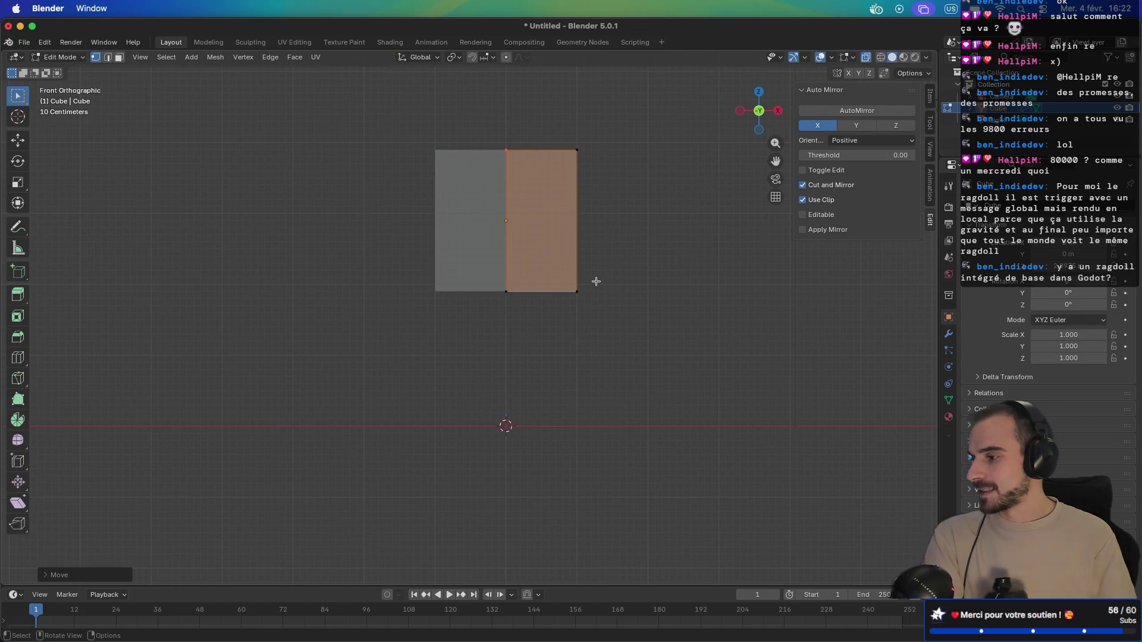
key("ctrl+r")
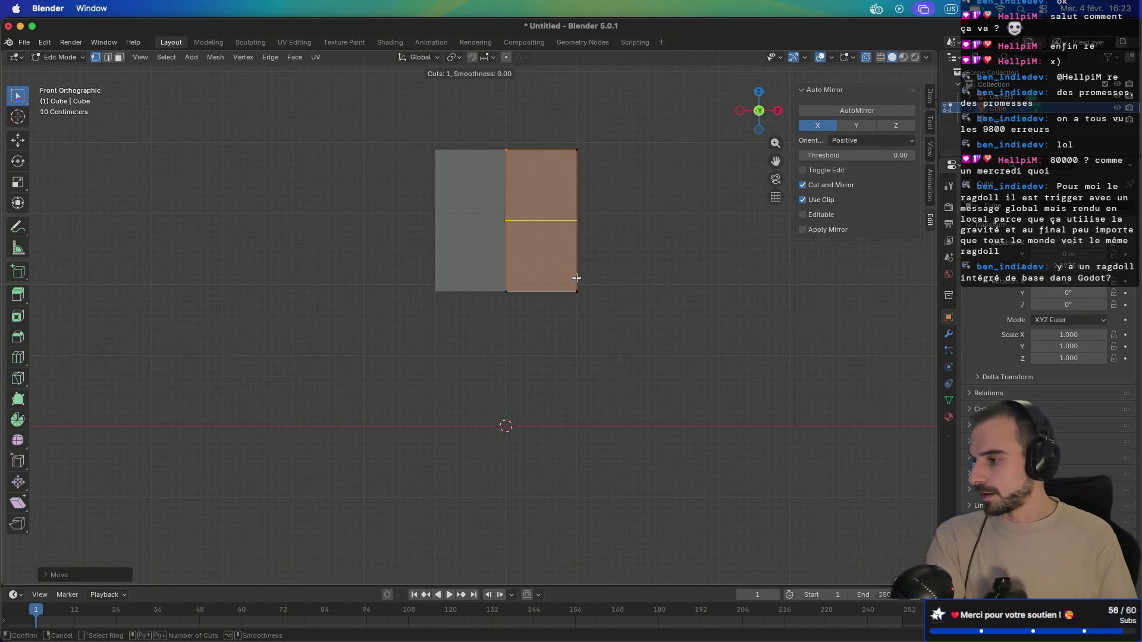
left_click(576, 278)
right_click(593, 284)
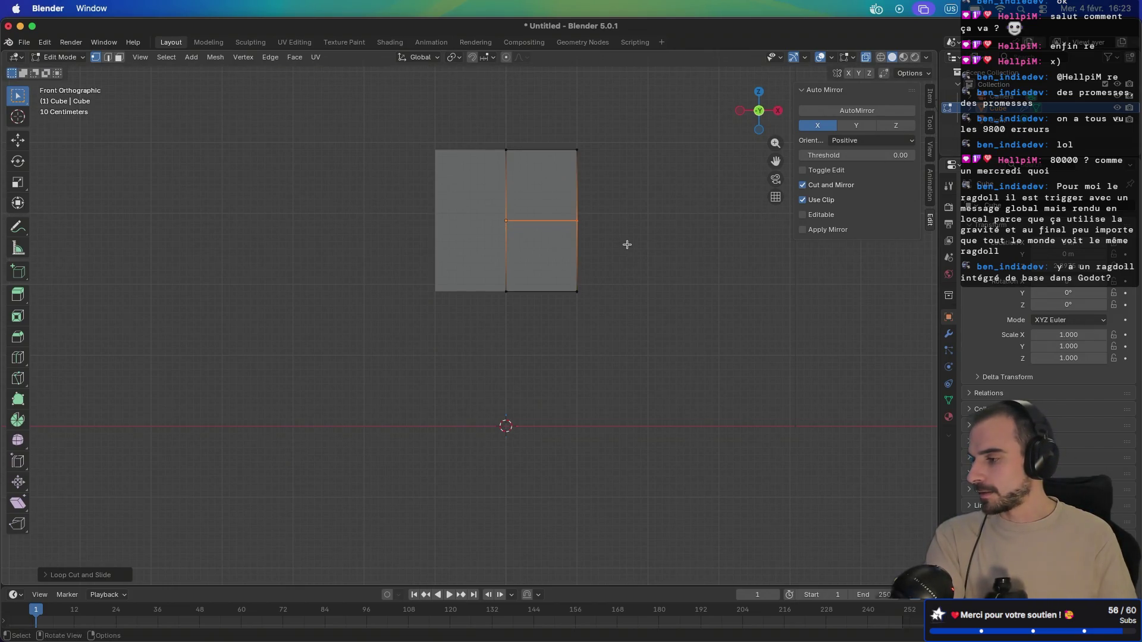
scroll(629, 248, "up", 1)
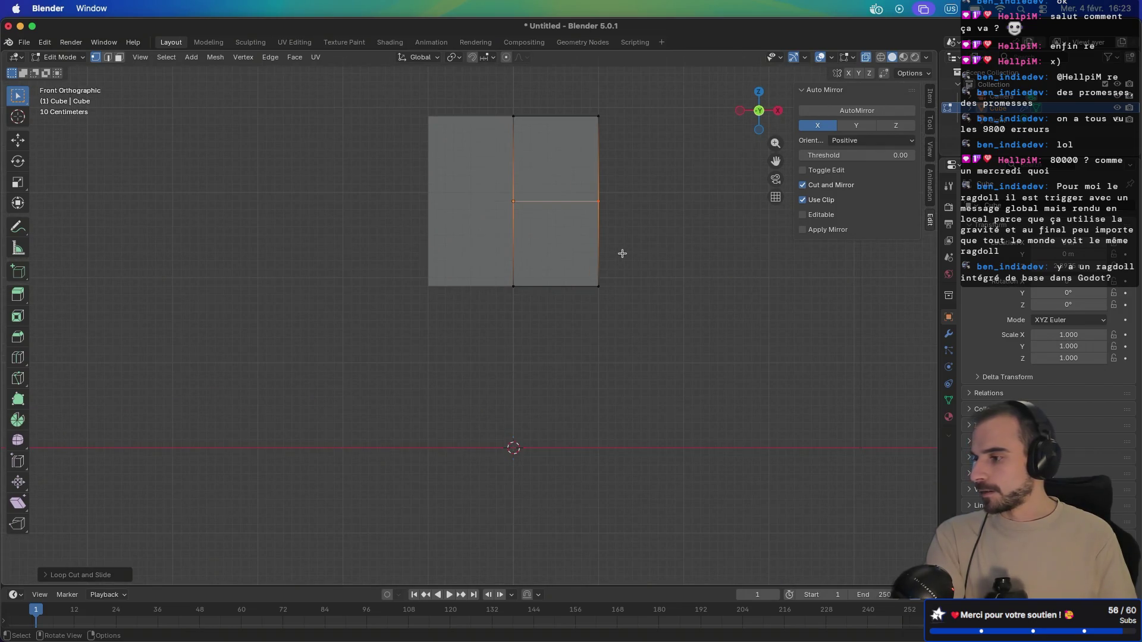
key("ctrl+r")
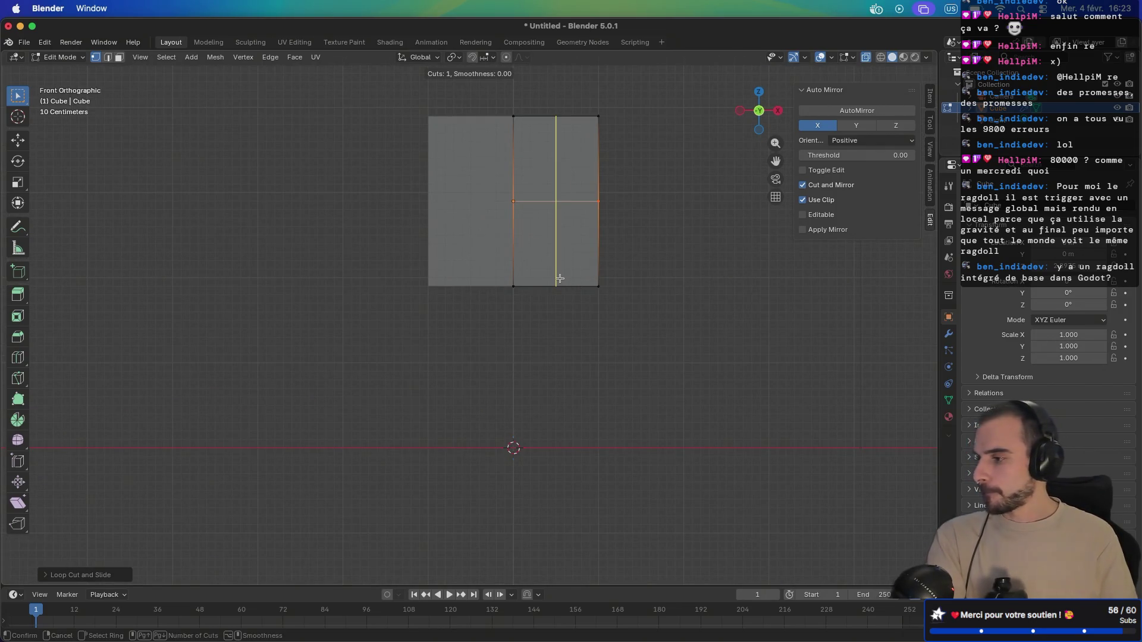
left_click(560, 279)
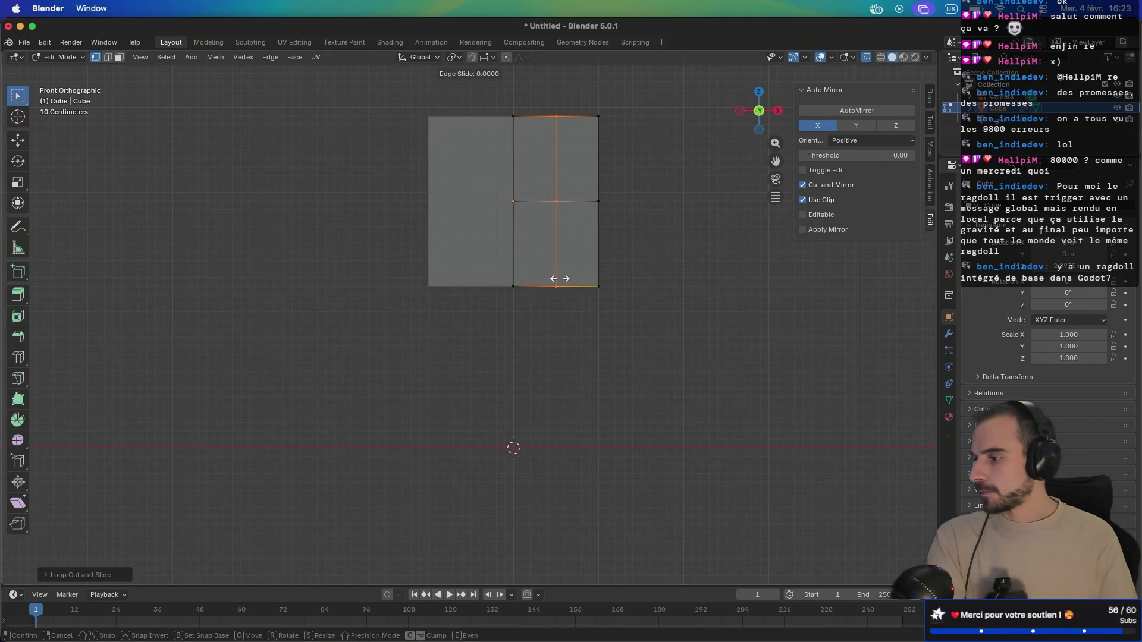
right_click(581, 293)
- Scale both right-hand face columns along the Y axis
left_click(652, 333)
left_click_drag(618, 356, 548, 67)
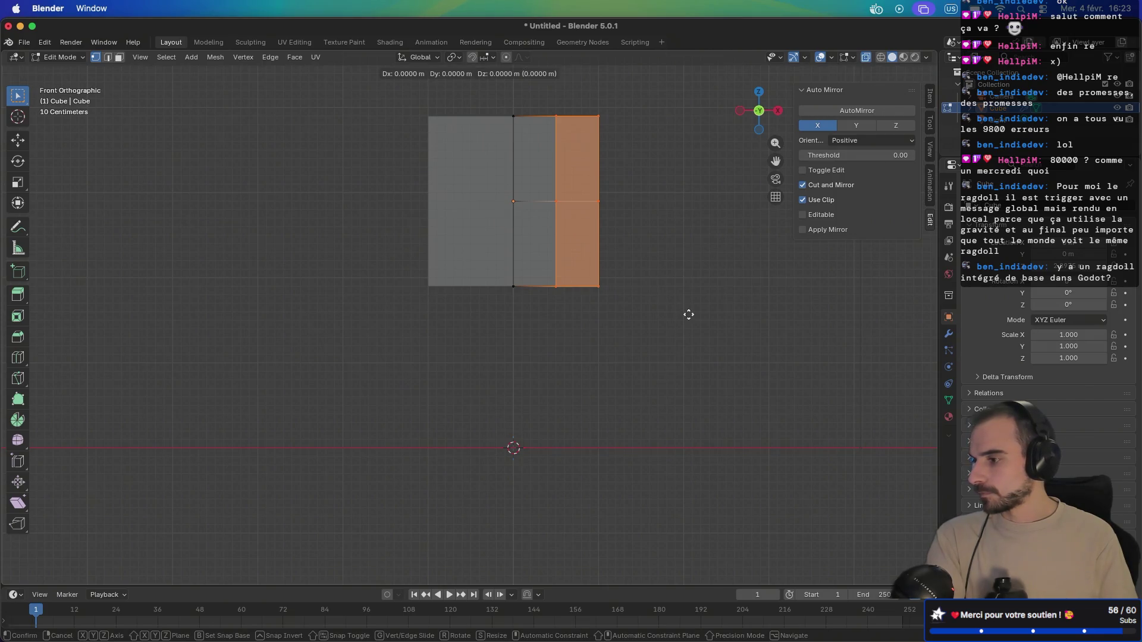
left_click(662, 340)
mouse_move(666, 355)
left_mouse_down()
mouse_move(518, 180)
mouse_move(503, 95)
left_mouse_up()
key("s")
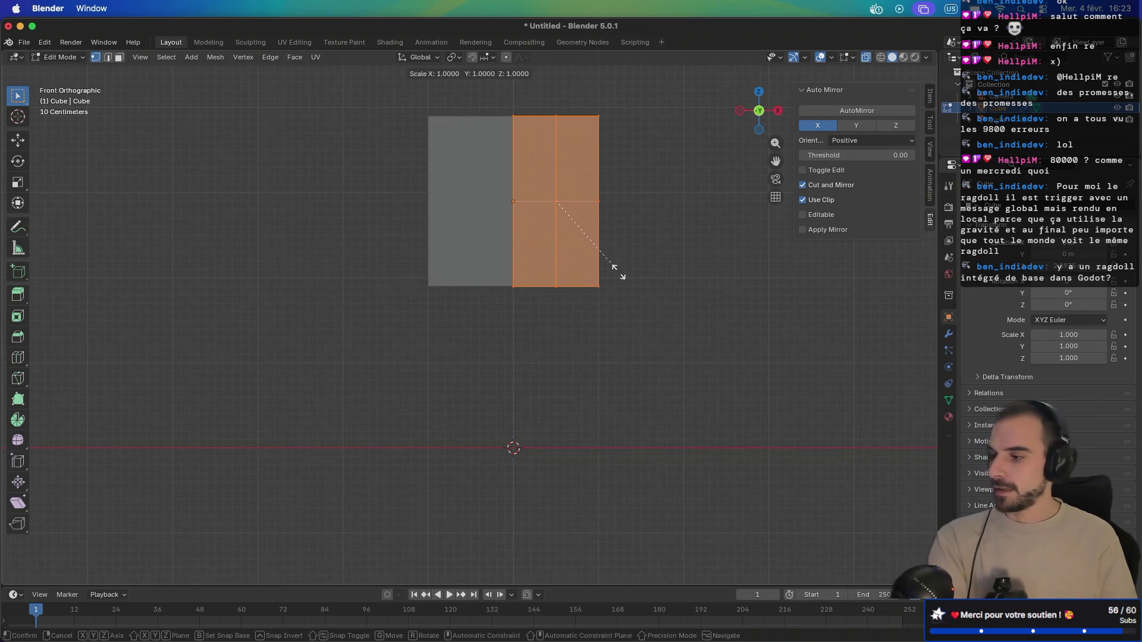
key("y")
left_click(585, 241)
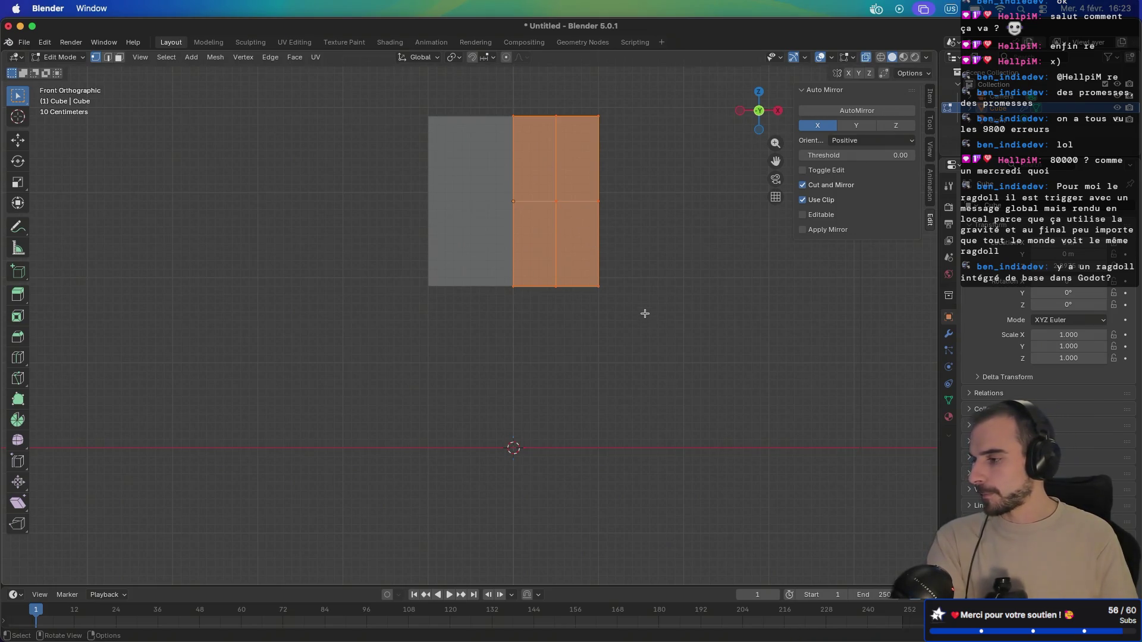
scroll(644, 314, "down", 5)
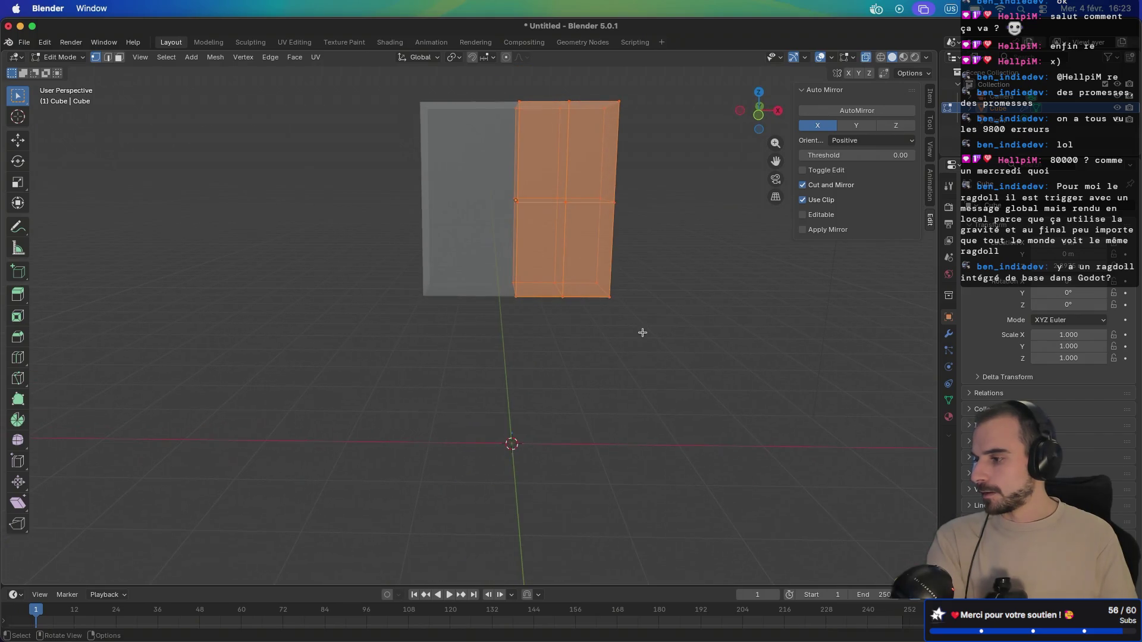
left_click(681, 351)
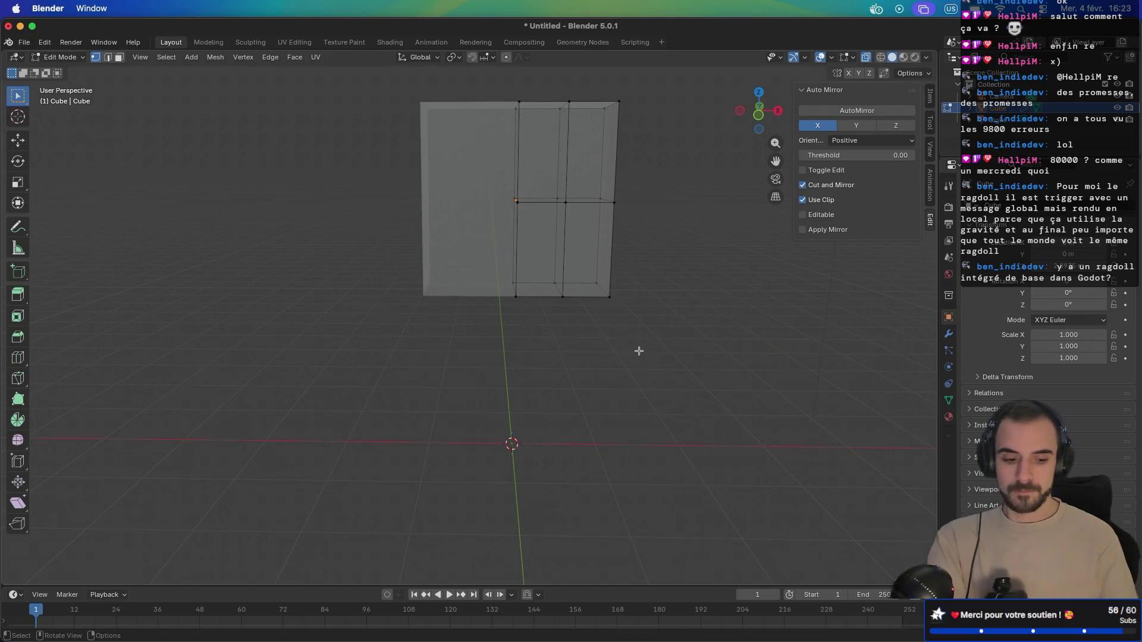
key("KP_1")
- Try moving and X-scaling the outer right face columns, cancelling both attempts
mouse_move(670, 355)
left_mouse_down()
mouse_move(592, 277)
mouse_move(539, 91)
left_mouse_up()
key("g")
key("z")
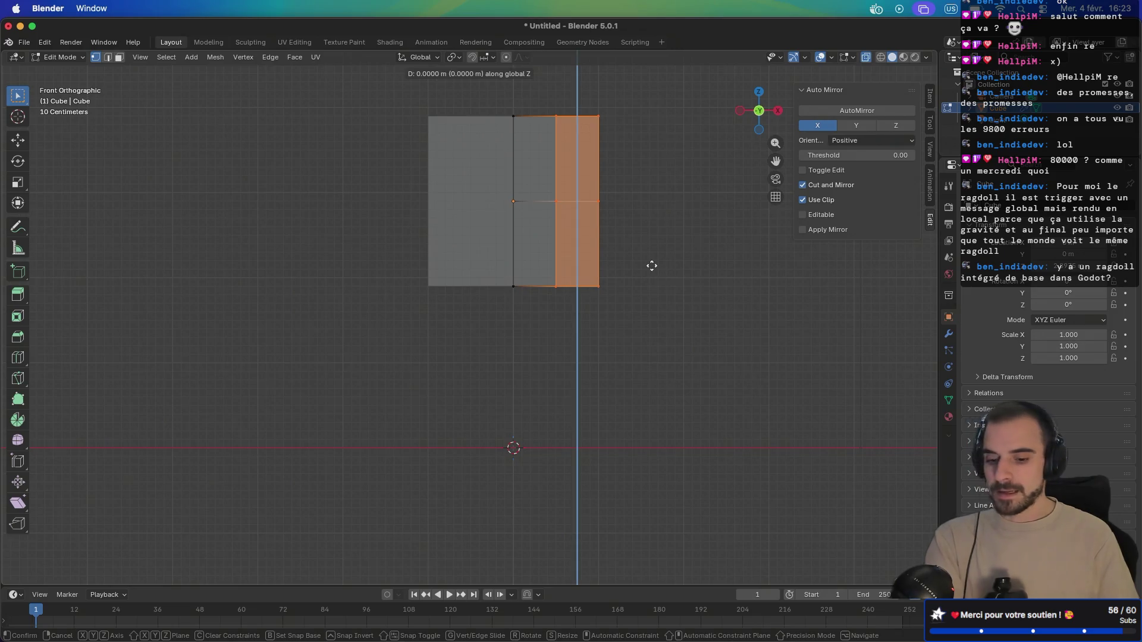
key("x")
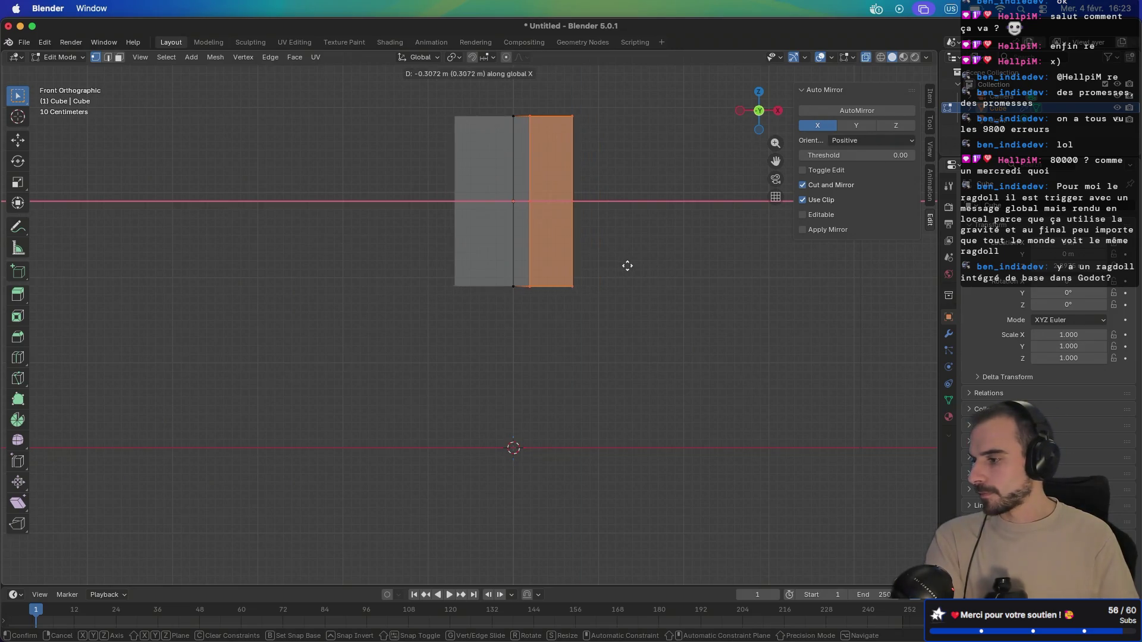
key("Escape")
left_click_drag(637, 321, 487, 113)
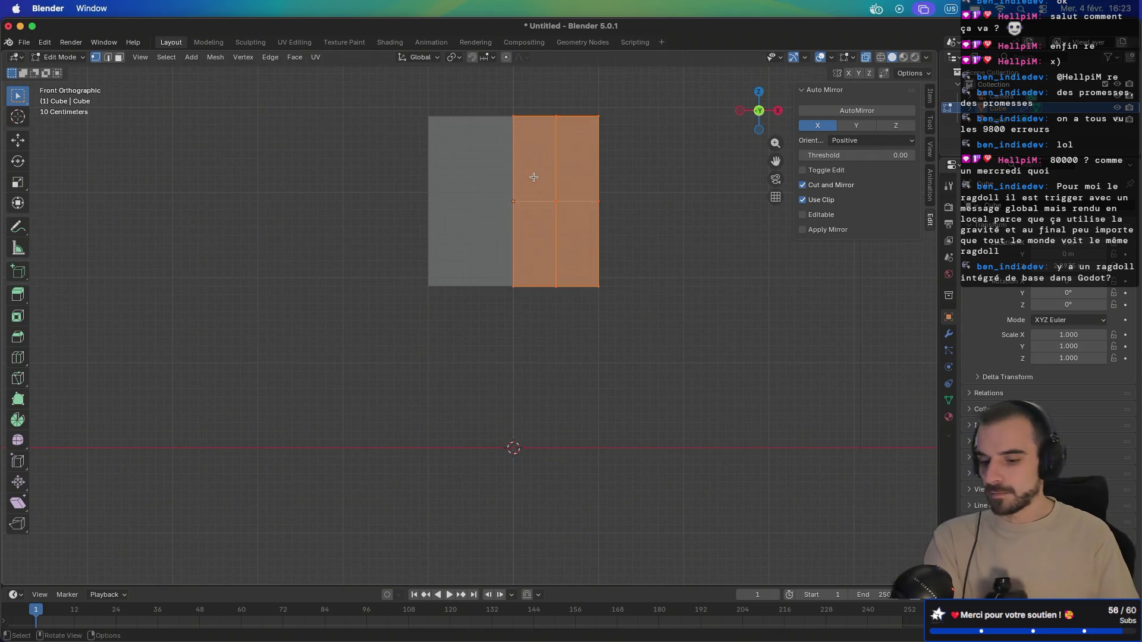
key("s")
key("x")
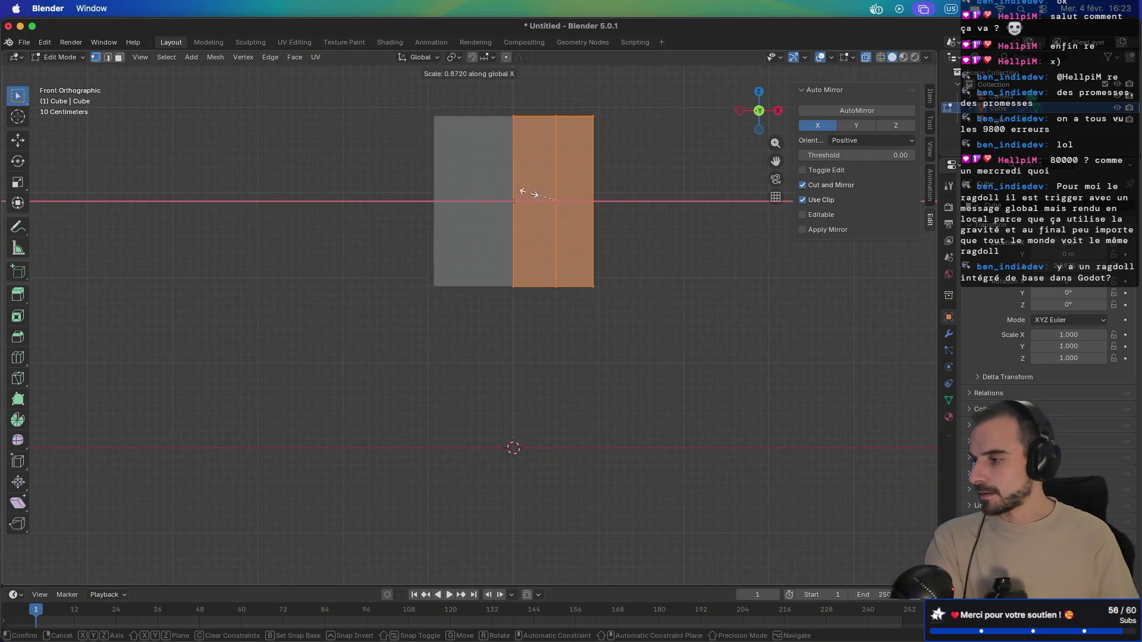
key("Escape")
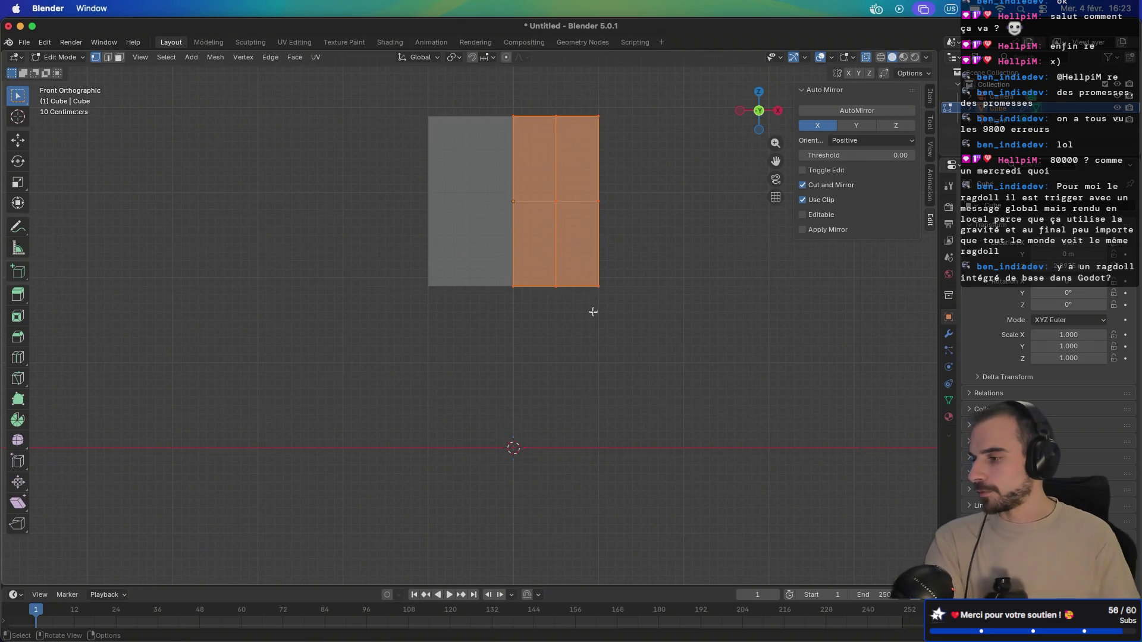
- Shift the rightmost face column inward along X
left_click(612, 341)
left_click_drag(619, 345, 541, 89)
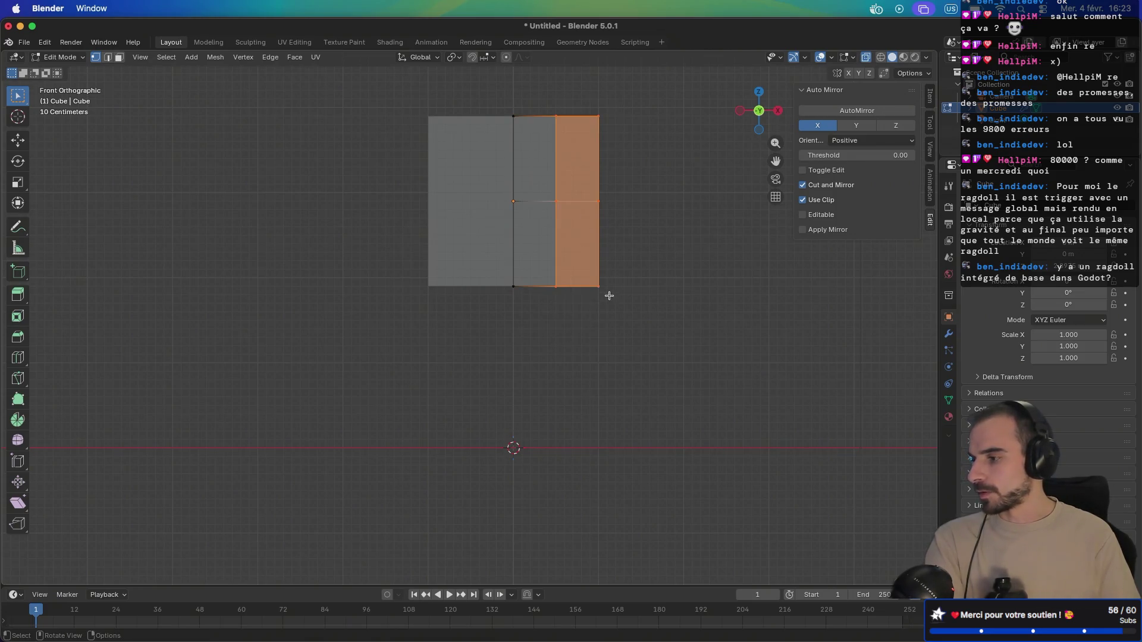
key("g")
key("x")
left_click(594, 327)
left_click(596, 339)
- Pull the block's outer side inward along X and check the narrow slab from the side
mouse_move(602, 351)
left_mouse_down()
mouse_move(565, 194)
mouse_move(564, 101)
left_mouse_up()
right_click(652, 326)
key("Escape")
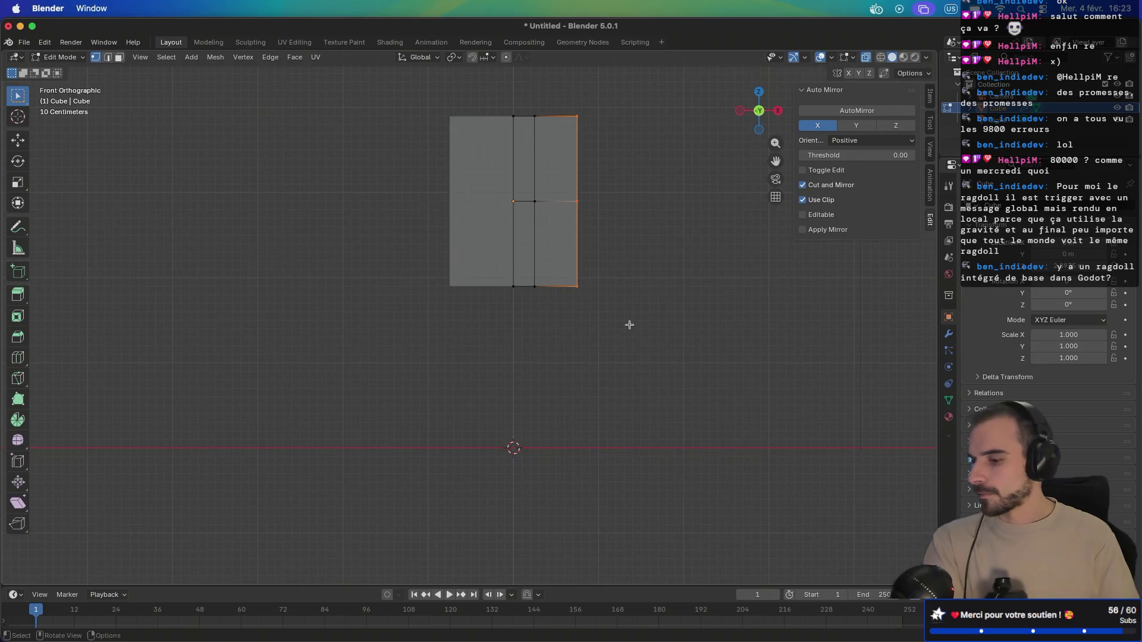
key("g")
key("x")
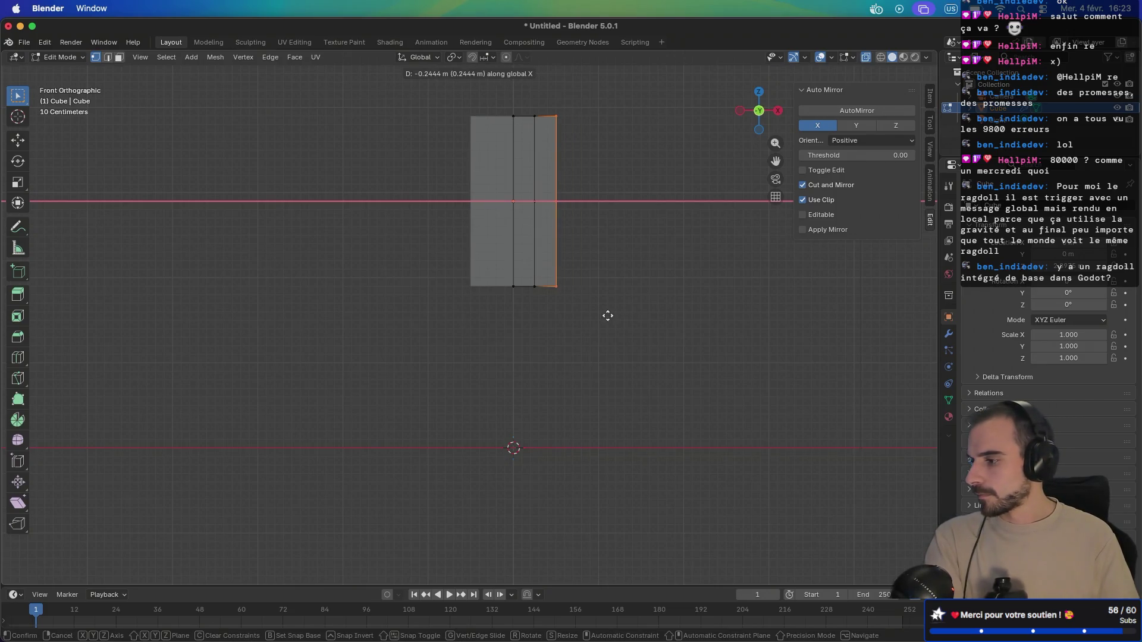
left_click(645, 258)
mouse_move(644, 257)
left_mouse_down()
mouse_move(486, 323)
mouse_move(634, 291)
mouse_move(537, 280)
left_mouse_up()
key("KP_3")
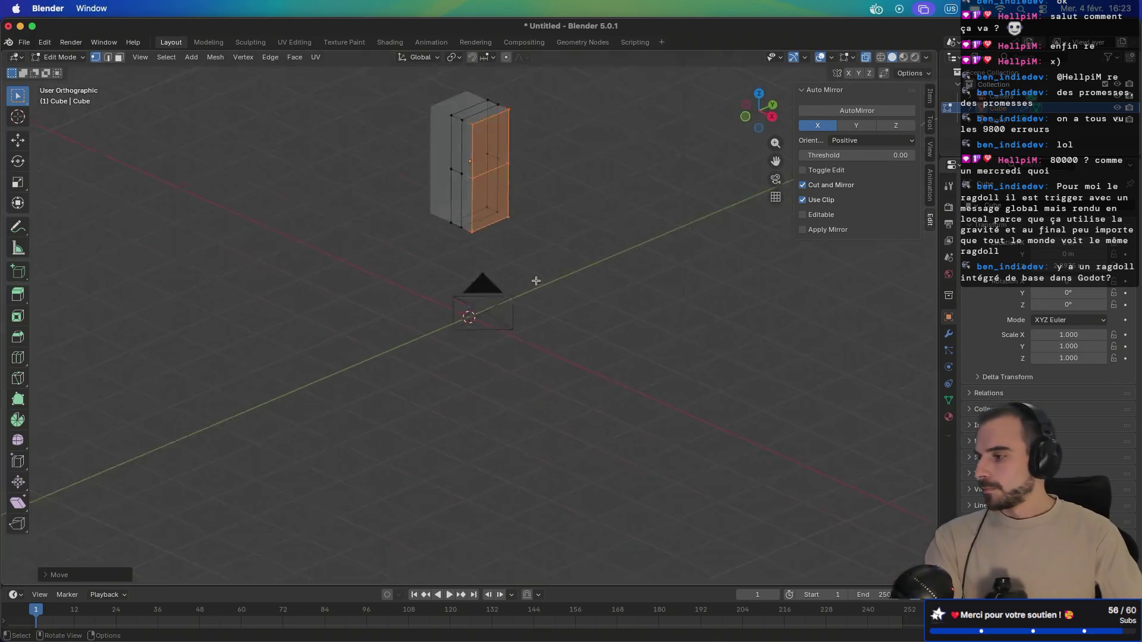
- In side view, slide the block's left and right edges inward along Y to thin it
left_click_drag(382, 90, 448, 360)
key("g")
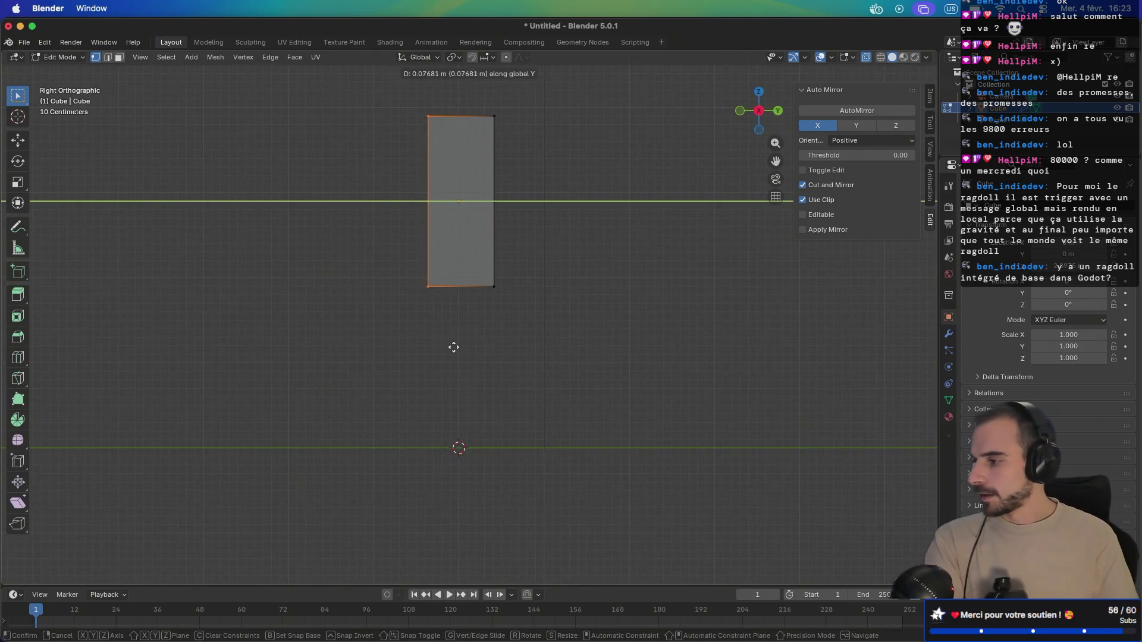
left_click(461, 348)
left_click_drag(539, 377, 486, 106)
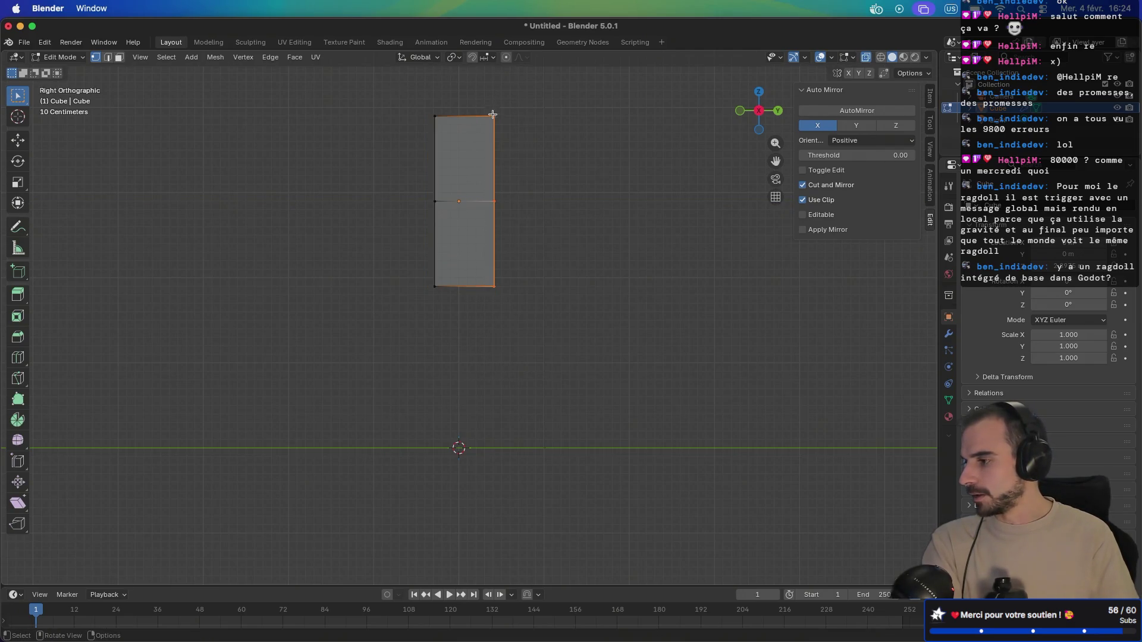
key("g")
key("y")
left_click(513, 258)
- Select the face on the block's bottom corner to grow a leg from
mouse_move(512, 258)
left_mouse_down()
mouse_move(385, 270)
mouse_move(512, 236)
left_mouse_up()
left_click_drag(549, 291, 556, 299)
scroll(556, 301, "up", 2)
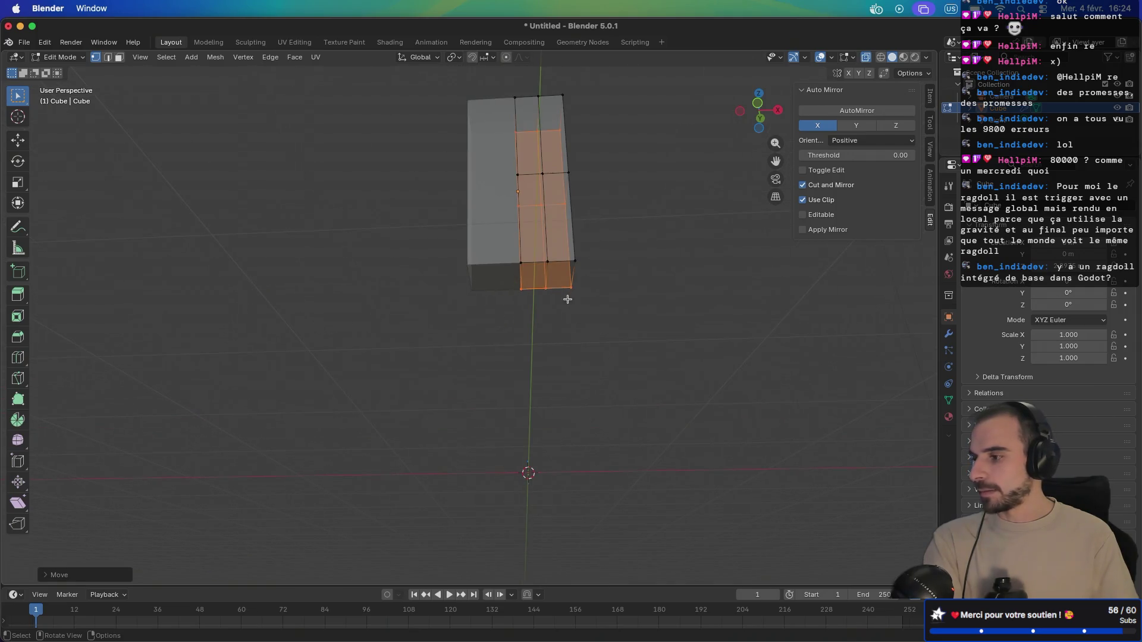
left_click(564, 289)
left_click(561, 288)
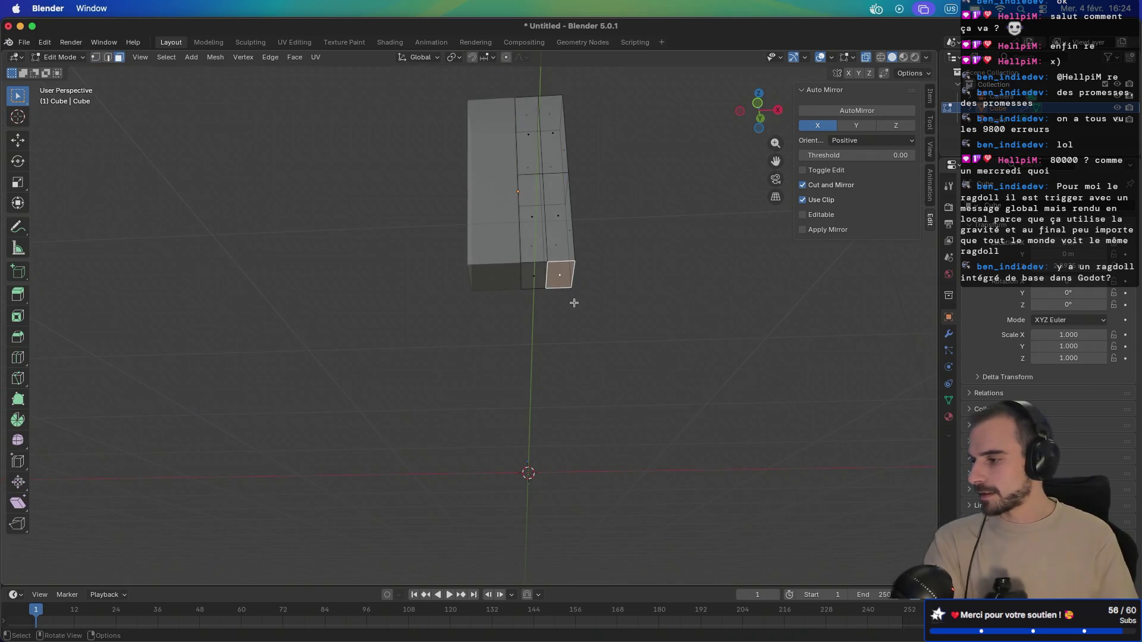
scroll(571, 301, "up", 5)
key("KP_3")
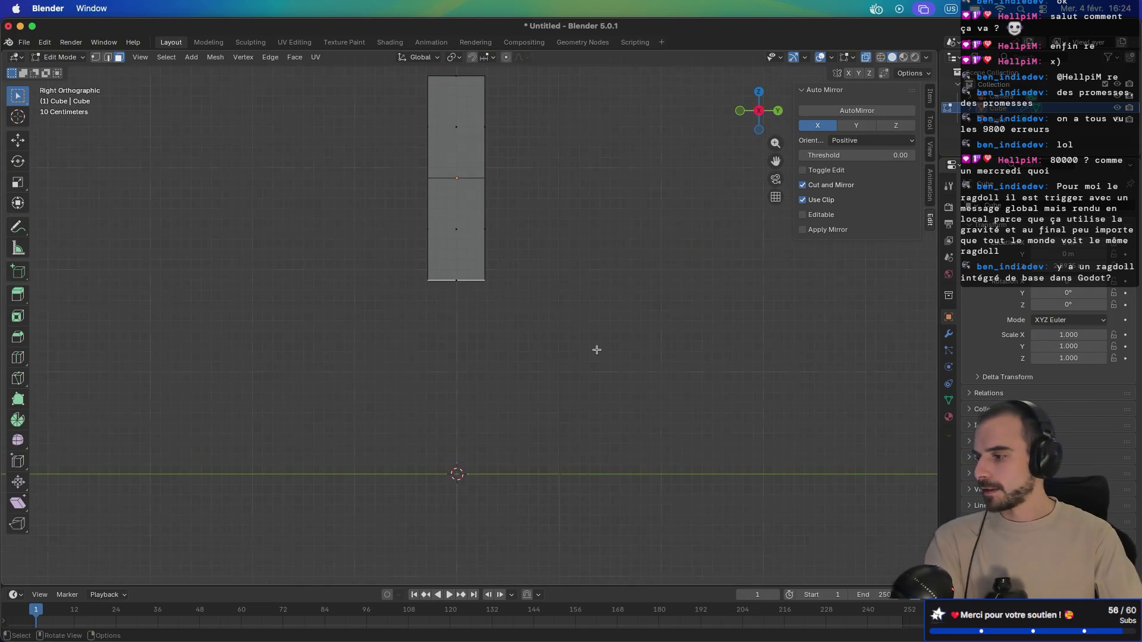
- Extrude the bottom corner face down twice so the leg reaches the ground
key("KP_1")
key("e")
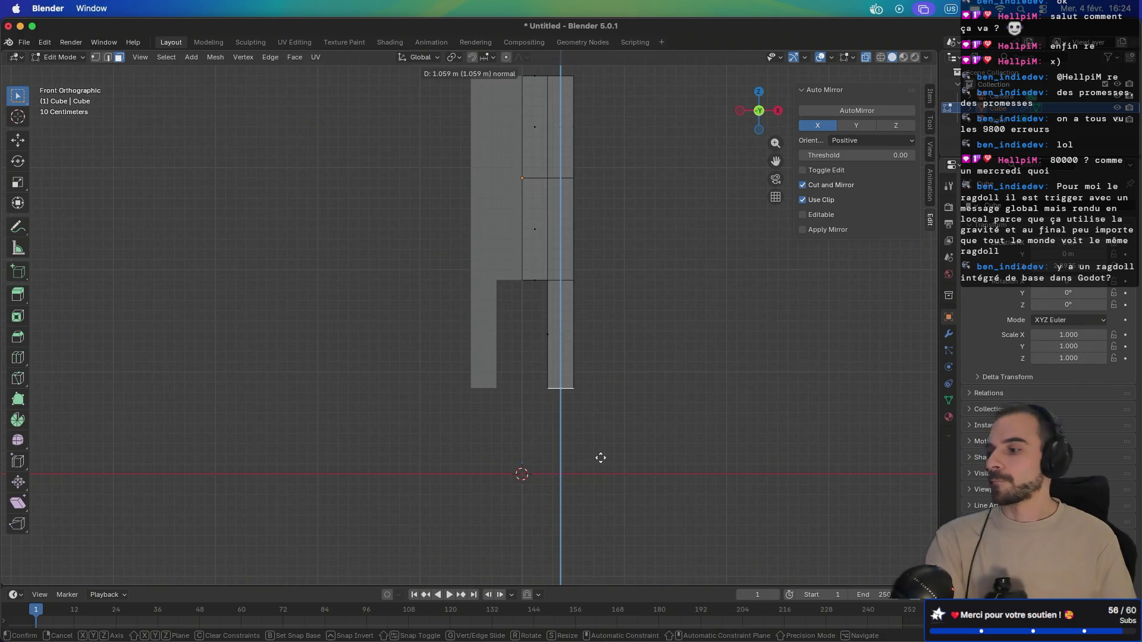
left_click(601, 460)
key("e")
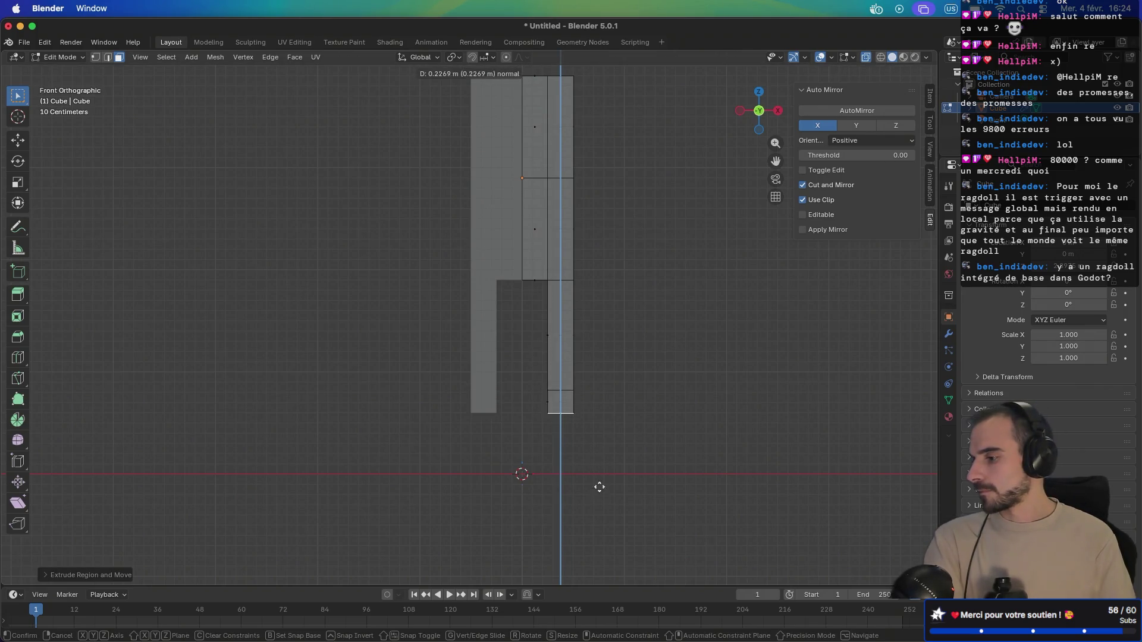
left_click(596, 542)
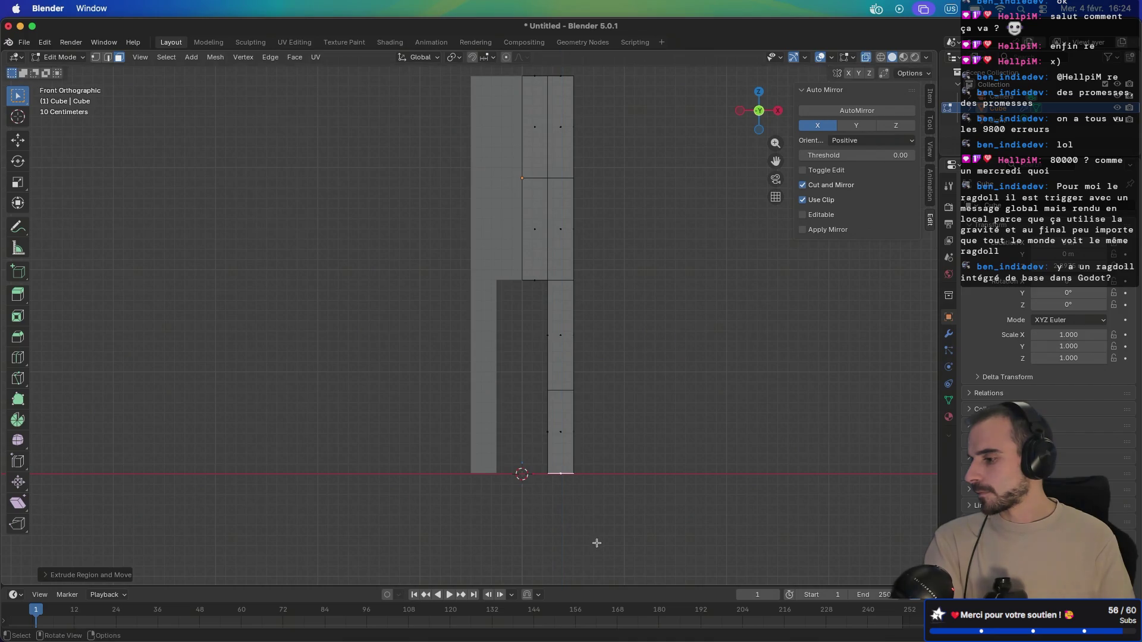
- Move the edge partway down the leg vertically to set the knee height
key("2")
left_click(568, 395)
key("g")
key("z")
left_click(561, 383)
mouse_move(506, 341)
left_mouse_down()
mouse_move(459, 327)
mouse_move(525, 354)
left_mouse_up()
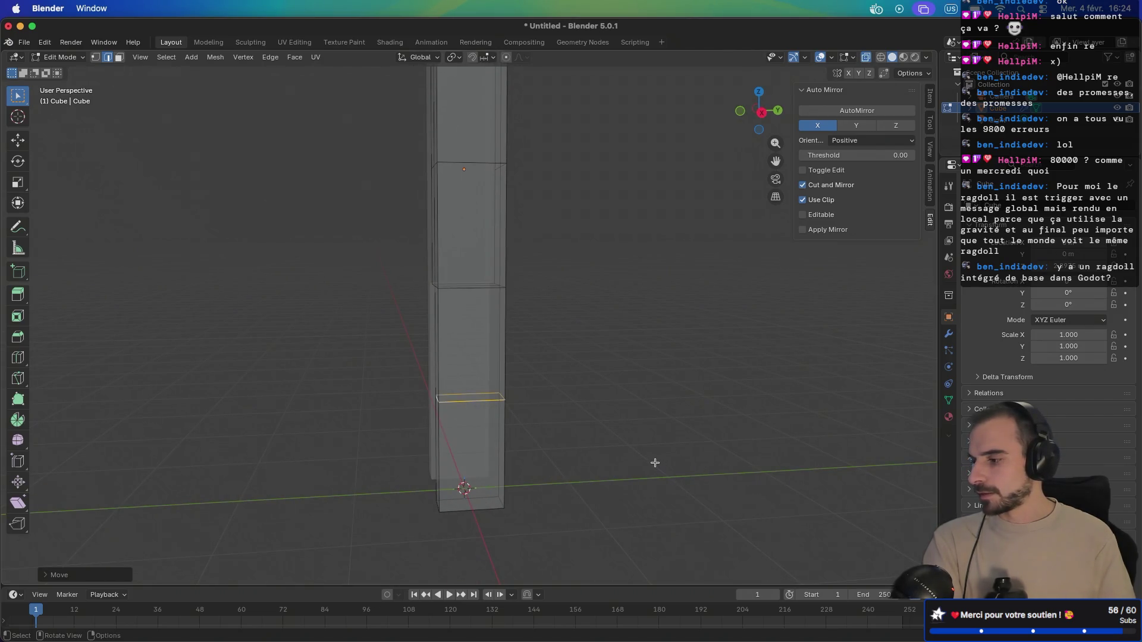
- In side view, shift the lower shin side inward along Y
key("KP_3")
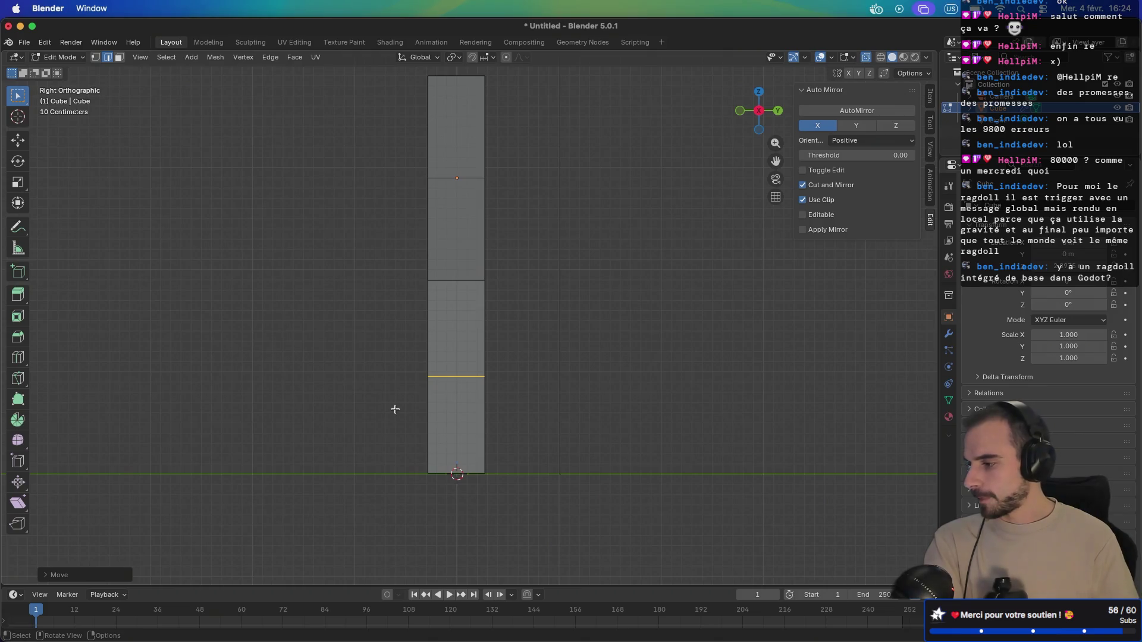
mouse_move(374, 324)
left_mouse_down()
mouse_move(447, 535)
mouse_move(436, 530)
left_mouse_up()
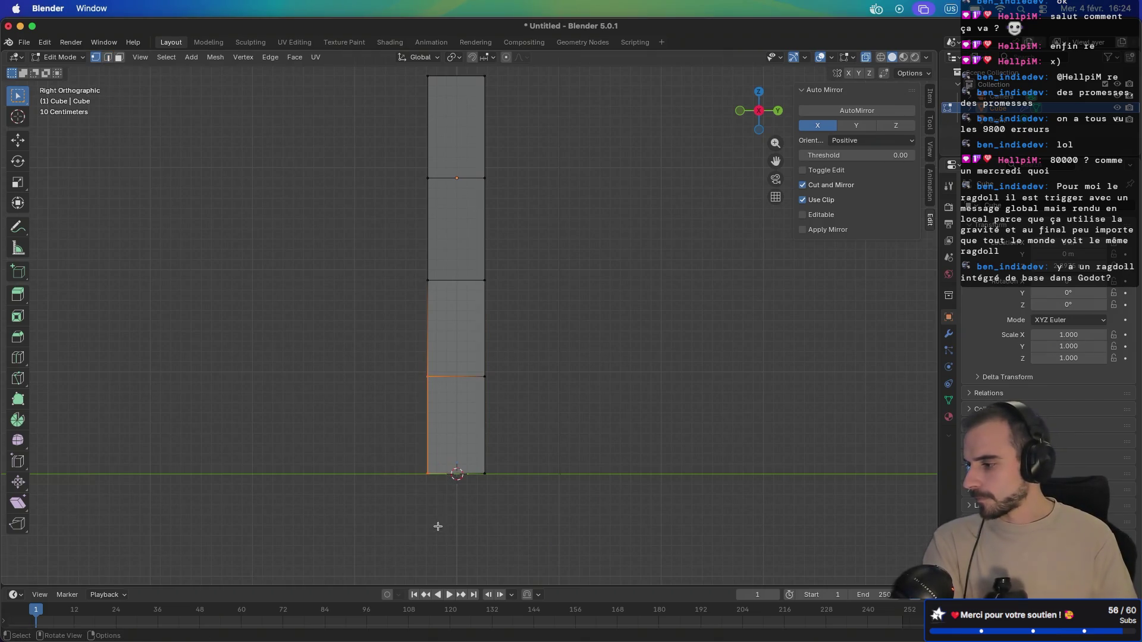
key("g")
key("y")
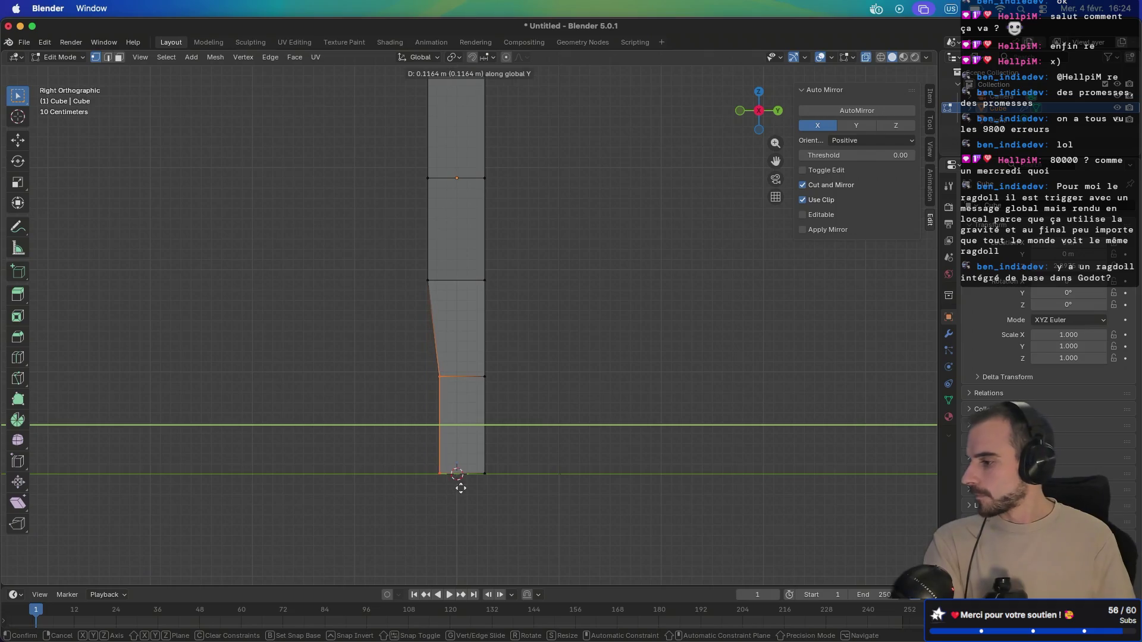
left_click(461, 488)
- Push the knee point about 0.058 m along Y to bend the leg's profile
left_click_drag(393, 268, 437, 319)
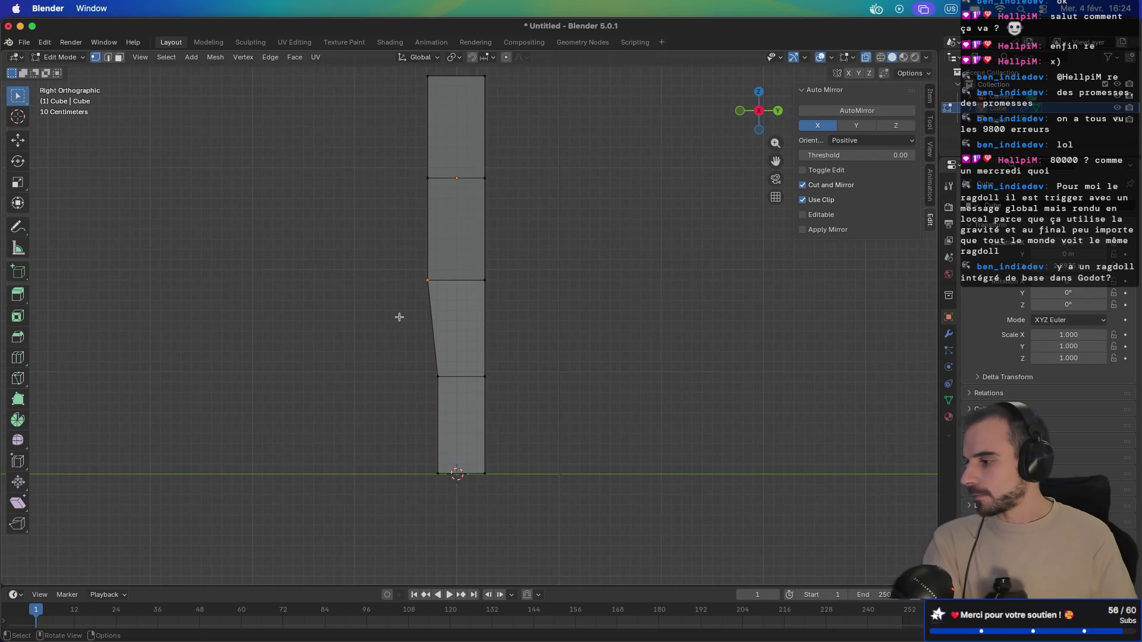
key("ctrl+KP_Add")
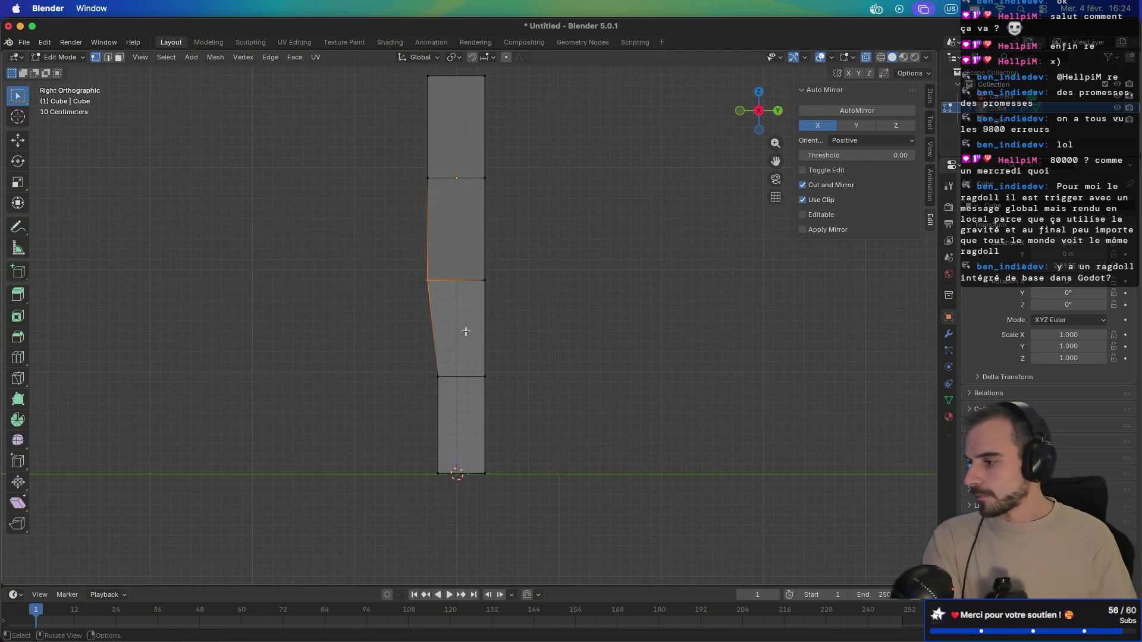
key("g")
key("y")
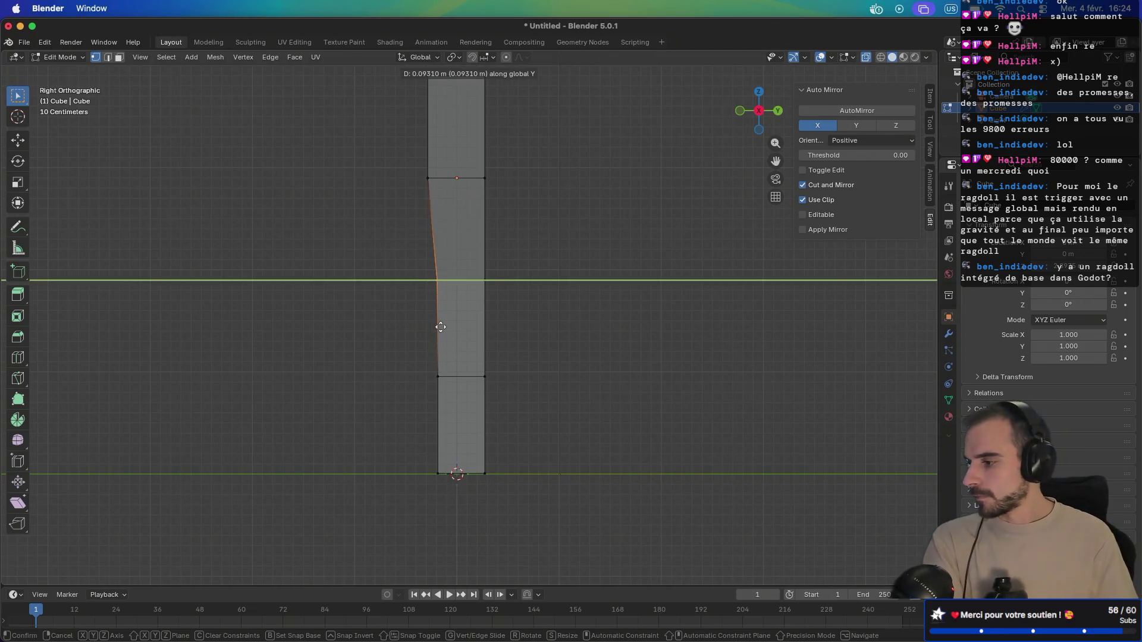
left_click(438, 327)
mouse_move(385, 326)
left_mouse_down()
mouse_move(495, 329)
mouse_move(384, 325)
mouse_move(480, 364)
mouse_move(479, 392)
left_mouse_up()
key("KP_3")
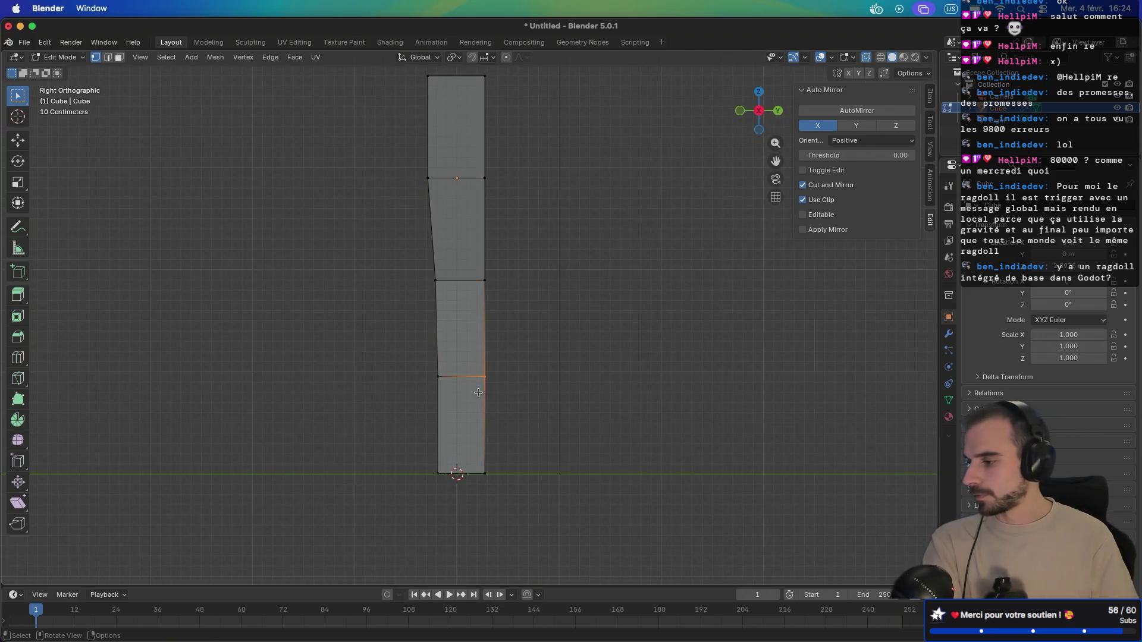
- Nudge the vertex on the leg's front inward along Y, then inspect the shaped leg
key("g")
key("y")
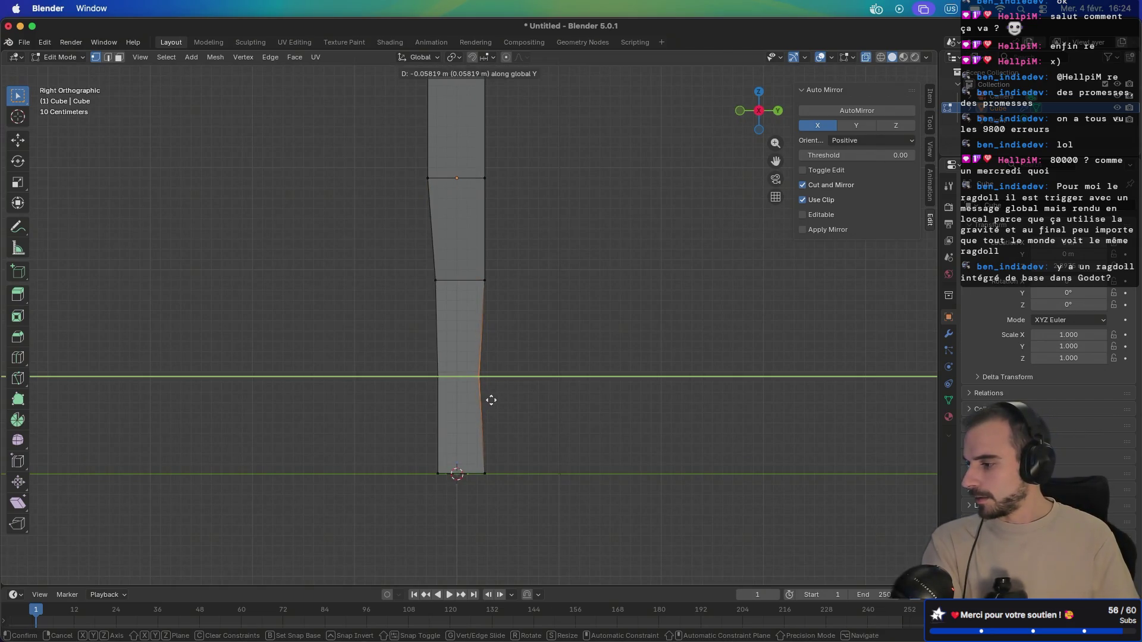
left_click(492, 400)
mouse_move(382, 339)
left_mouse_down()
mouse_move(454, 349)
mouse_move(602, 338)
left_mouse_up()
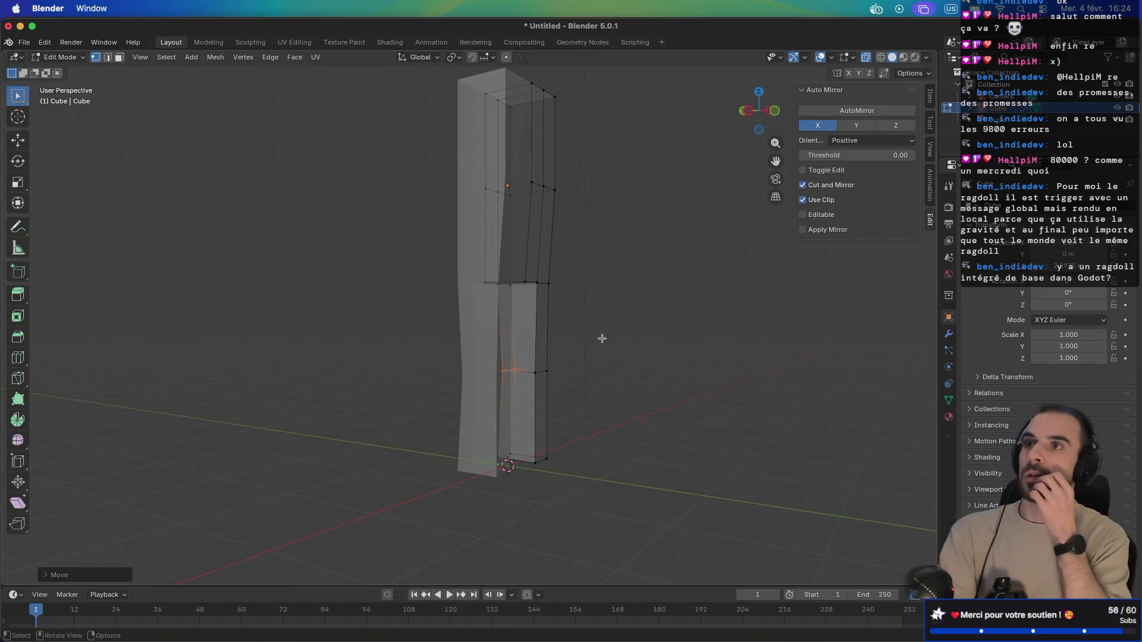
right_click(602, 338)
key("Escape")
mouse_move(612, 327)
left_mouse_down()
mouse_move(608, 282)
mouse_move(566, 289)
mouse_move(563, 311)
mouse_move(547, 303)
mouse_move(548, 323)
left_mouse_up()
scroll(566, 290, "down", 5)
scroll(555, 326, "up", 3)
- Extrude the body's top face upward into a narrow neck block
key("3")
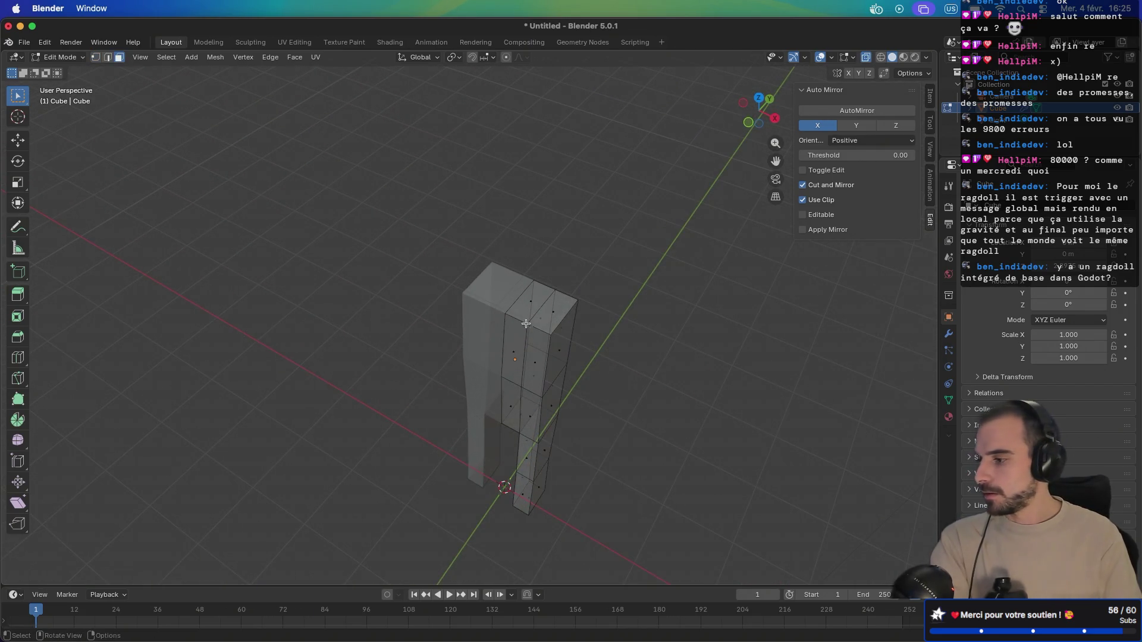
left_click(534, 326)
key("KP_1")
key("KP_3")
key("KP_1")
key("e")
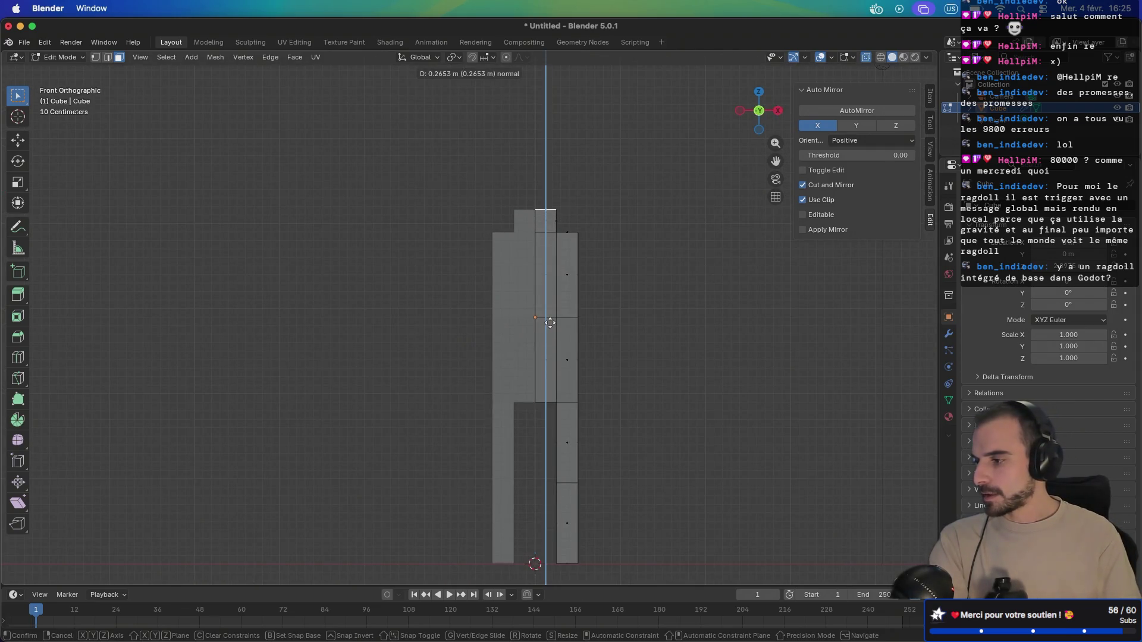
left_click(550, 322)
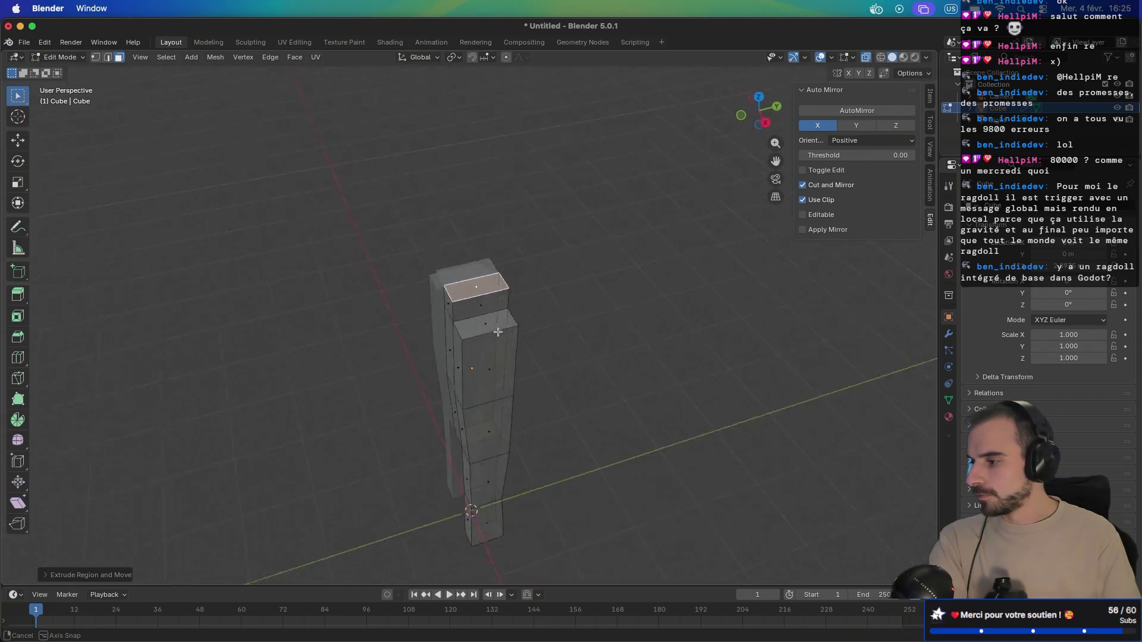
- In side view, pull the upper torso's front and back edges inward along Y
key("KP_1")
key("KP_3")
left_click(506, 250)
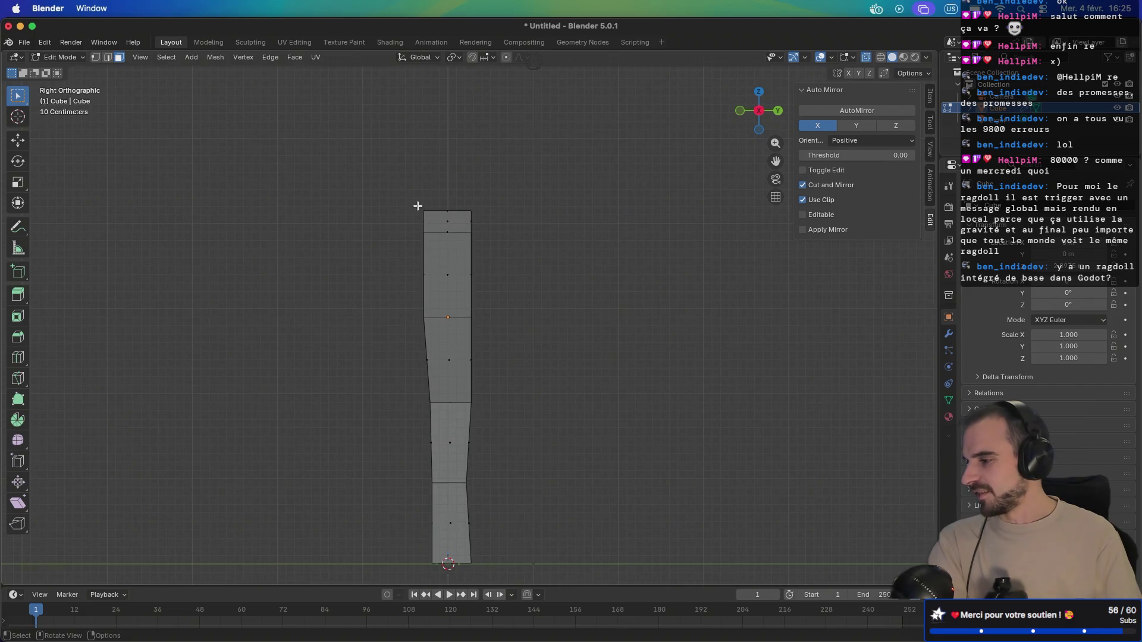
left_click_drag(384, 187, 433, 307)
key("g")
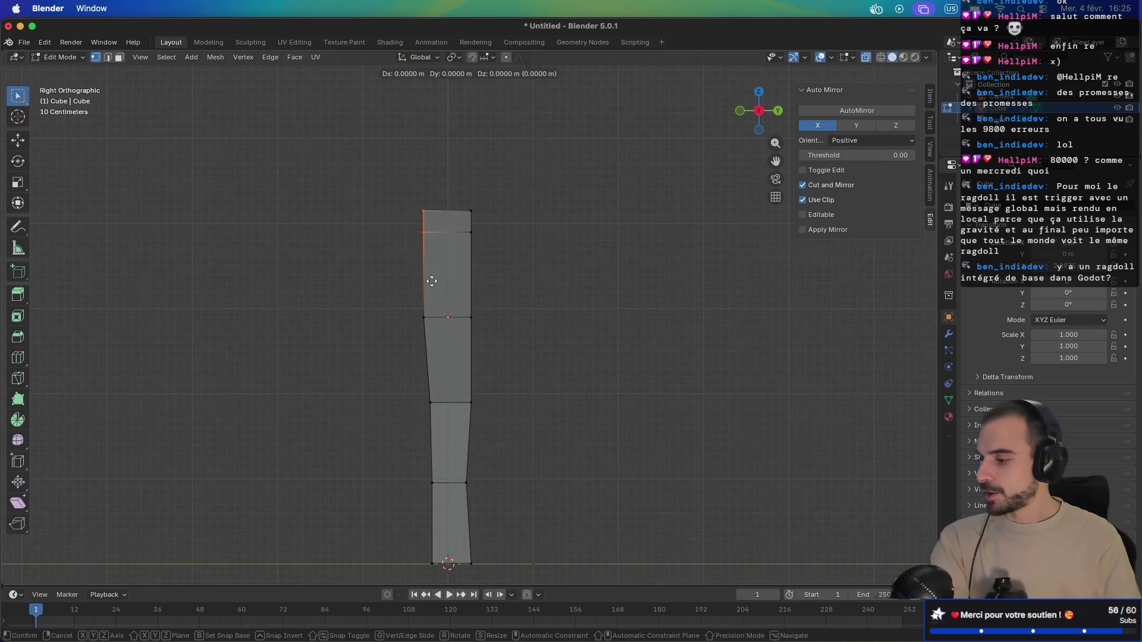
key("y")
left_click(443, 280)
left_click_drag(460, 260, 461, 257)
key("g")
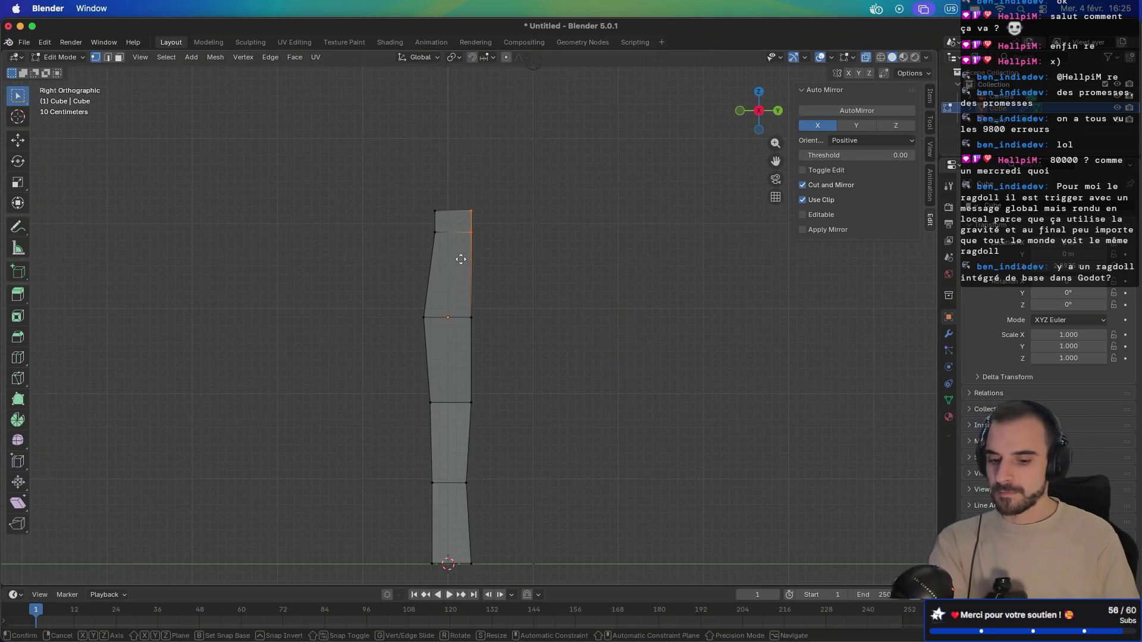
key("y")
left_click(455, 257)
- Select the neck's top face and start extruding it upward
scroll(417, 268, "down", 5)
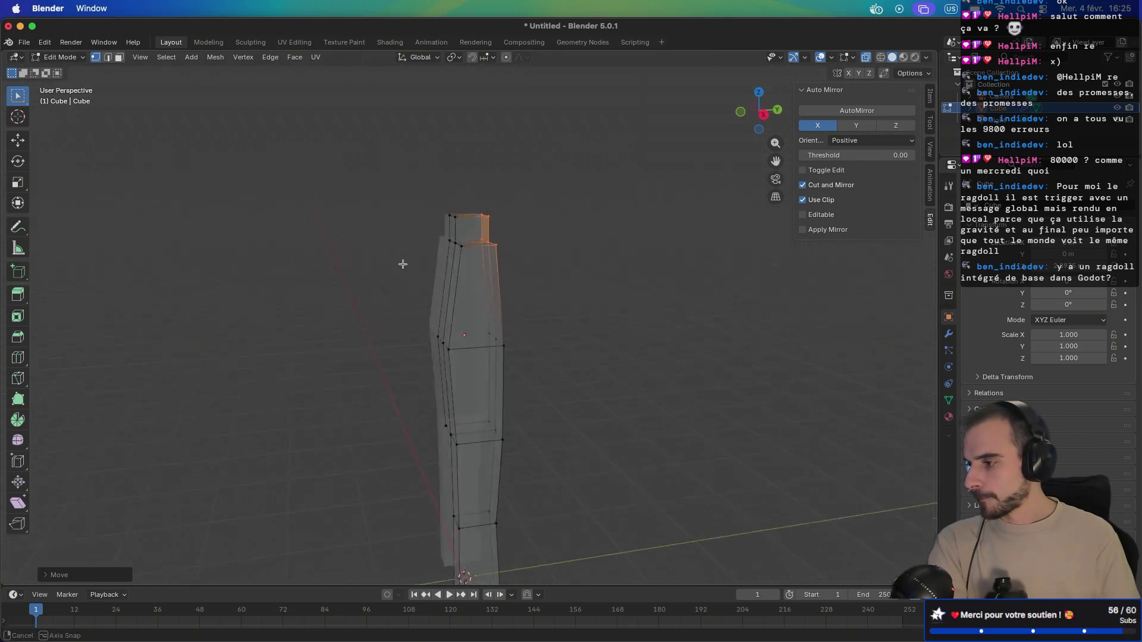
left_click(514, 256)
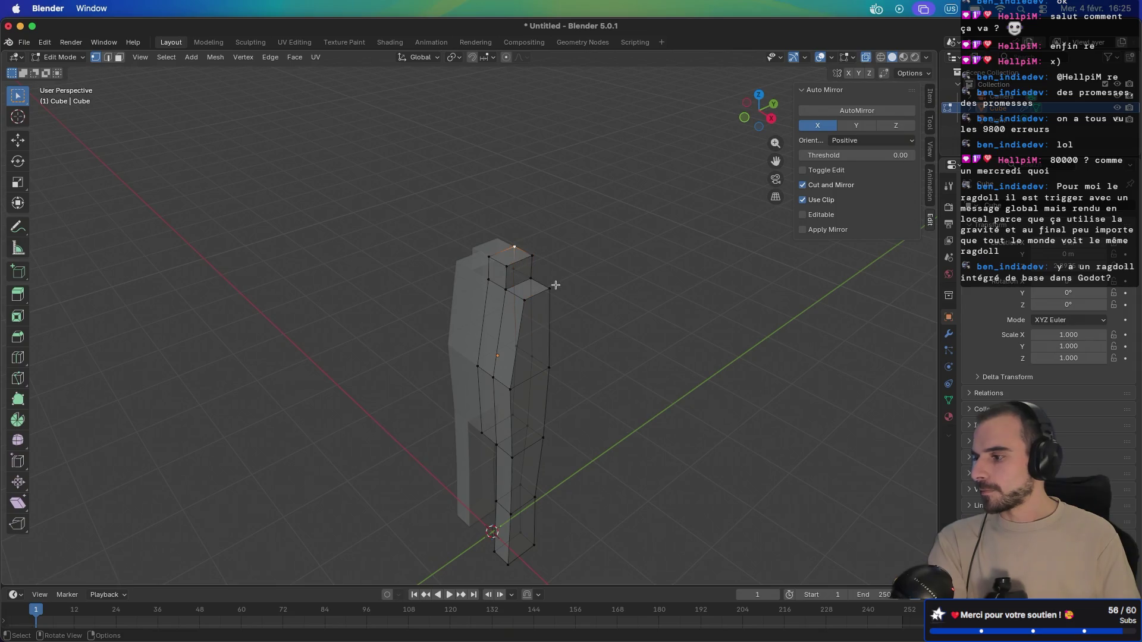
left_click(515, 262)
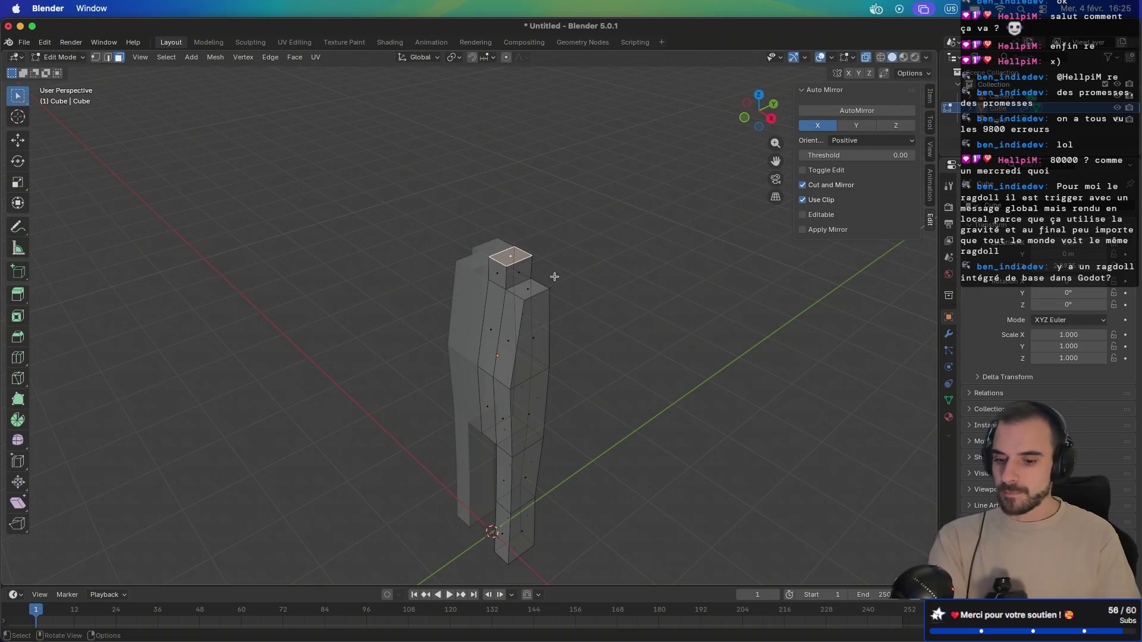
key("e")
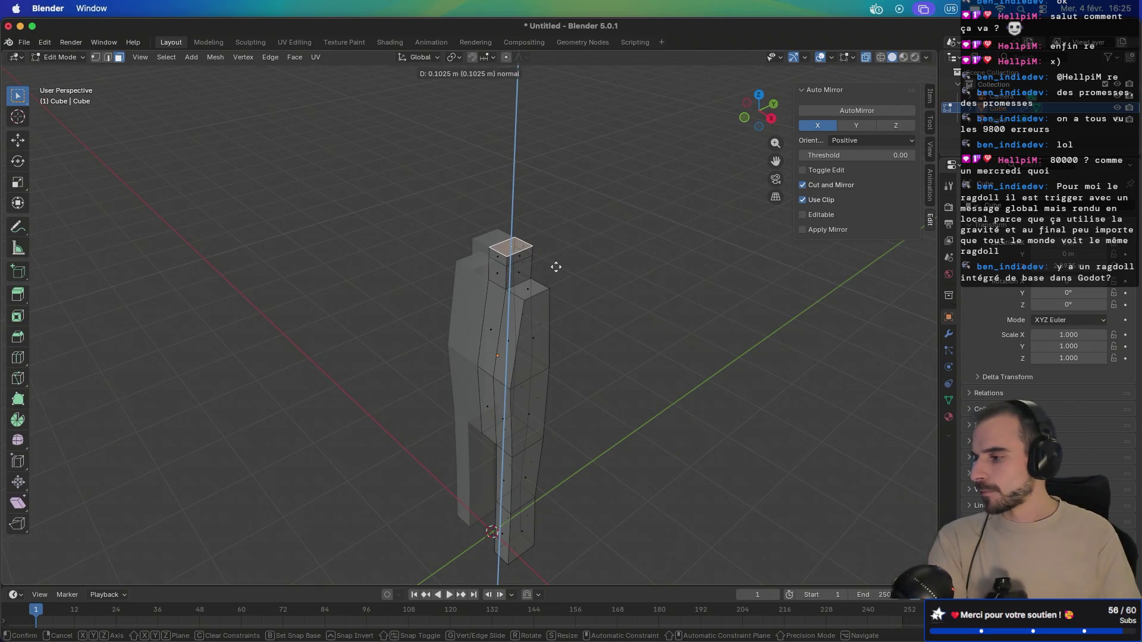
- Widen the neck's top face and extrude it upward into a large cube head
left_click(556, 267)
key("s")
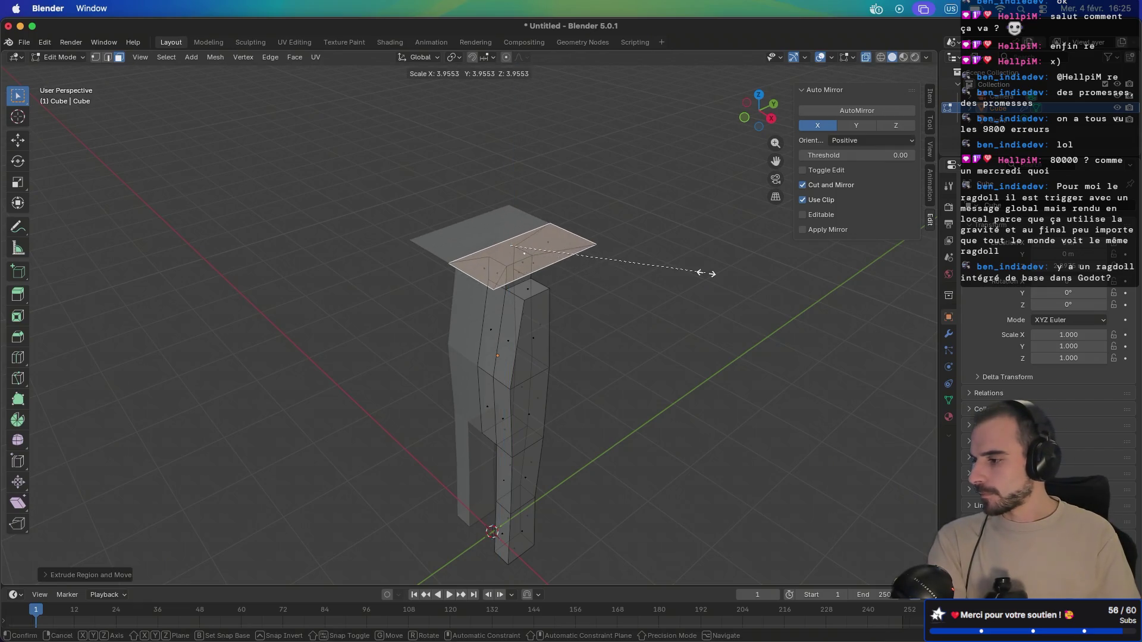
left_click(619, 291)
scroll(625, 256, "up", 3)
scroll(645, 216, "down", 5)
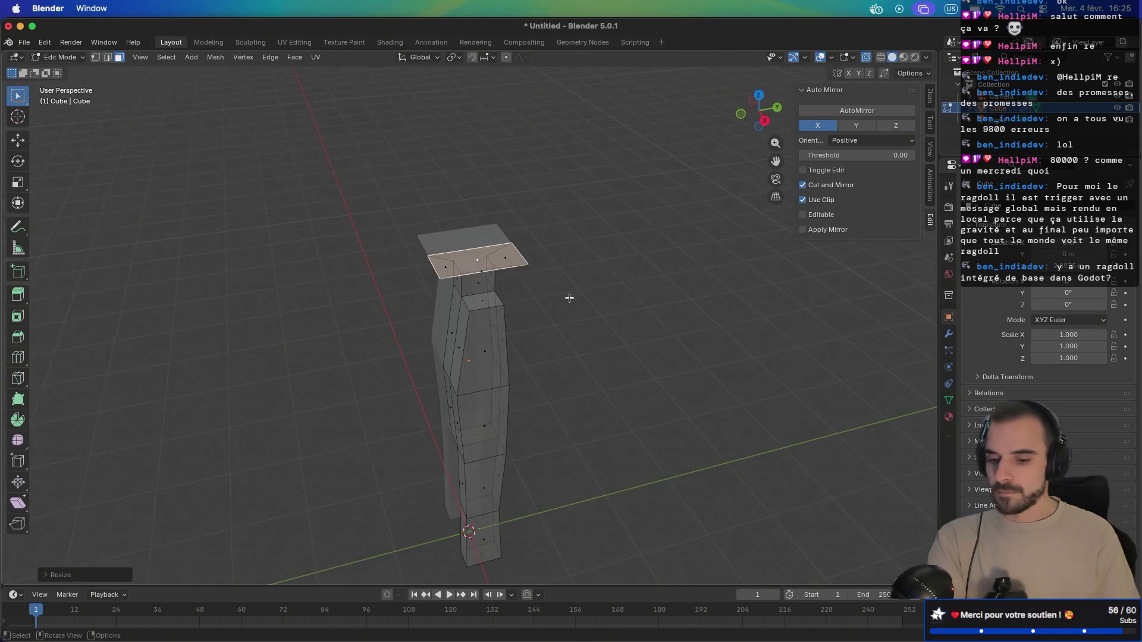
key("e")
left_click(562, 213)
mouse_move(562, 213)
left_mouse_down()
mouse_move(637, 218)
mouse_move(483, 224)
left_mouse_up()
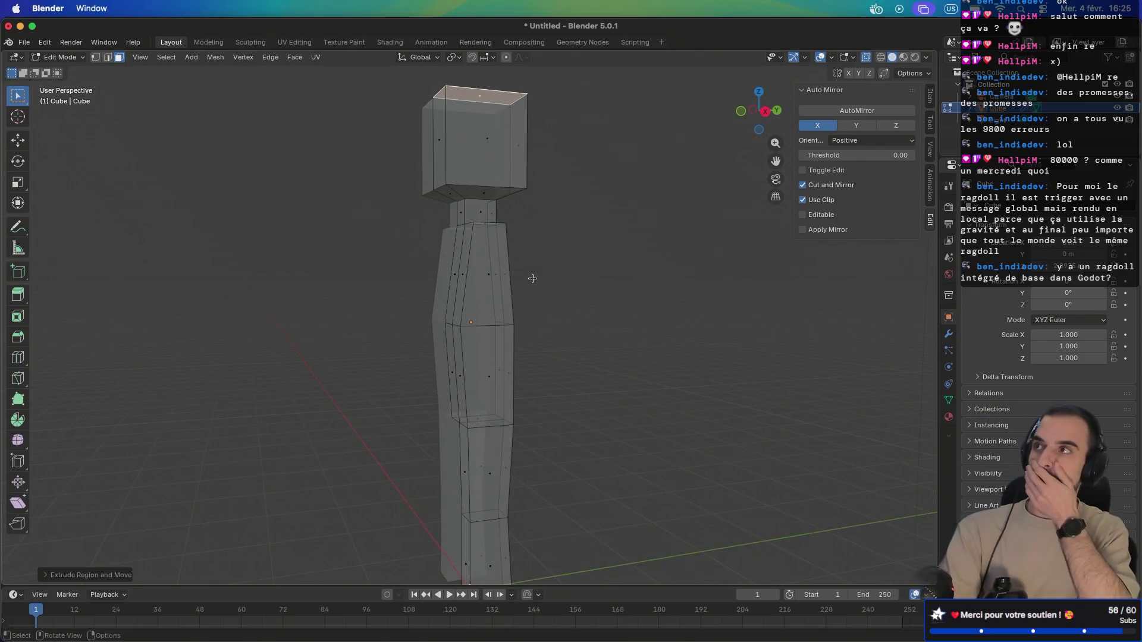
mouse_move(532, 279)
left_mouse_down()
mouse_move(806, 281)
mouse_move(607, 319)
mouse_move(510, 247)
mouse_move(506, 308)
left_mouse_up()
scroll(506, 308, "down", 2)
- Loop-cut across the upper torso and select the shoulder face on its side
key("ctrl+r")
left_click(477, 275)
left_click(477, 274)
left_click_drag(491, 300, 687, 332)
left_click_drag(613, 310, 582, 305)
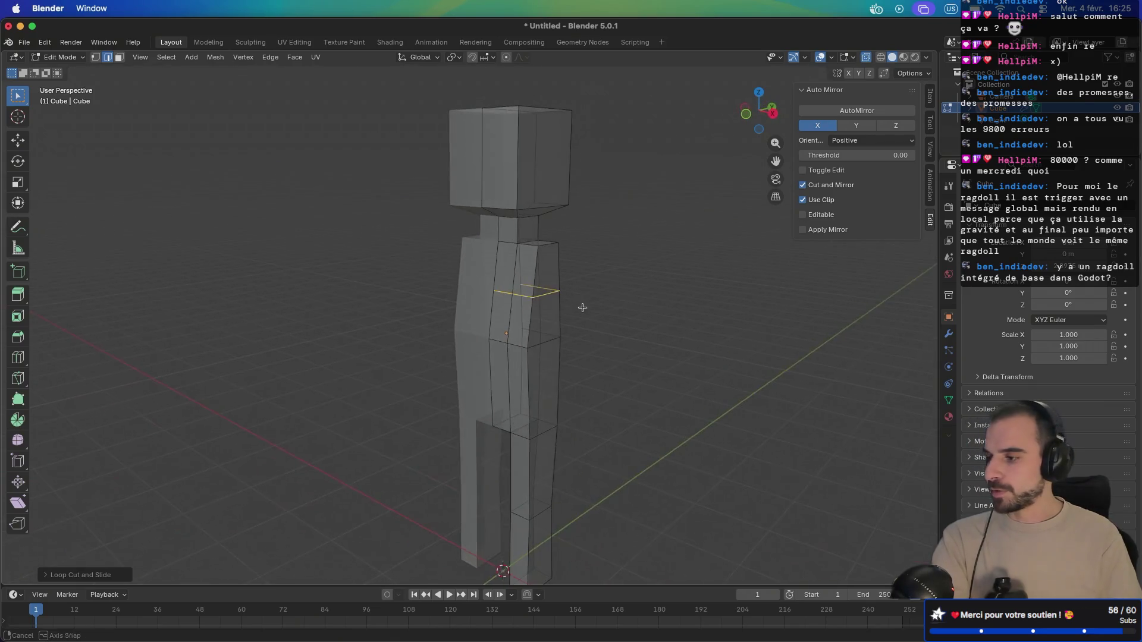
left_click(546, 283)
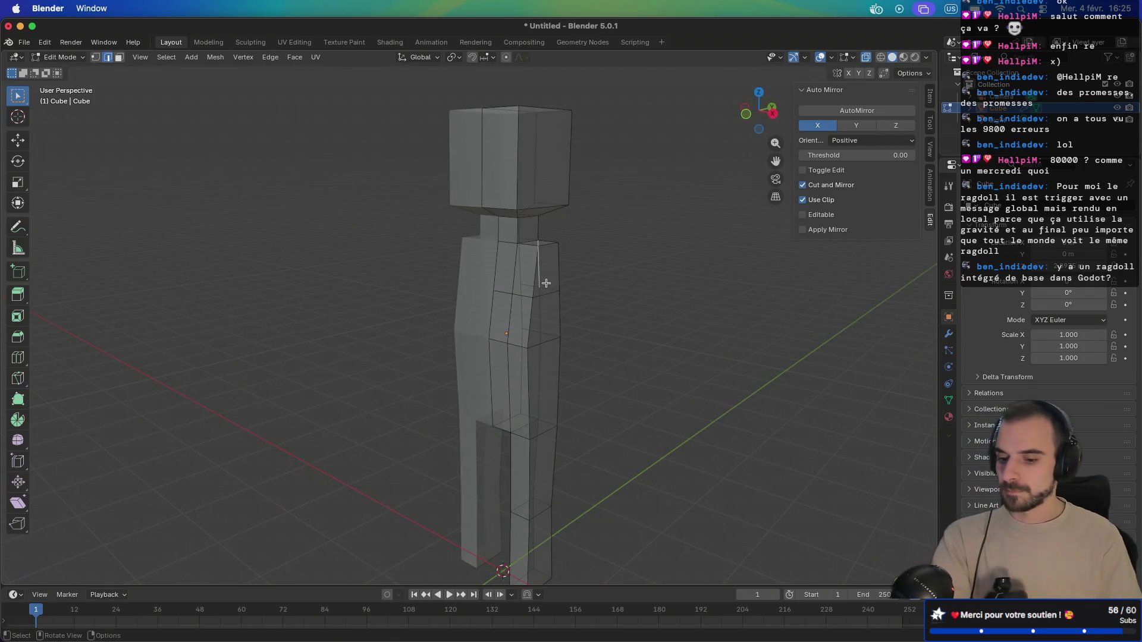
left_click(546, 283)
- In orthographic front view, extrude the shoulder faces into upper arms angled outward and down
left_click_drag(546, 283, 551, 309)
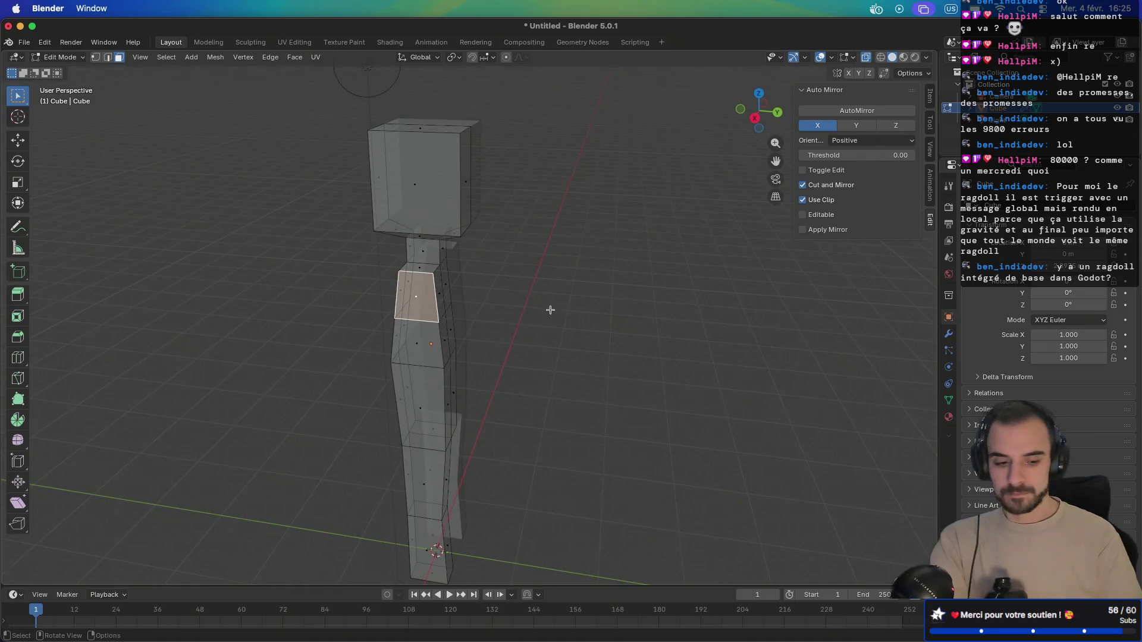
key("KP_5")
key("KP_1")
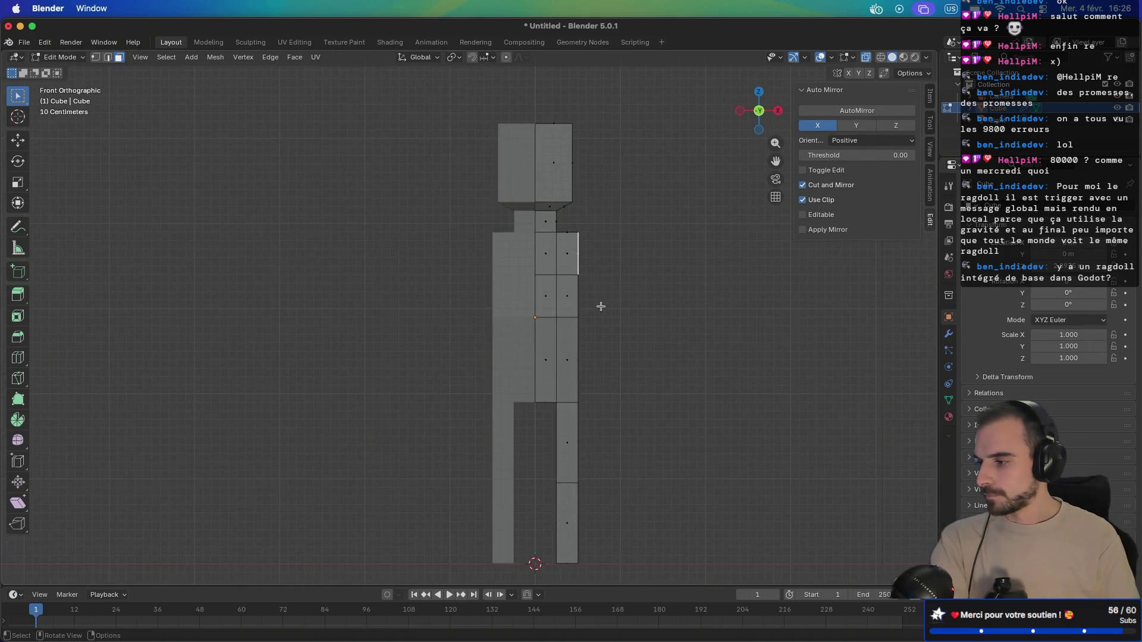
key("e")
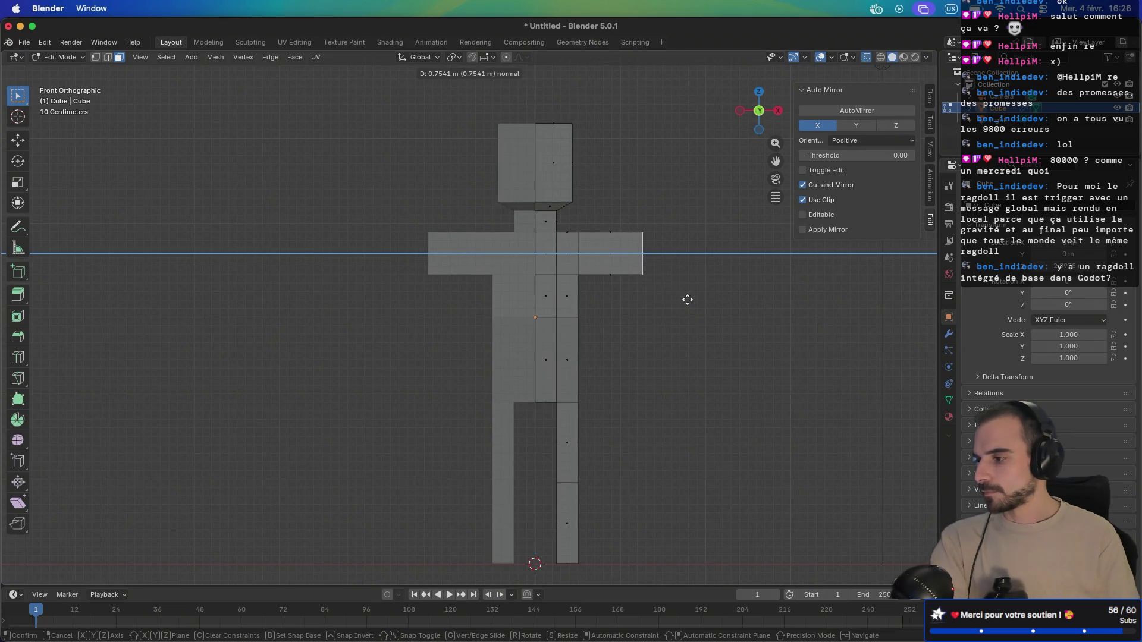
right_click(690, 300)
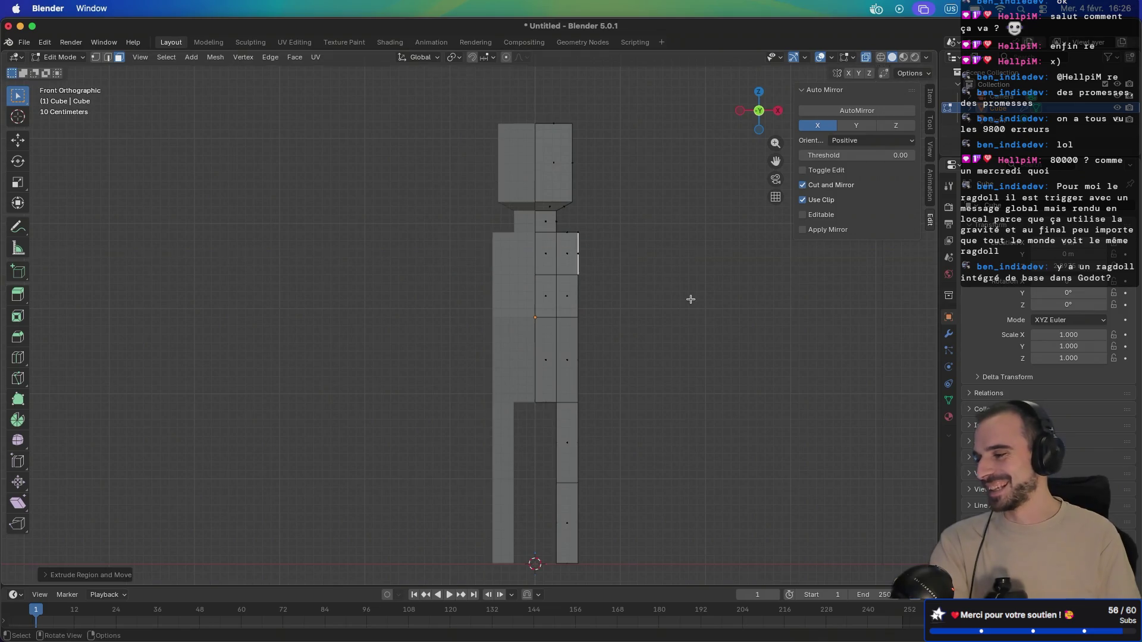
key("g")
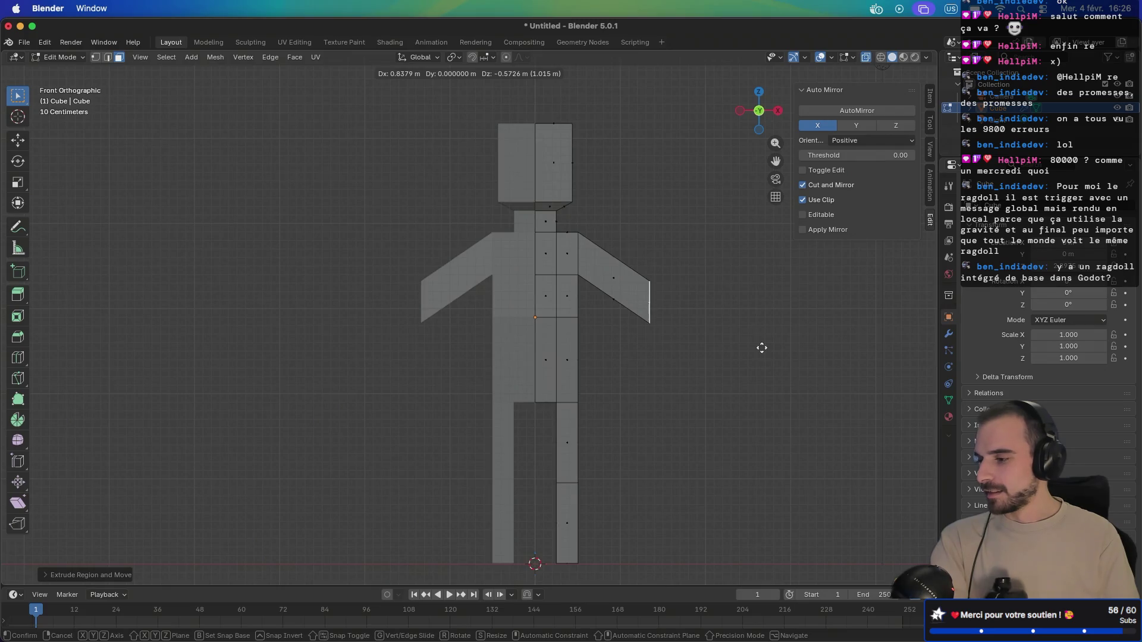
left_click(762, 348)
- Extrude the arm ends into forearms and drop them downward
key("e")
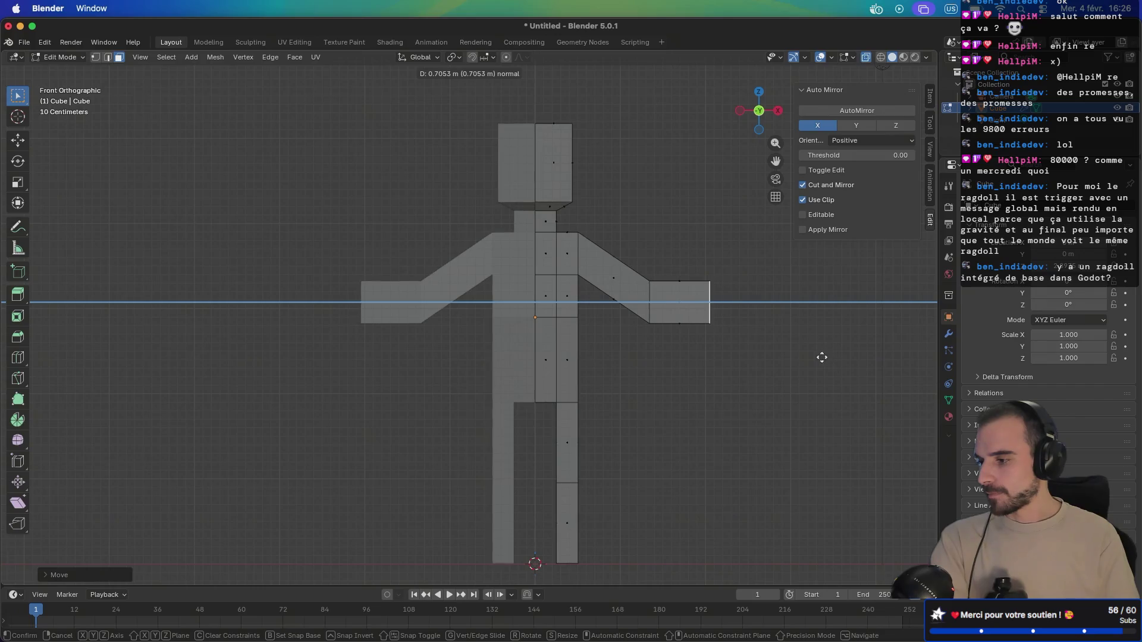
left_click(822, 357)
key("g")
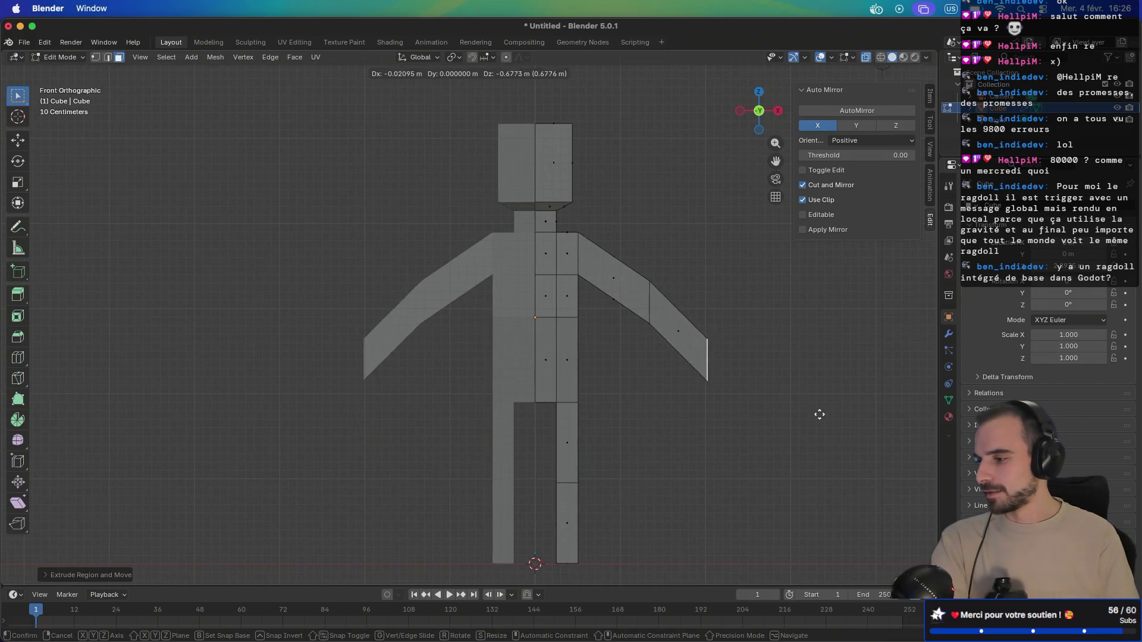
left_click(820, 402)
mouse_move(821, 403)
left_mouse_down()
mouse_move(742, 377)
mouse_move(573, 395)
mouse_move(642, 392)
left_mouse_up()
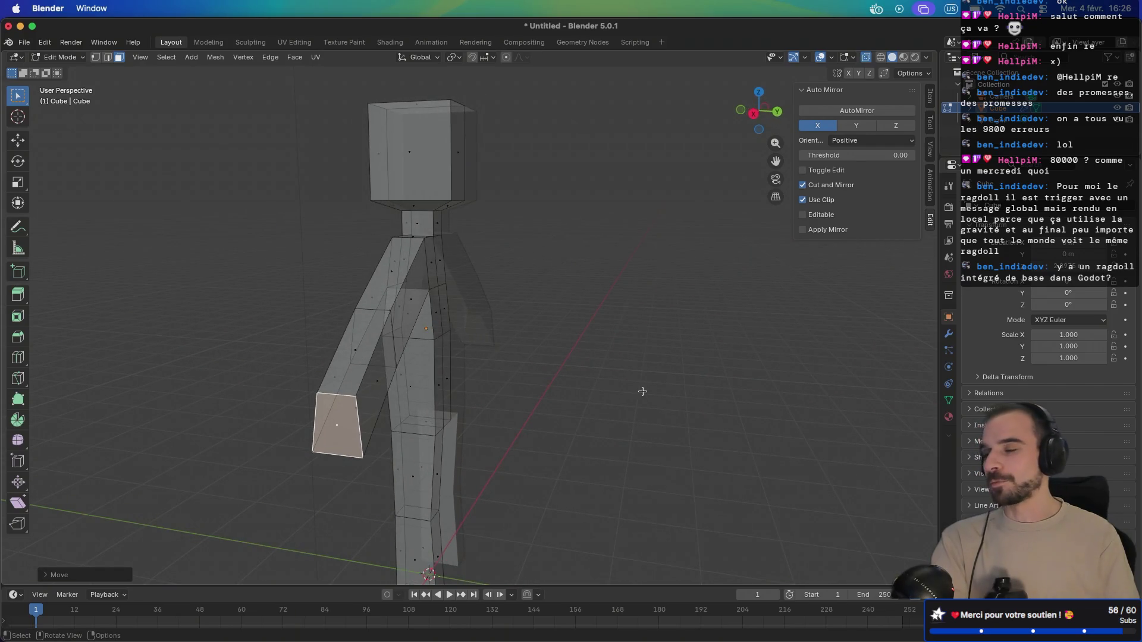
key("ctrl+KP_Add")
key("ctrl+KP_Add")
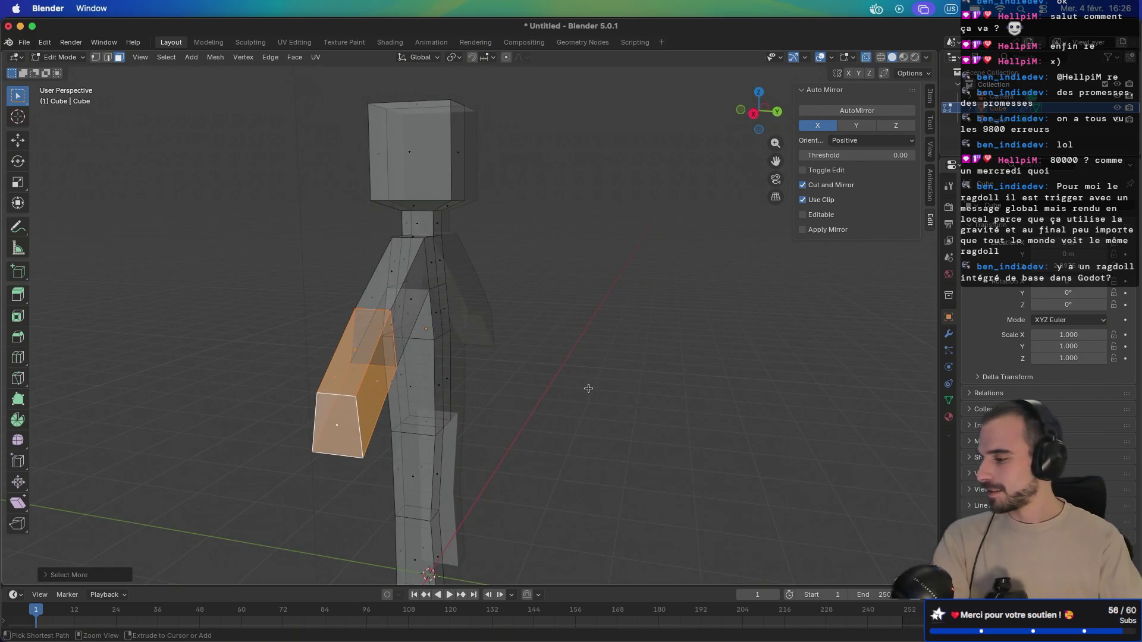
- Scale down the whole selected arm to slim its thickness
key("g")
left_click_drag(624, 380, 718, 388)
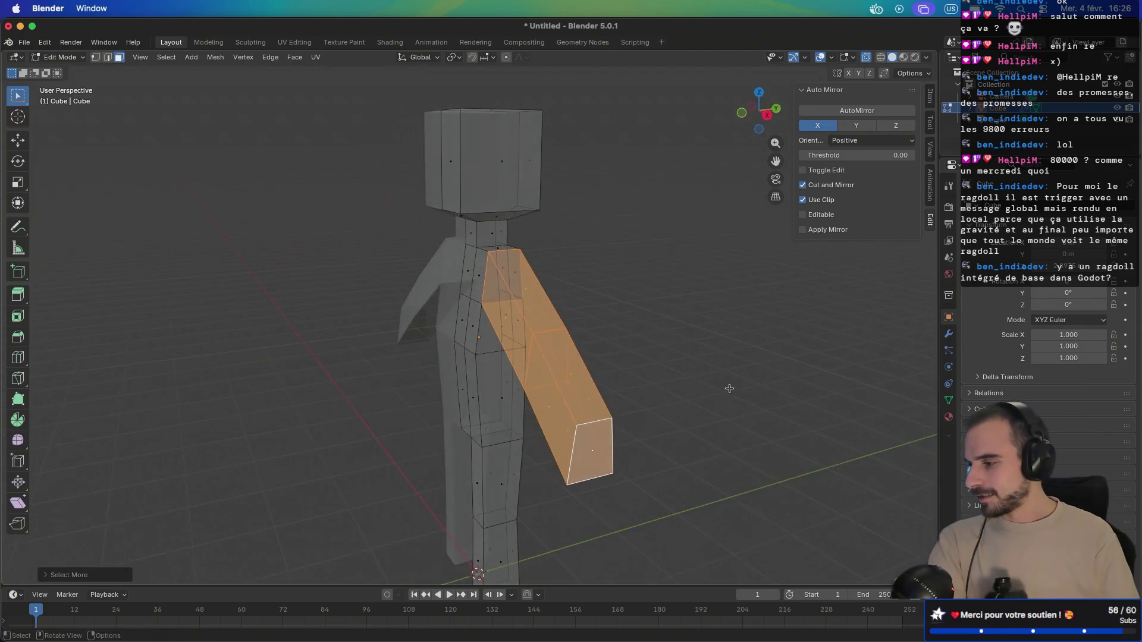
key("s")
key("x")
key("Escape")
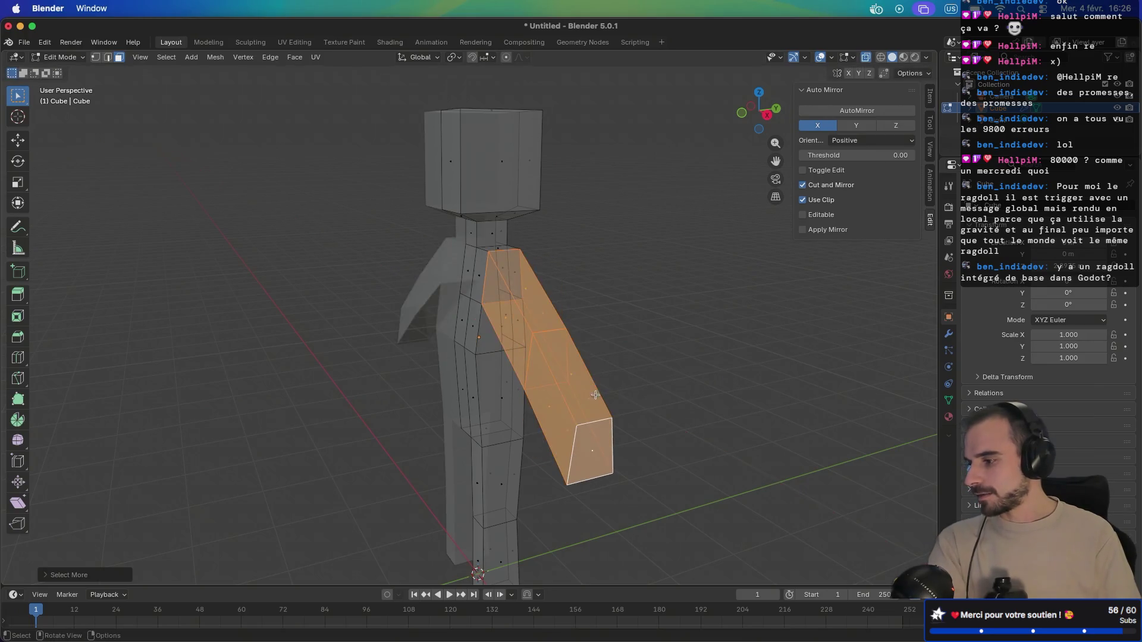
key("s")
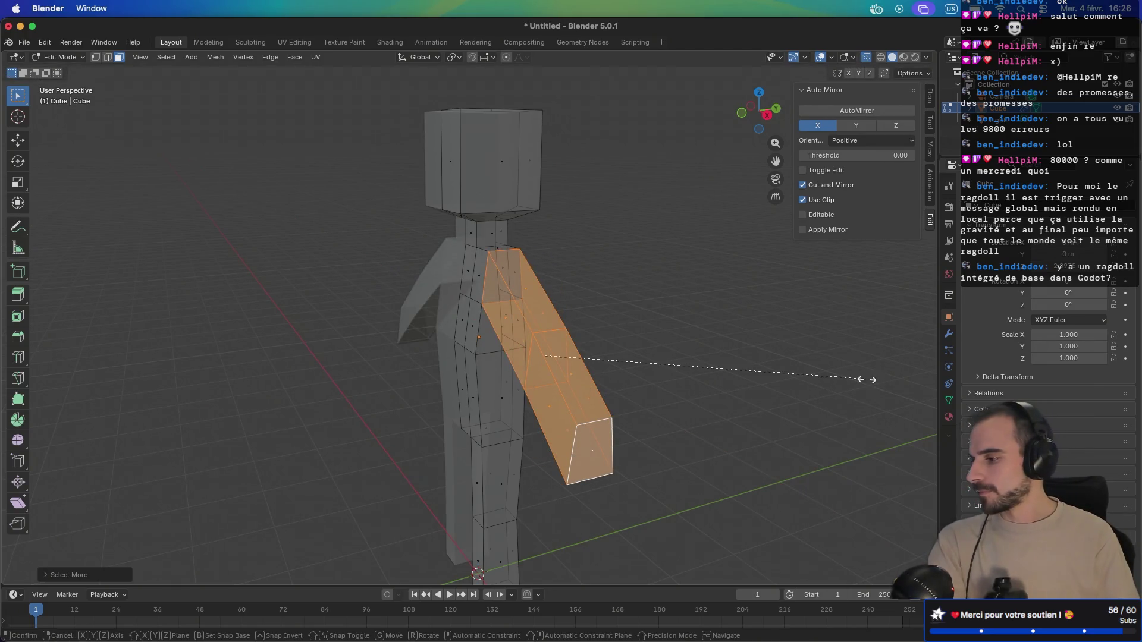
left_click(715, 378)
mouse_move(714, 378)
left_mouse_down()
mouse_move(740, 356)
mouse_move(754, 375)
left_mouse_up()
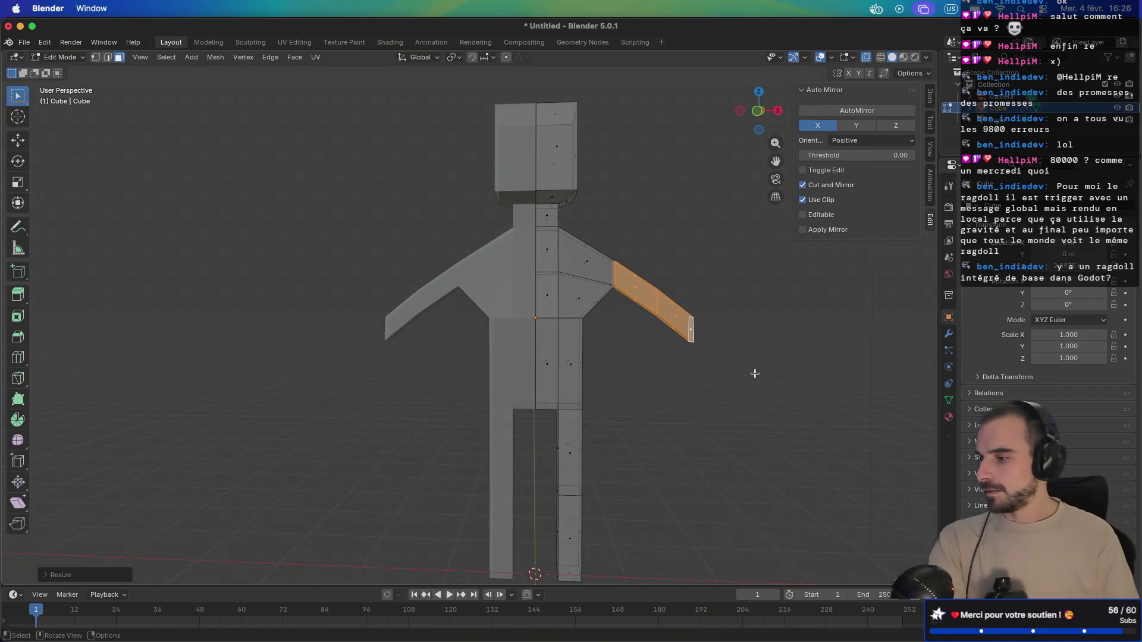